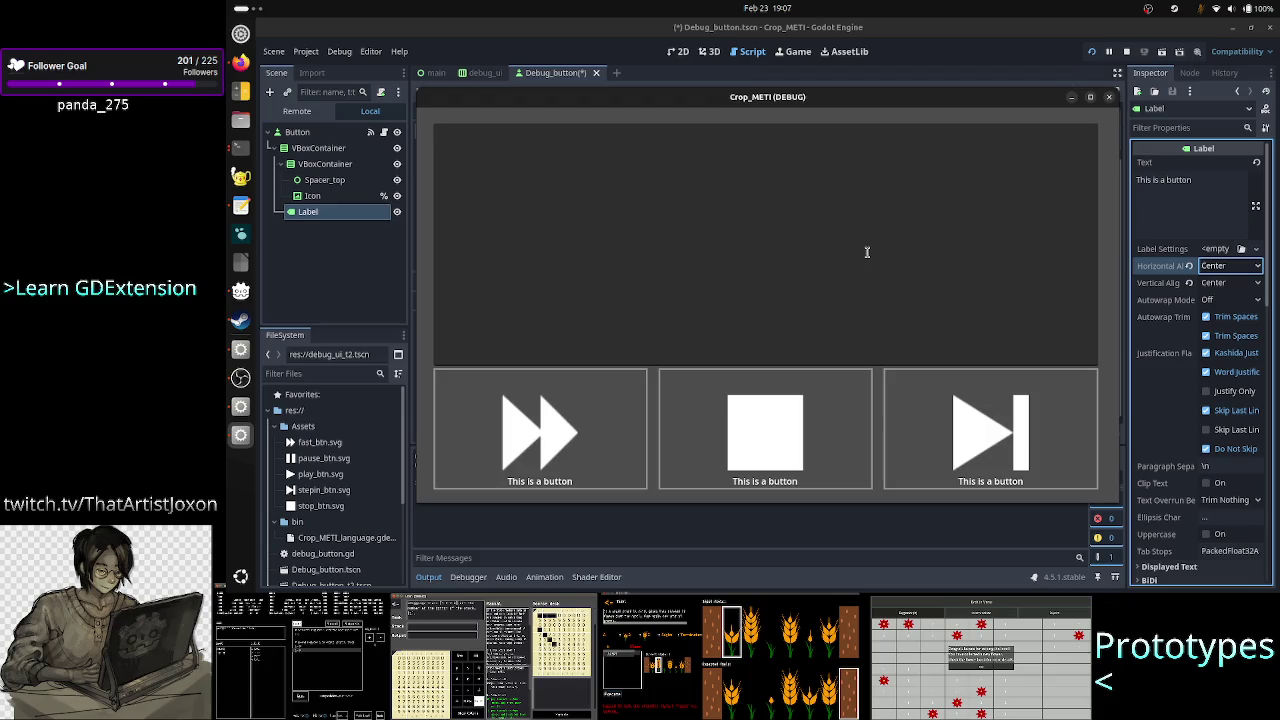
Screenshot the first fast-forward debug button and its label to the clipboard, cropped tightly around it.
key("Print")
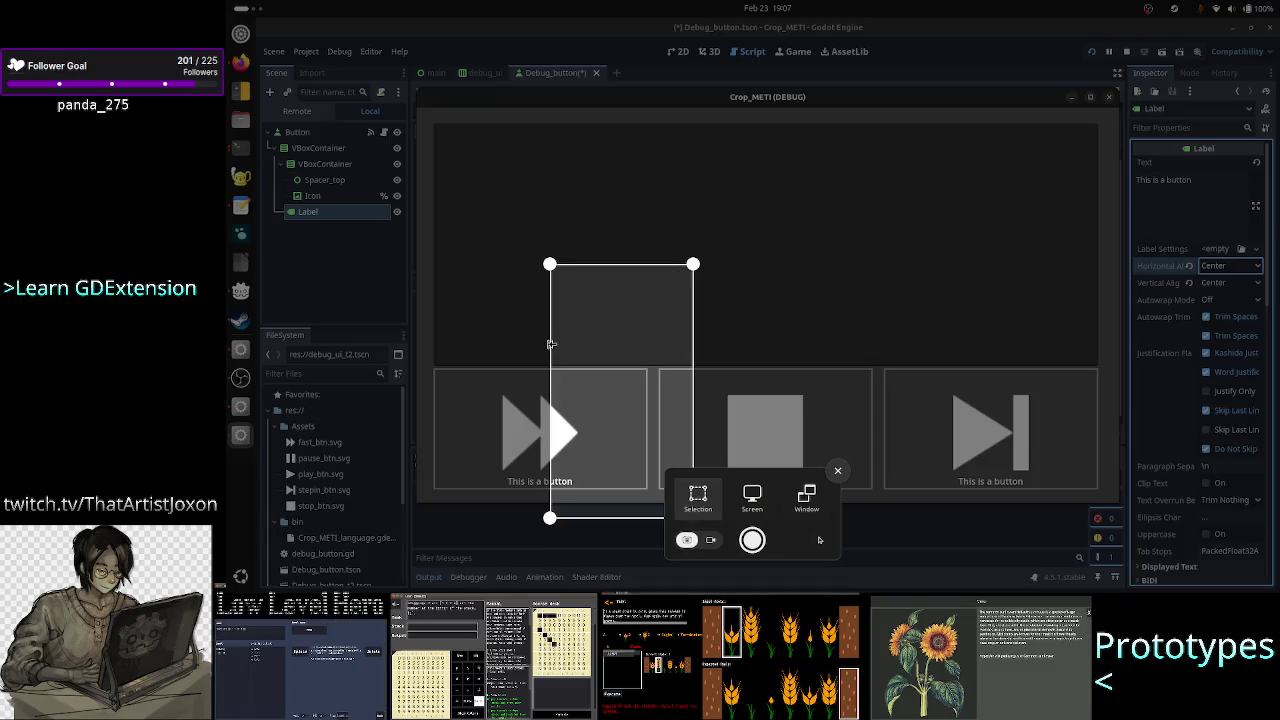
left_click_drag(550, 344, 429, 368)
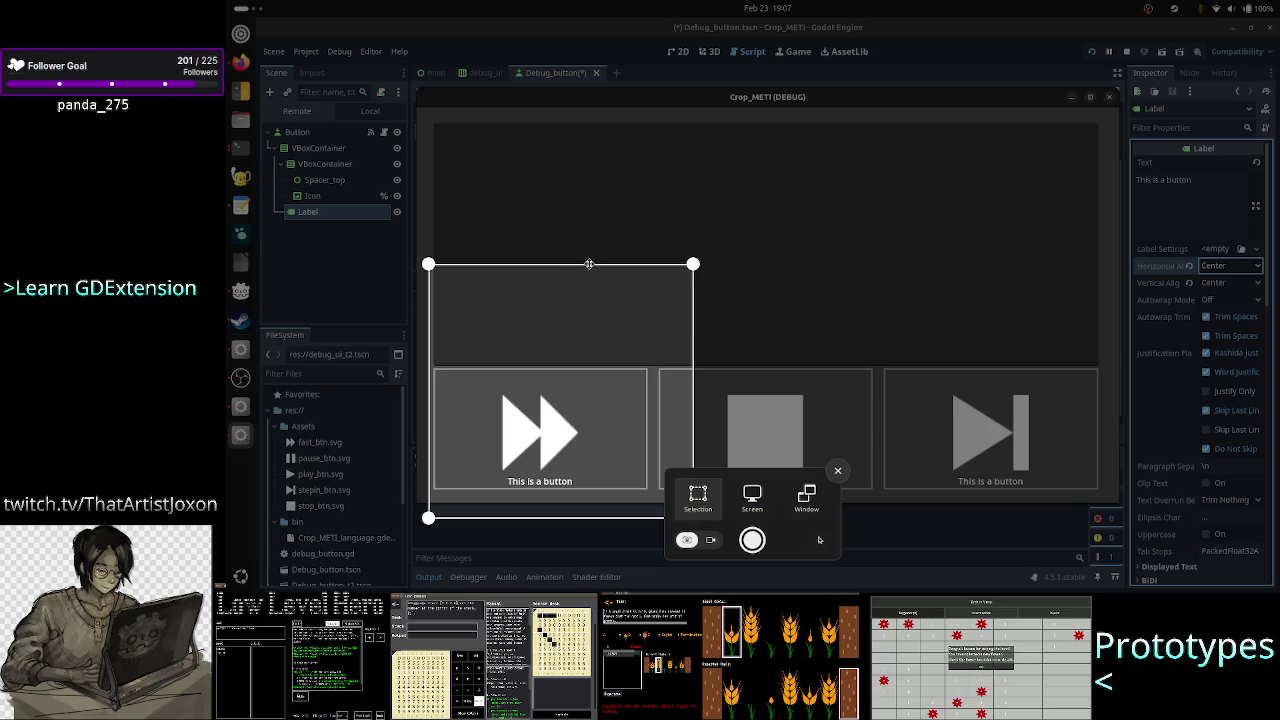
mouse_move(589, 264)
left_mouse_down()
mouse_move(580, 364)
mouse_move(580, 347)
left_mouse_up()
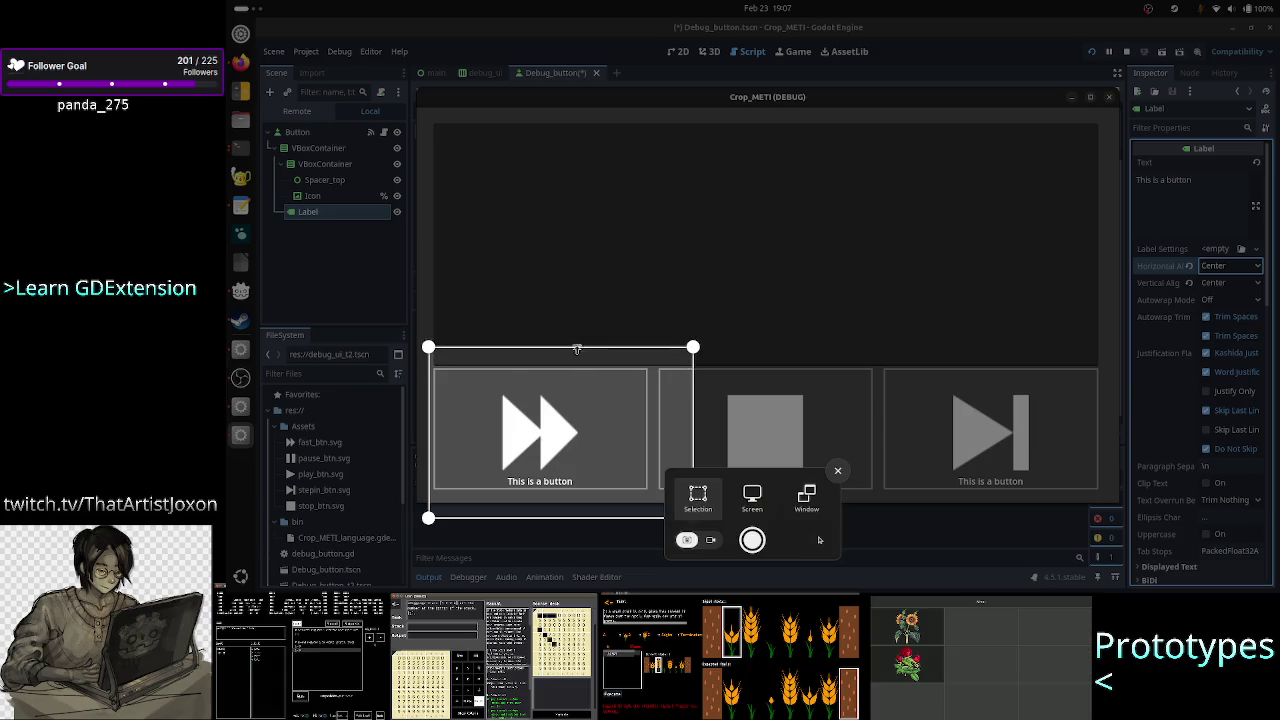
left_click_drag(427, 426, 415, 426)
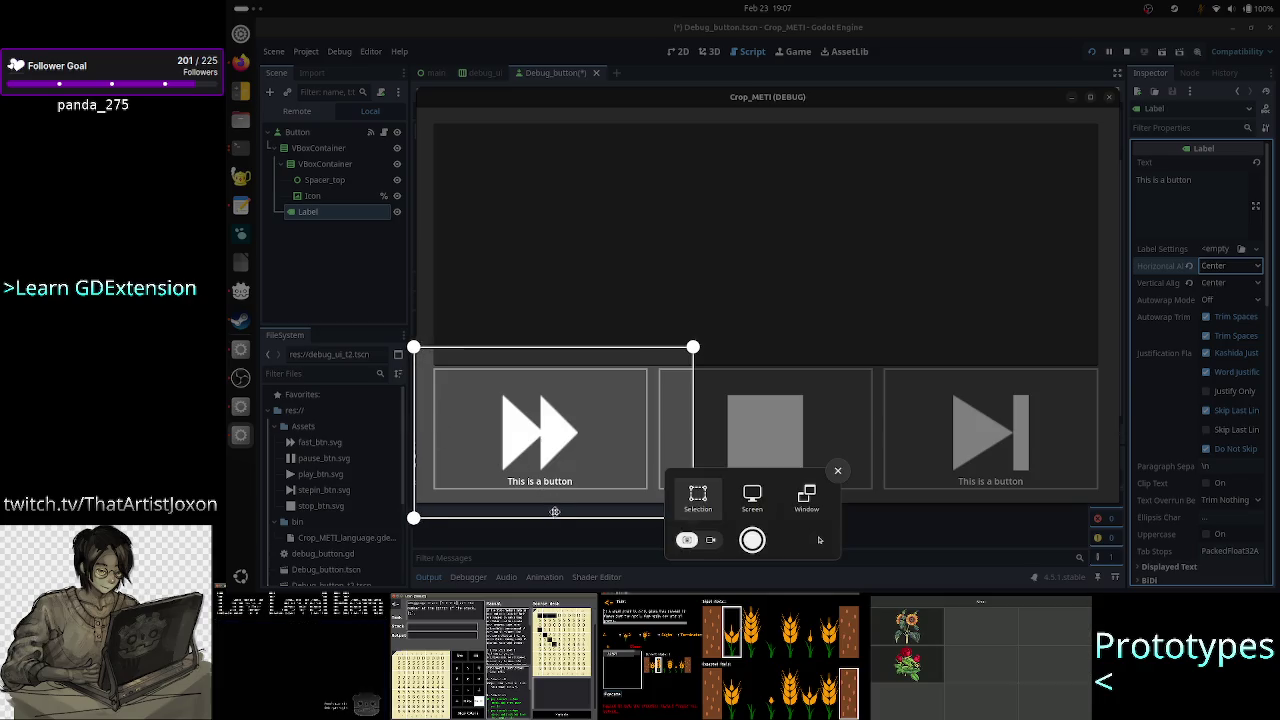
left_click_drag(553, 514, 556, 498)
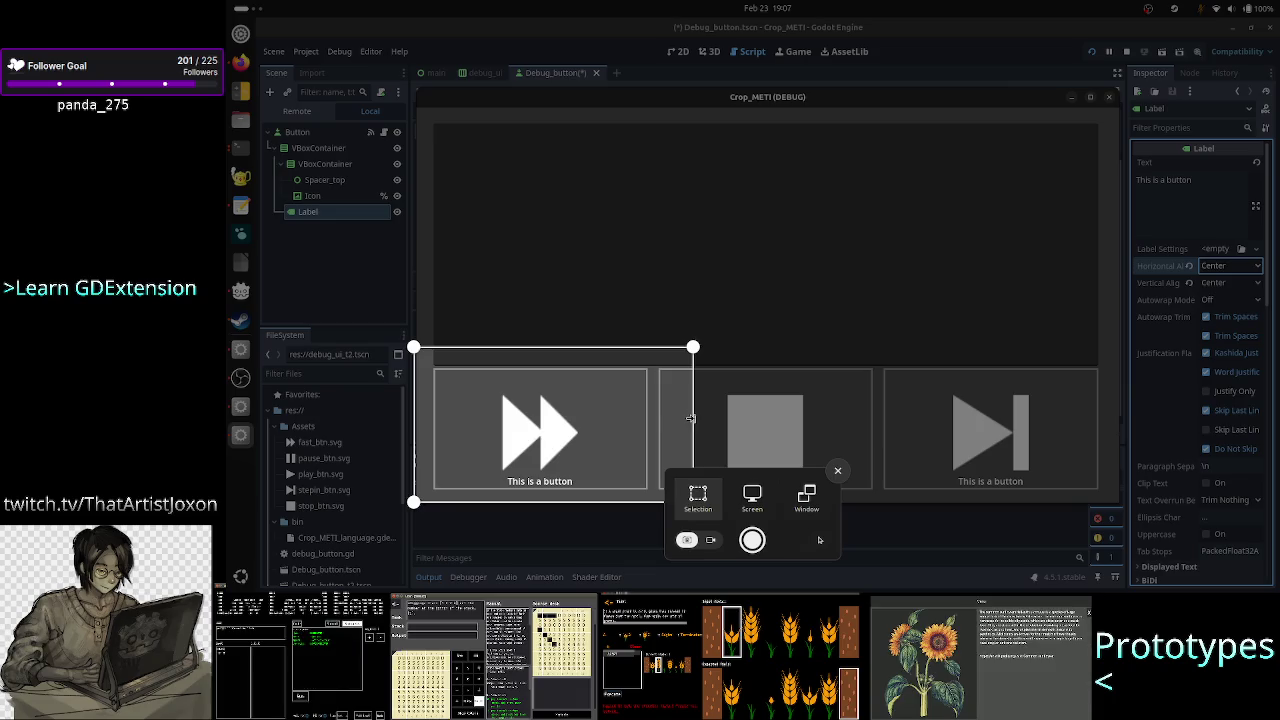
mouse_move(690, 418)
left_mouse_down()
mouse_move(659, 420)
mouse_move(669, 424)
left_mouse_up()
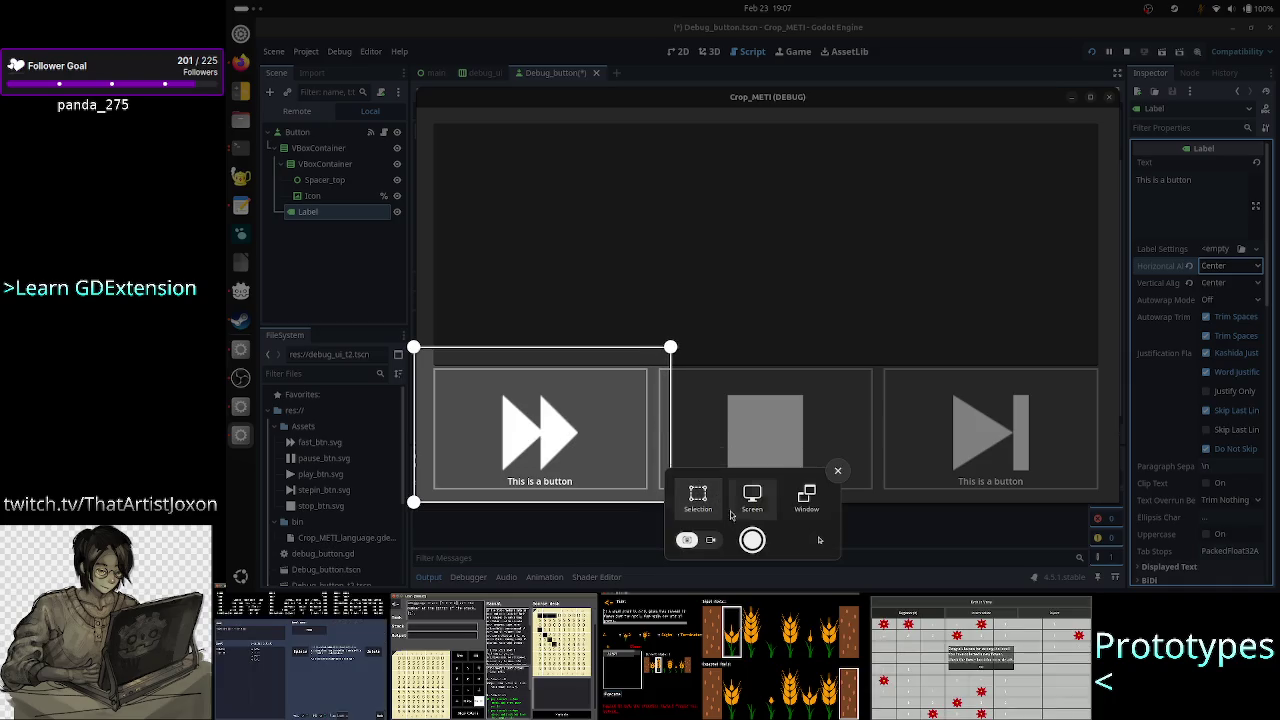
left_click_drag(592, 349, 592, 356)
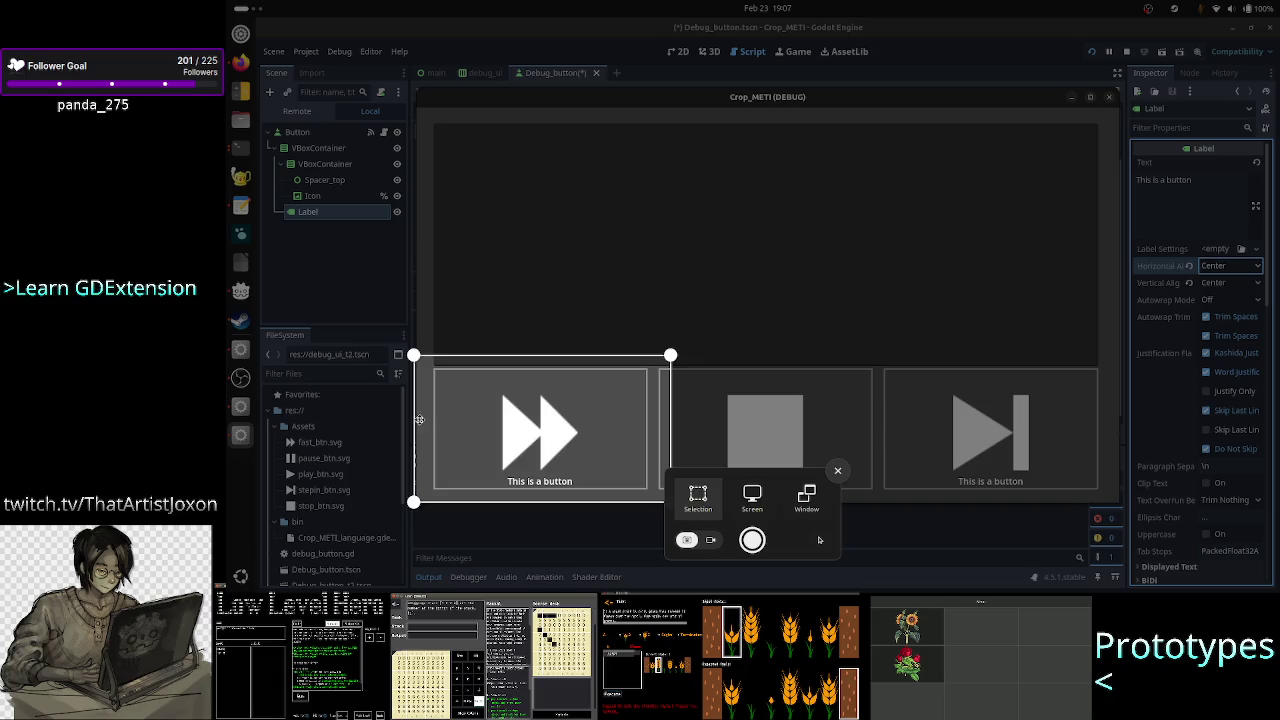
left_click_drag(416, 418, 421, 416)
left_click_drag(668, 424, 655, 424)
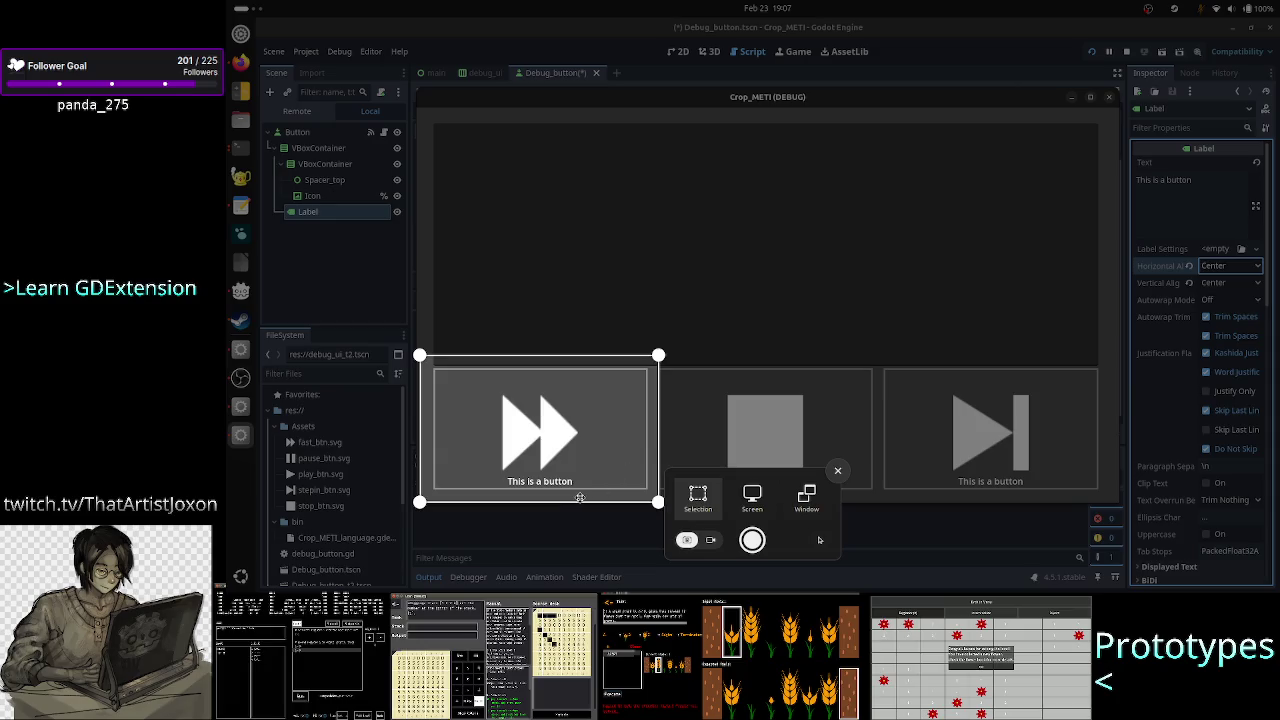
left_click(750, 541)
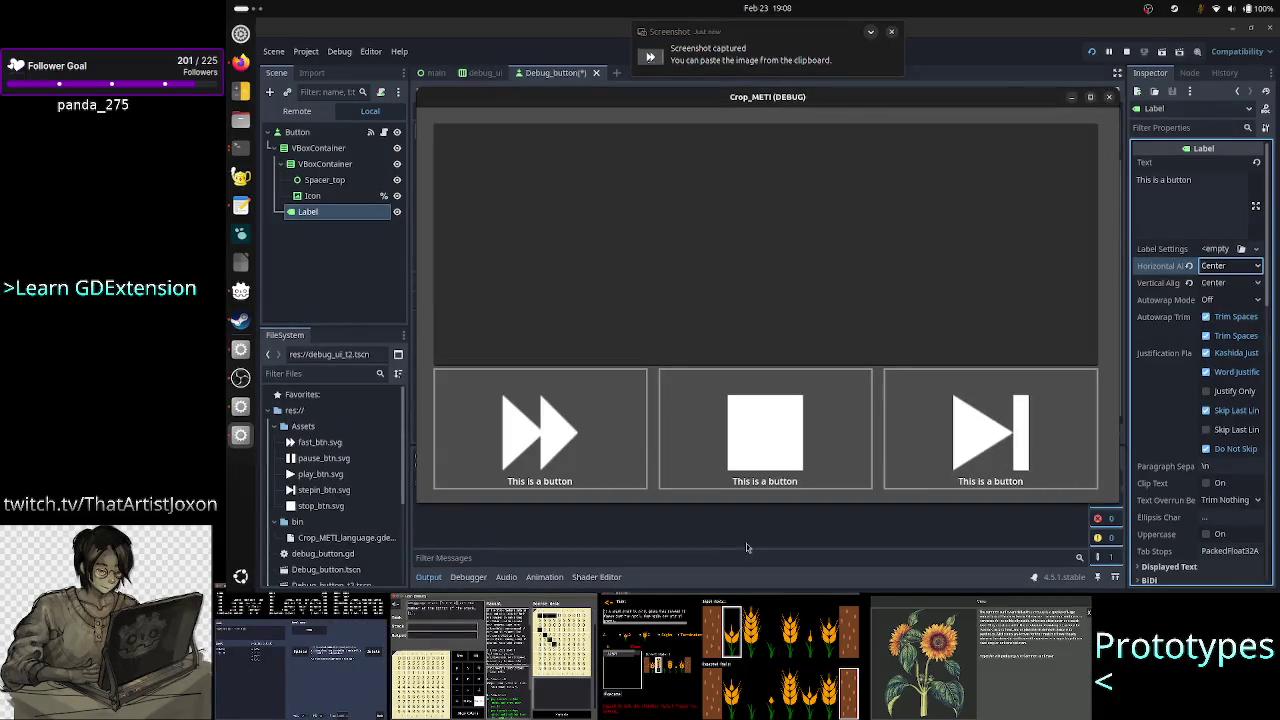
key("alt+Tab")
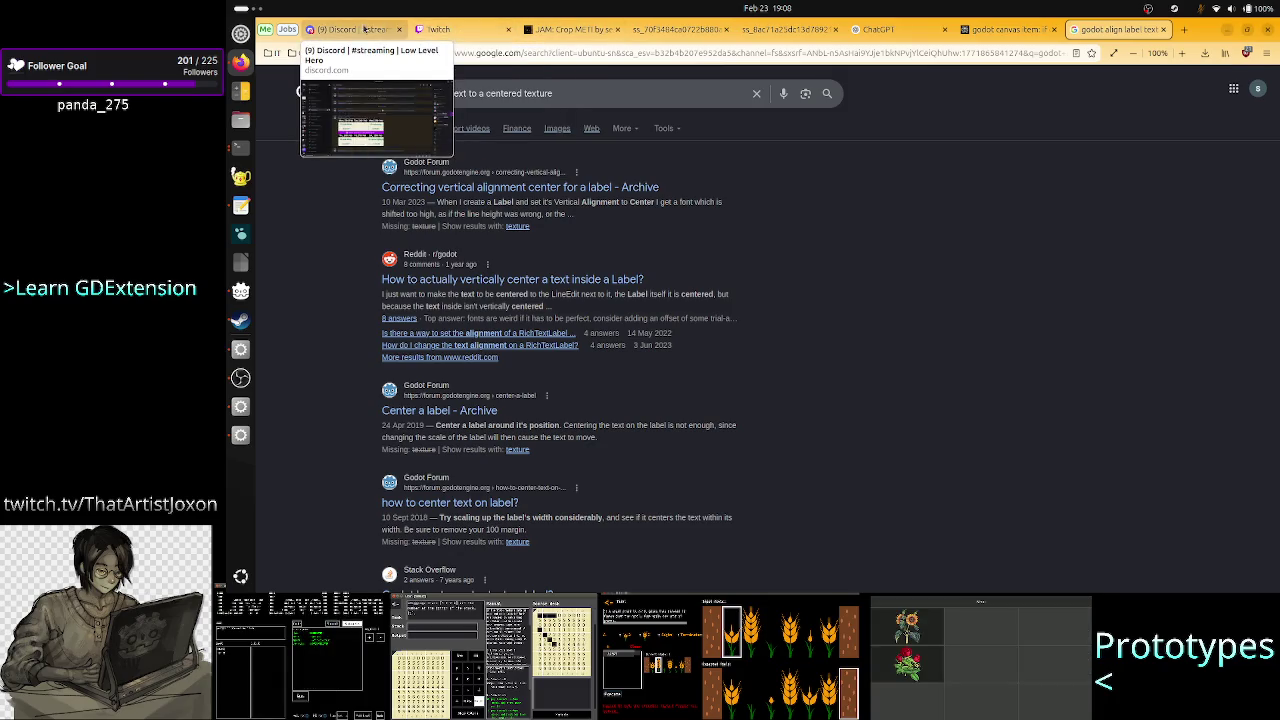
In Discord, open the Godot Engine server and move from godot-4-chat to the advanced-help forum.
left_click(365, 29)
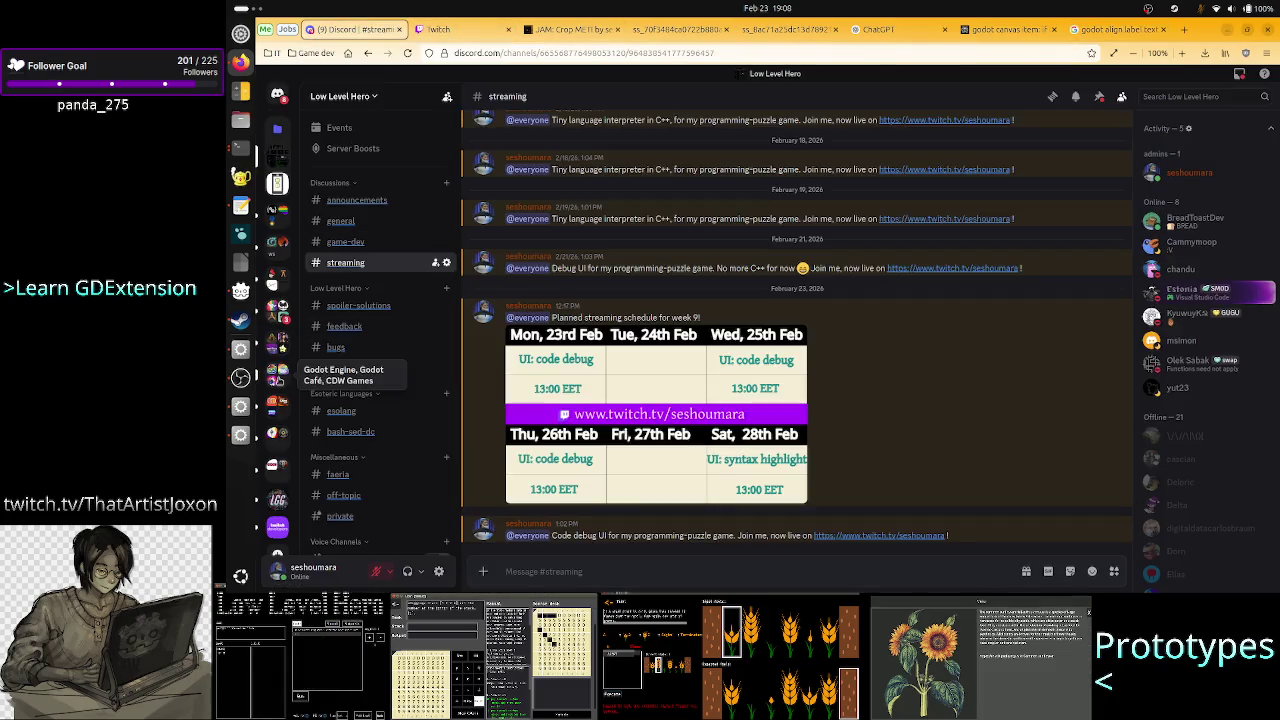
left_click(277, 375)
left_click(277, 402)
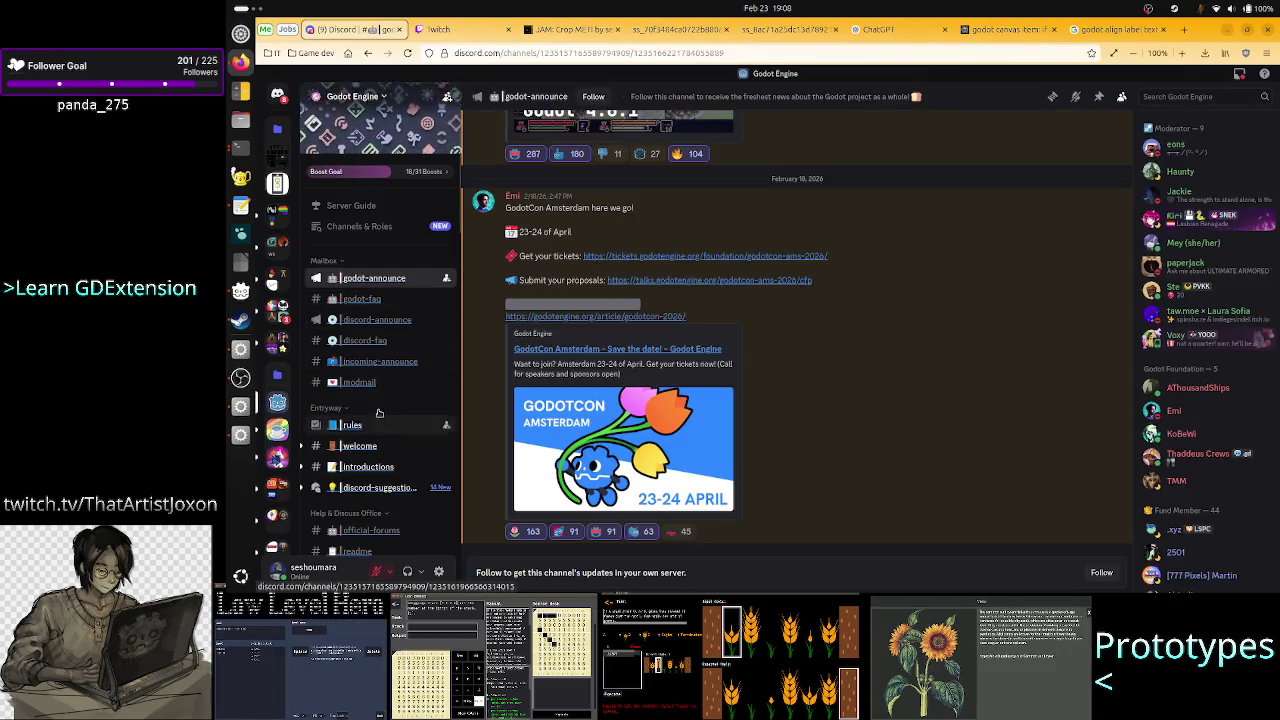
scroll(378, 413, "down", 4)
scroll(385, 335, "down", 1)
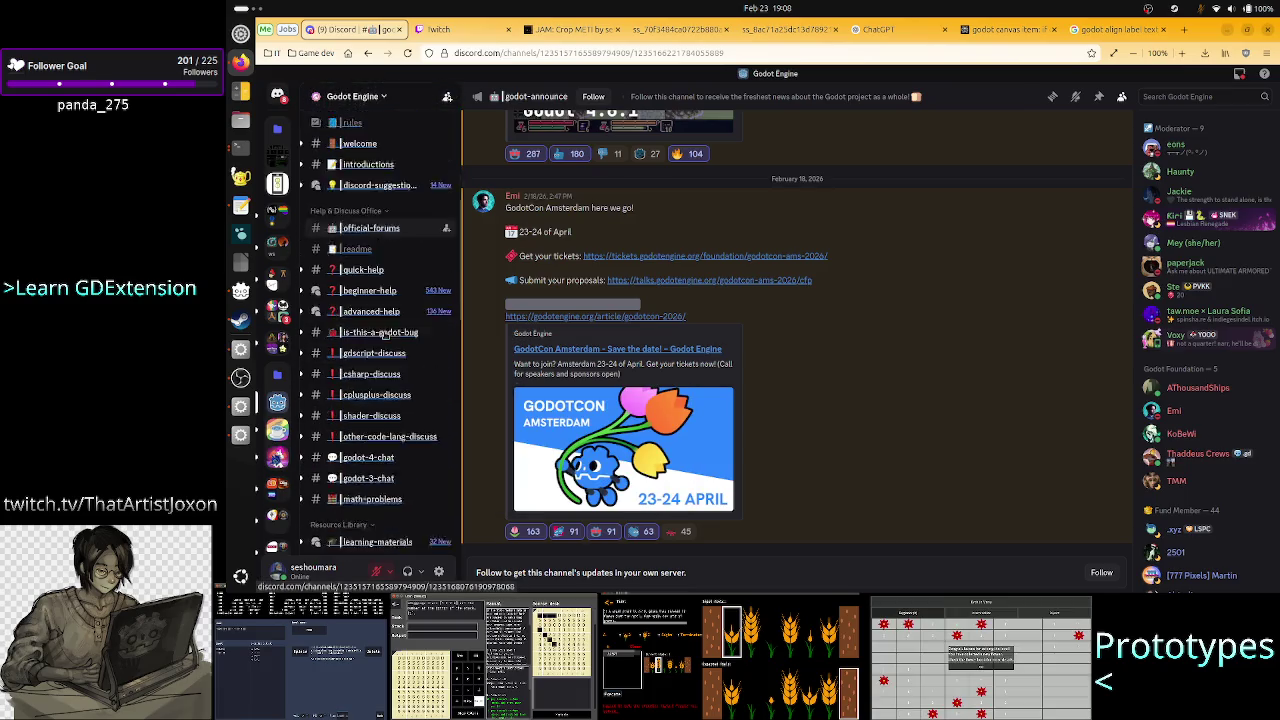
scroll(385, 335, "down", 1)
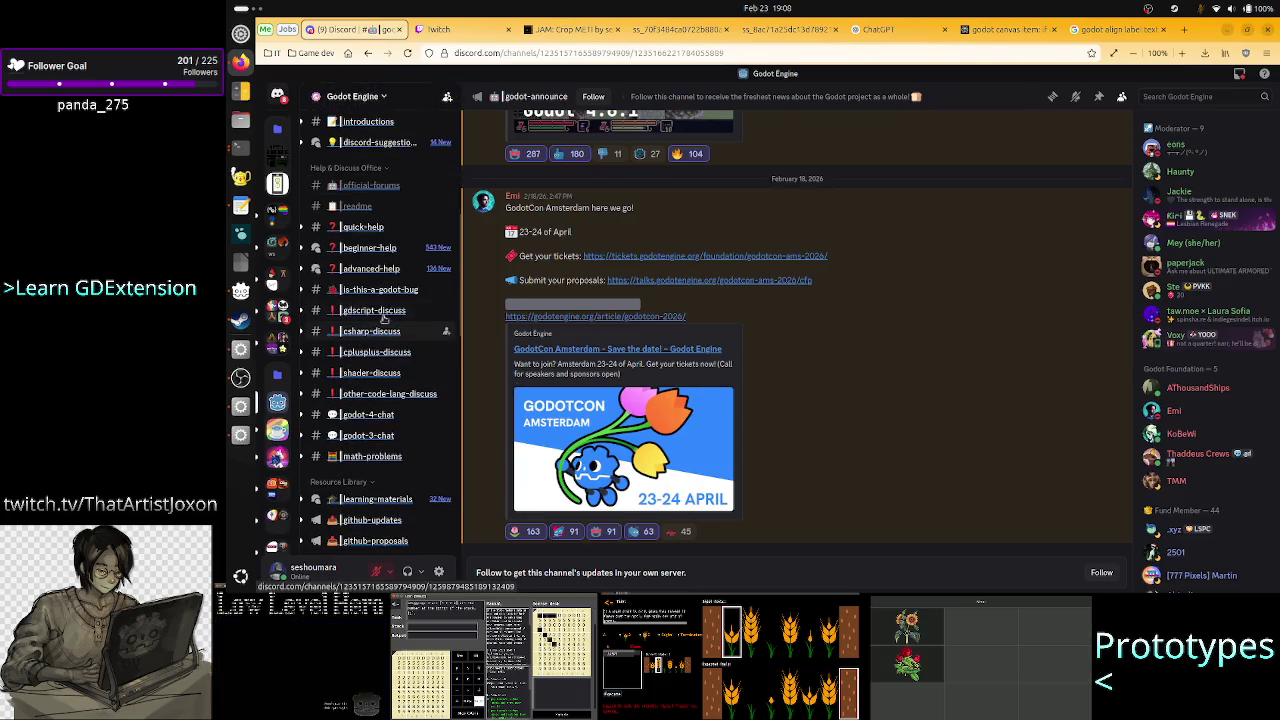
left_click(390, 416)
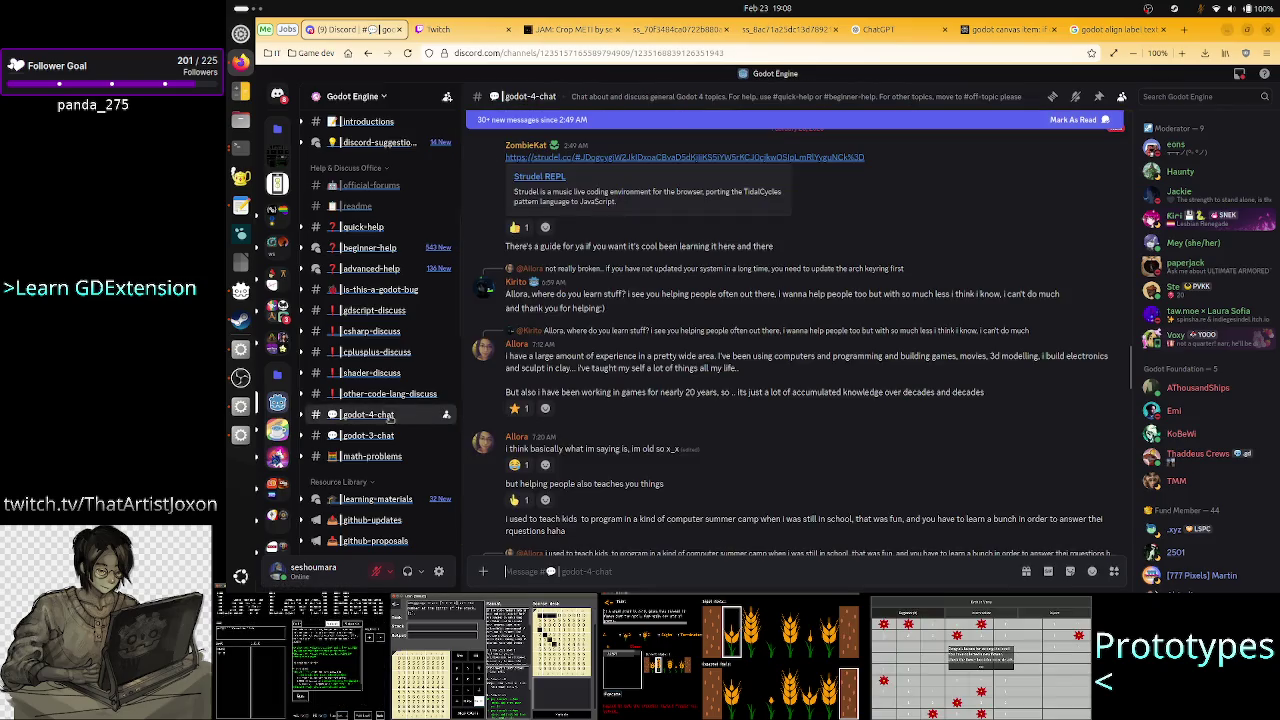
mouse_move(362, 270)
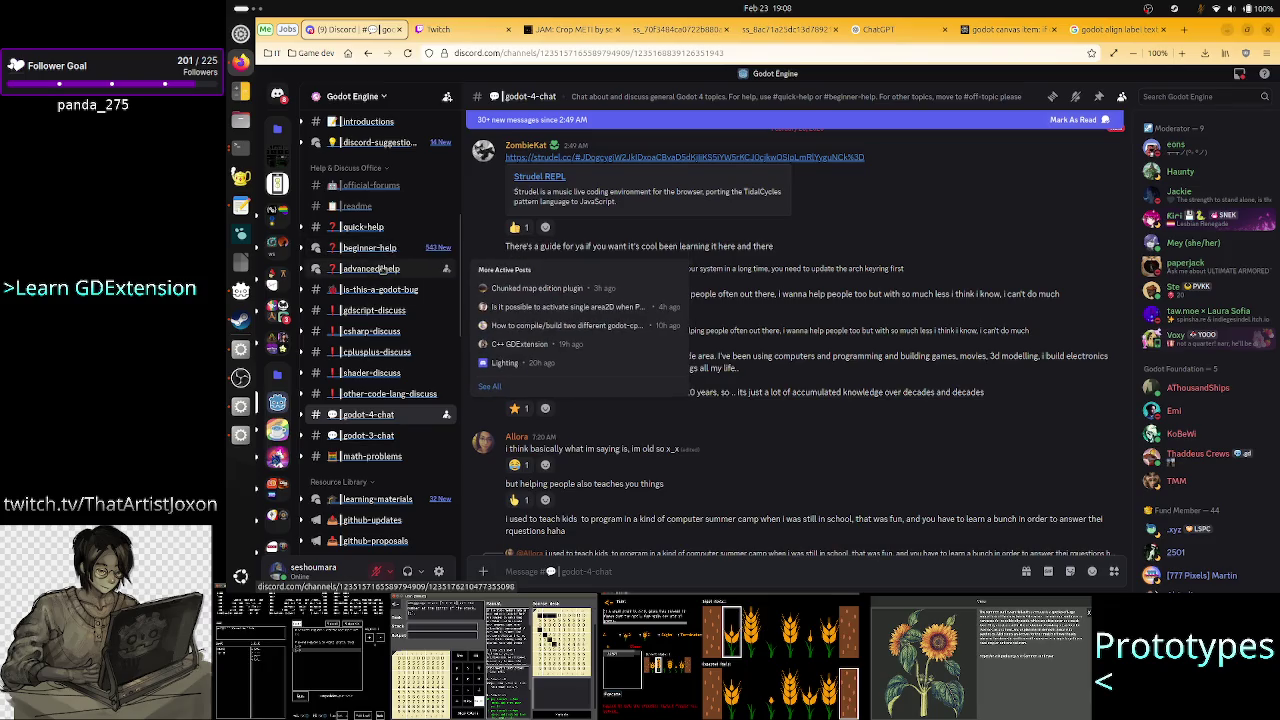
left_click(378, 268)
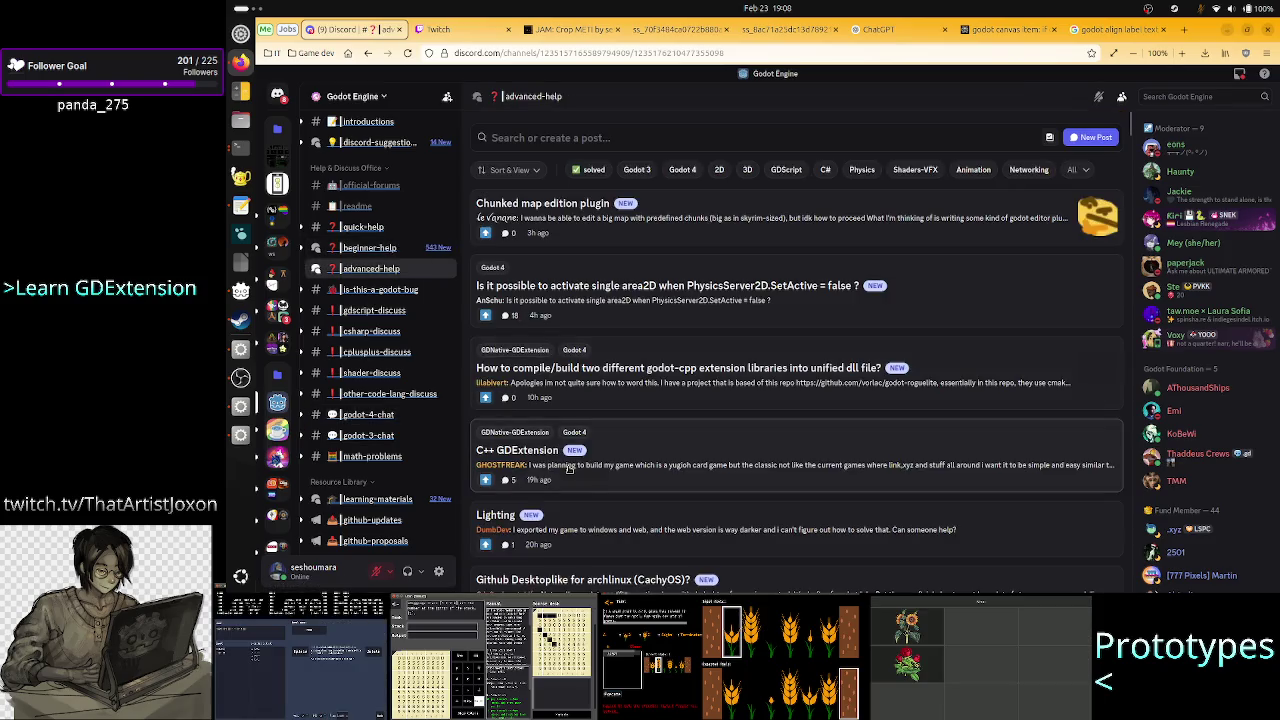
Look through beginner-help and godot-4-chat history, then show quick-help's latest messages.
left_click(370, 246)
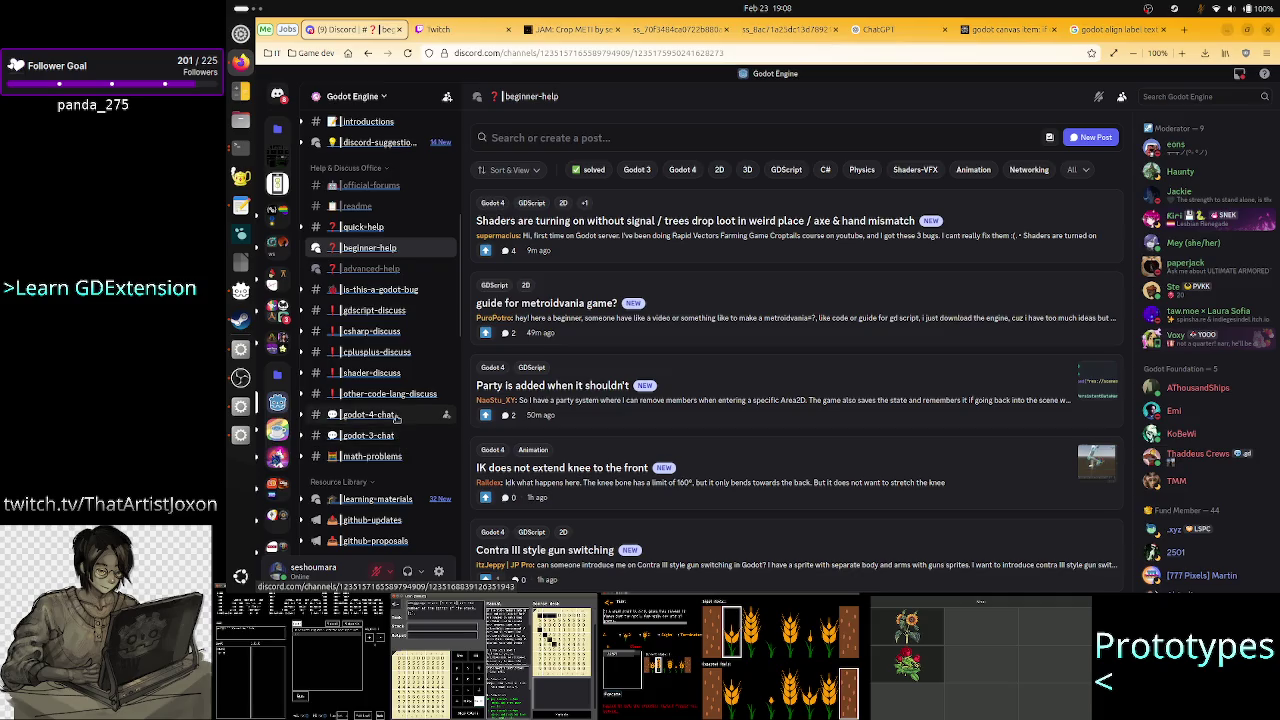
left_click(396, 418)
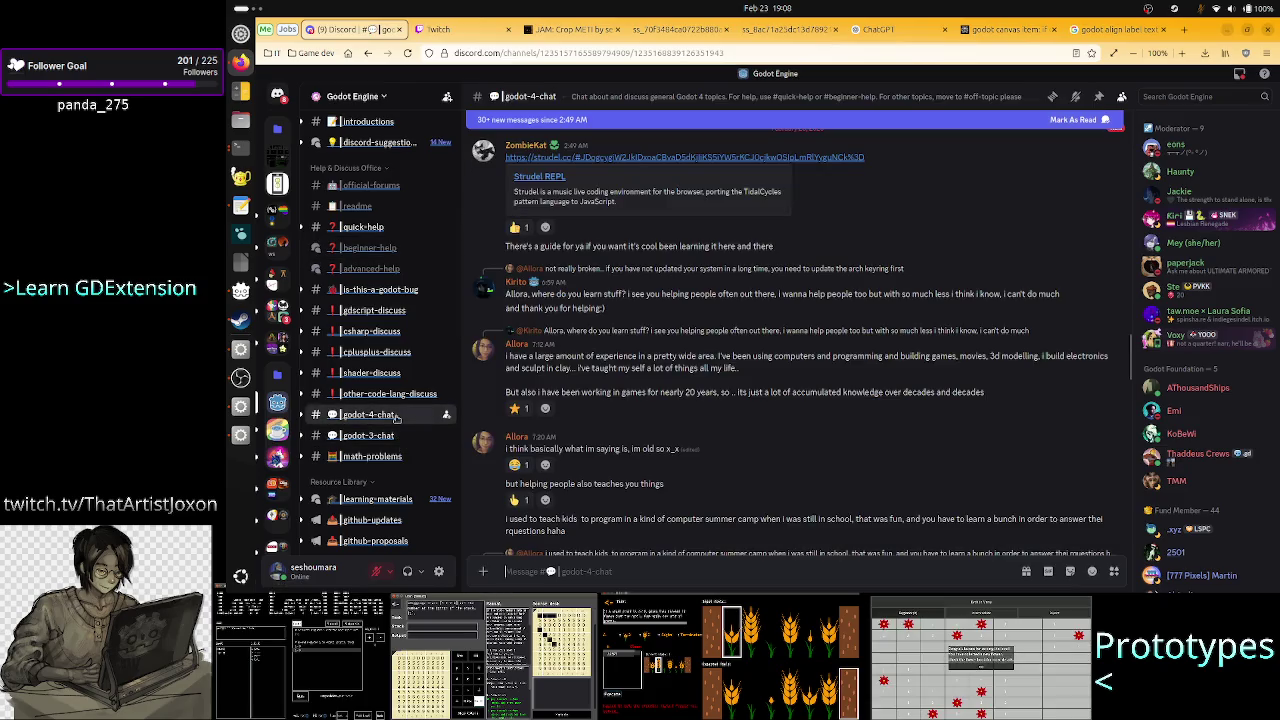
scroll(742, 449, "up", 5)
scroll(742, 453, "up", 10)
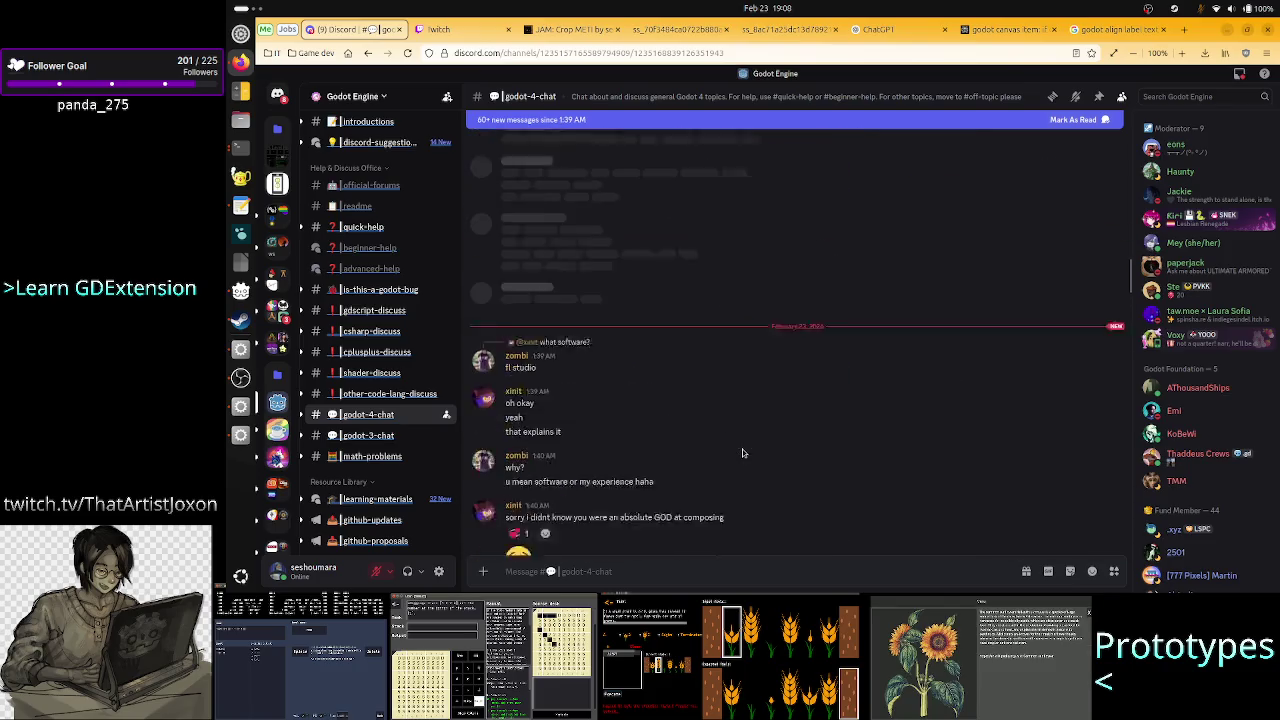
scroll(742, 453, "up", 5)
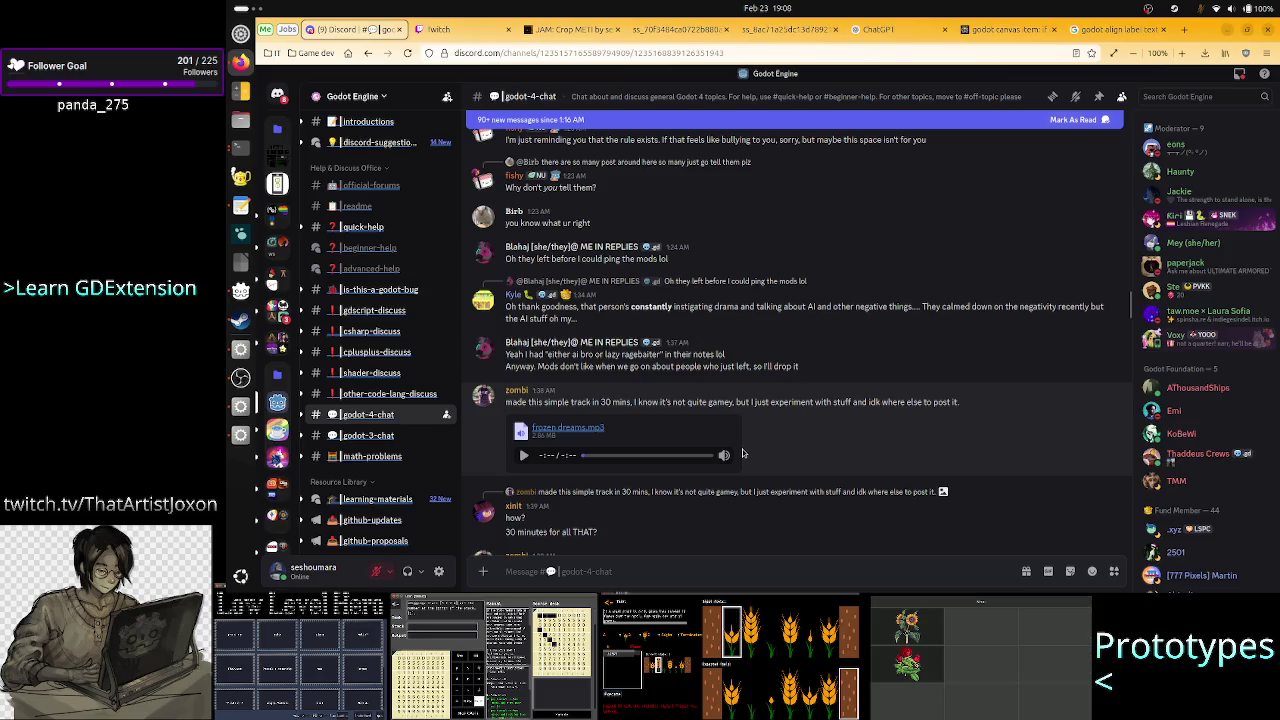
scroll(742, 453, "up", 5)
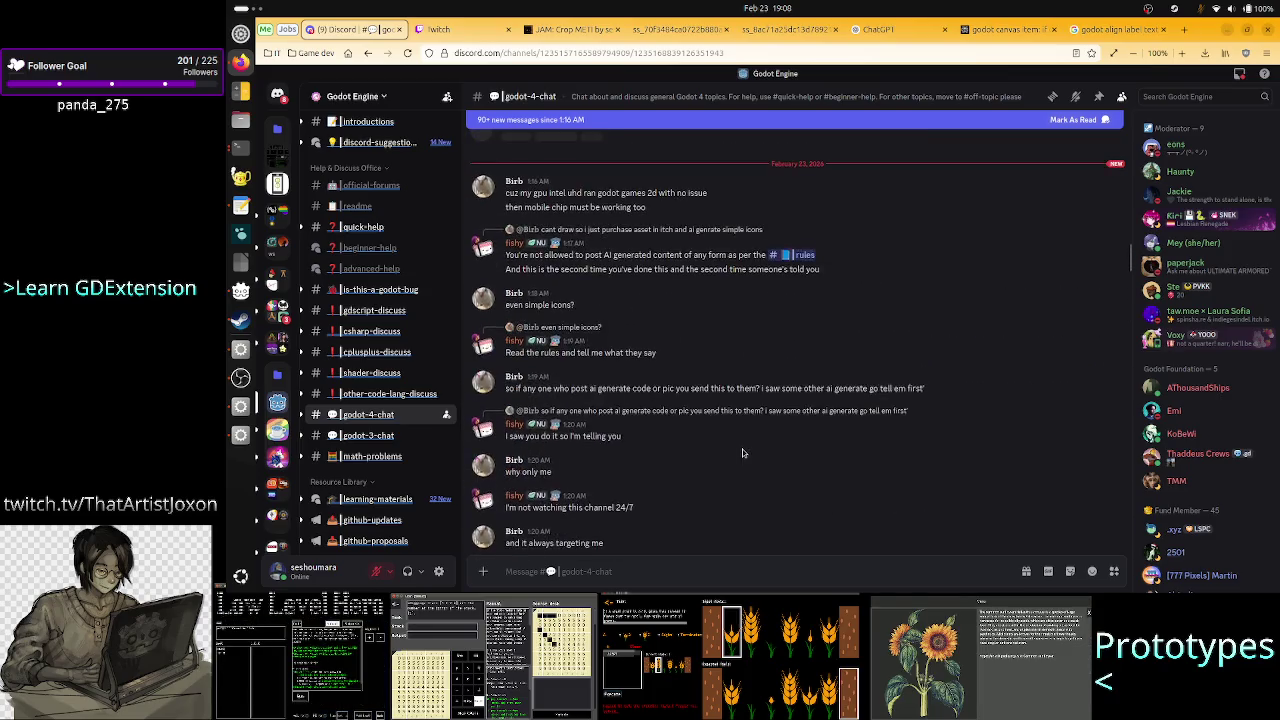
scroll(742, 451, "up", 10)
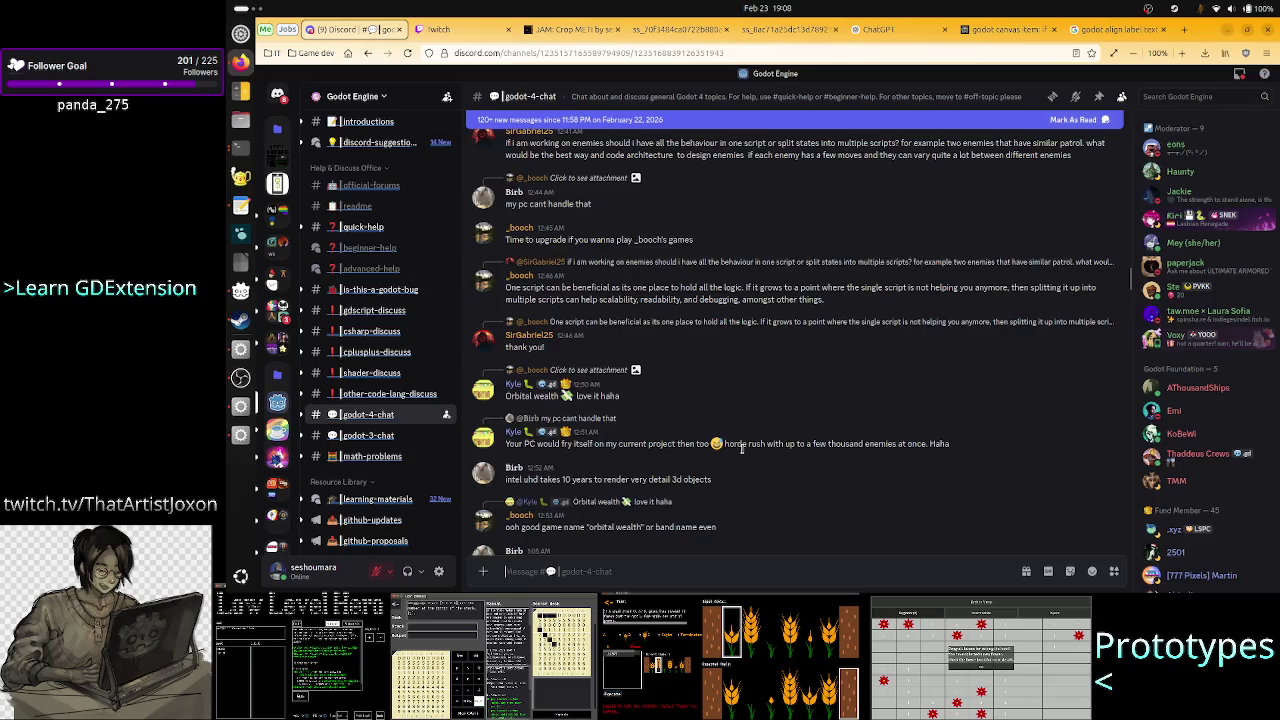
scroll(742, 449, "up", 10)
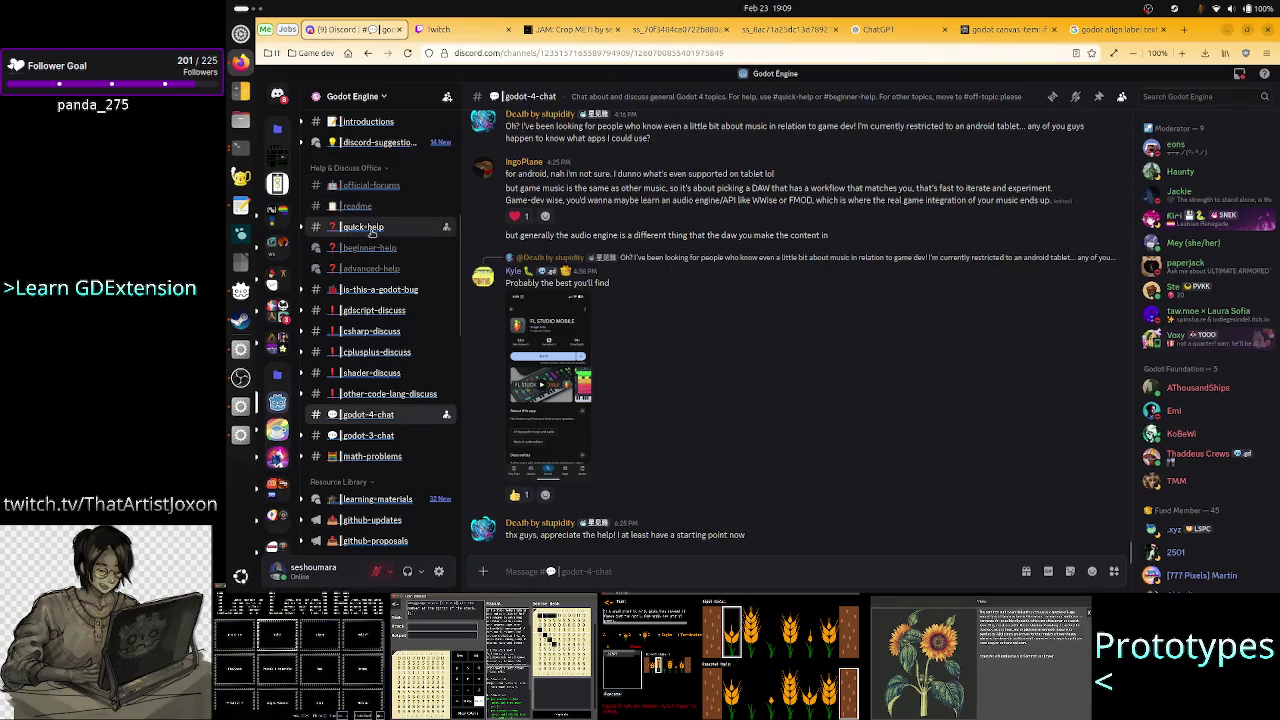
left_click(372, 229)
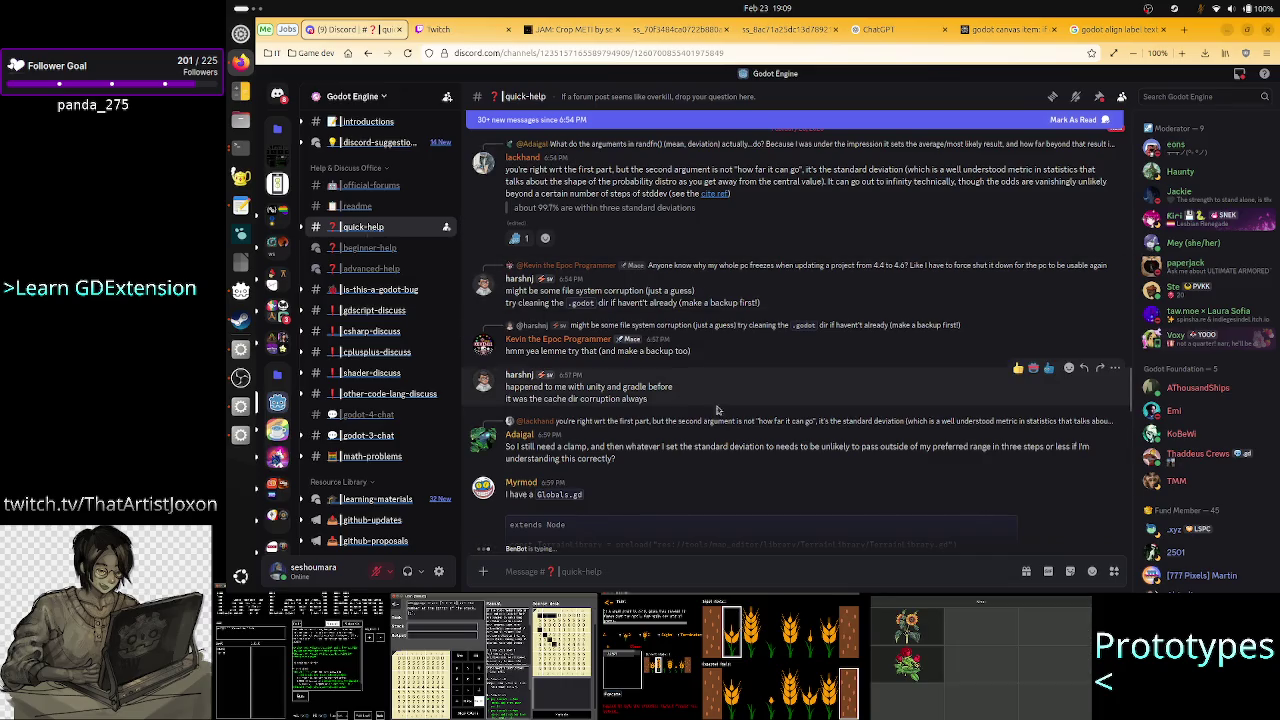
scroll(716, 409, "down", 15)
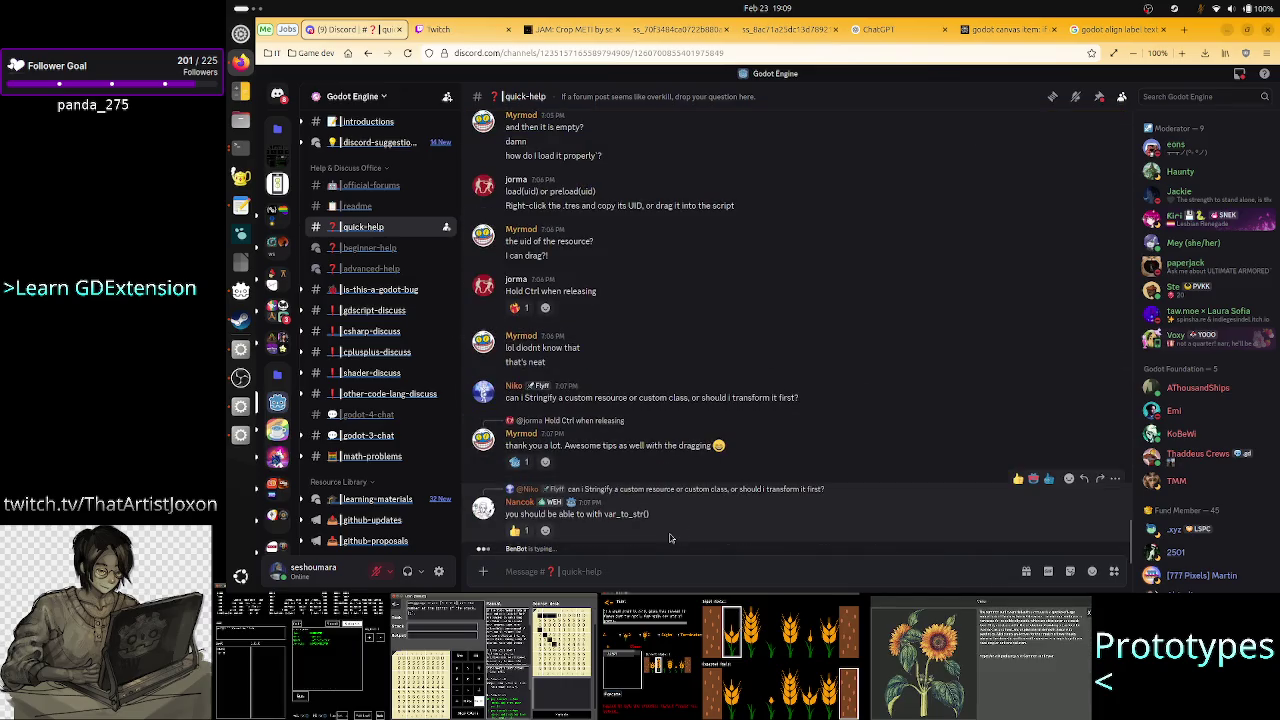
Start a quick-help message: 'Hello. I have a … label so that the first characters start…'.
left_click(624, 576)
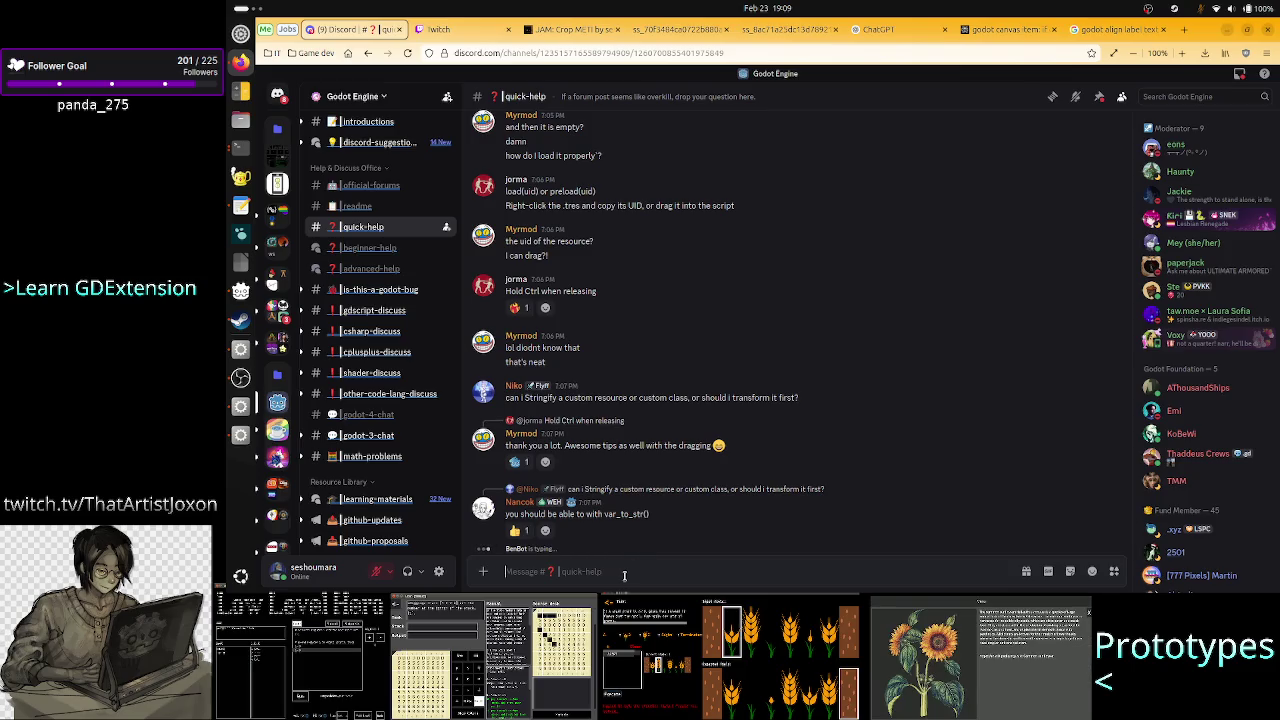
type("Hello.")
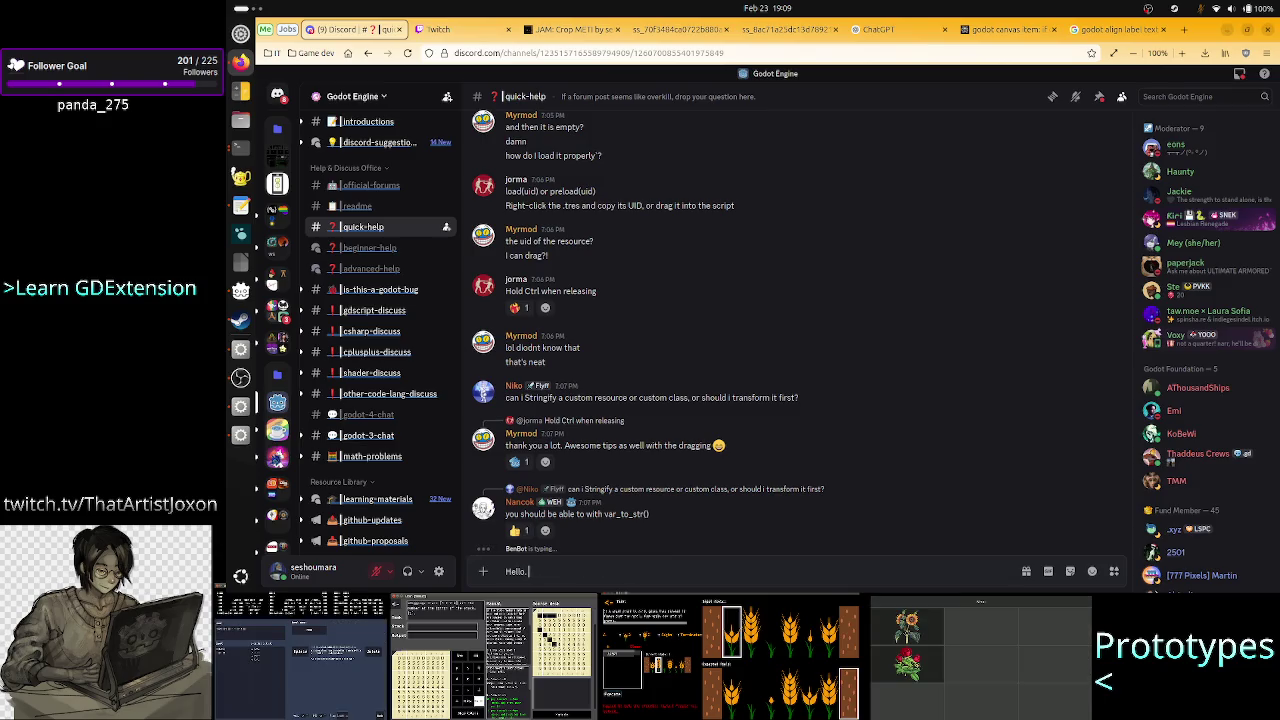
type(" I have")
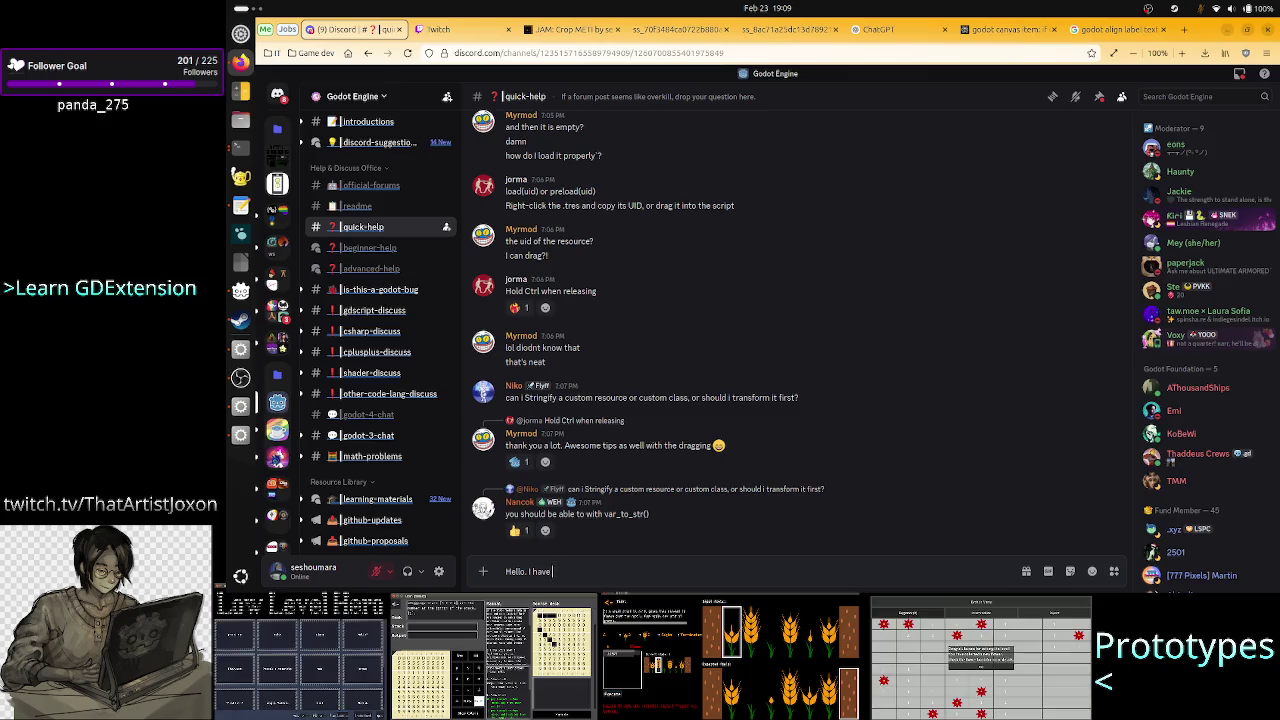
type(" a")
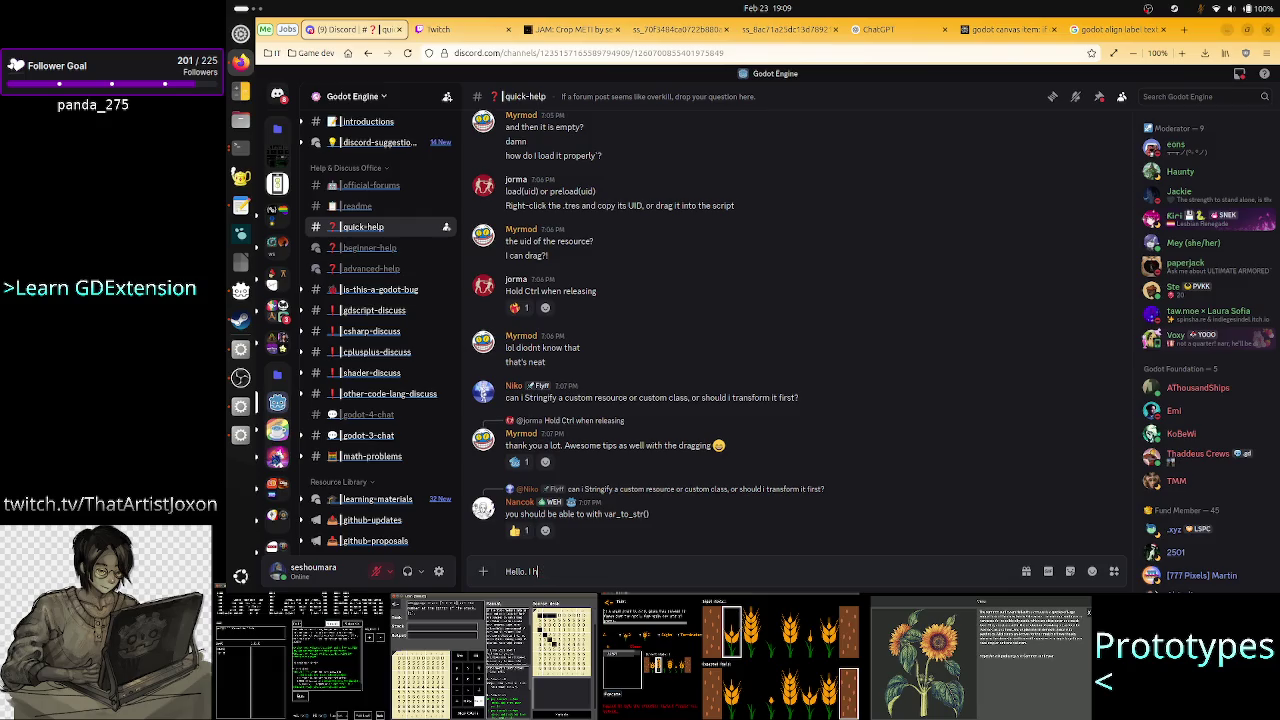
key("BackSpace")
key("BackSpace")
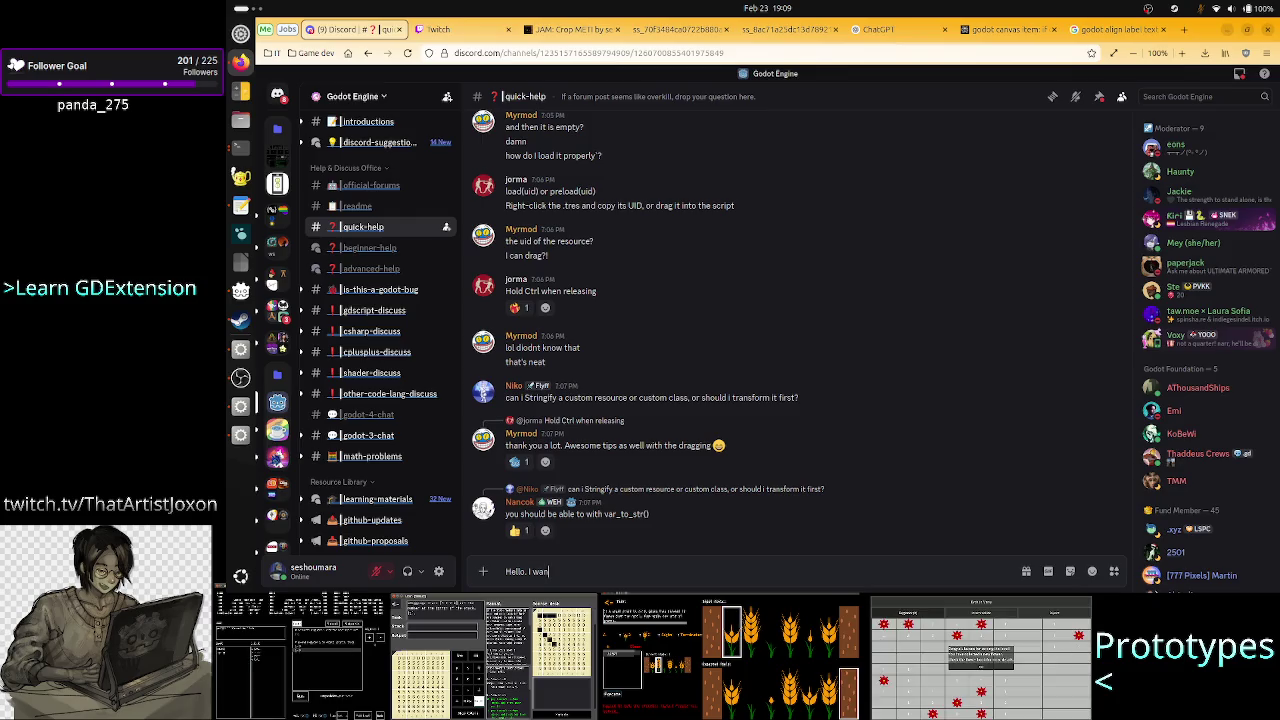
type("t to align the te")
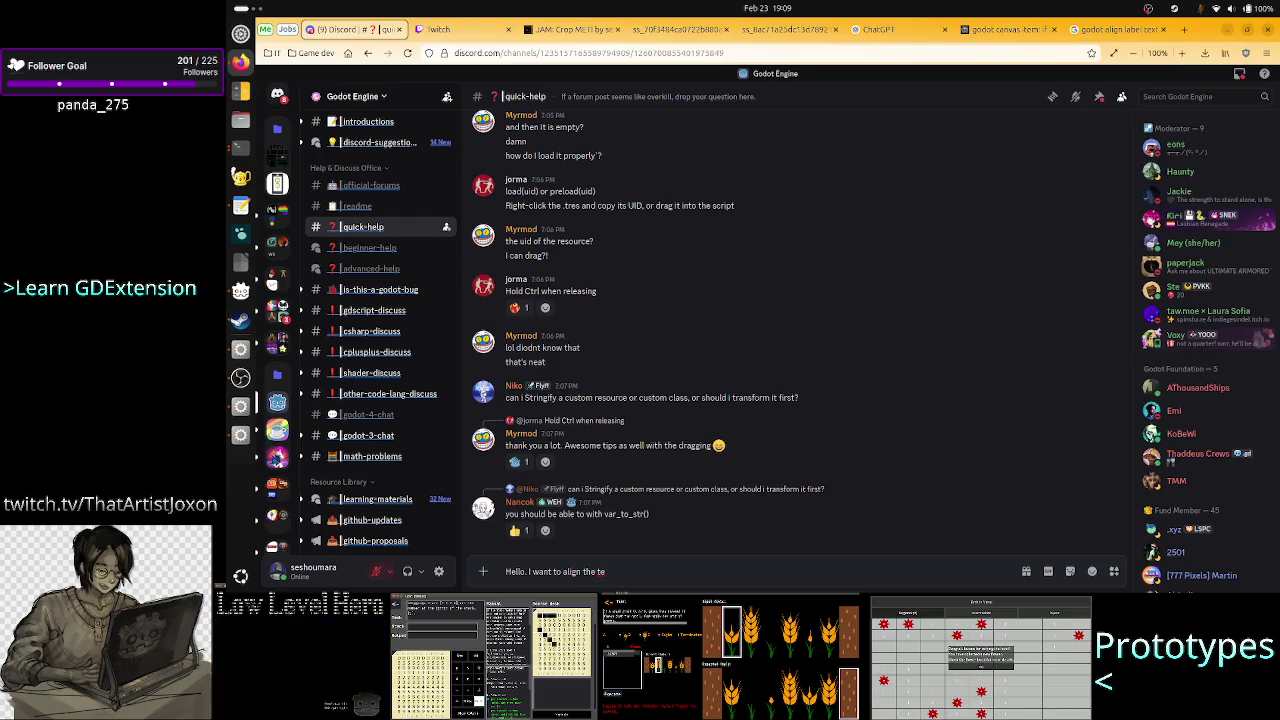
key("BackSpace")
key("BackSpace")
type("labe")
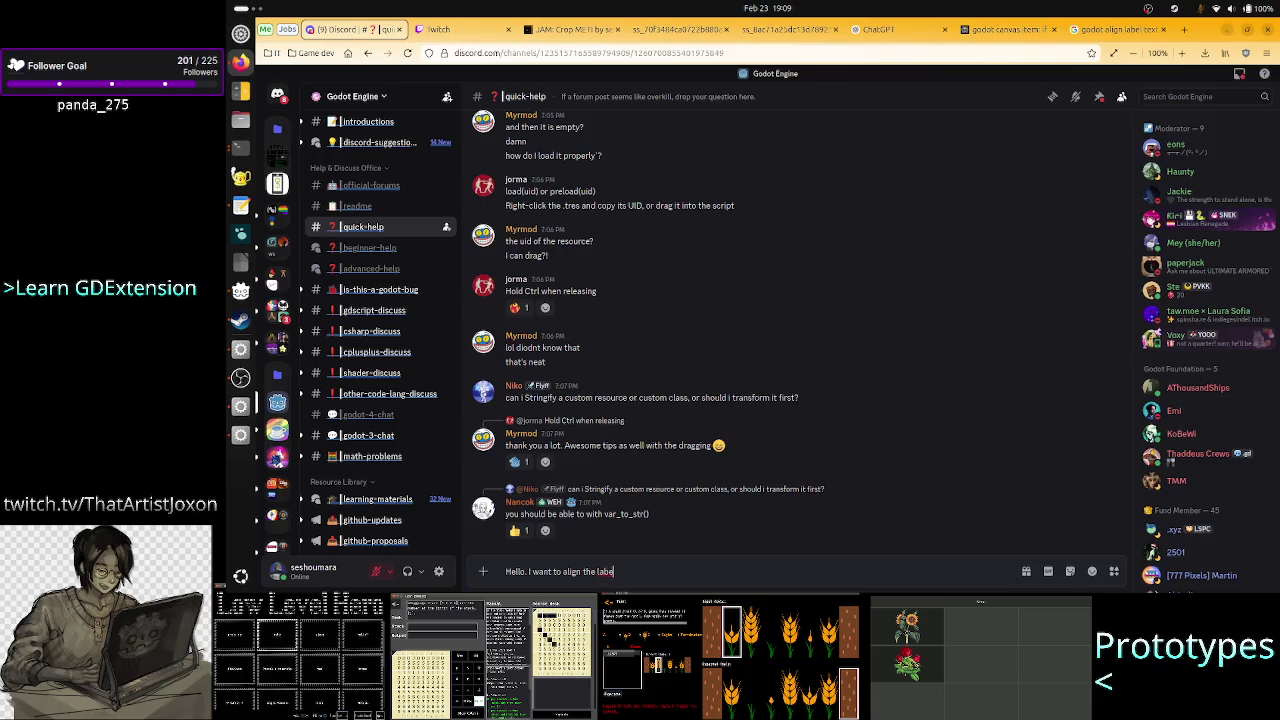
type("l so that the first ch")
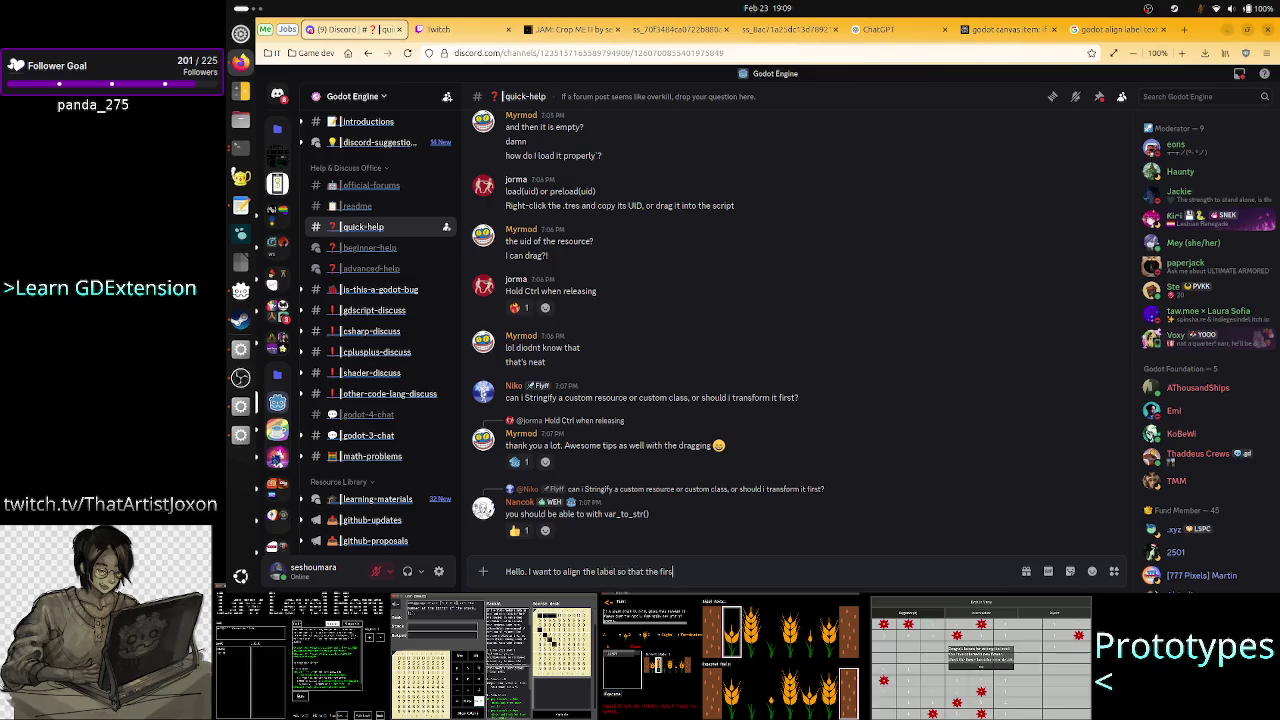
type("aracters sta")
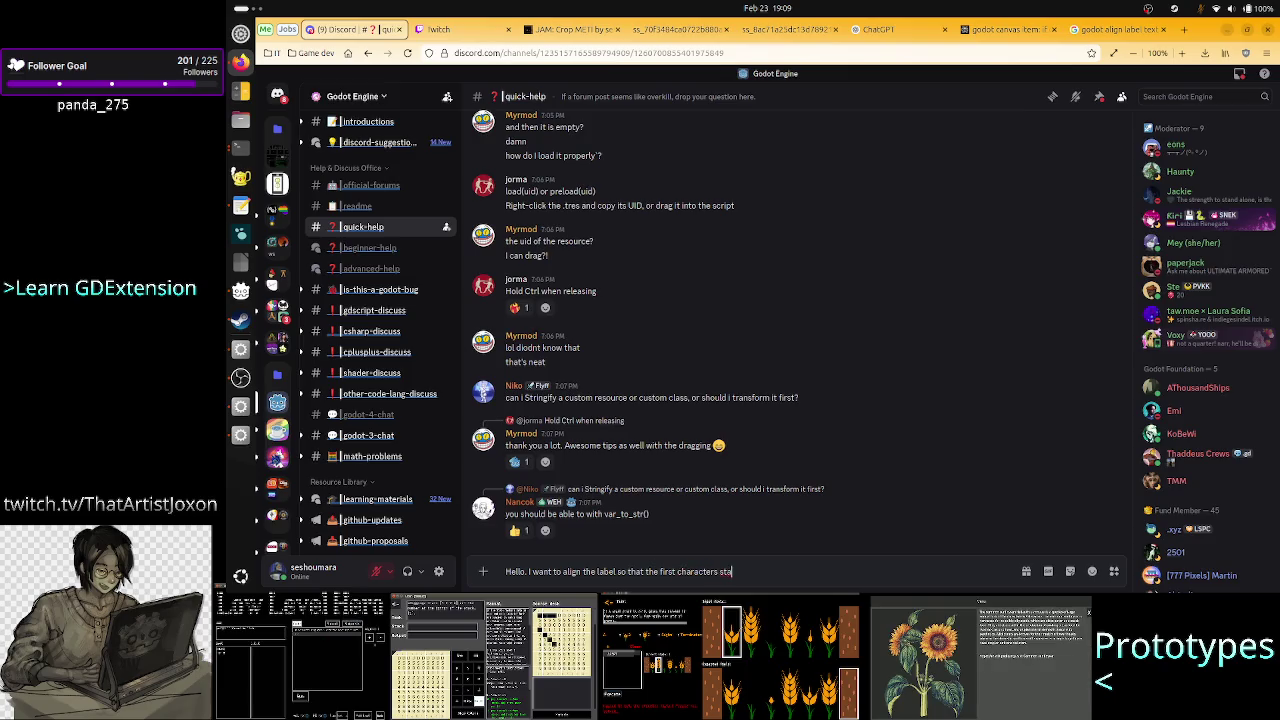
type("rts whe")
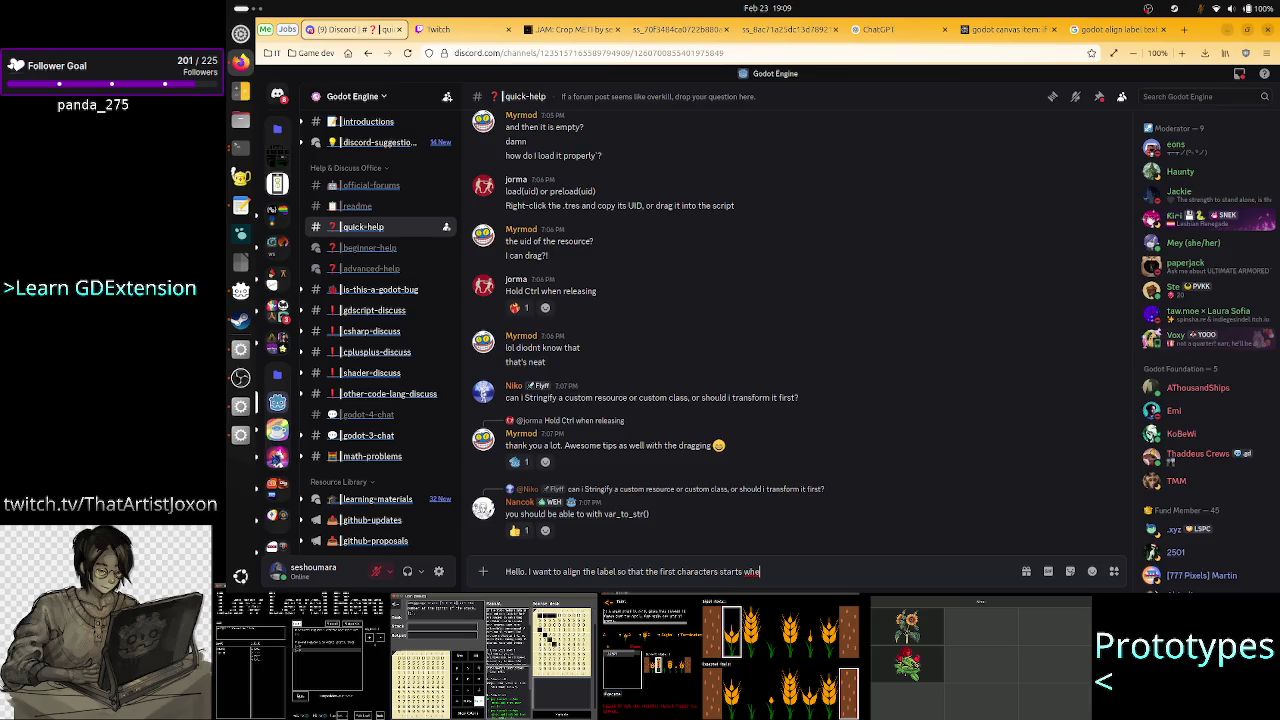
key("BackSpace")
key("BackSpace")
key("BackSpace")
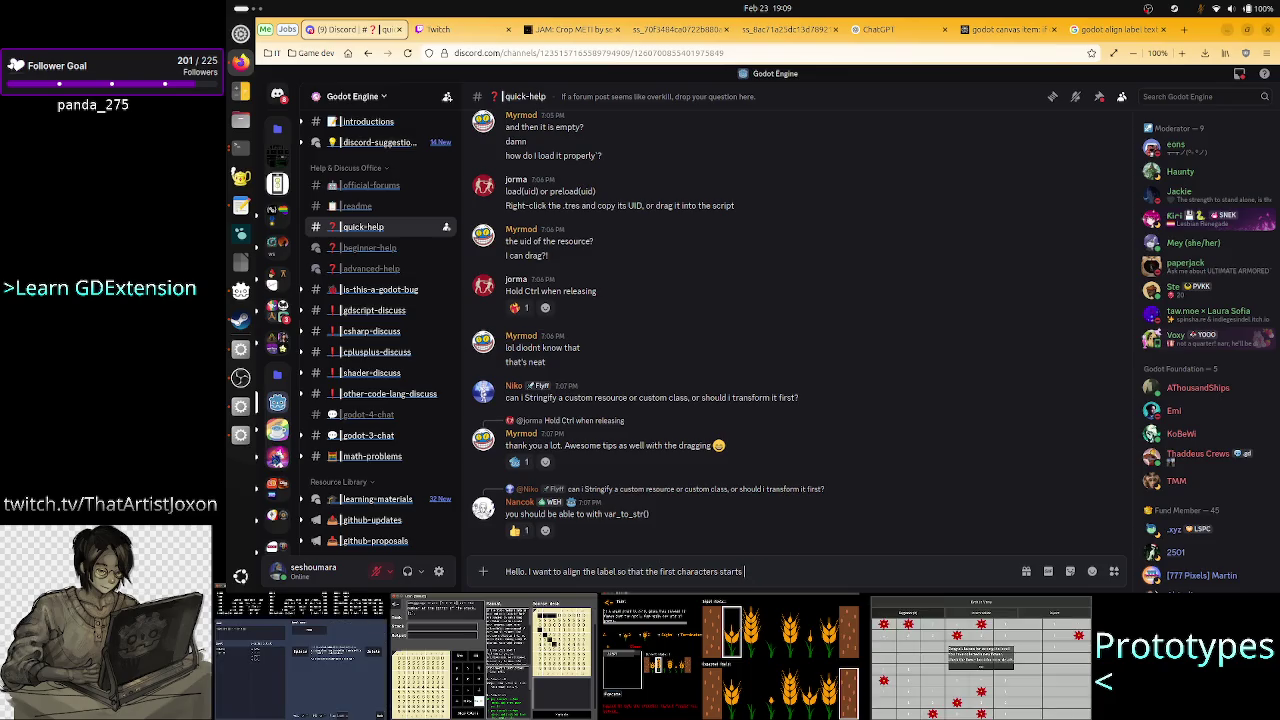
type("i")
key("BackSpace")
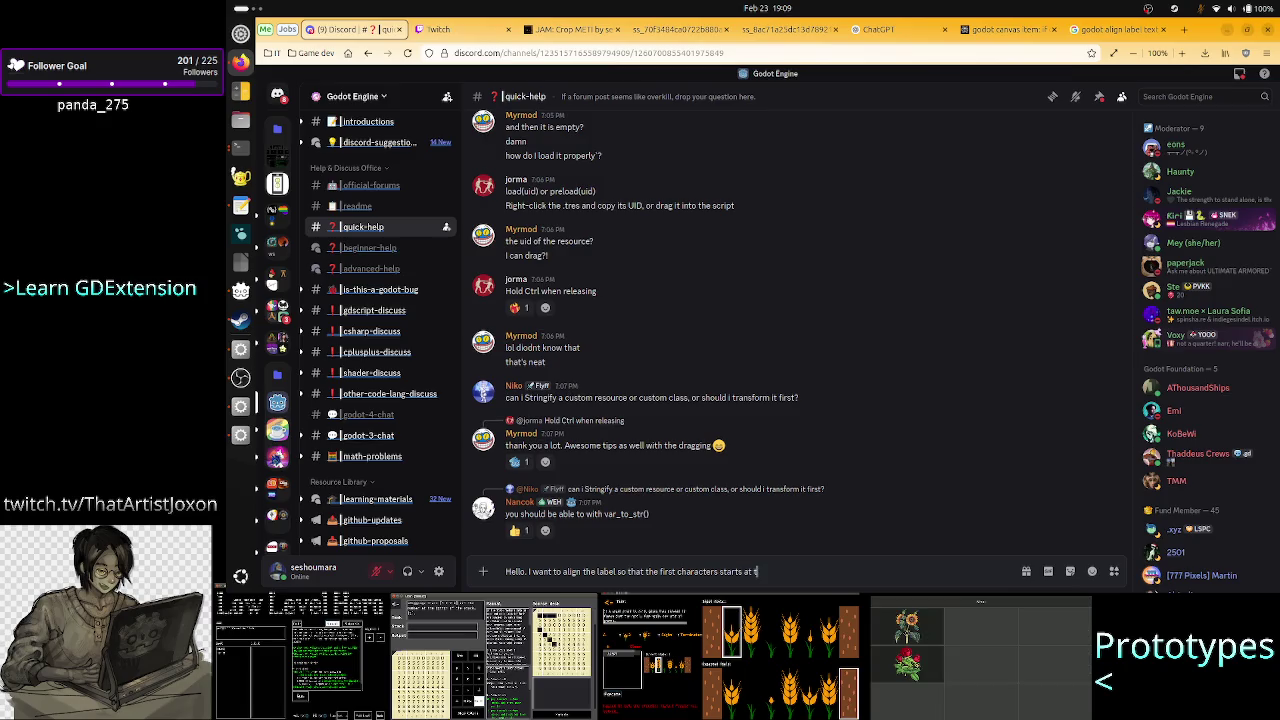
Continue the question with 'the same left position as the icon', then bring Godot forward.
type("he same pos")
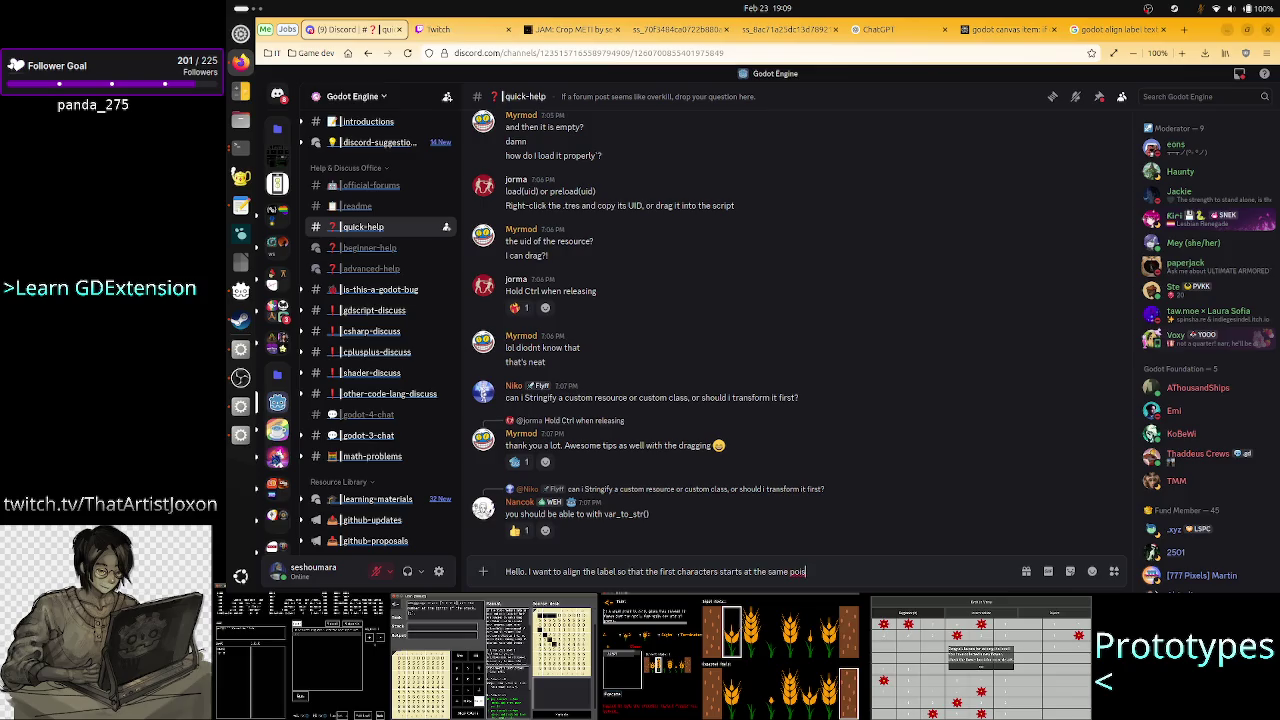
key("BackSpace")
key("BackSpace")
type("sition on")
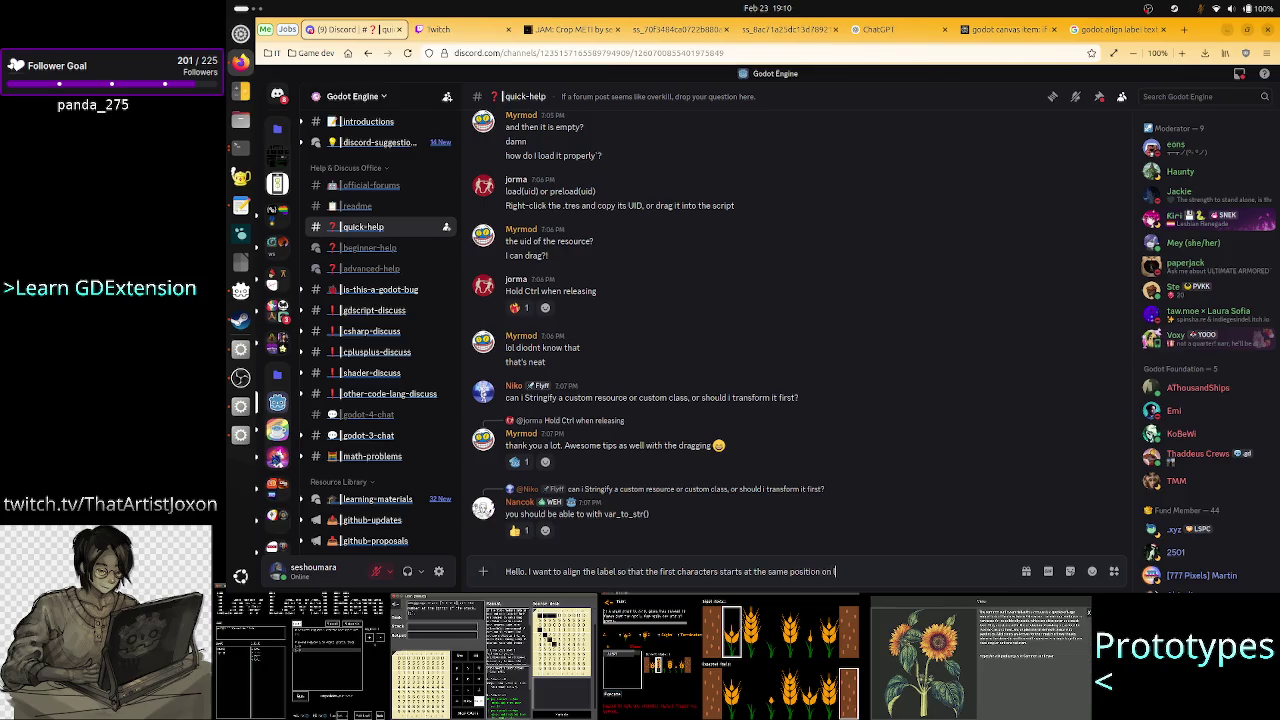
key("BackSpace")
key("BackSpace")
key("BackSpace")
type("lef")
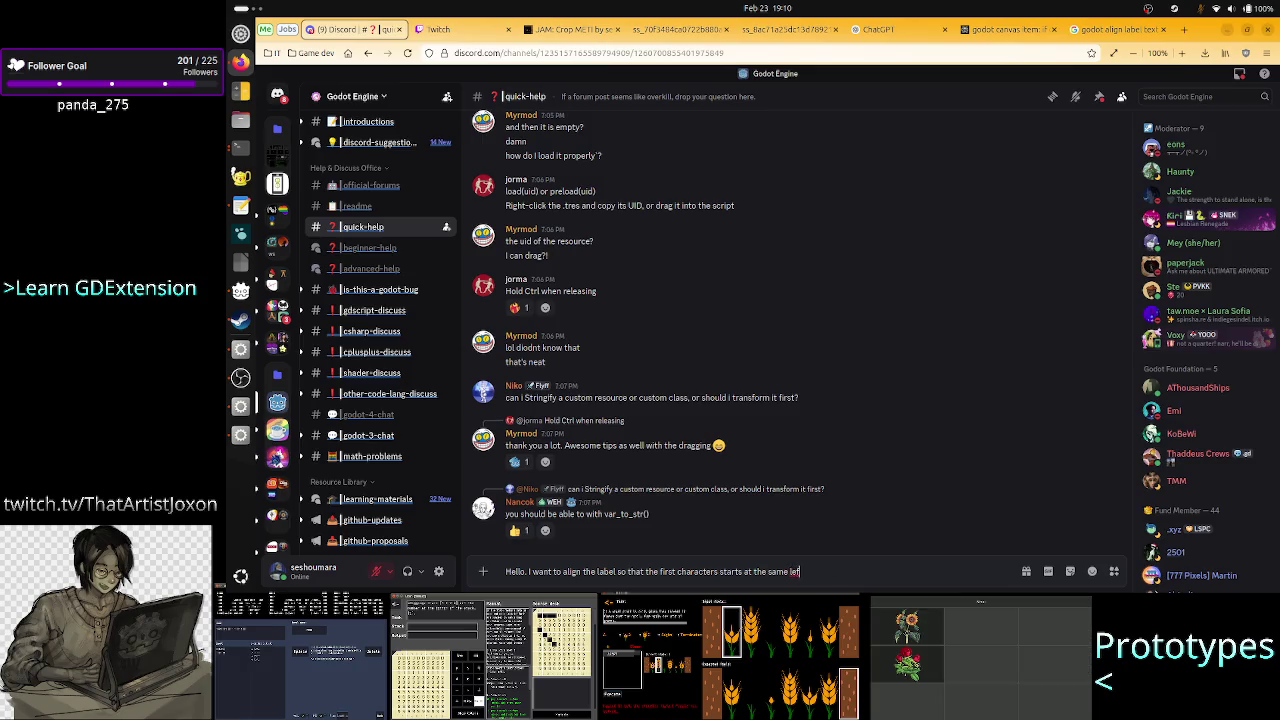
type("t position a")
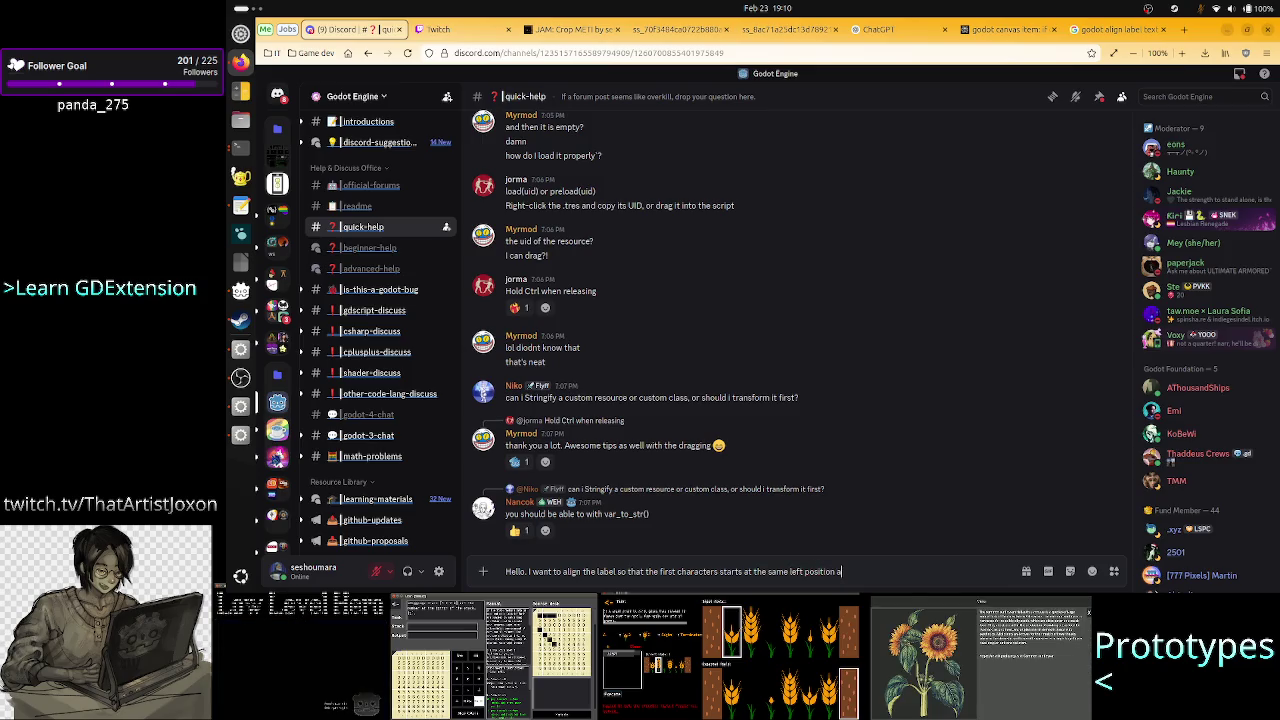
type("s the")
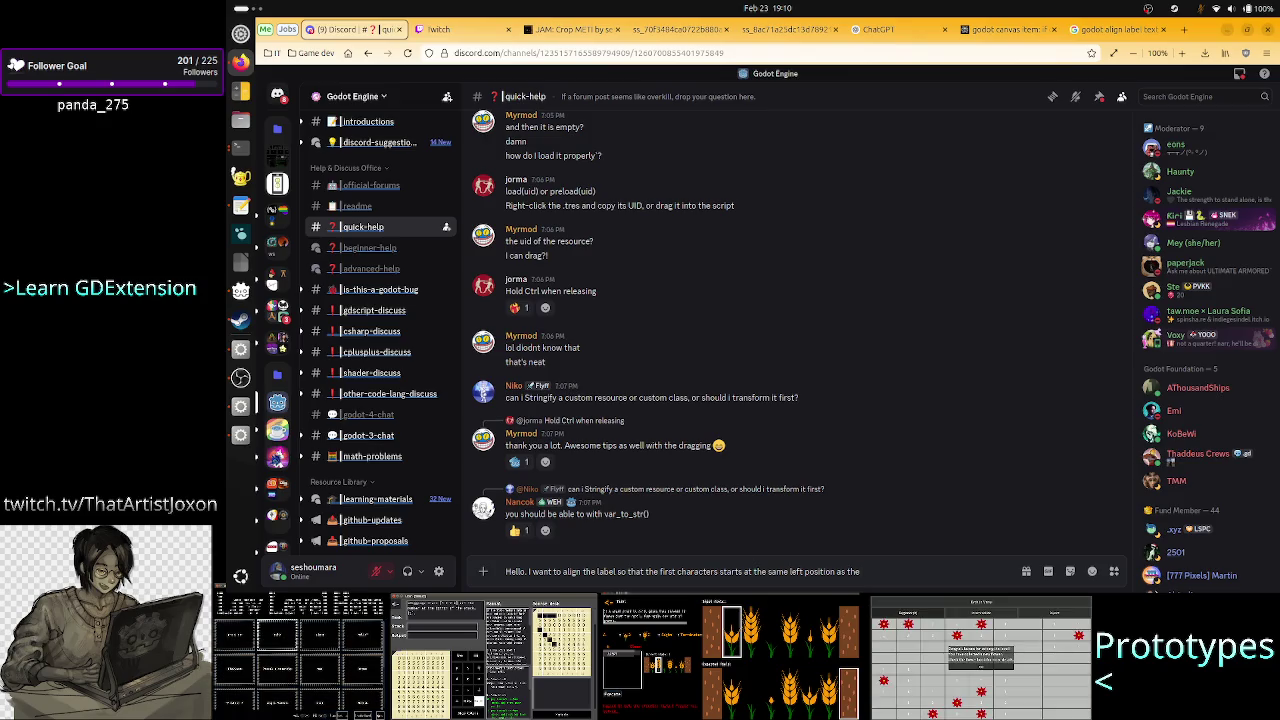
type(" icon")
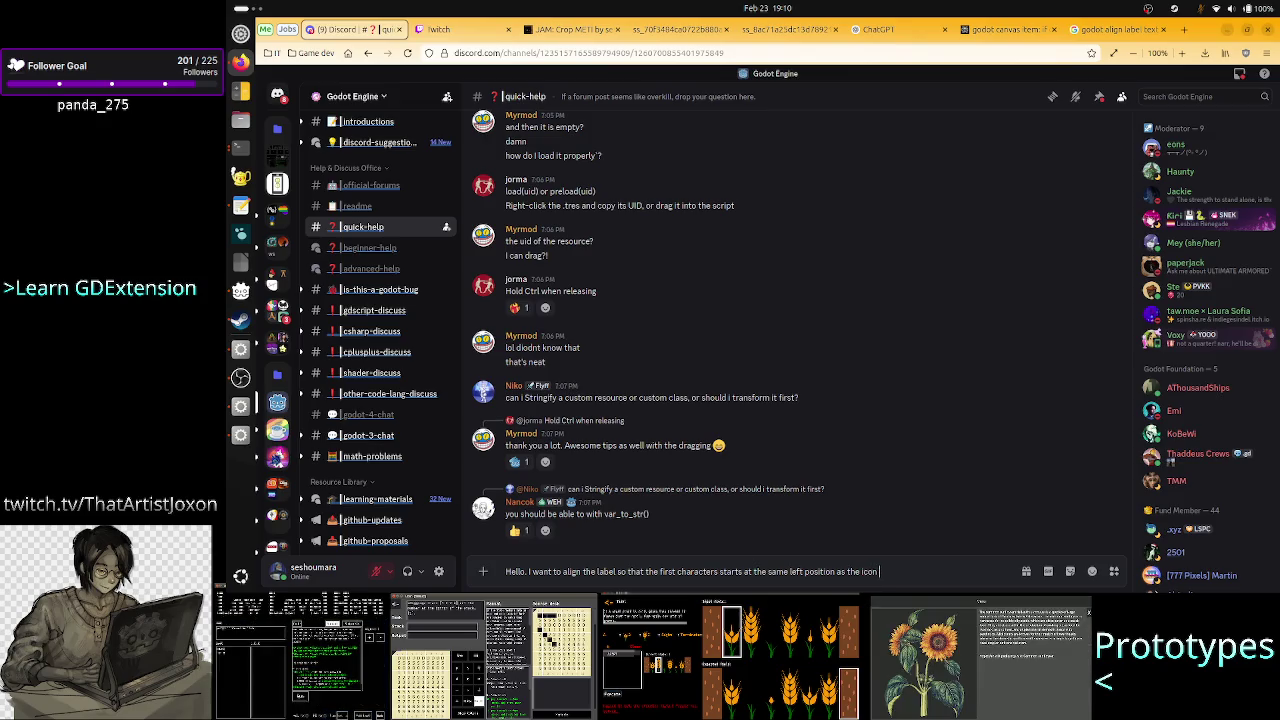
key("BackSpace")
key("BackSpace")
key("BackSpace")
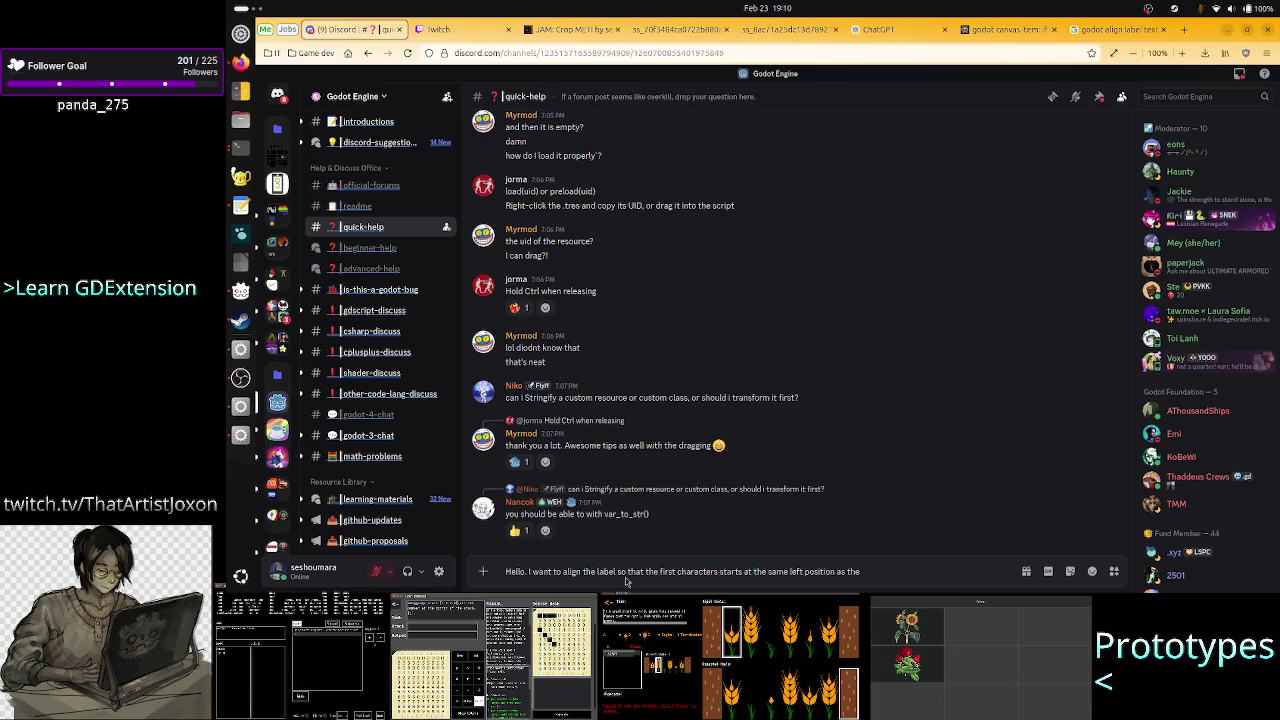
key("alt+Tab")
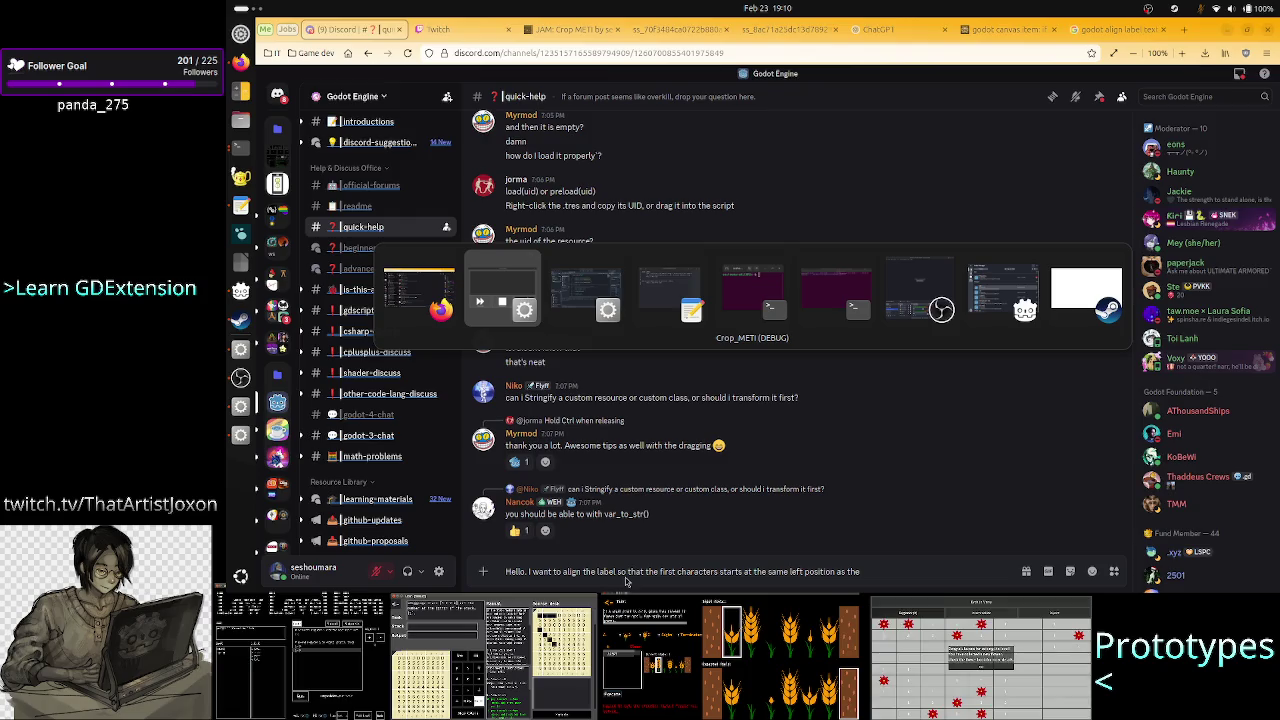
key("alt+Tab")
key("alt+Tab")
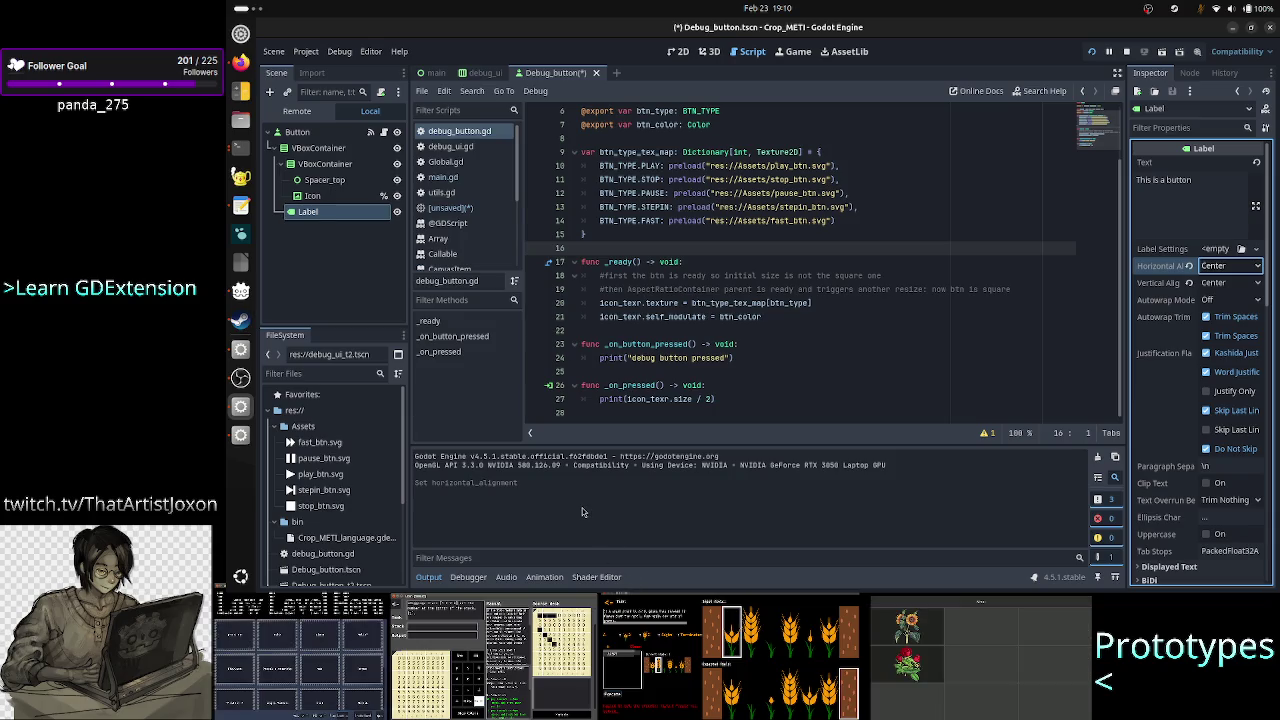
Select the Icon node to confirm it is a TextureRect, then return to the Discord draft.
left_click(320, 196)
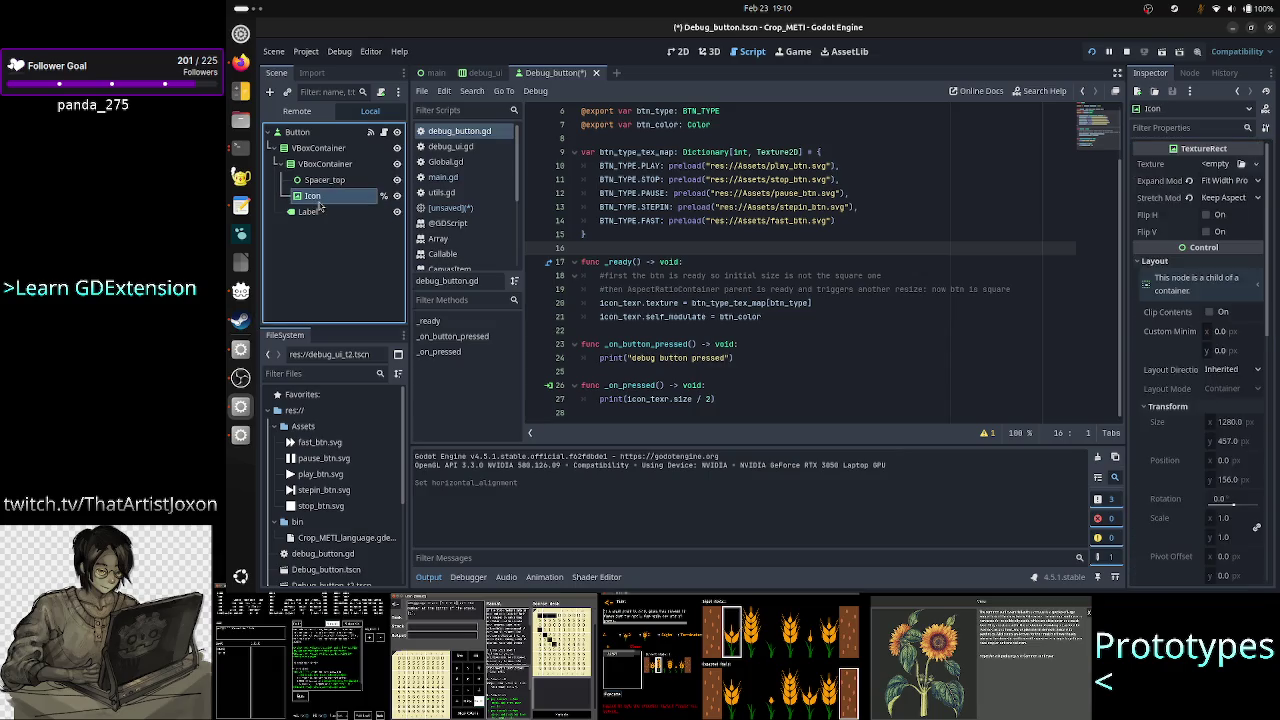
key("F5")
key("alt+Tab")
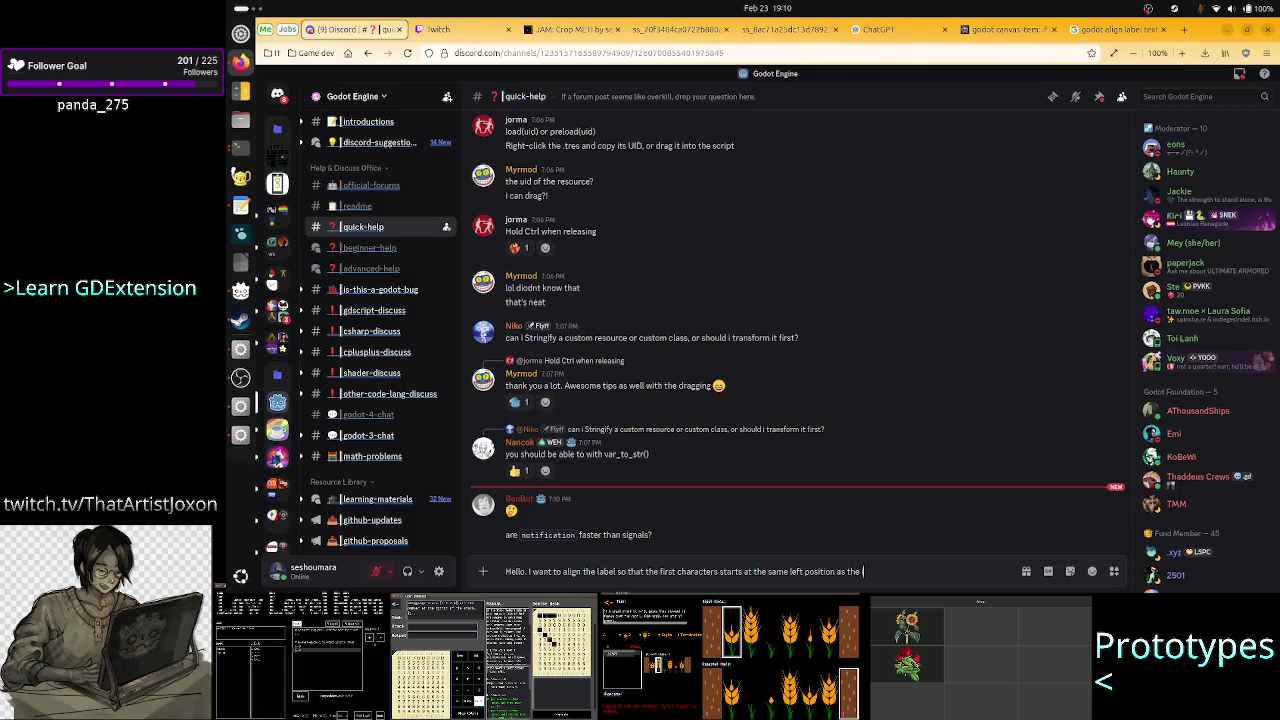
Add that the icon is in a TextureRect and the Label, both sitting in a VBoxContainer.
type("icon in the Text")
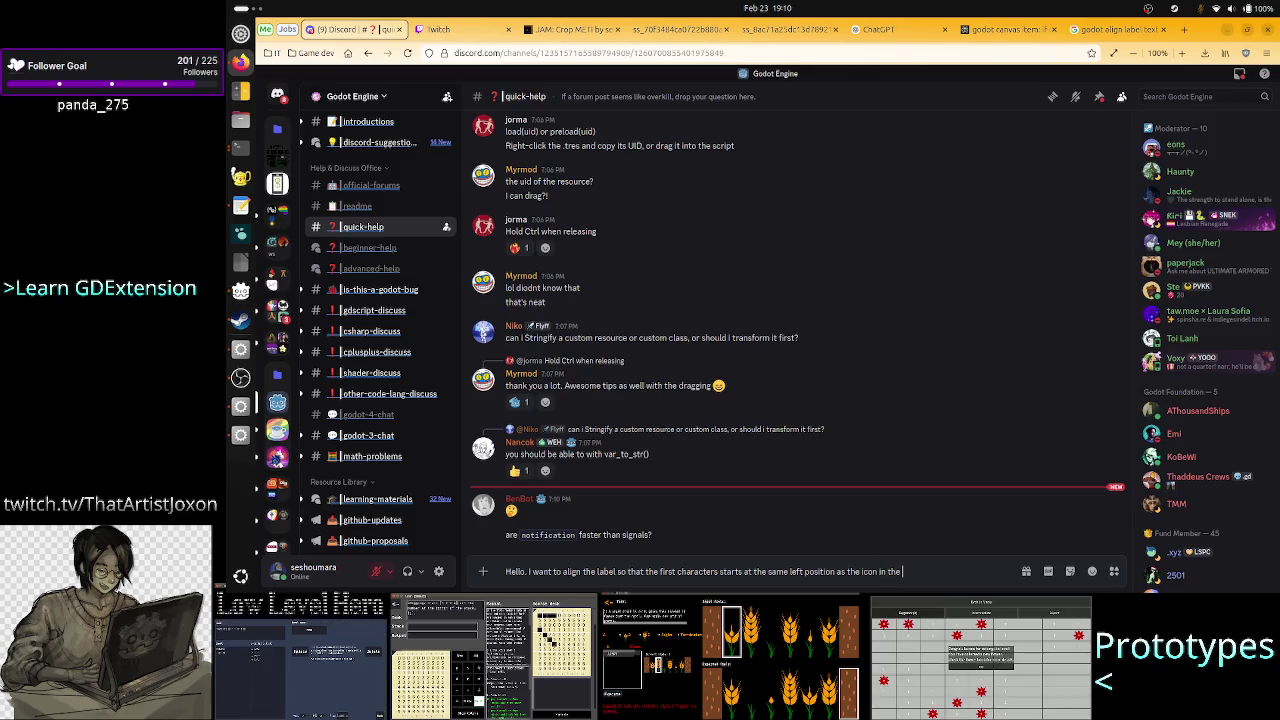
type("ureRect.")
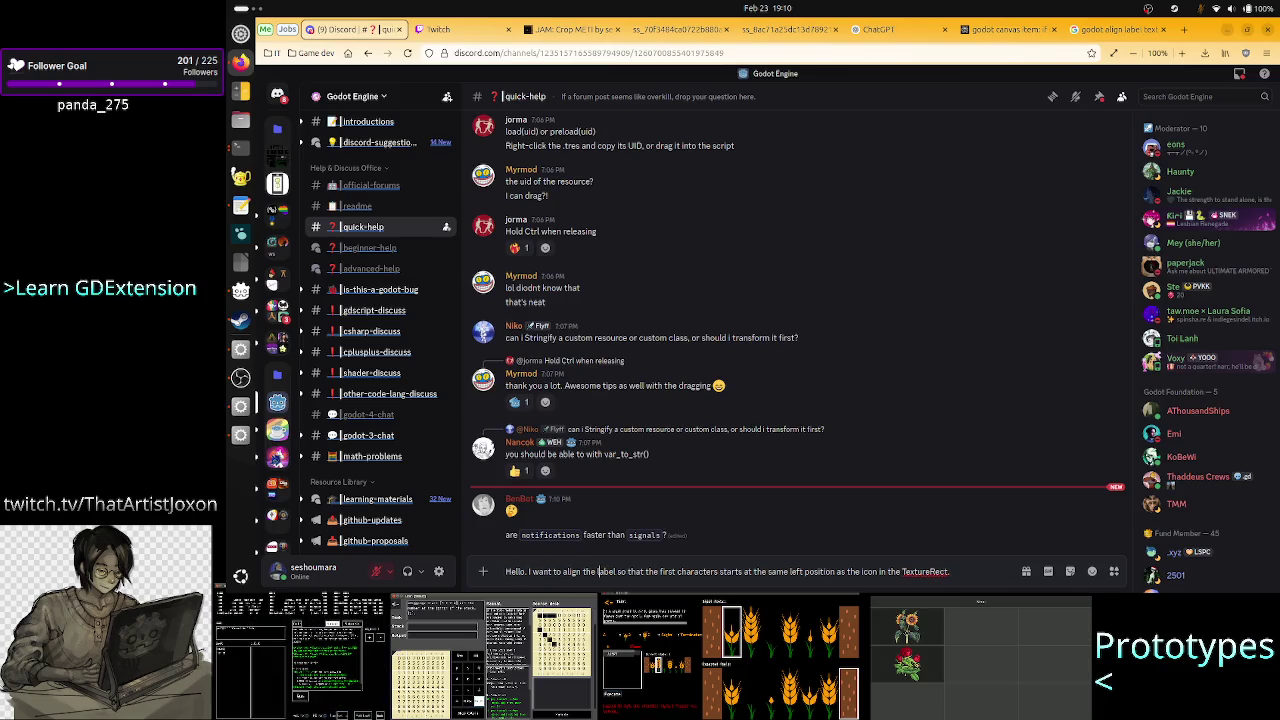
key("BackSpace")
type("L")
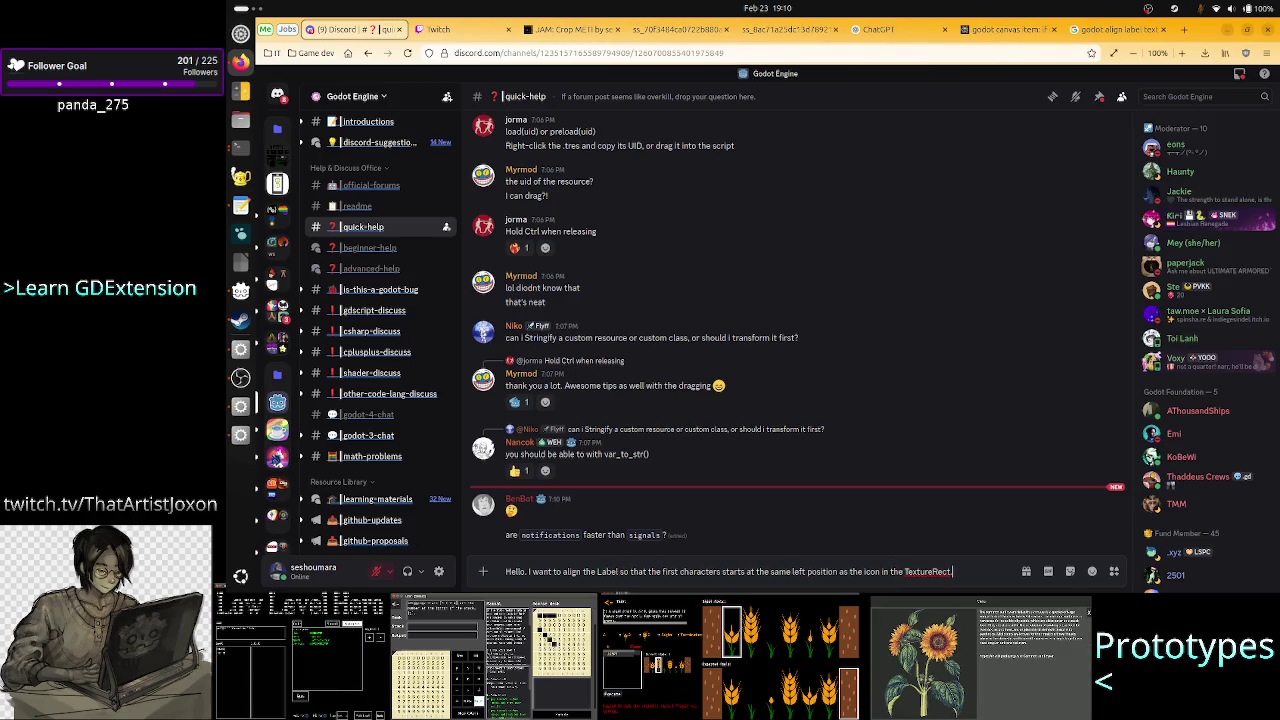
type(".")
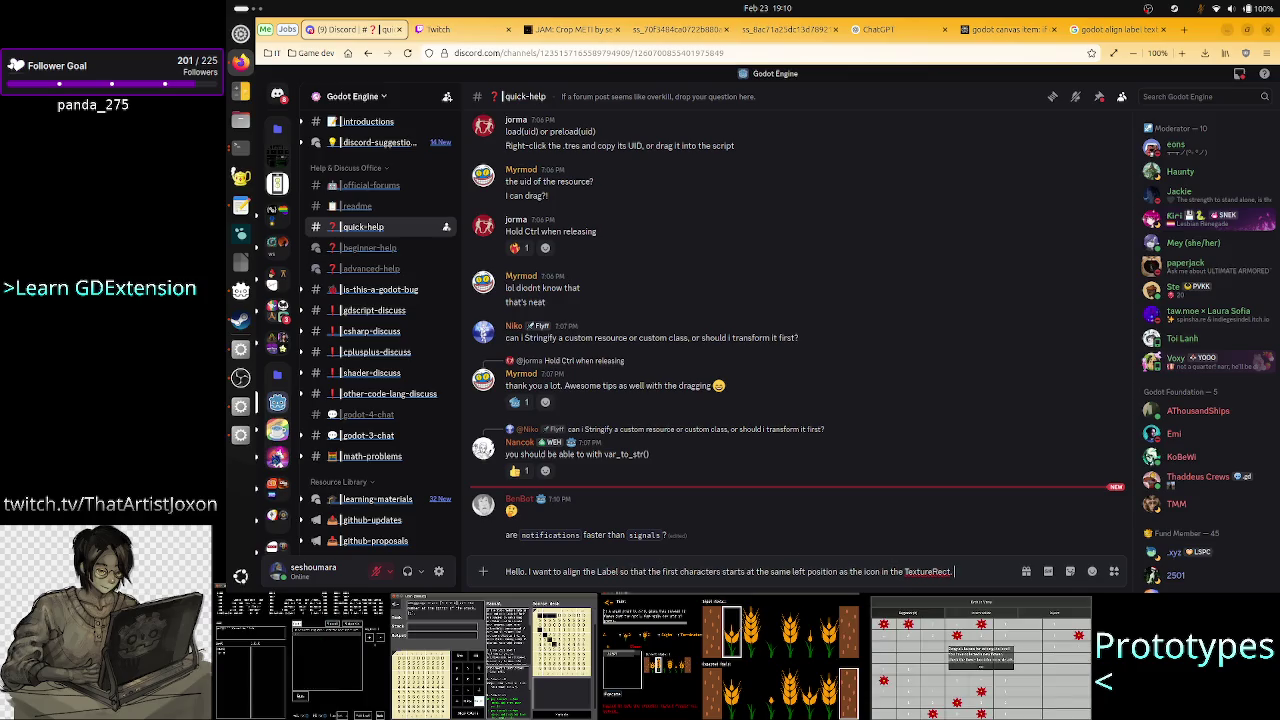
type(" T")
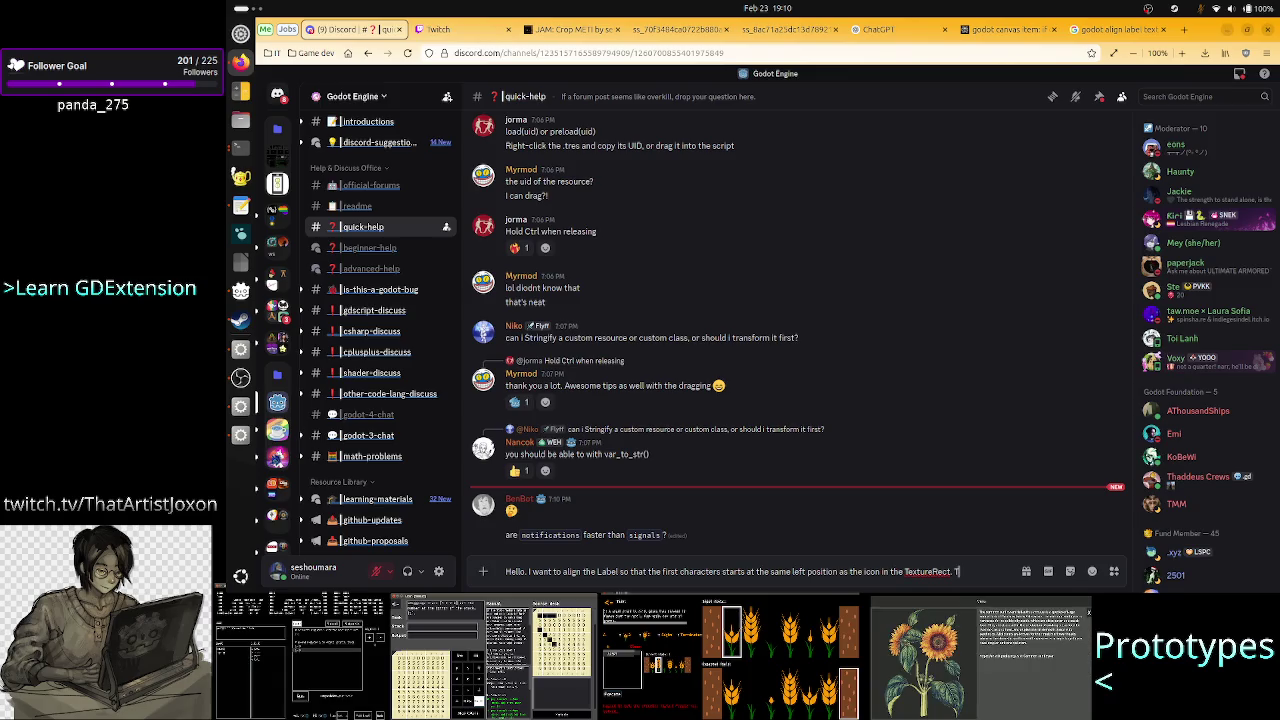
type("he problem is")
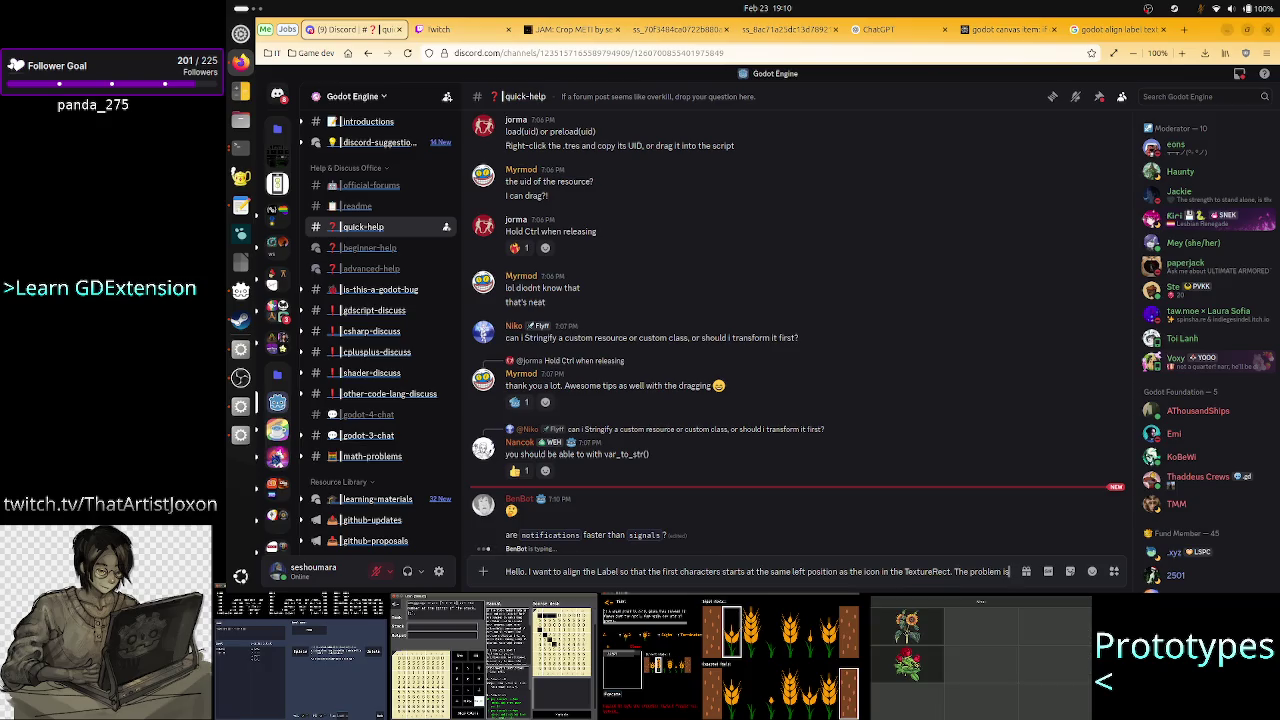
key("BackSpace")
key("BackSpace")
key("BackSpace")
type(",")
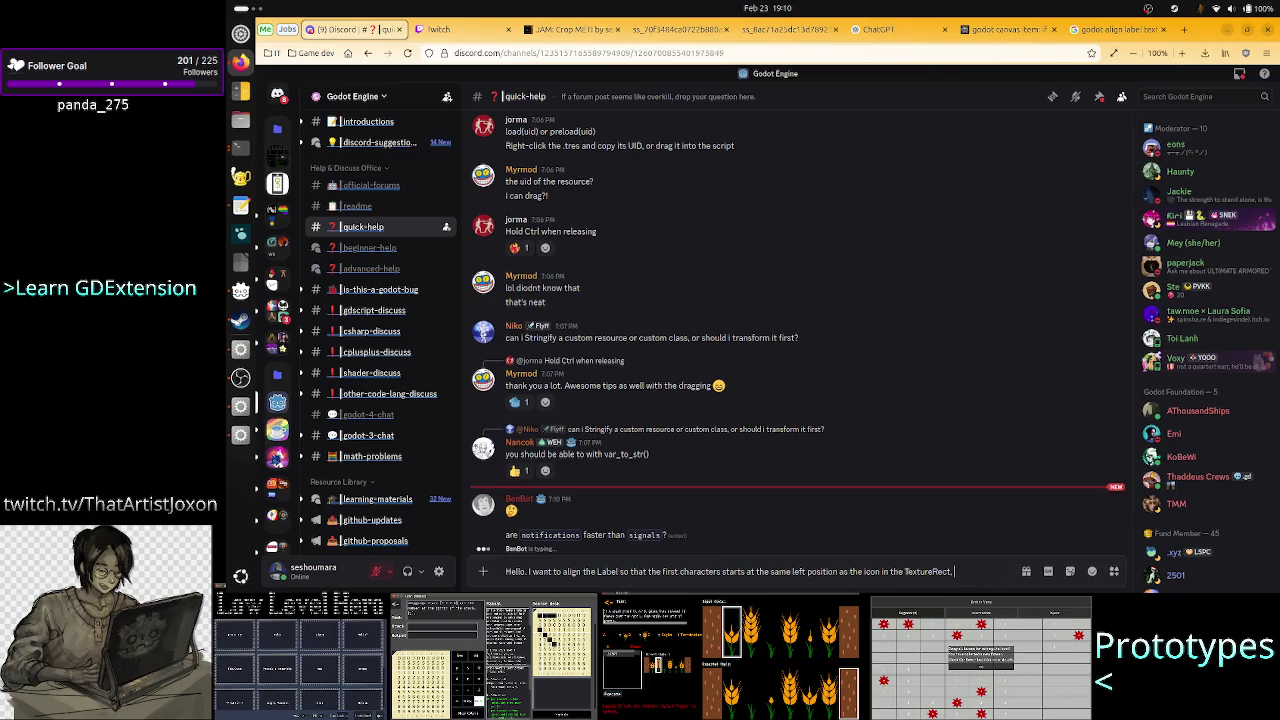
type(" both sitting")
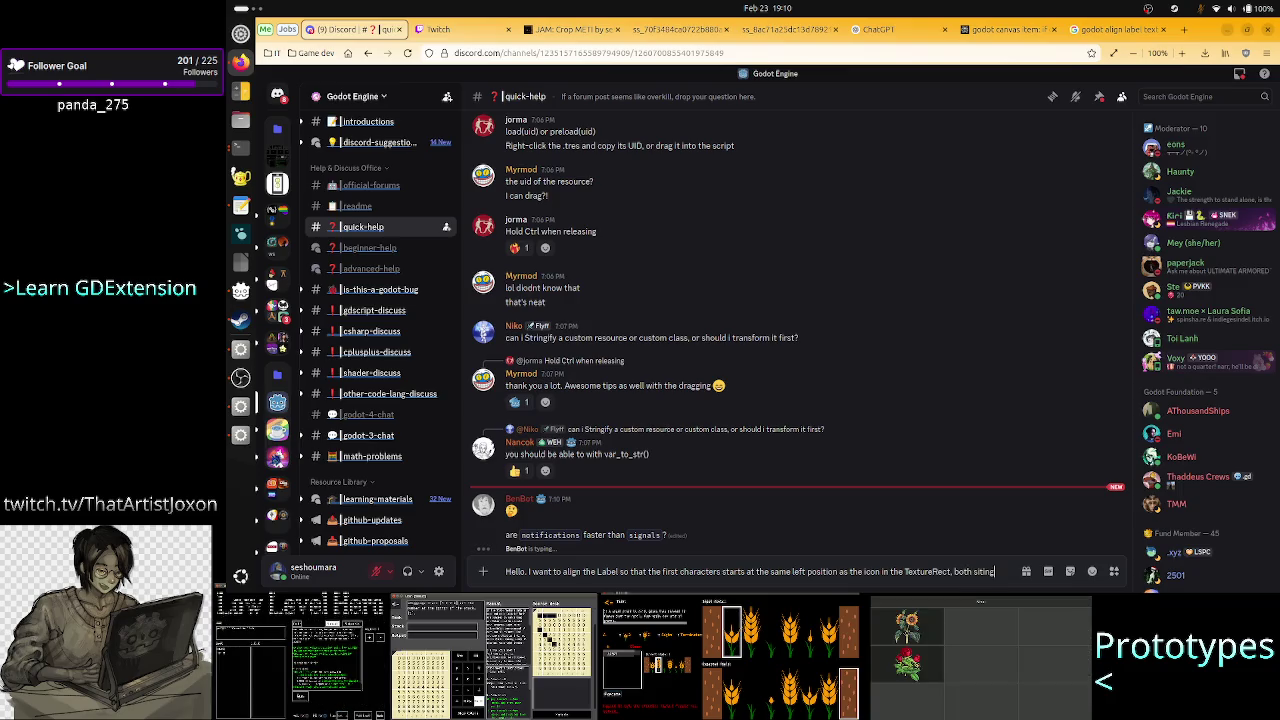
type(" in a vbox.")
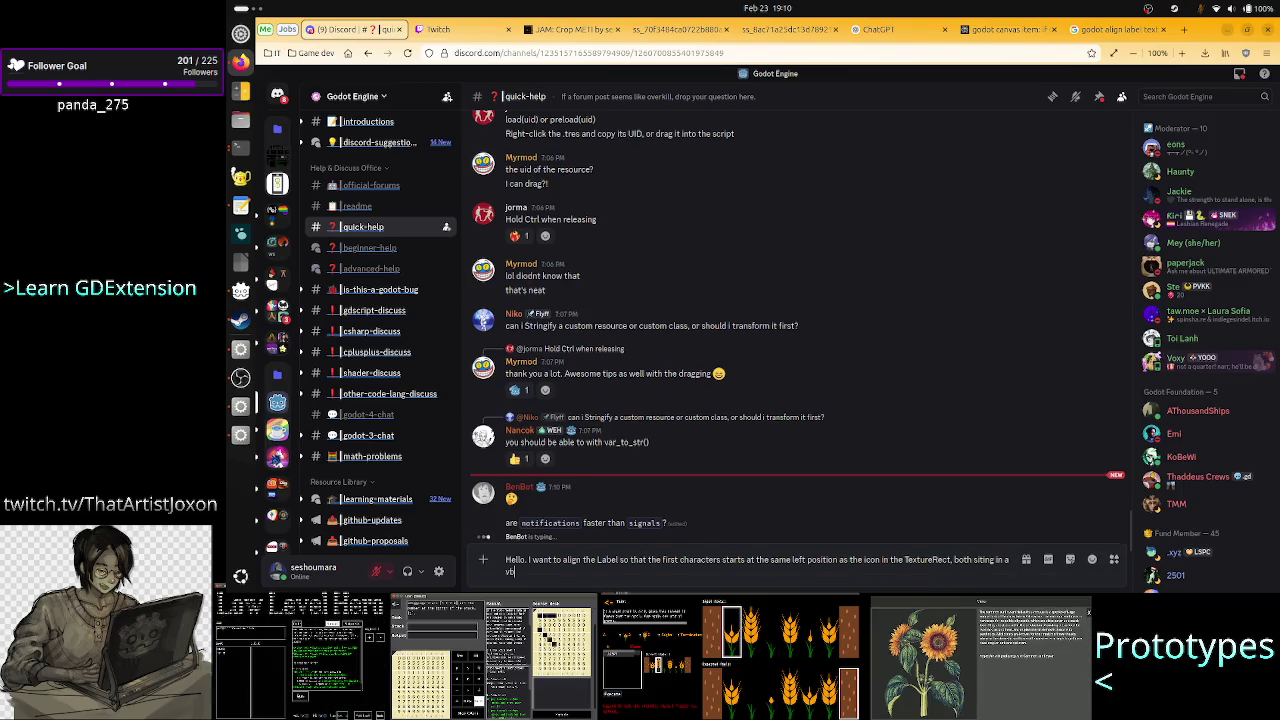
key("BackSpace")
key("BackSpace")
key("BackSpace")
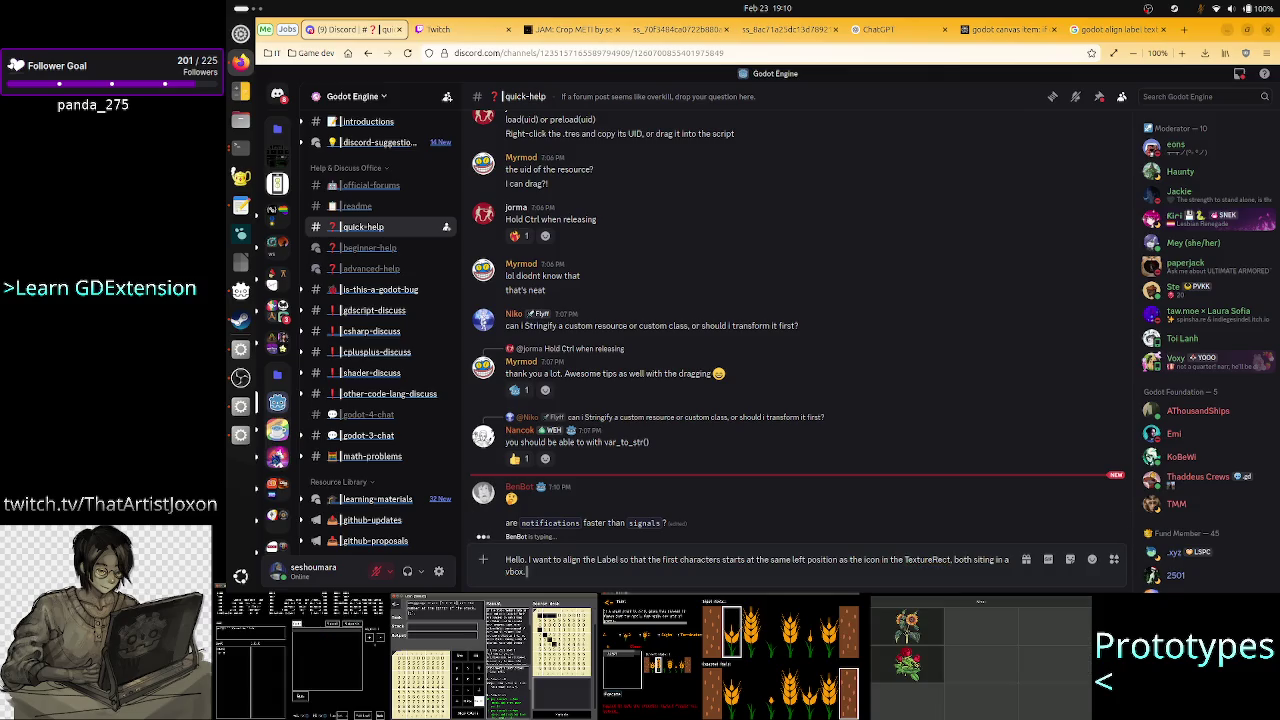
type("VBox")
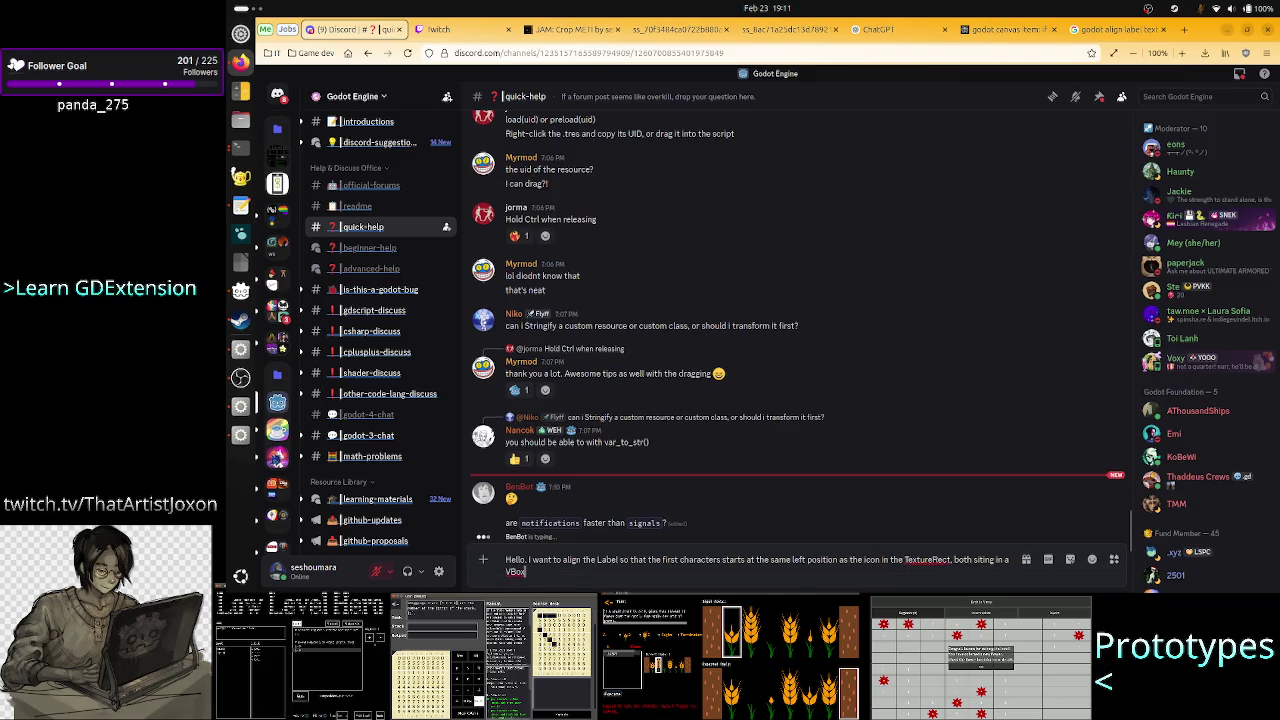
type("Container. I")
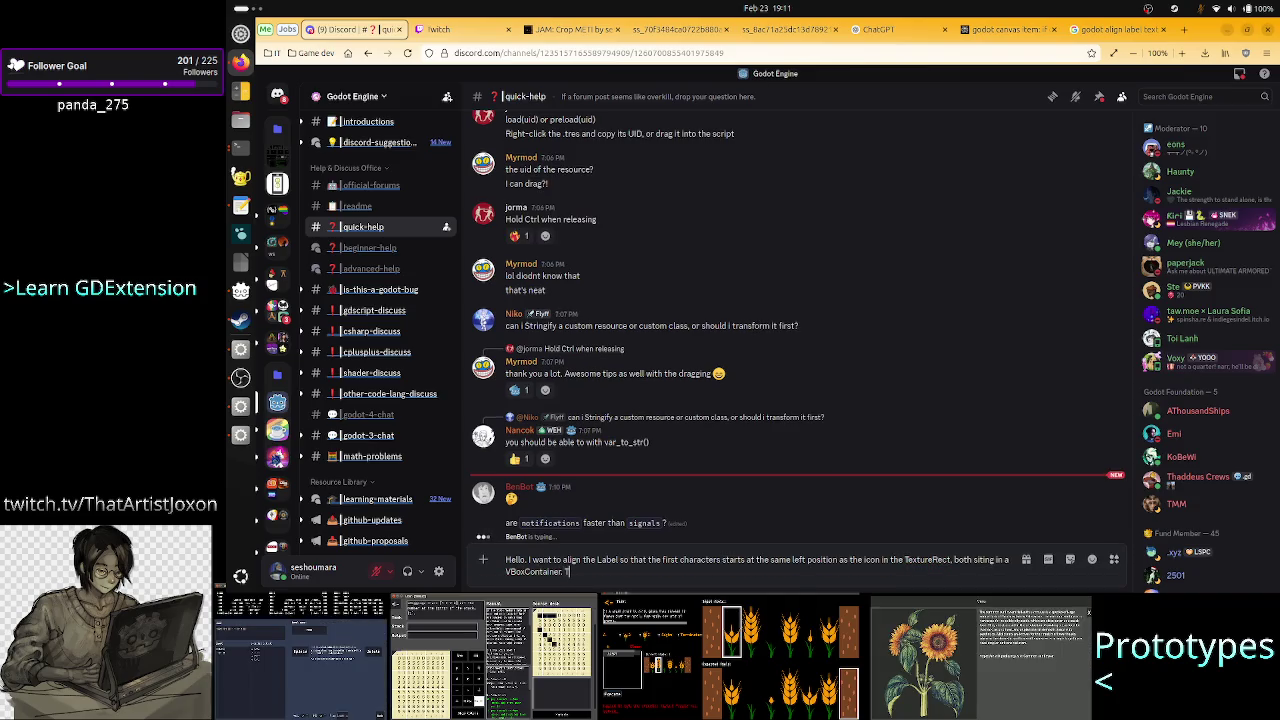
Begin the explanation with 'Because the texture is' and switch to the Godot editor.
key("BackSpace")
key("BackSpace")
key("BackSpace")
type("Be")
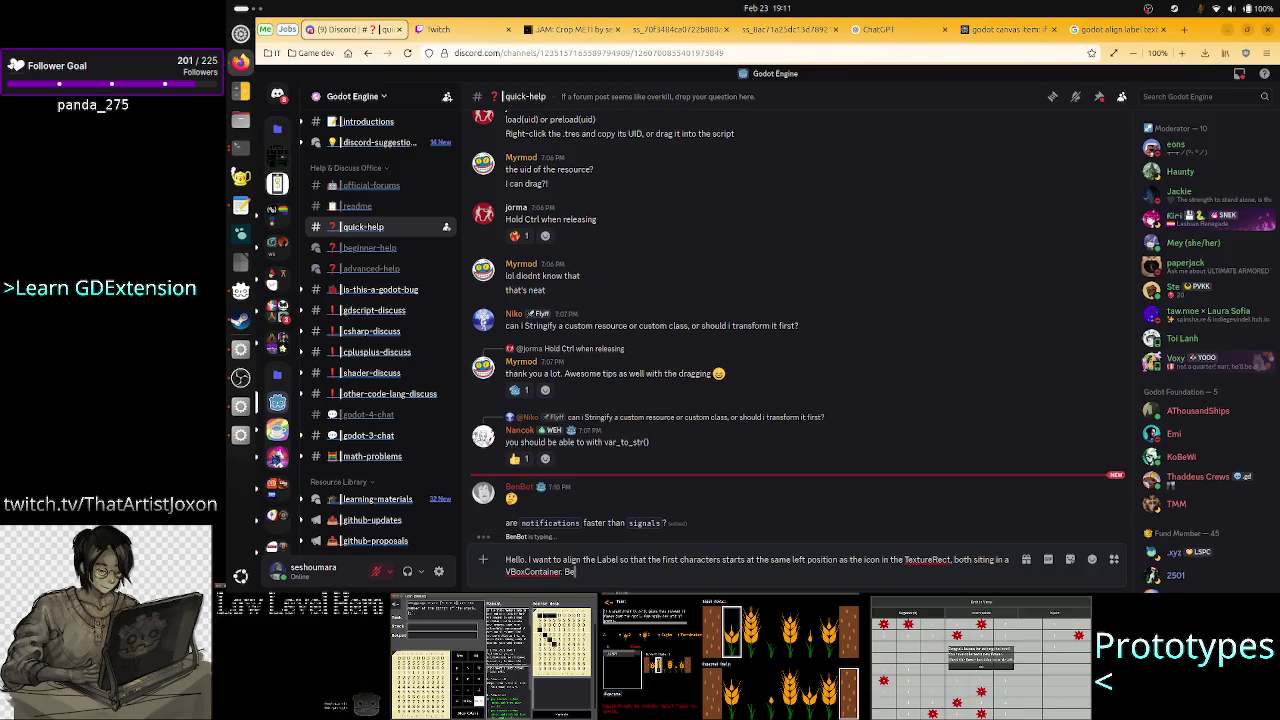
type("cause the")
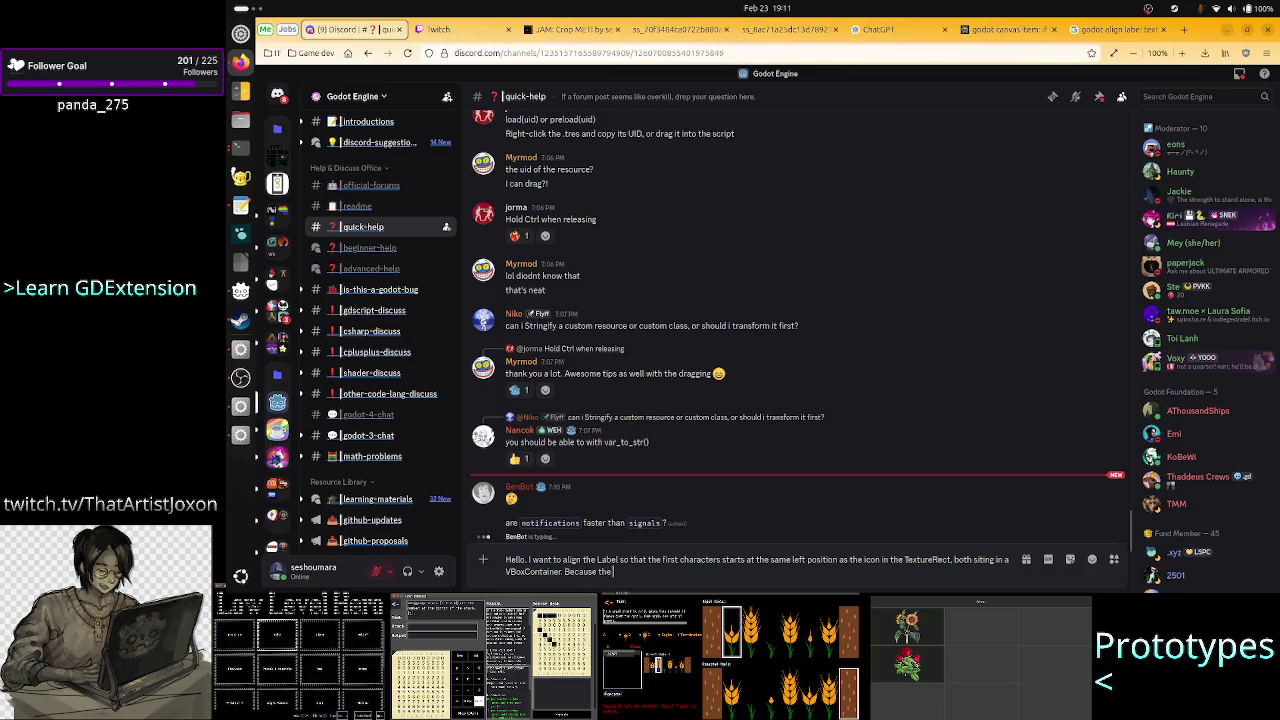
type(" texture is")
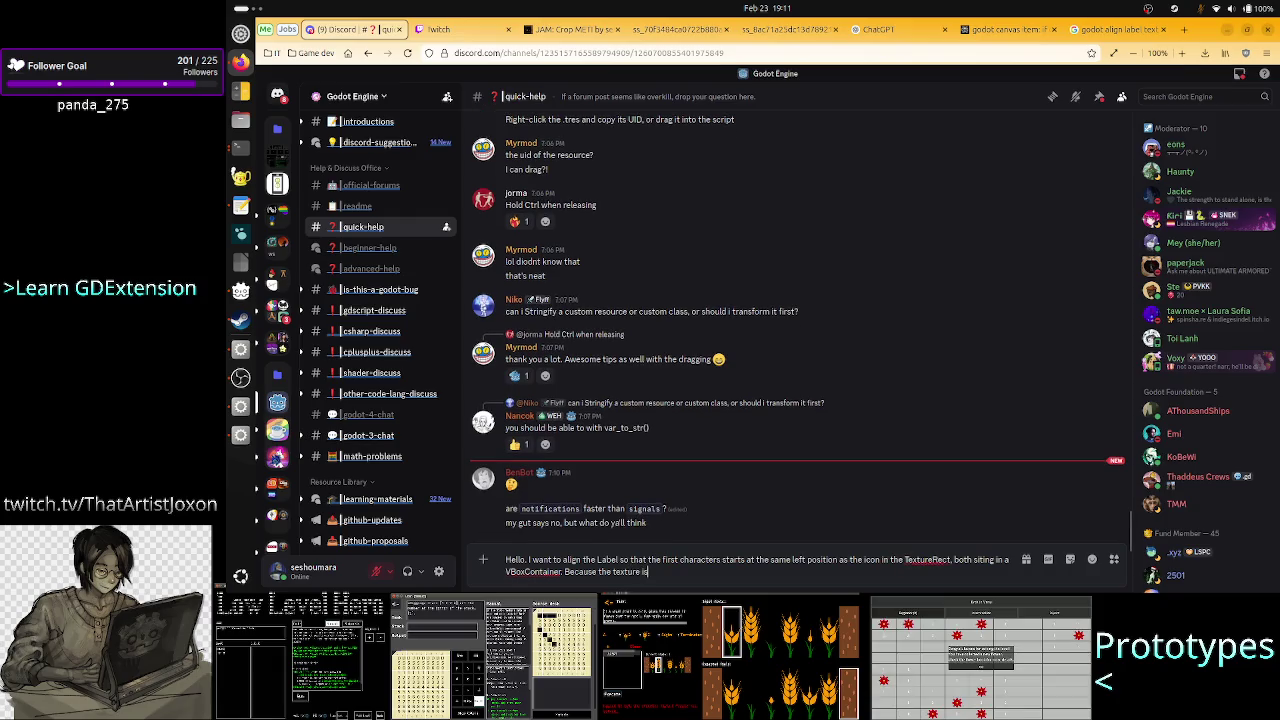
type(" re")
key("BackSpace")
key("BackSpace")
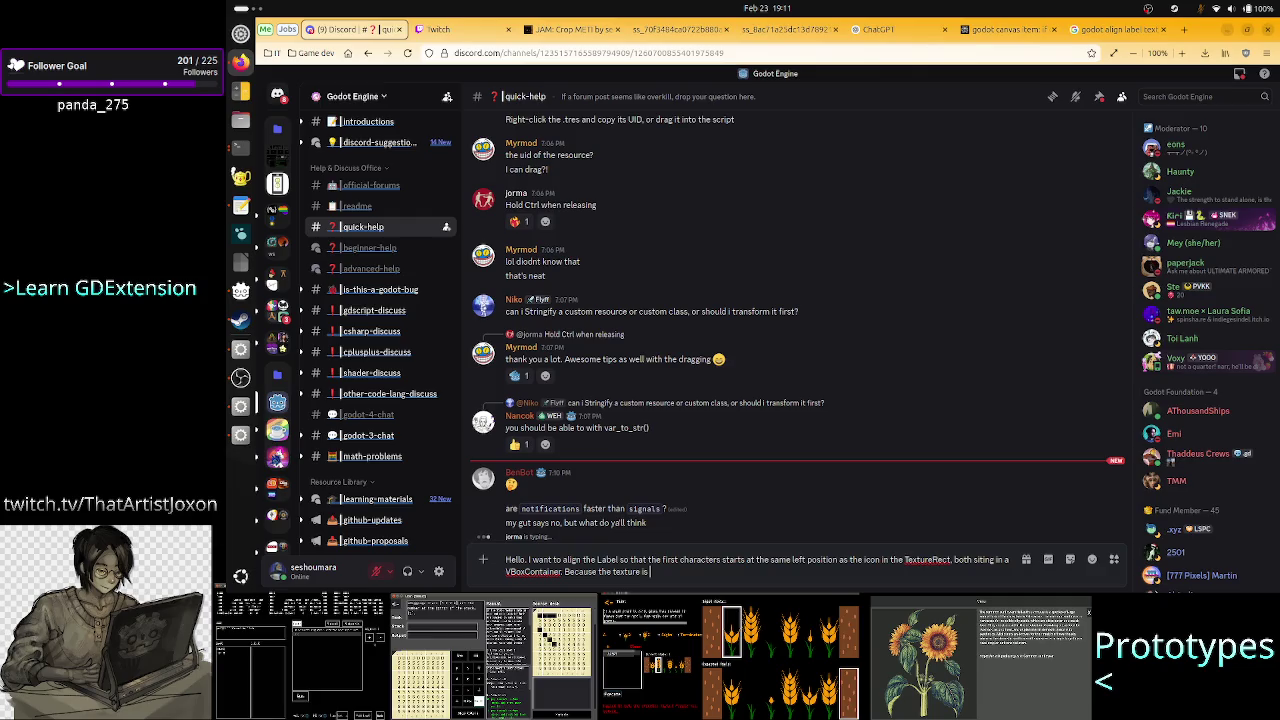
key("alt+Tab")
key("alt+Tab")
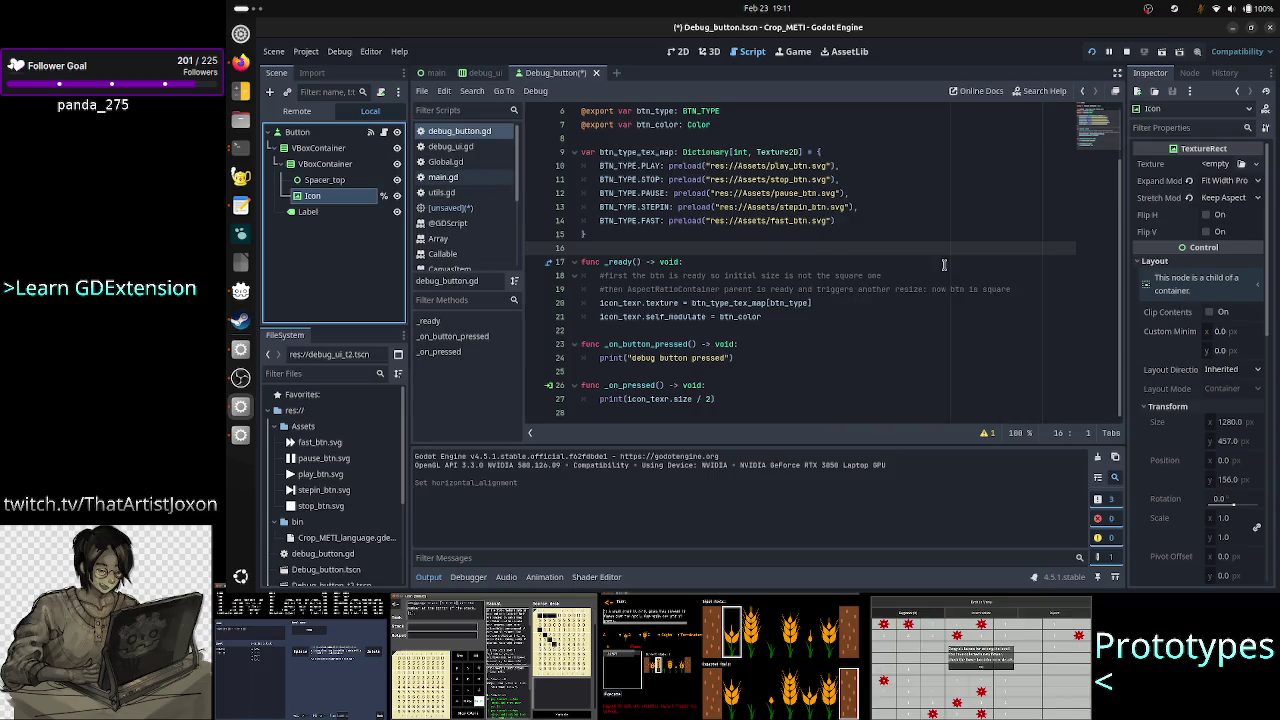
Reword the Discord draft to 'Because the texture's stretch mode is set to'.
key("alt+Tab")
key("alt+Tab")
key("Tab")
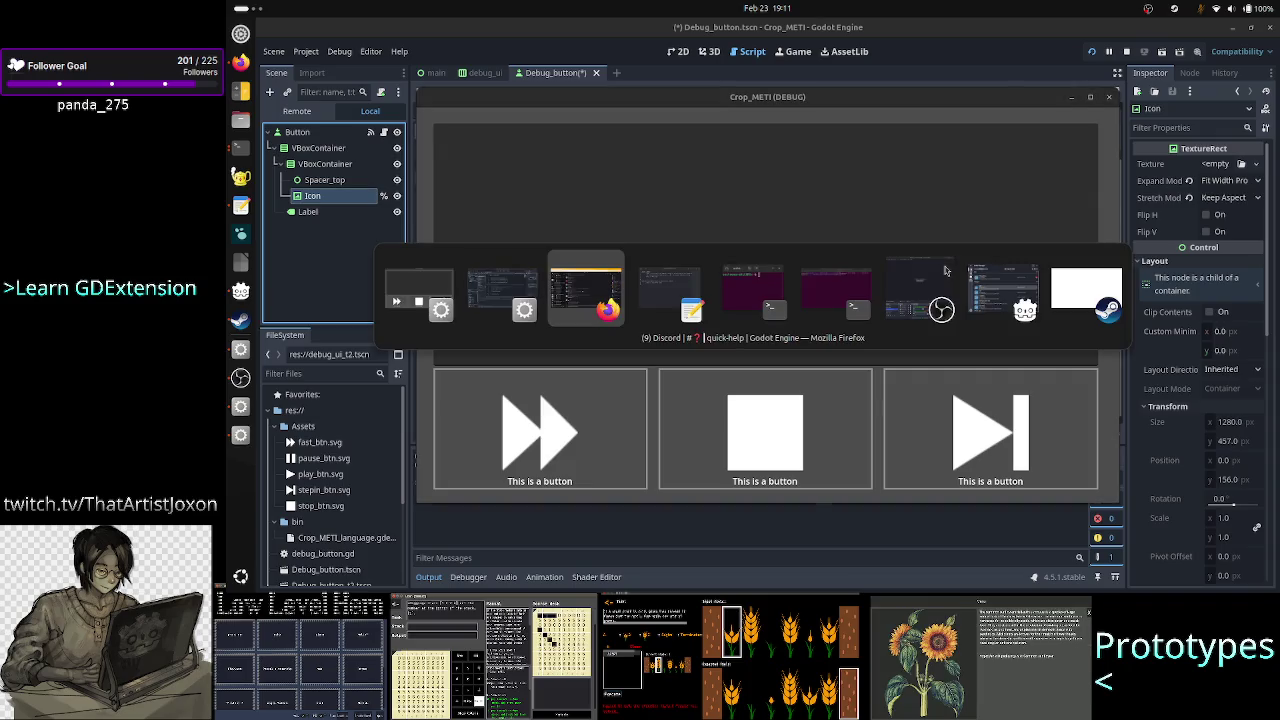
key("BackSpace")
key("BackSpace")
key("BackSpace")
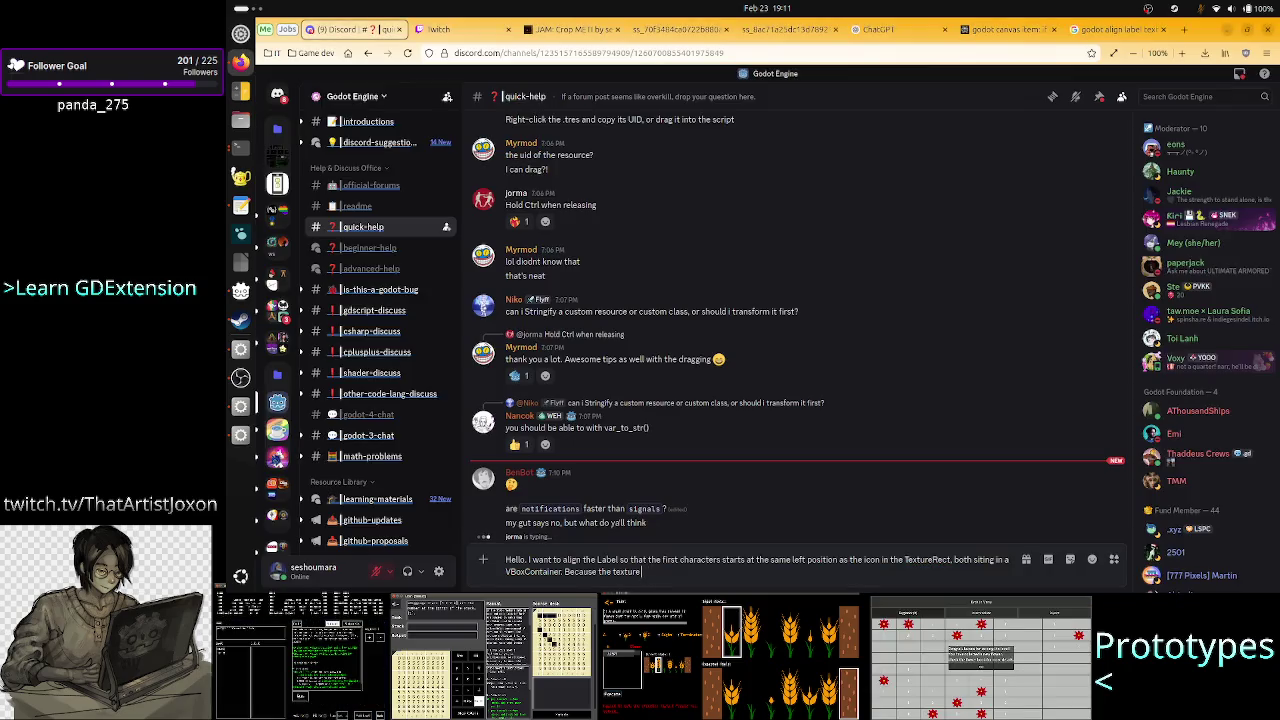
type("'s stre")
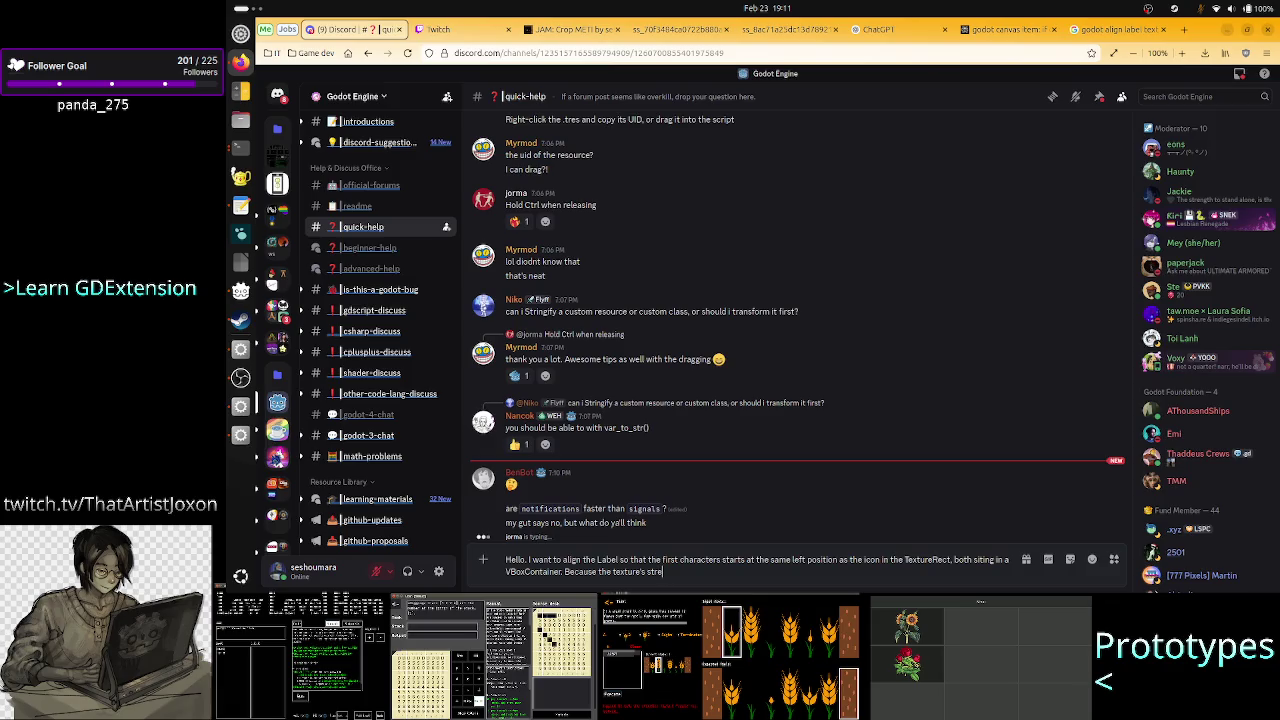
type("tch mode is")
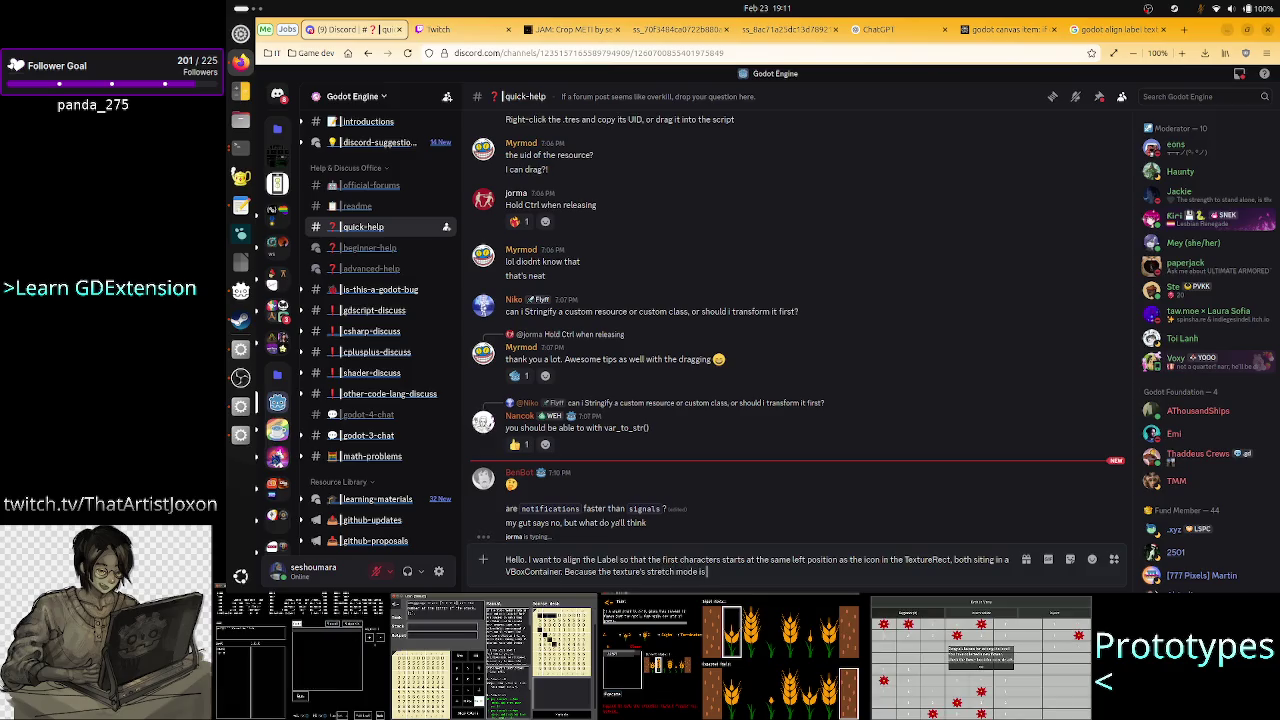
type(" set to")
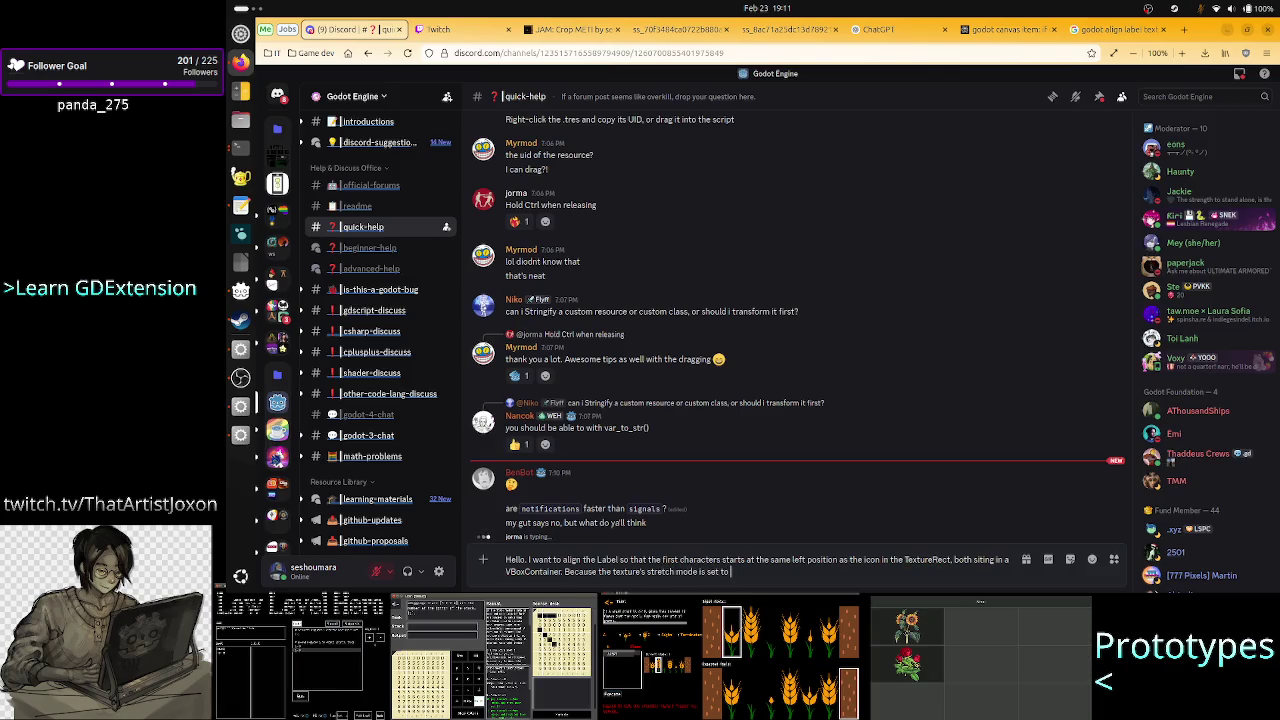
Check the Icon's Stretch Mode in Godot, leave it at Keep Aspect, and return to Discord.
key("alt+Tab")
key("alt+Tab")
key("alt+Tab")
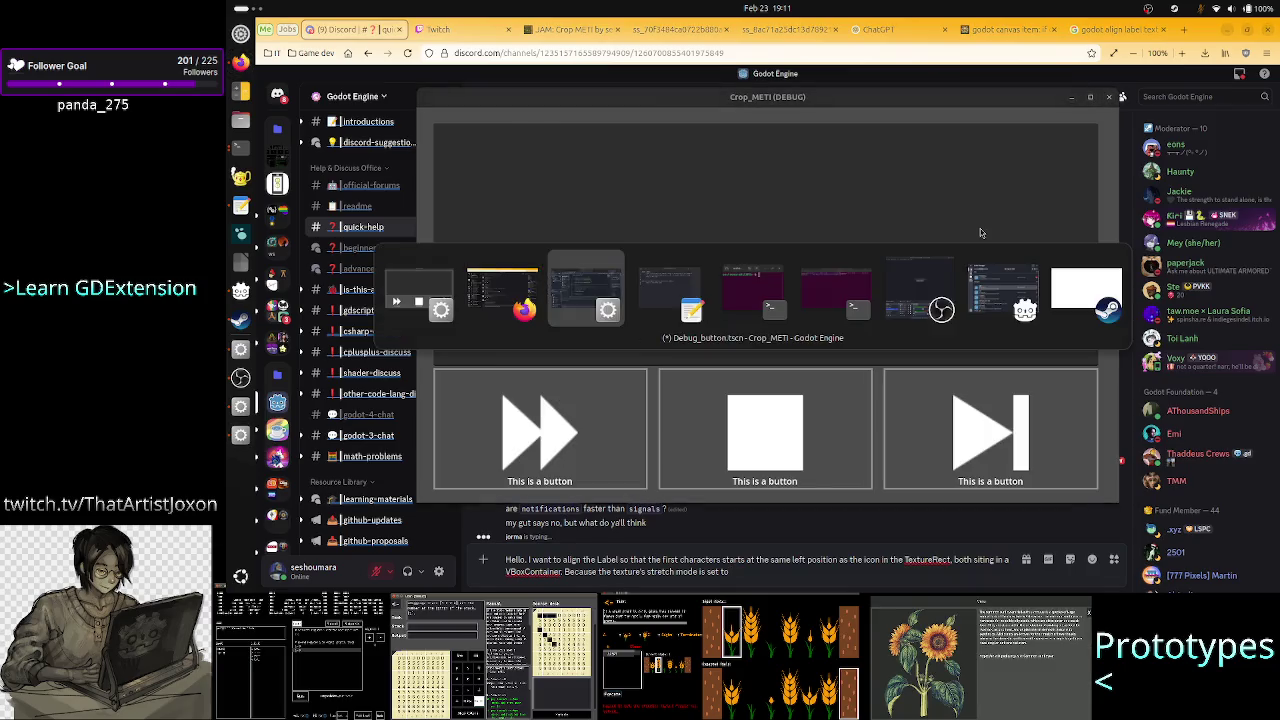
left_click(1230, 198)
left_click(1232, 199)
key("alt+Tab")
key("alt+Tab")
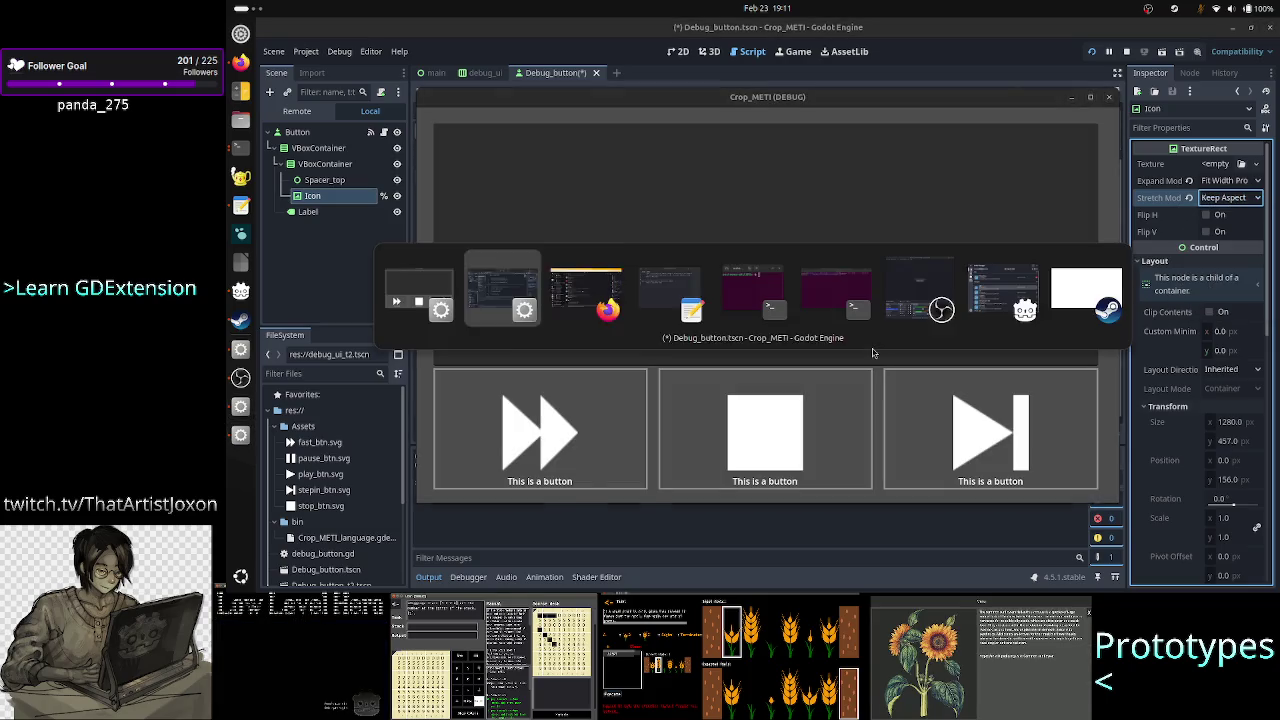
key("alt+Tab")
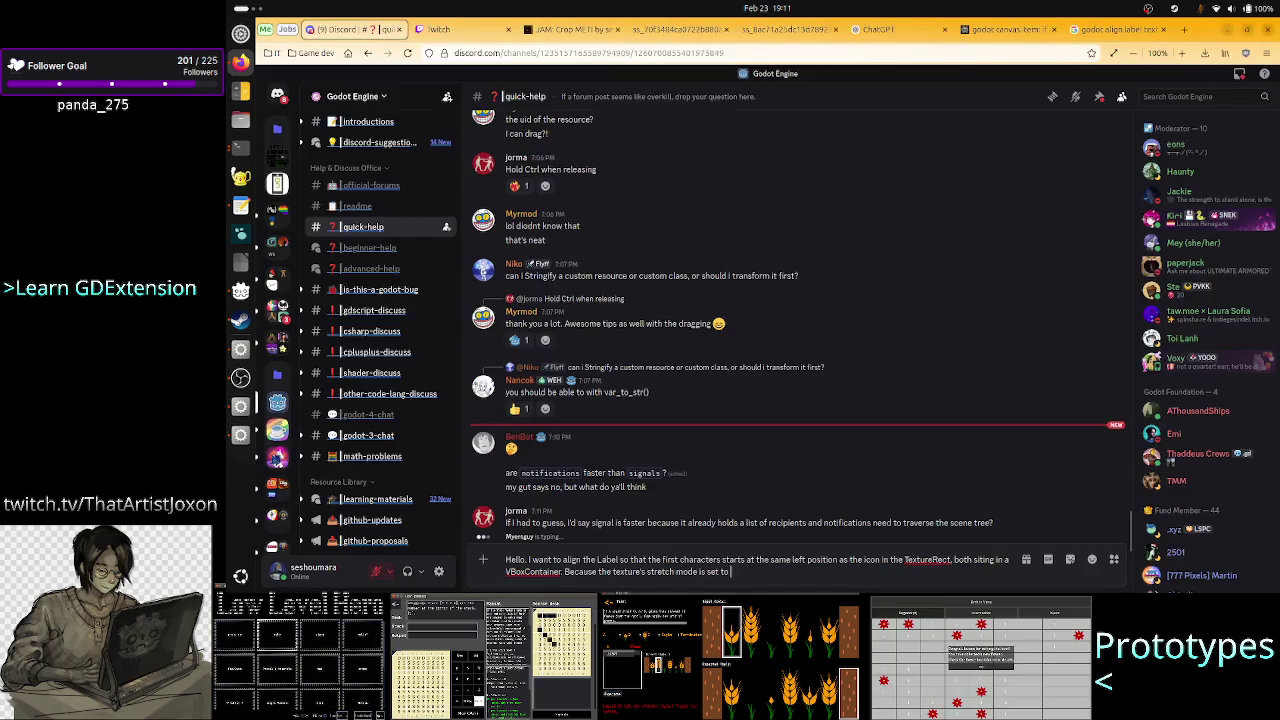
Add 'keep aspect center, I have no idea what the x offset is in the auto-allocated bounding box from the container.'.
type("keep aspect center,")
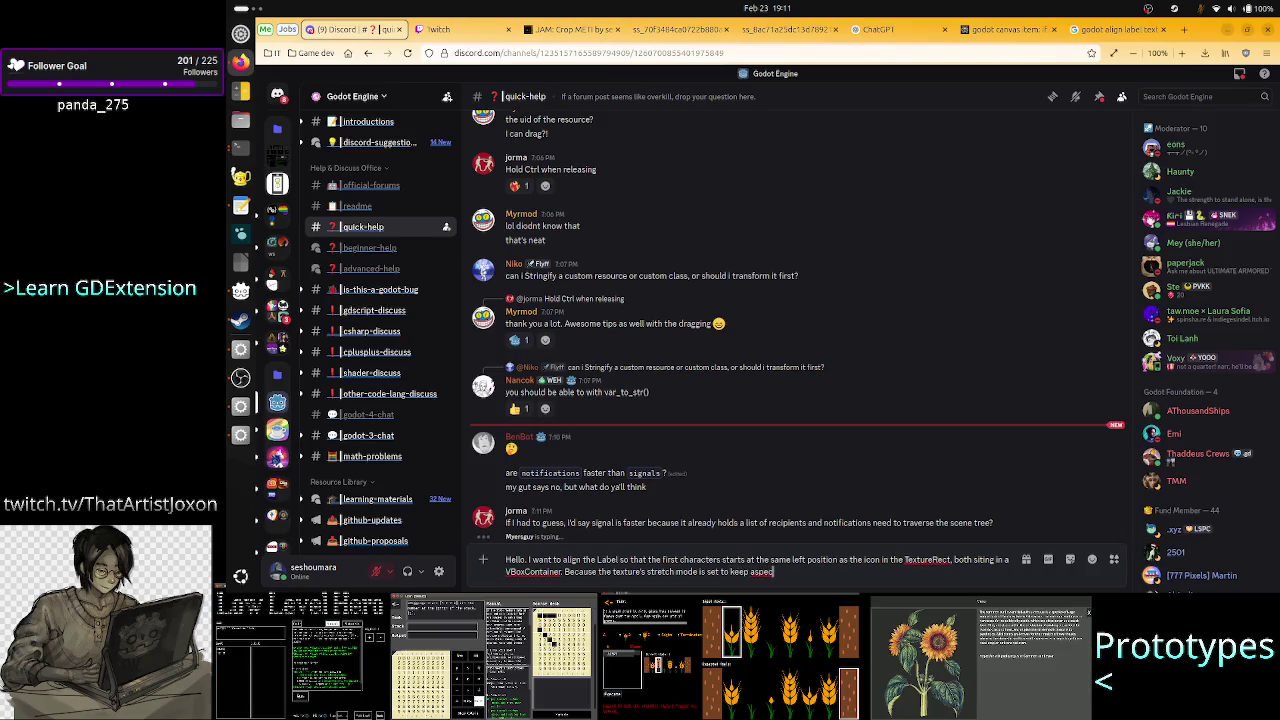
type(" I have no idea")
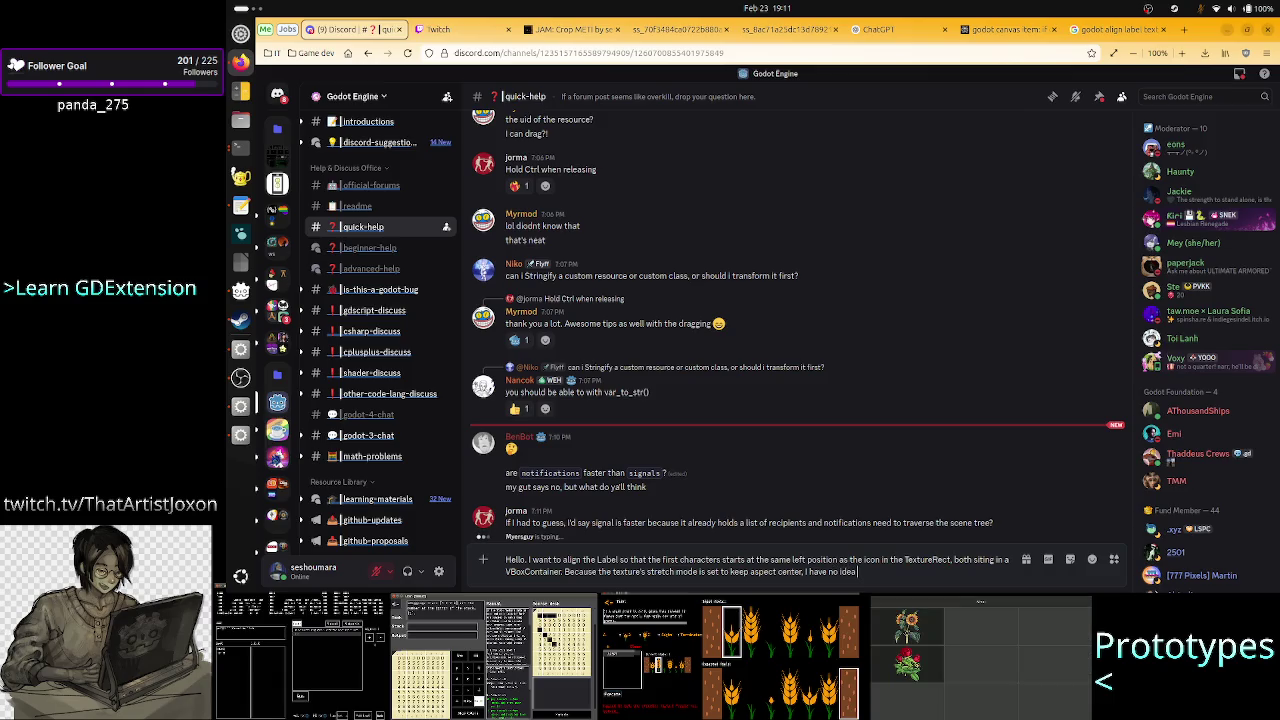
type(" what")
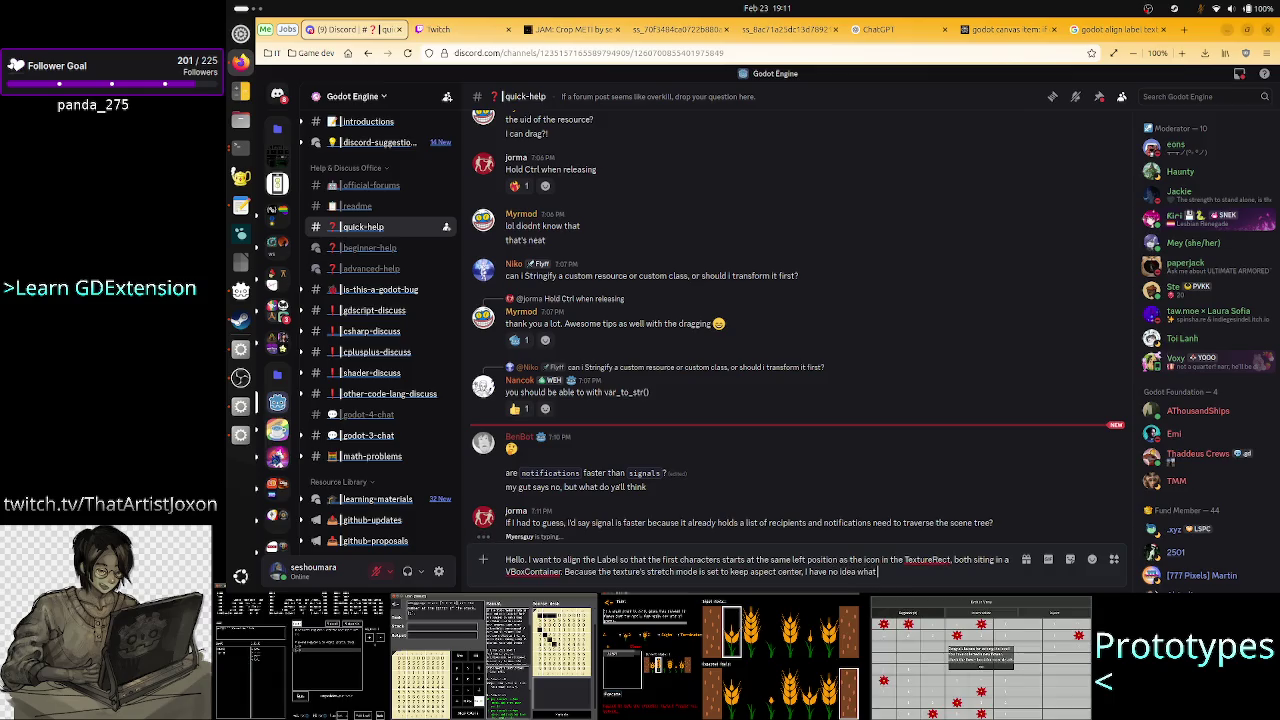
type(" the offset is")
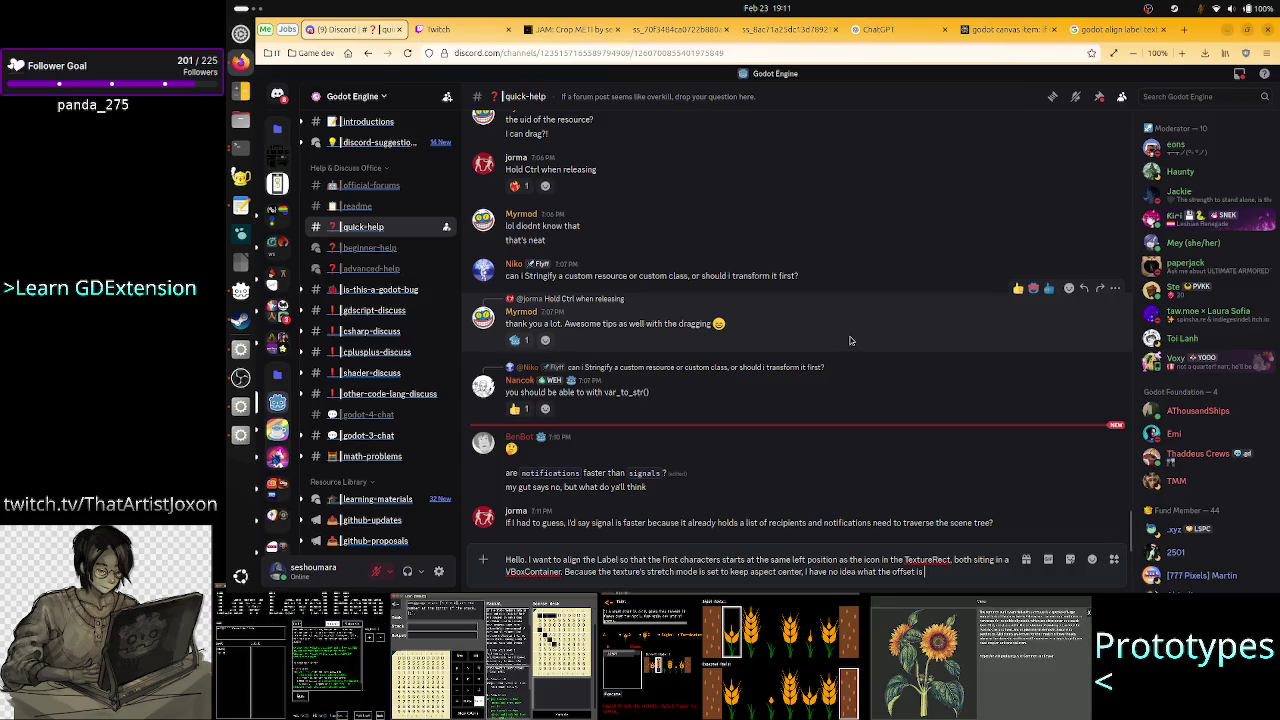
key("BackSpace")
key("BackSpace")
key("BackSpace")
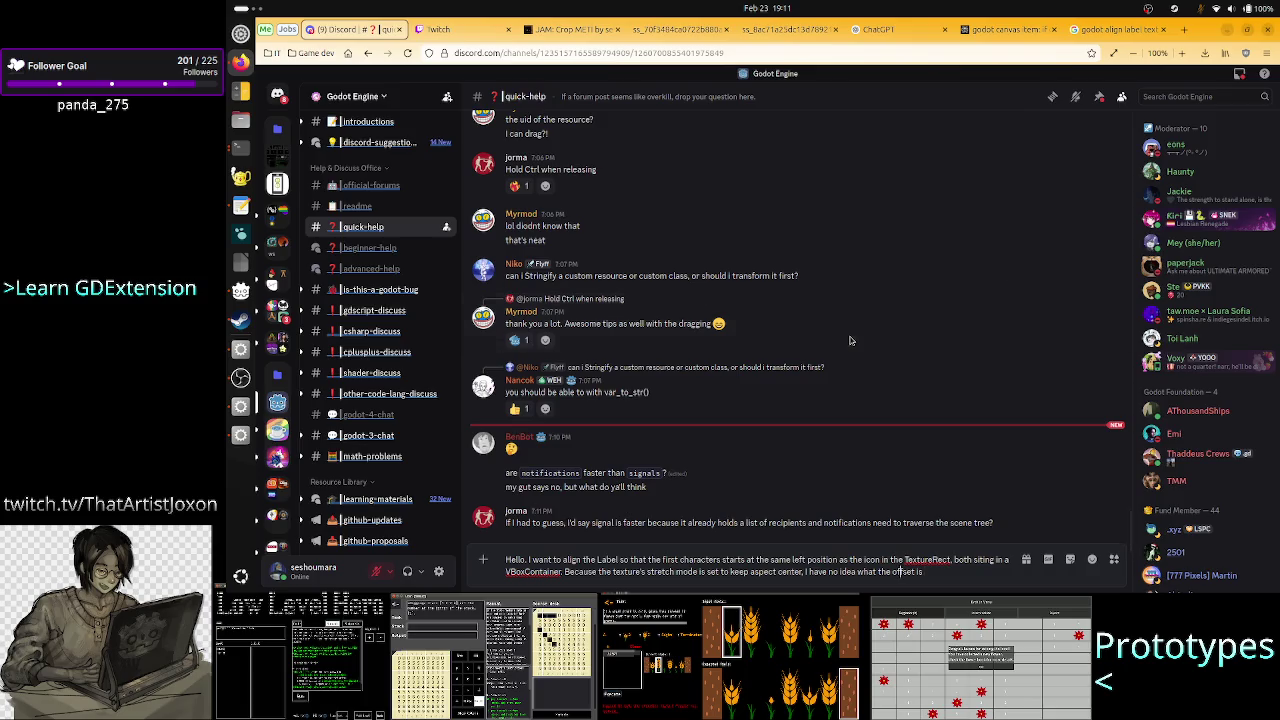
type("x offset is")
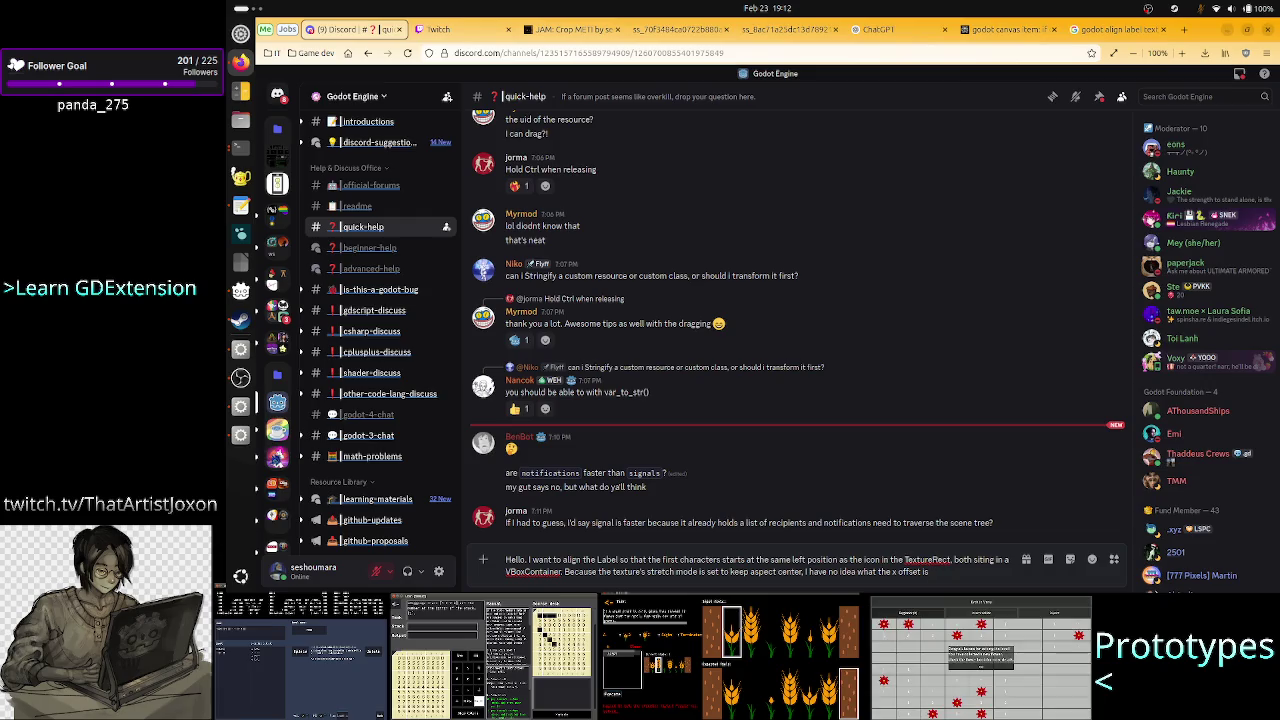
key("BackSpace")
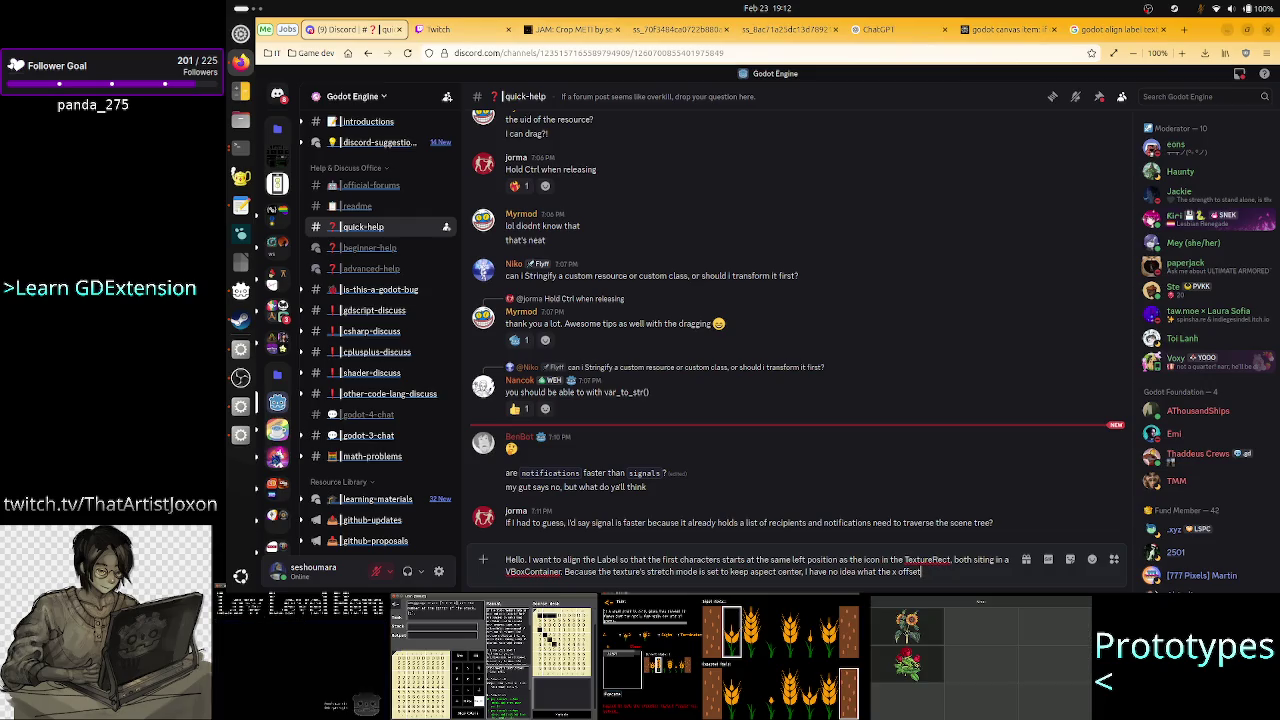
type(" in the all")
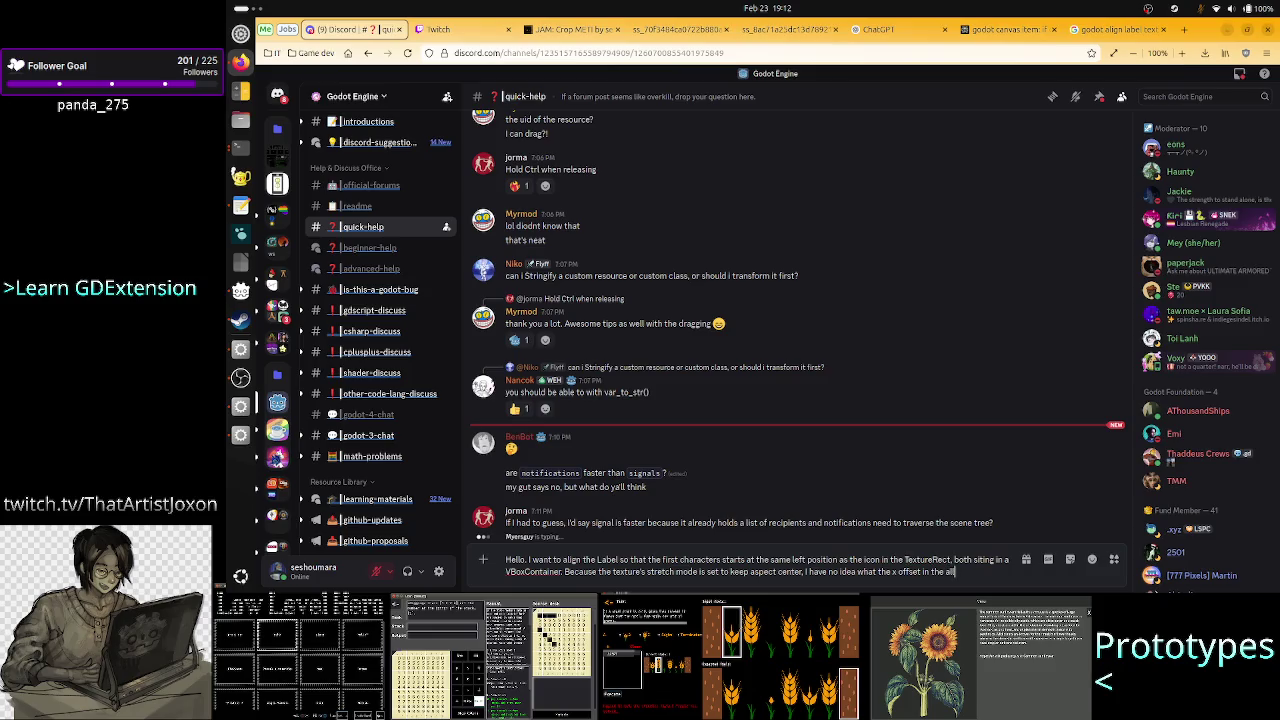
key("BackSpace")
key("BackSpace")
type("uto")
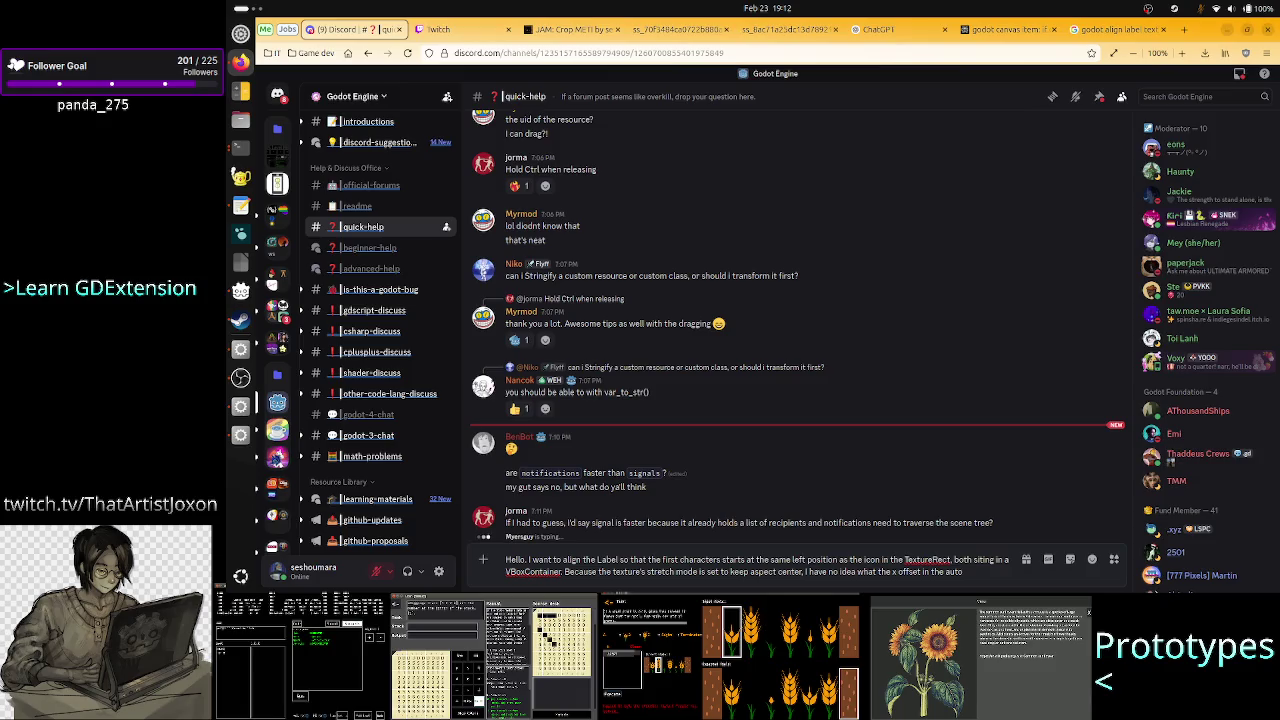
type("-al")
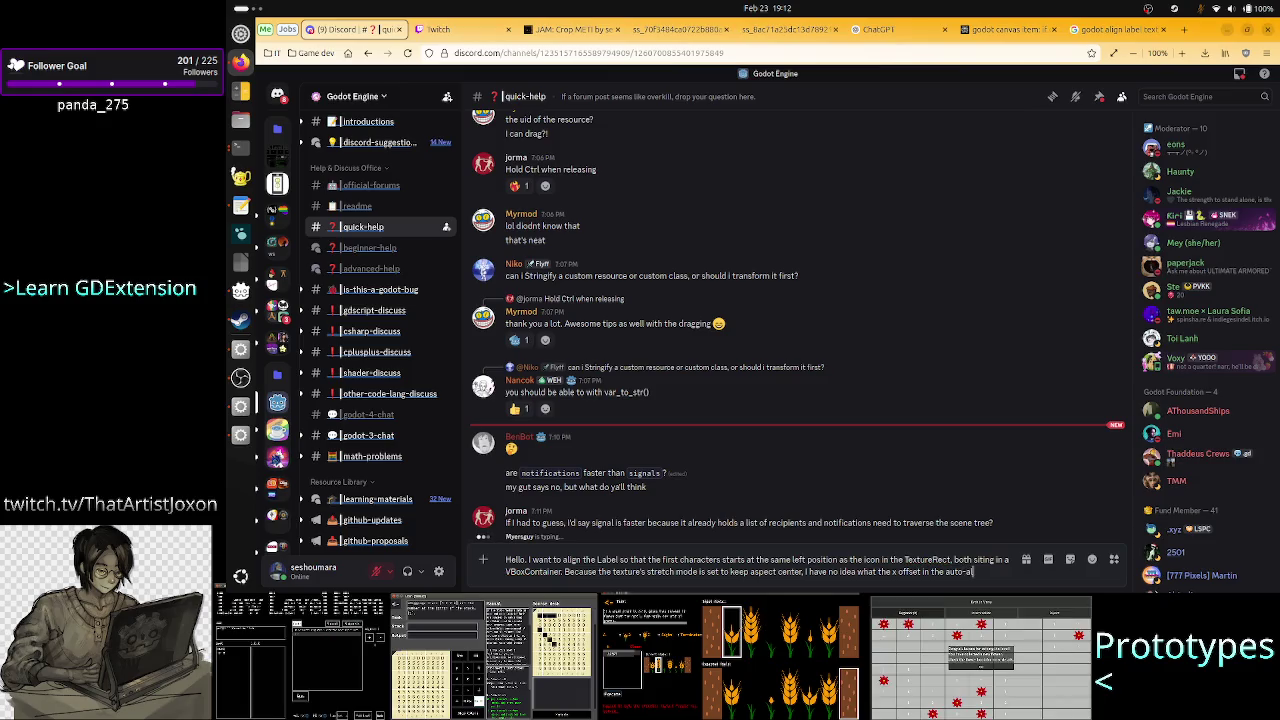
type("located")
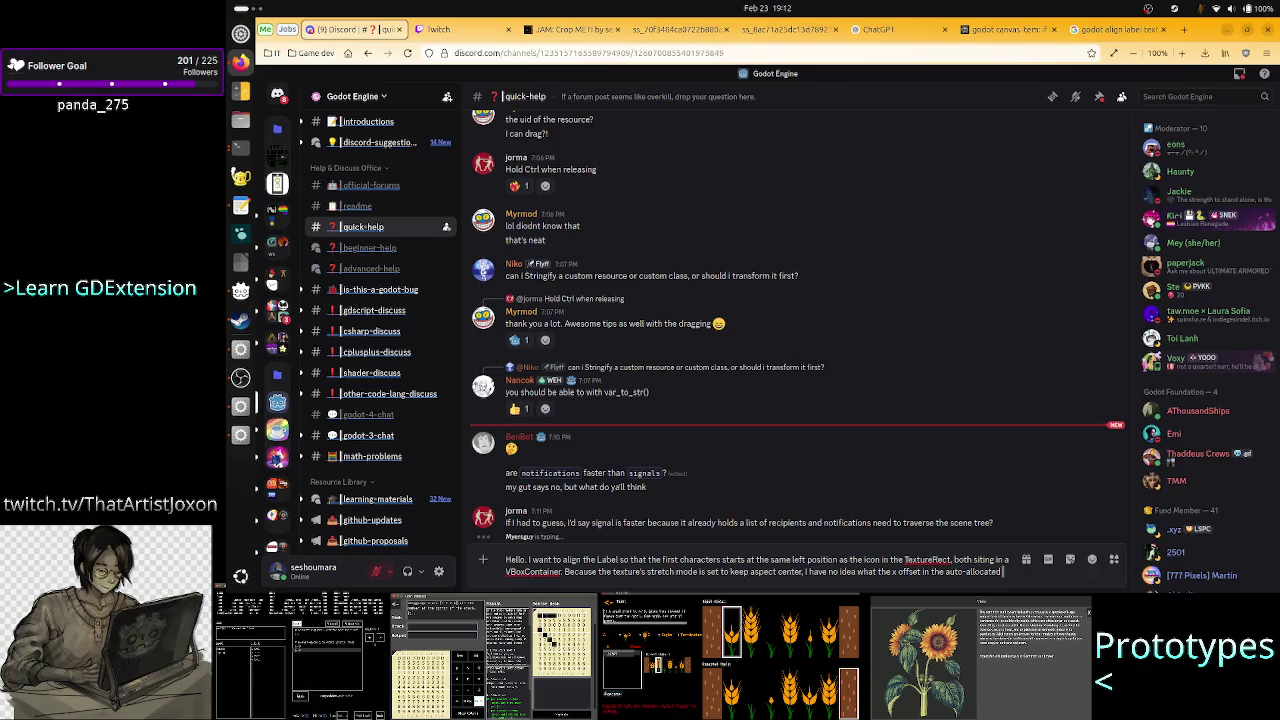
type(" bound")
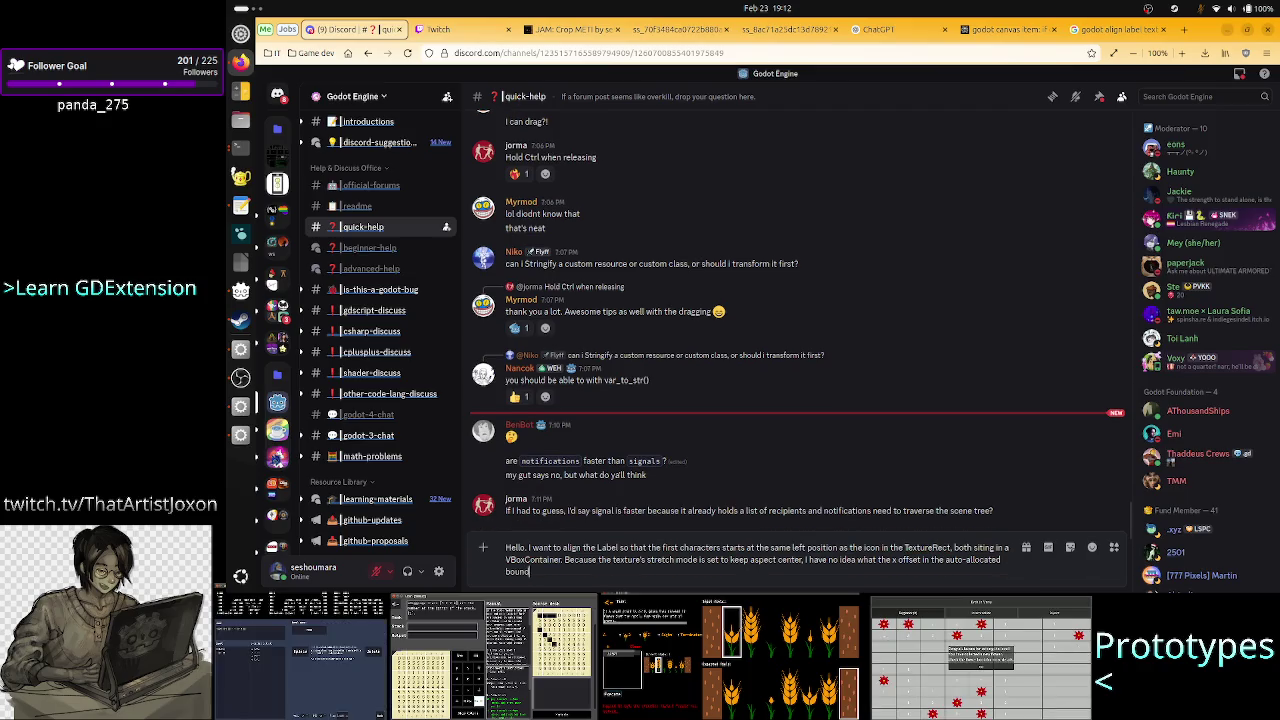
type("ing box")
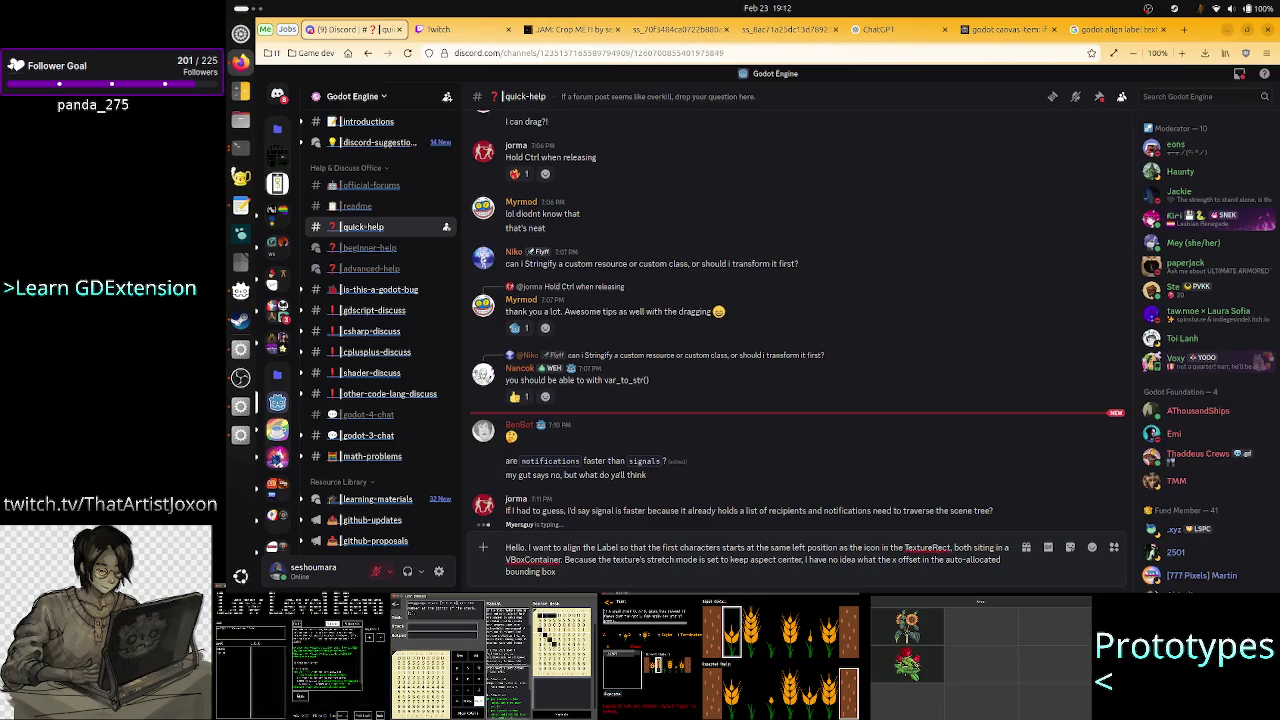
type(" fro")
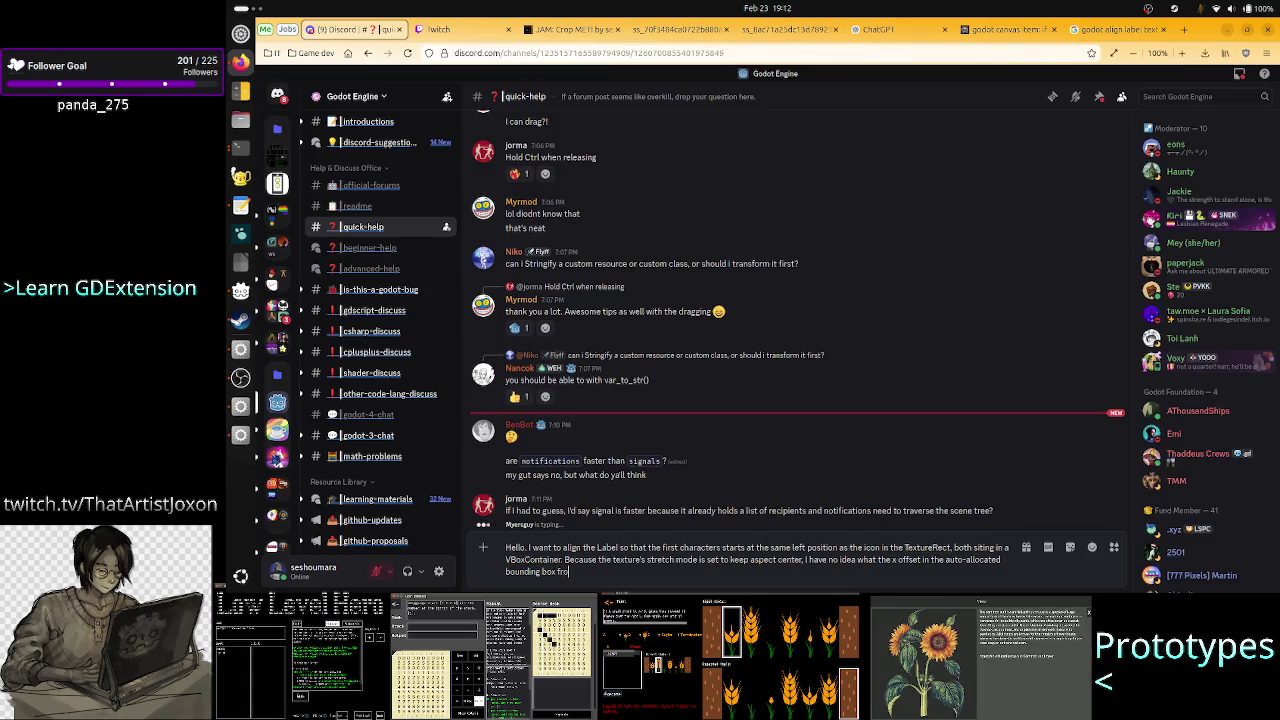
type("m the container.")
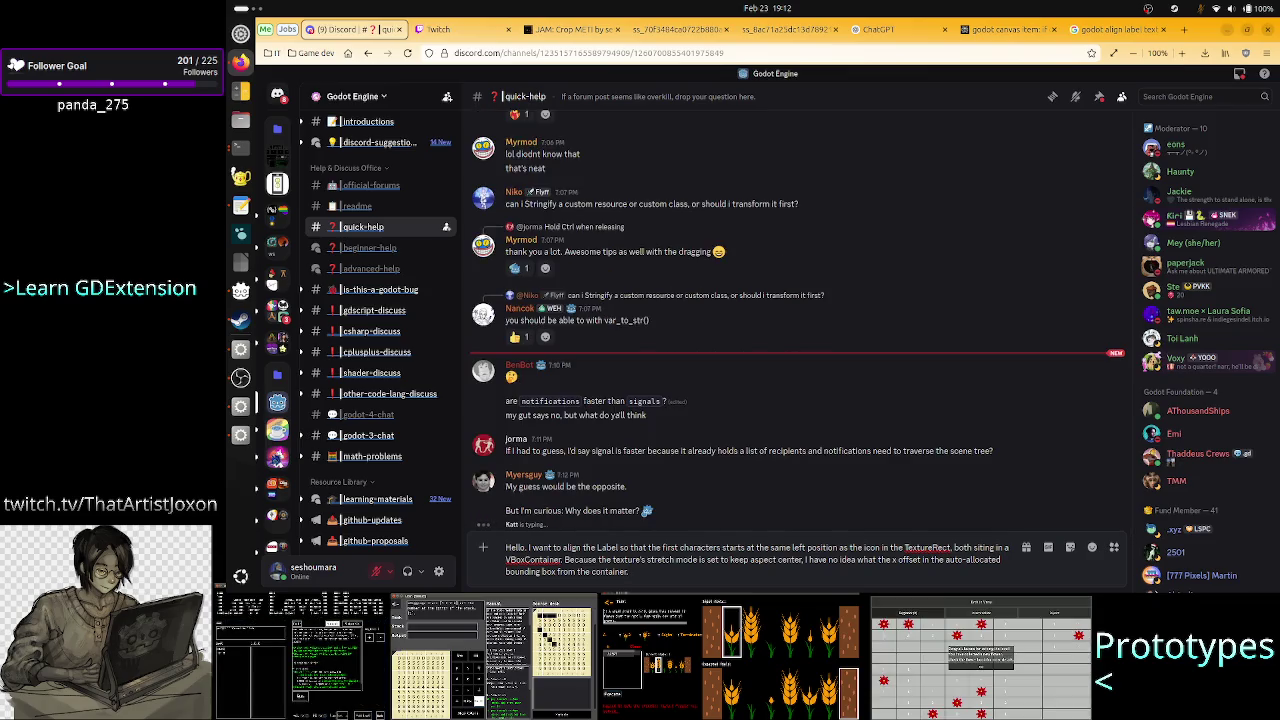
Add that code could work but the real left position is unknown, paste the screenshot, and send.
type(" I feel")
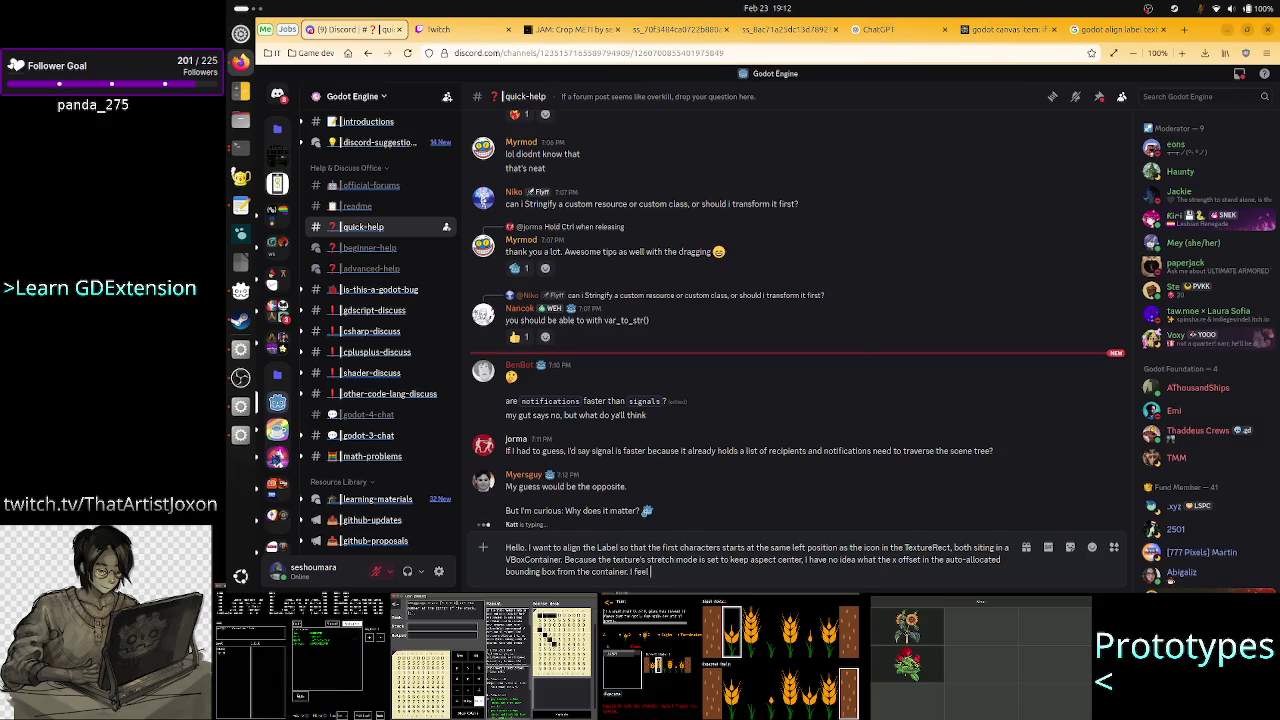
key("BackSpace")
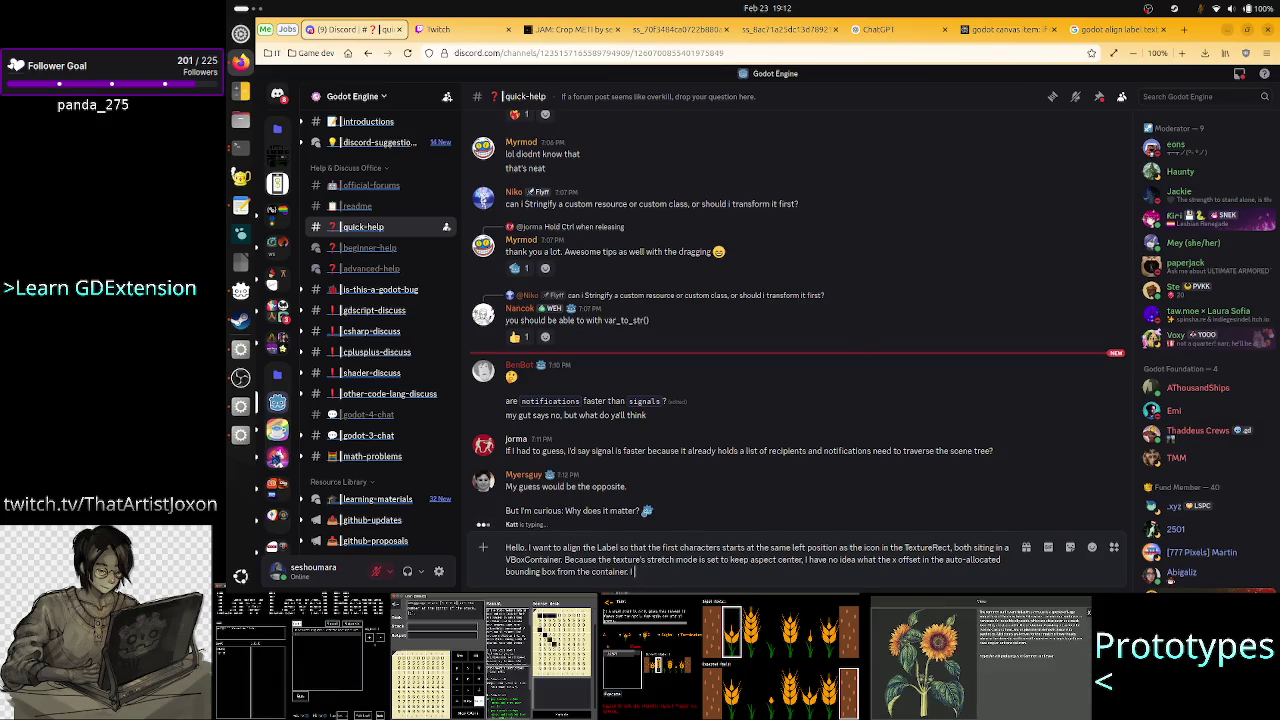
type("could")
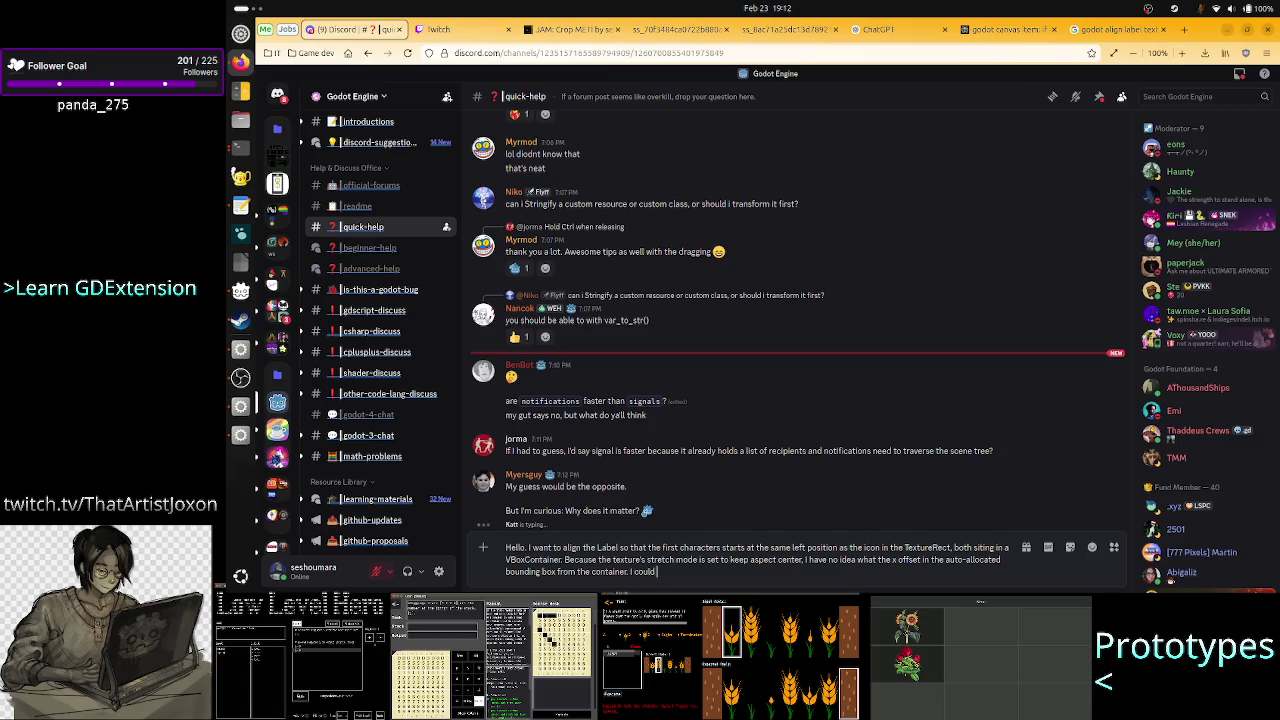
type(" do it from code, b")
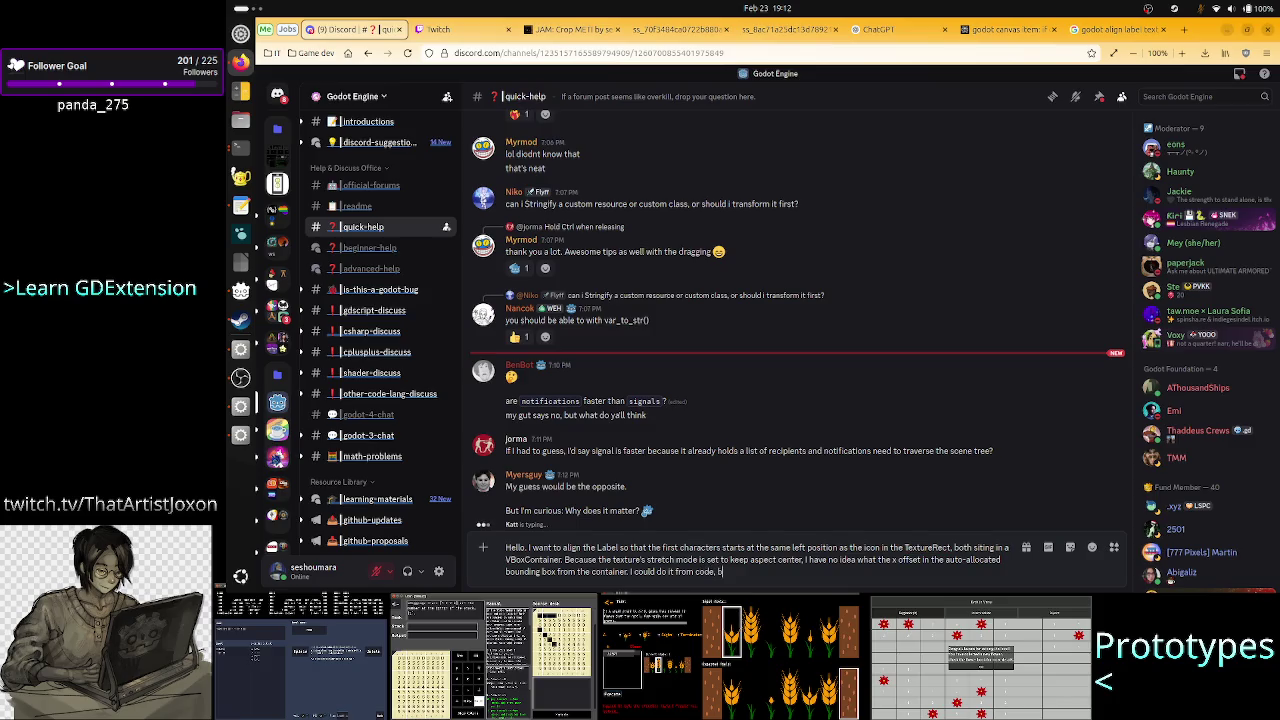
type("ut again idk")
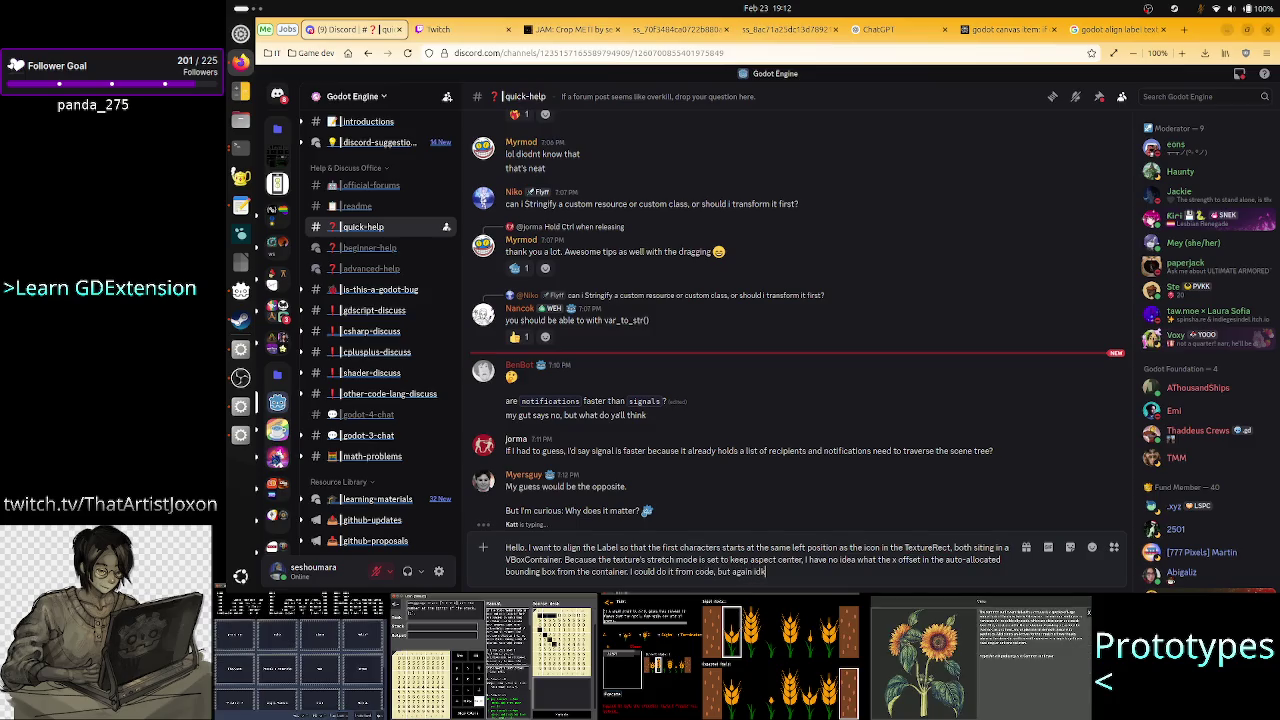
type(" how to")
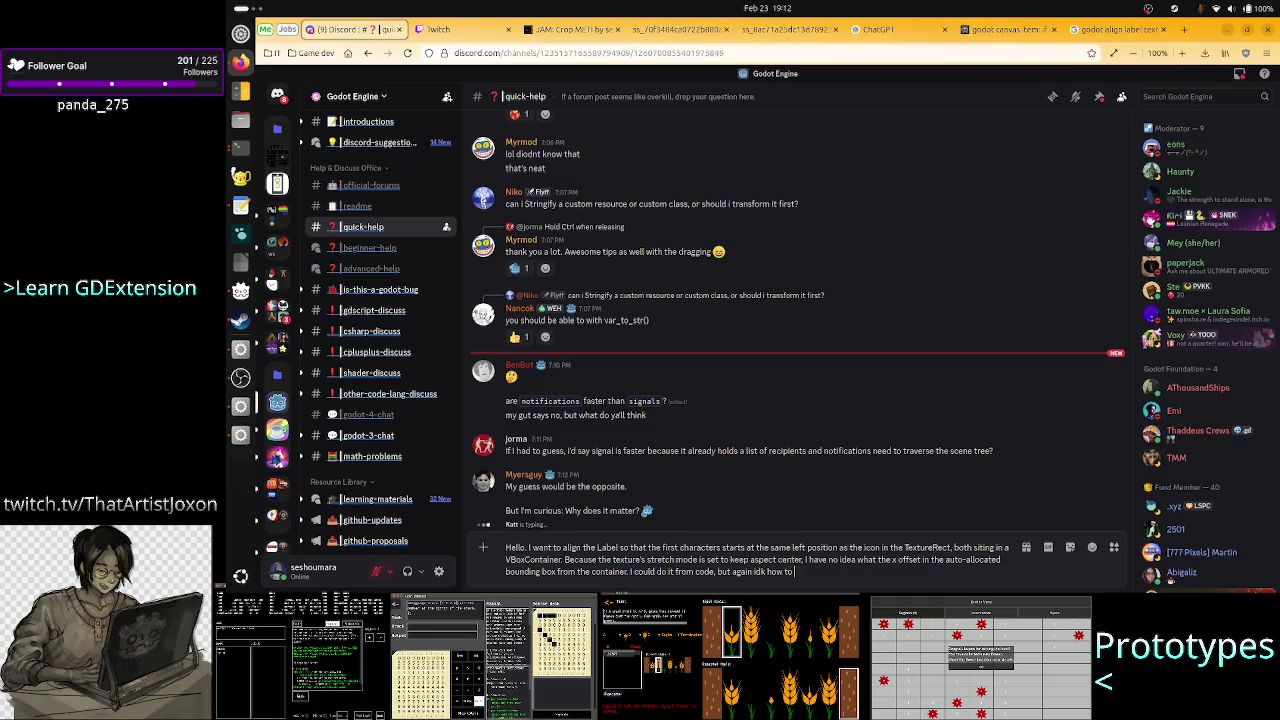
type(" get the real")
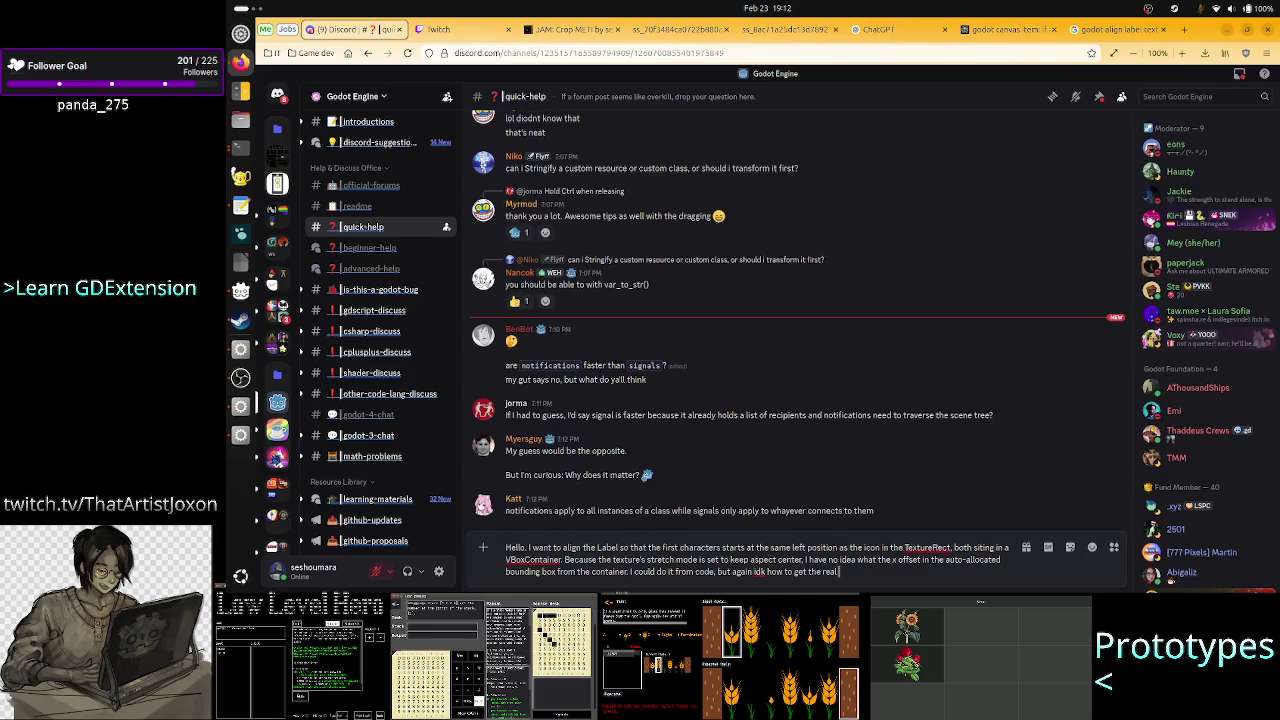
type(" left position, not the 0.")
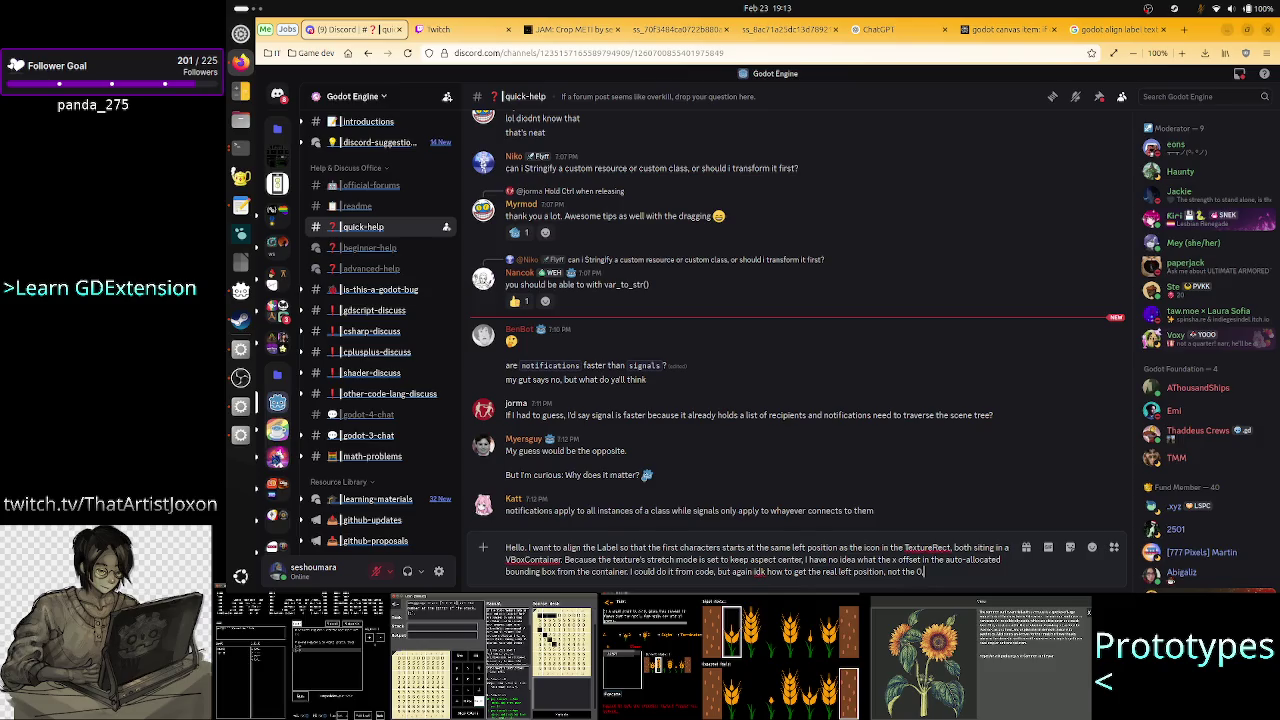
type("0 that is pre")
key("BackSpace")
type("inted.")
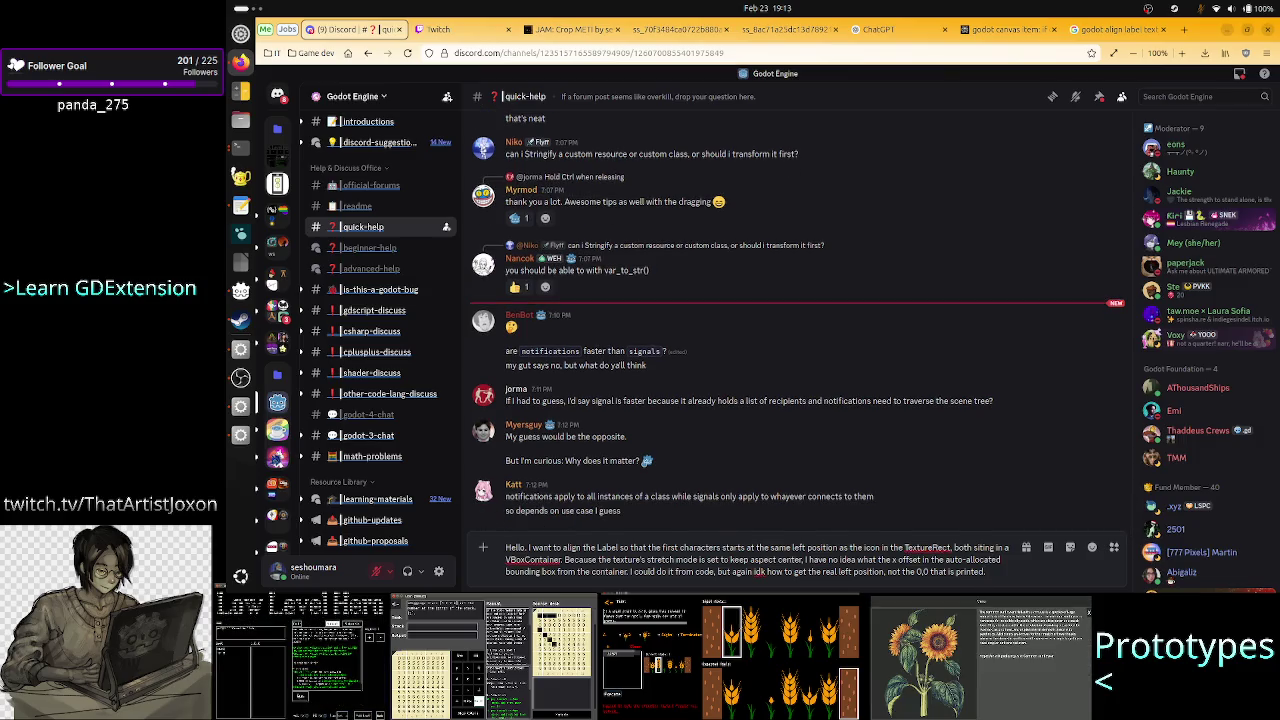
key("ctrl+v")
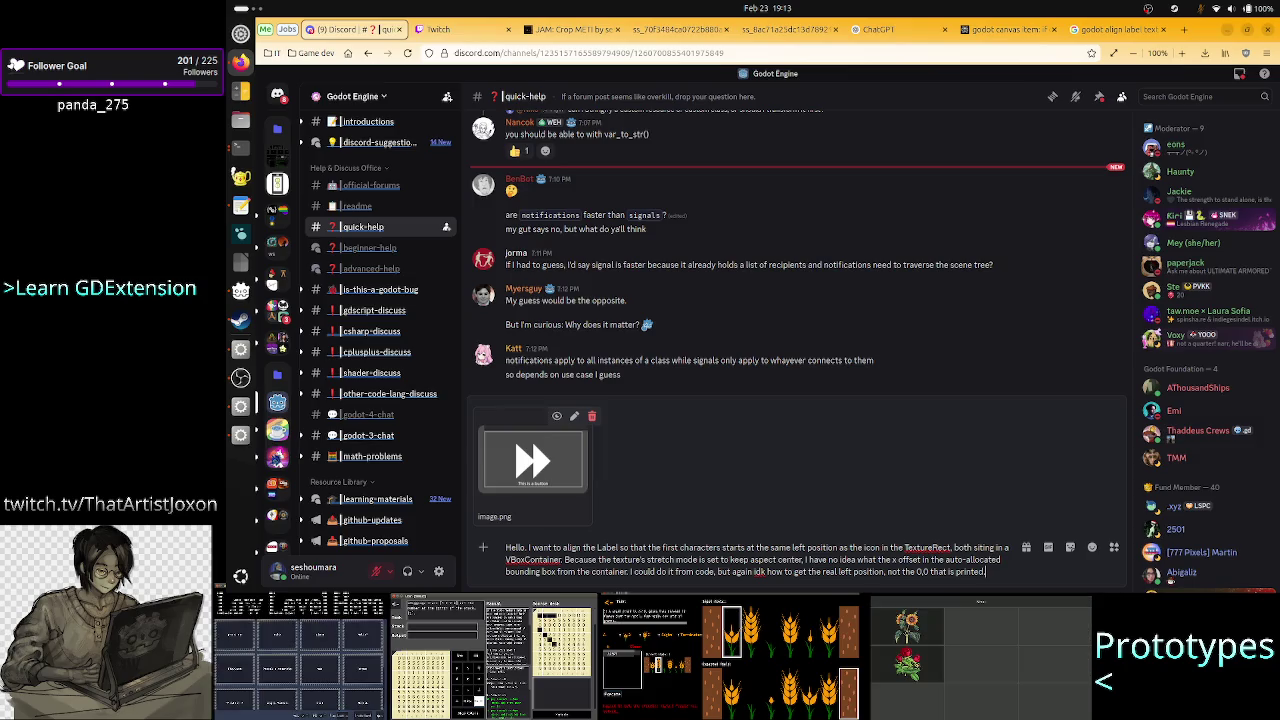
key("Return")
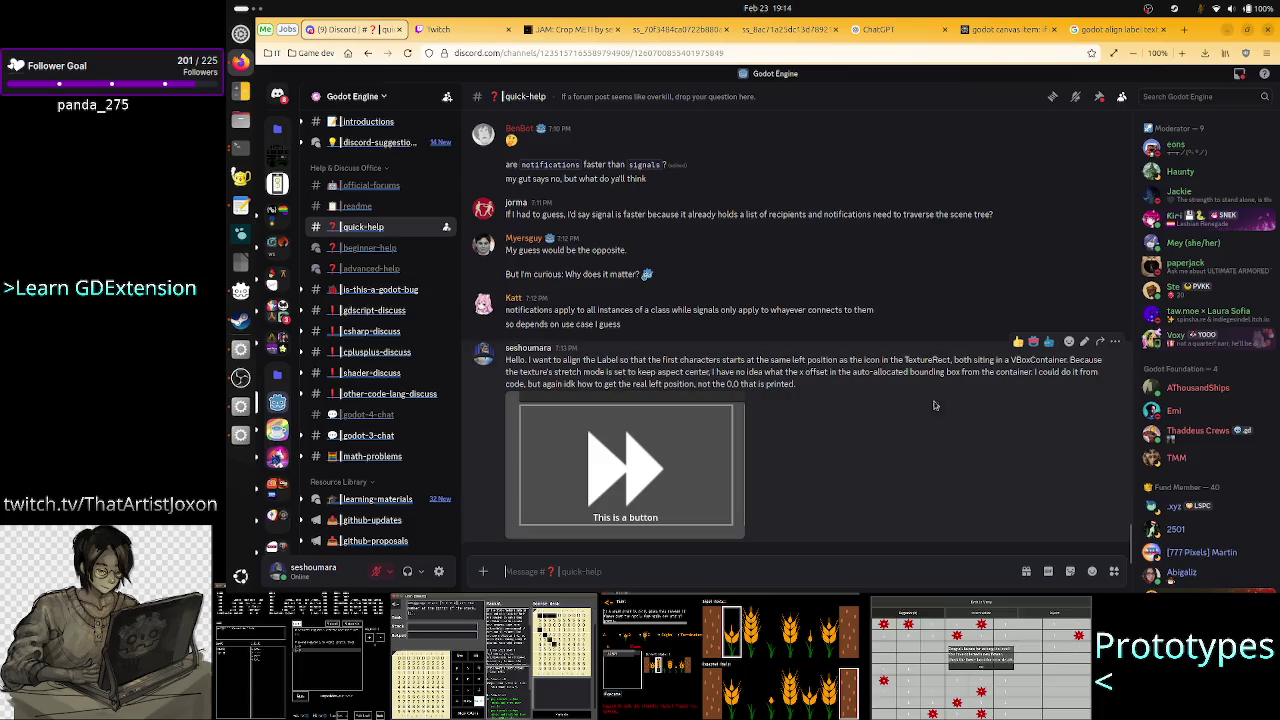
left_click(1081, 343)
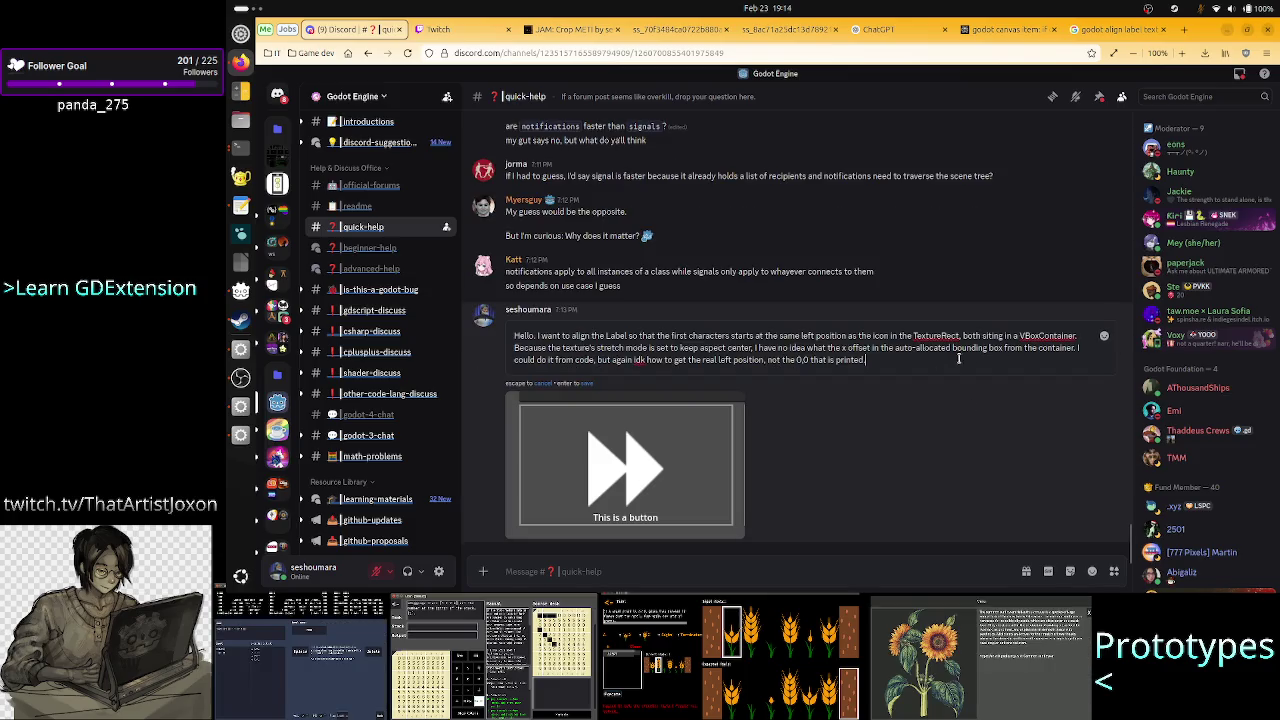
left_click(830, 348)
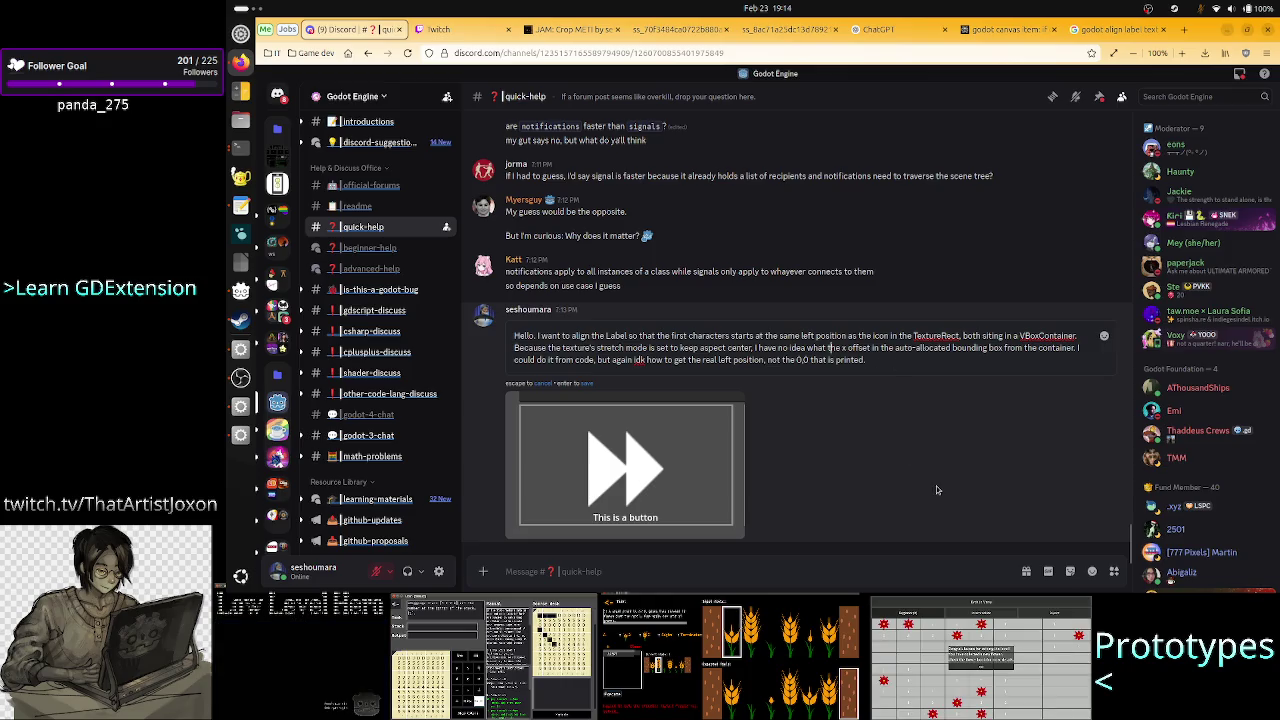
key("ctrl+Right")
key("ctrl+Right")
key("ctrl+Right")
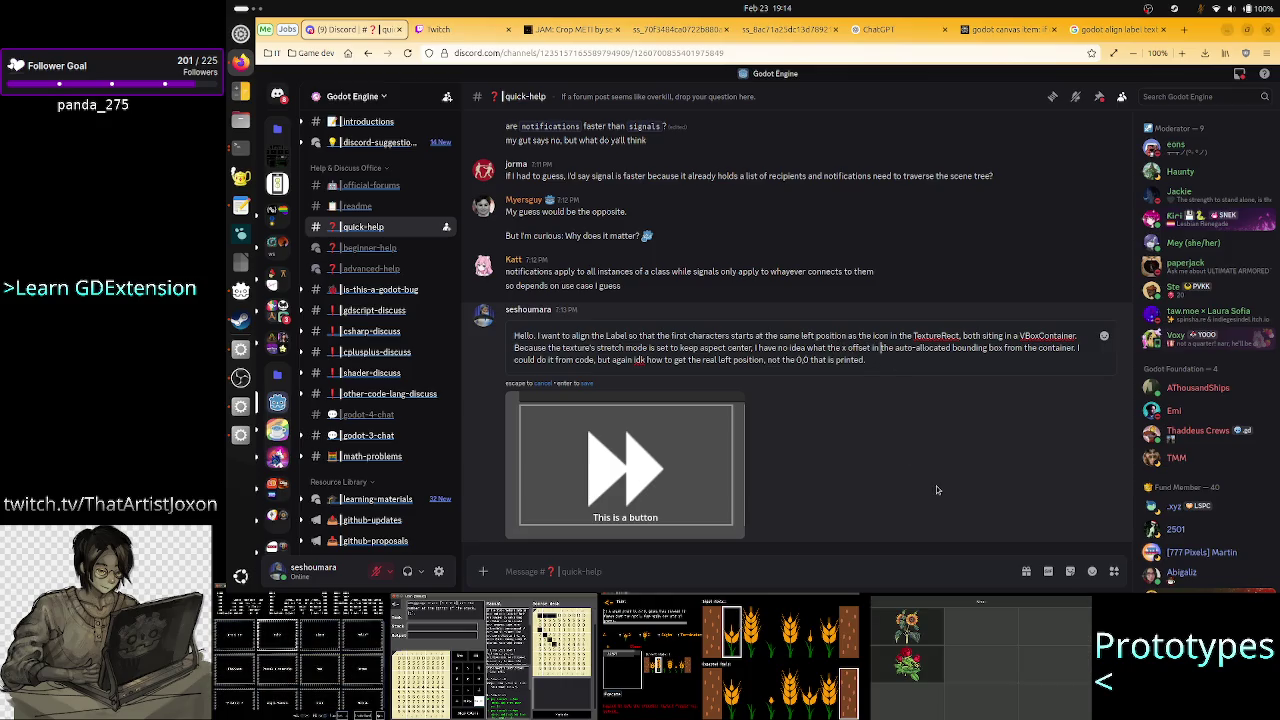
key("ctrl+Right")
key("ctrl+Right")
key("ctrl+Right")
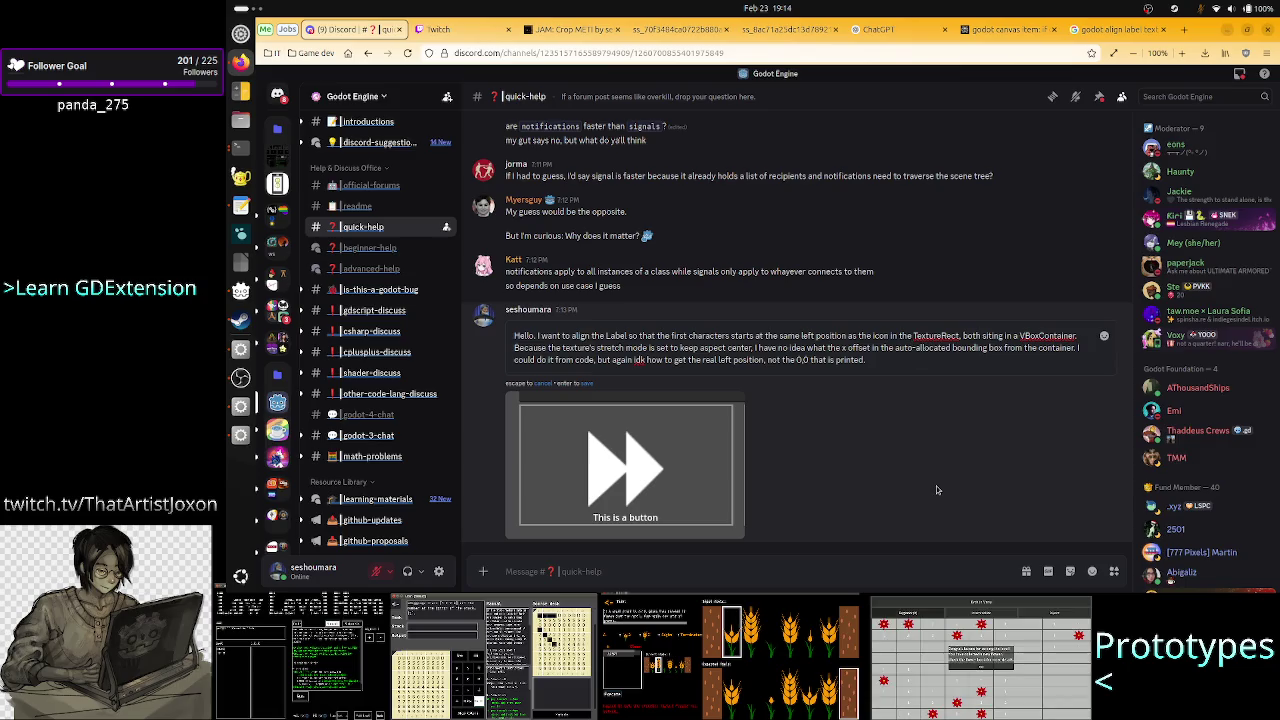
key("ctrl+Right")
key("Right")
key("Right")
key("Right")
key("ctrl+Right")
key("ctrl+Right")
key("ctrl+Right")
key("Right")
key("Right")
key("Right")
key("ctrl+Left")
key("ctrl+Left")
key("ctrl+Left")
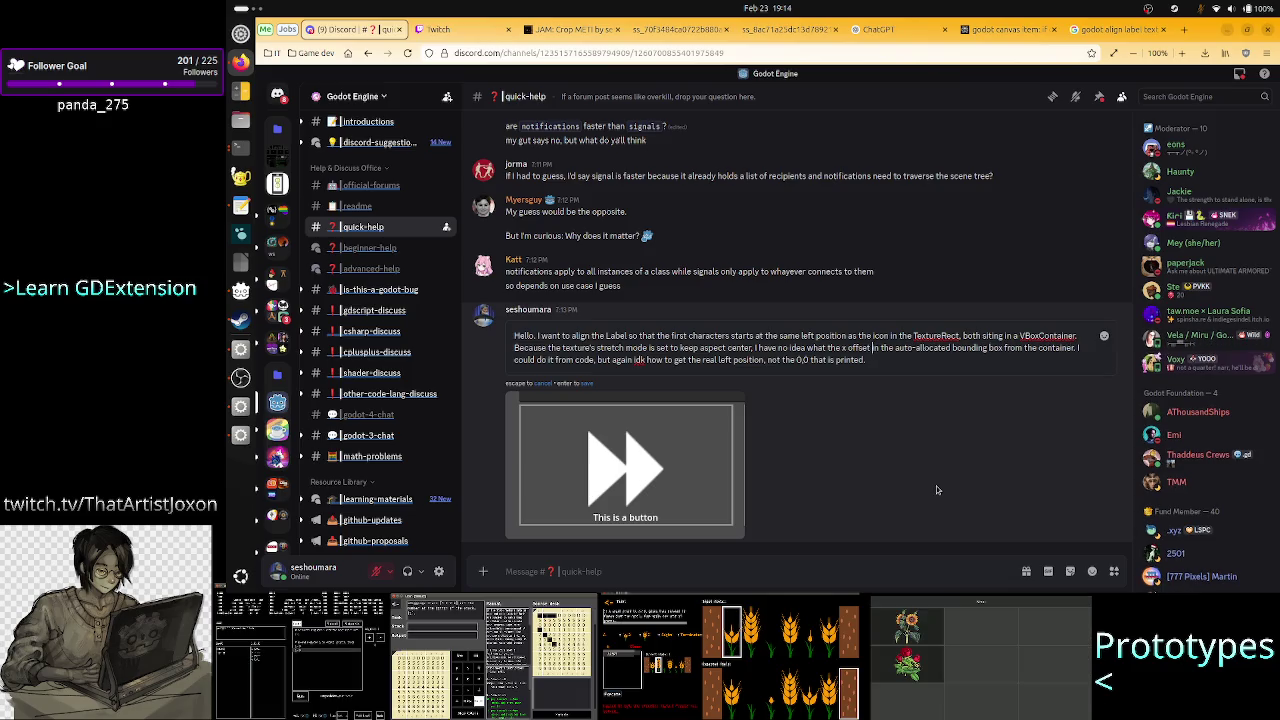
type("is")
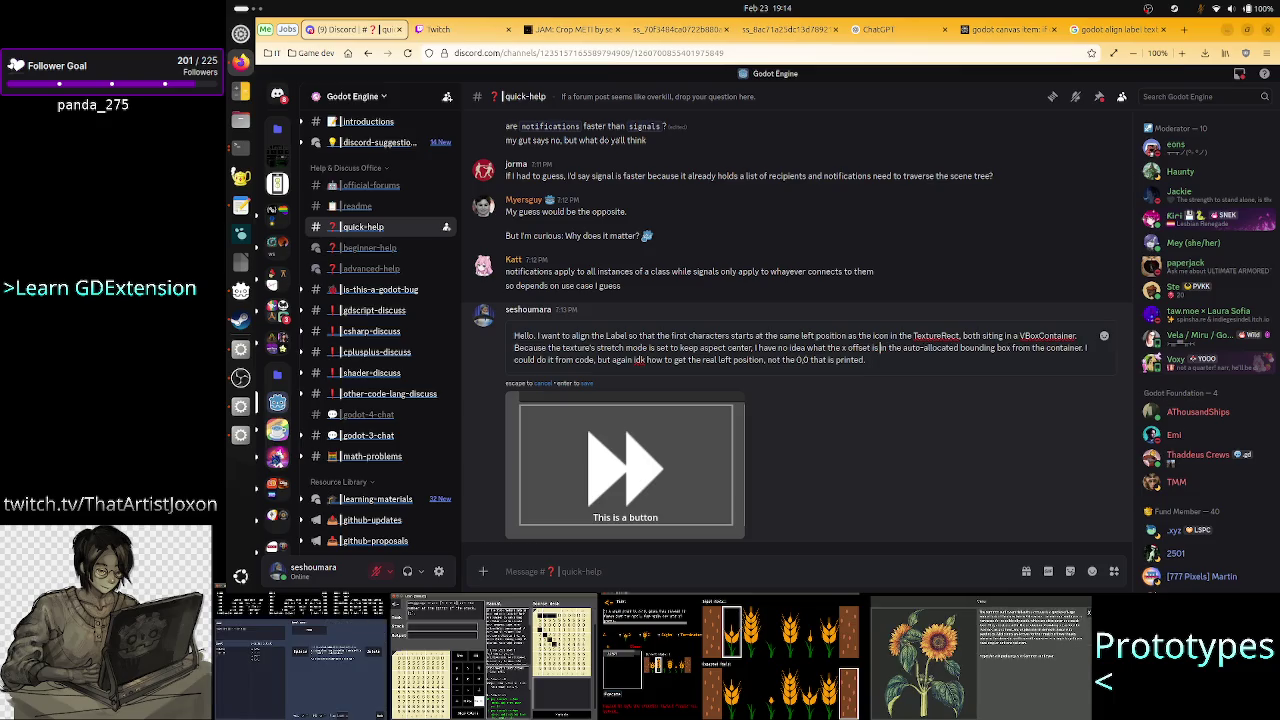
key("Escape")
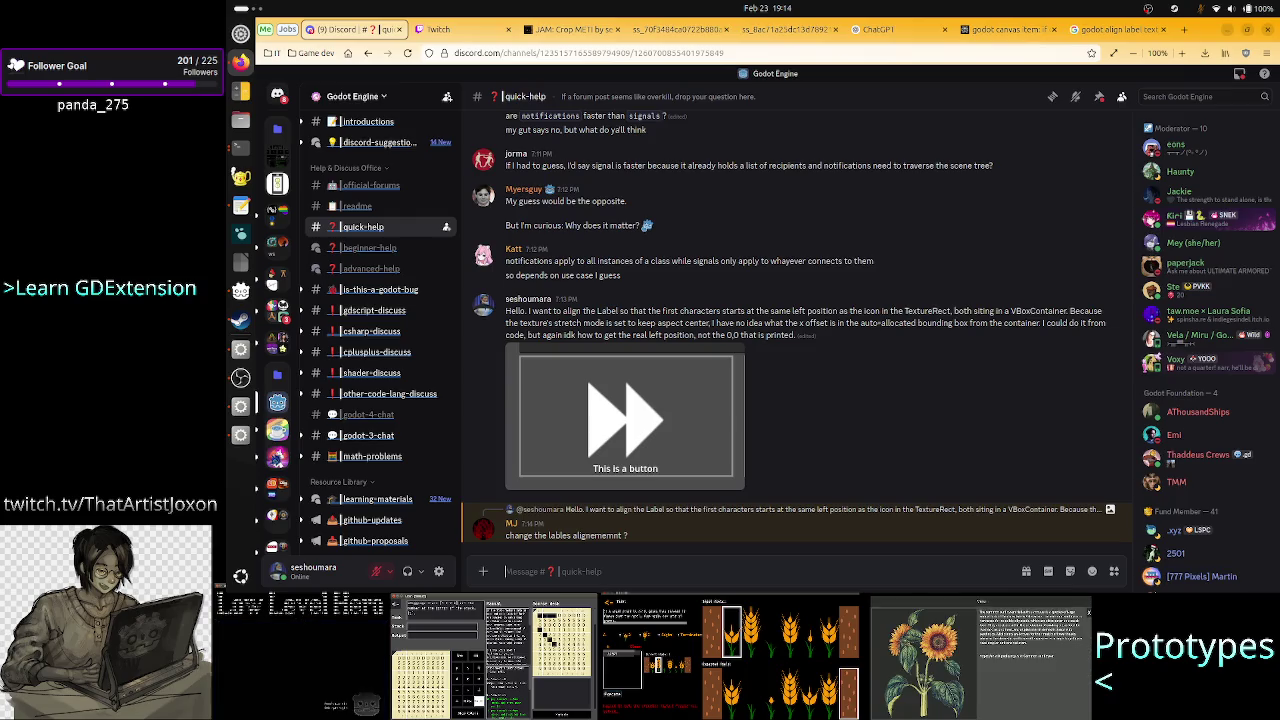
Reply 'it's already in center, but the "T" first character changes position based on total number of text characters.' and send.
type("t")
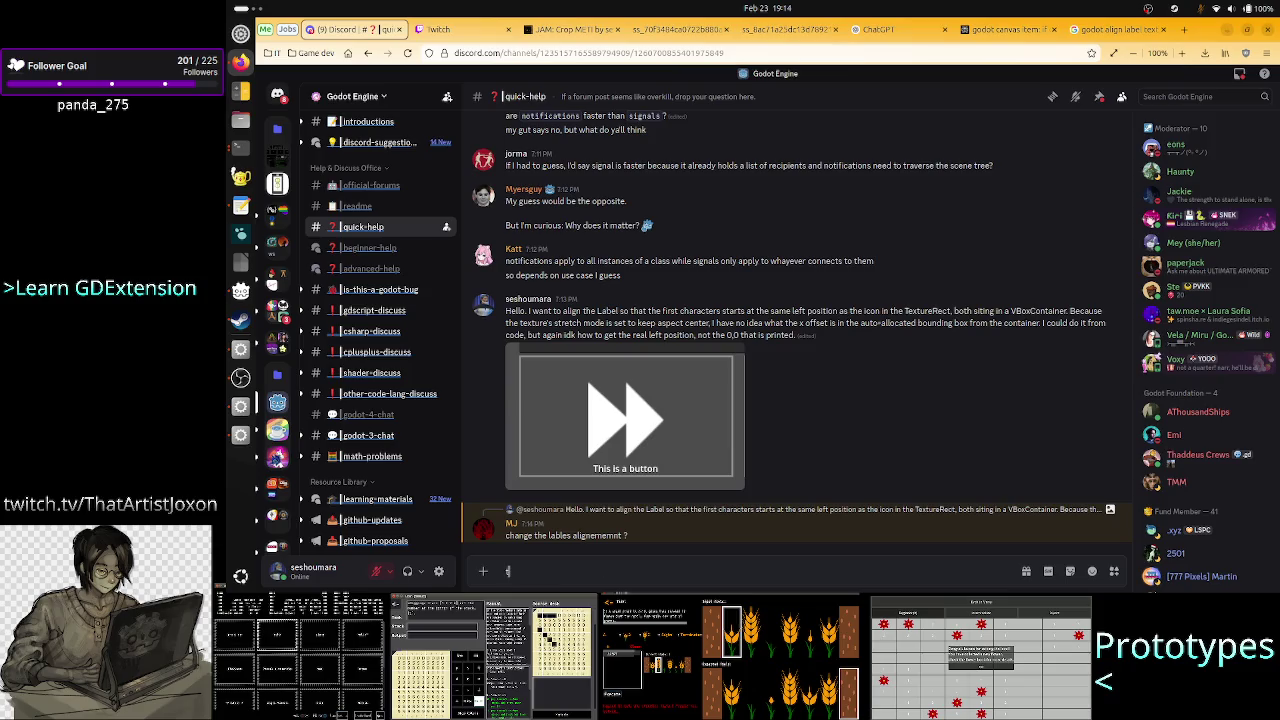
type("h")
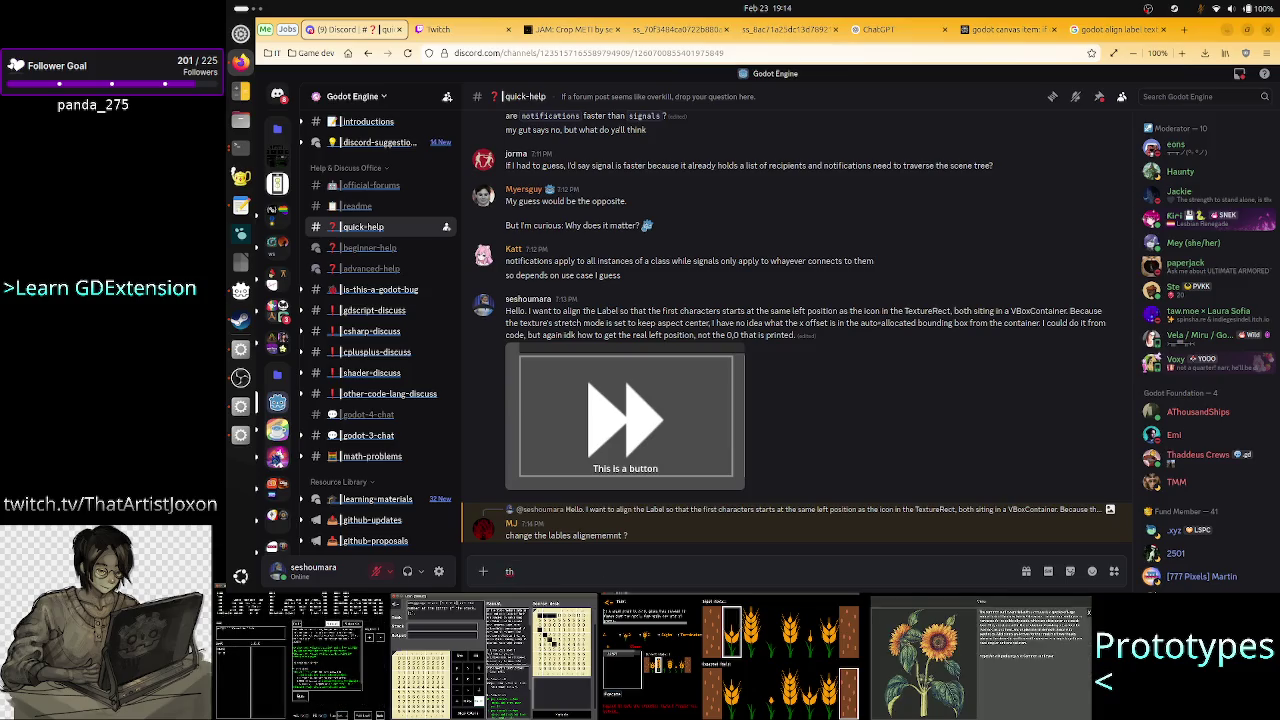
key("BackSpace")
key("BackSpace")
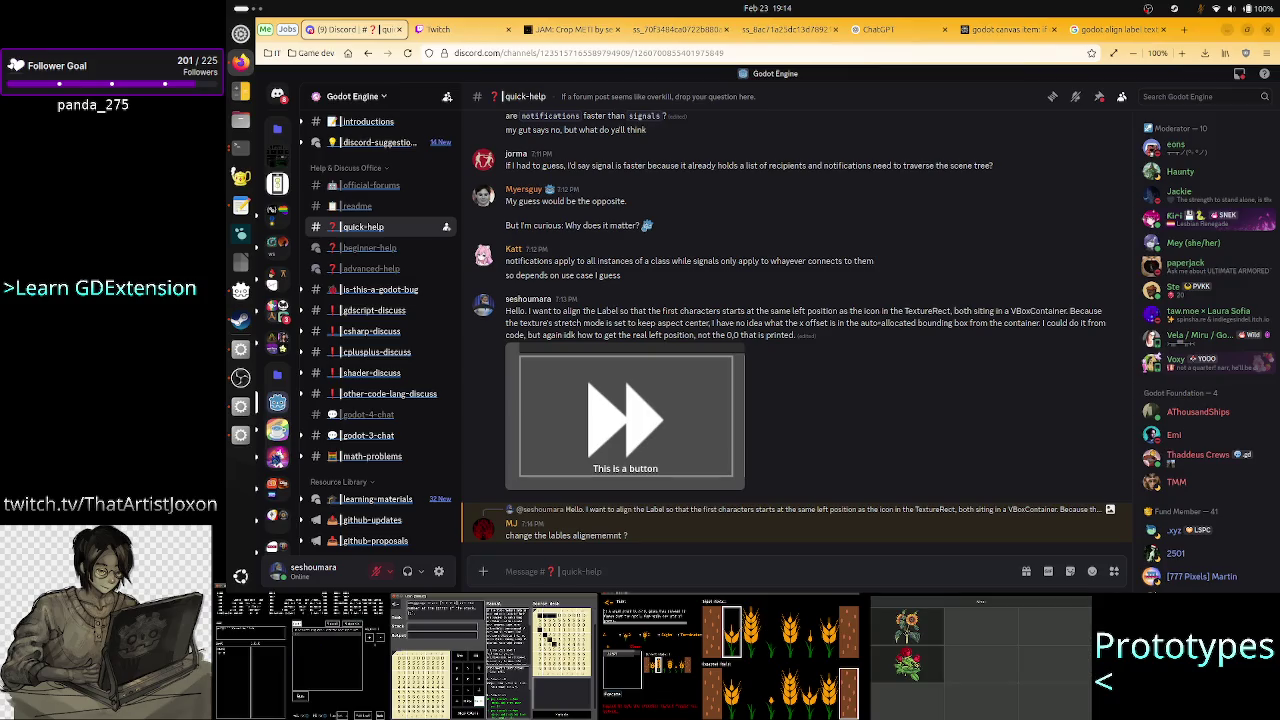
type("it's already in center, but")
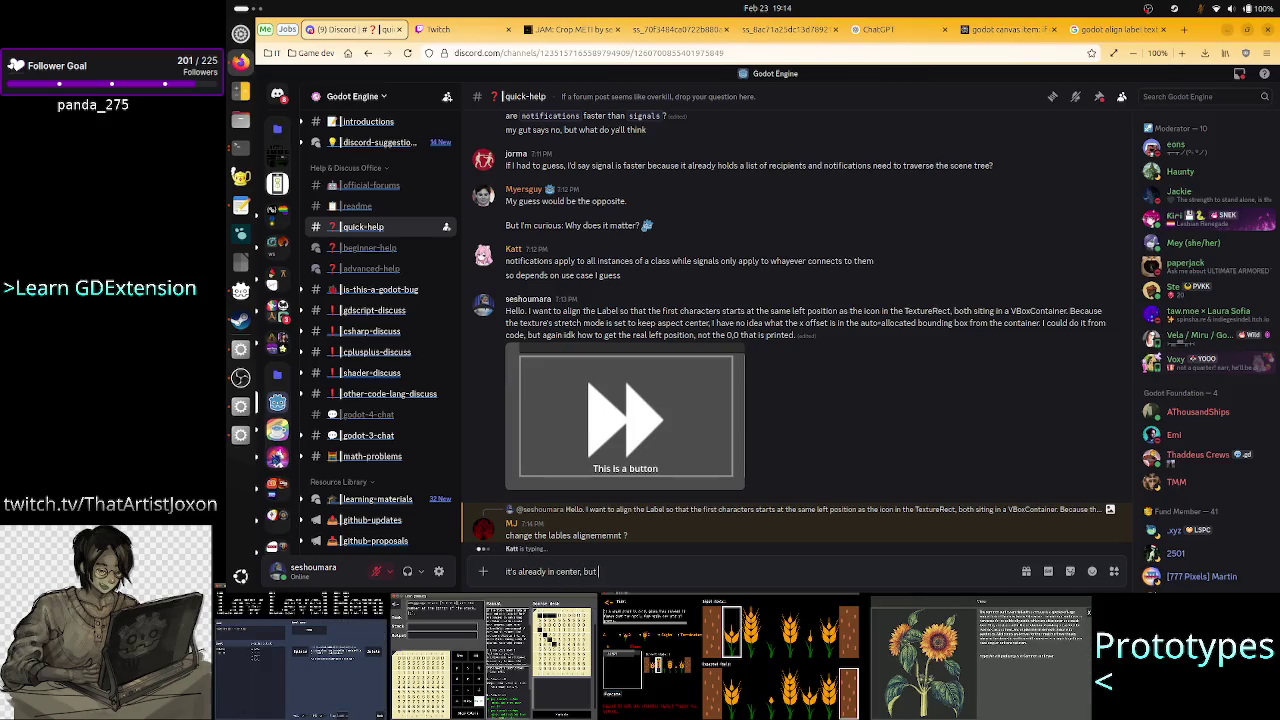
type(" that")
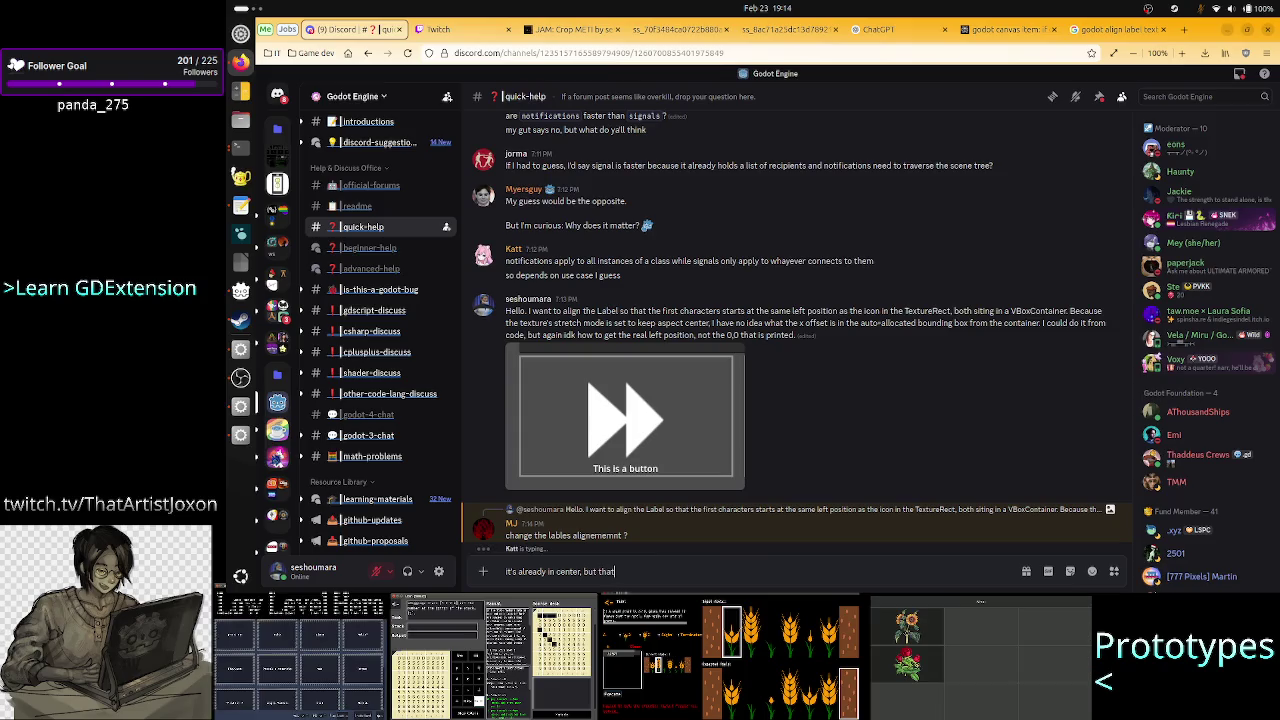
key("BackSpace")
key("BackSpace")
key("BackSpace")
type("he ")
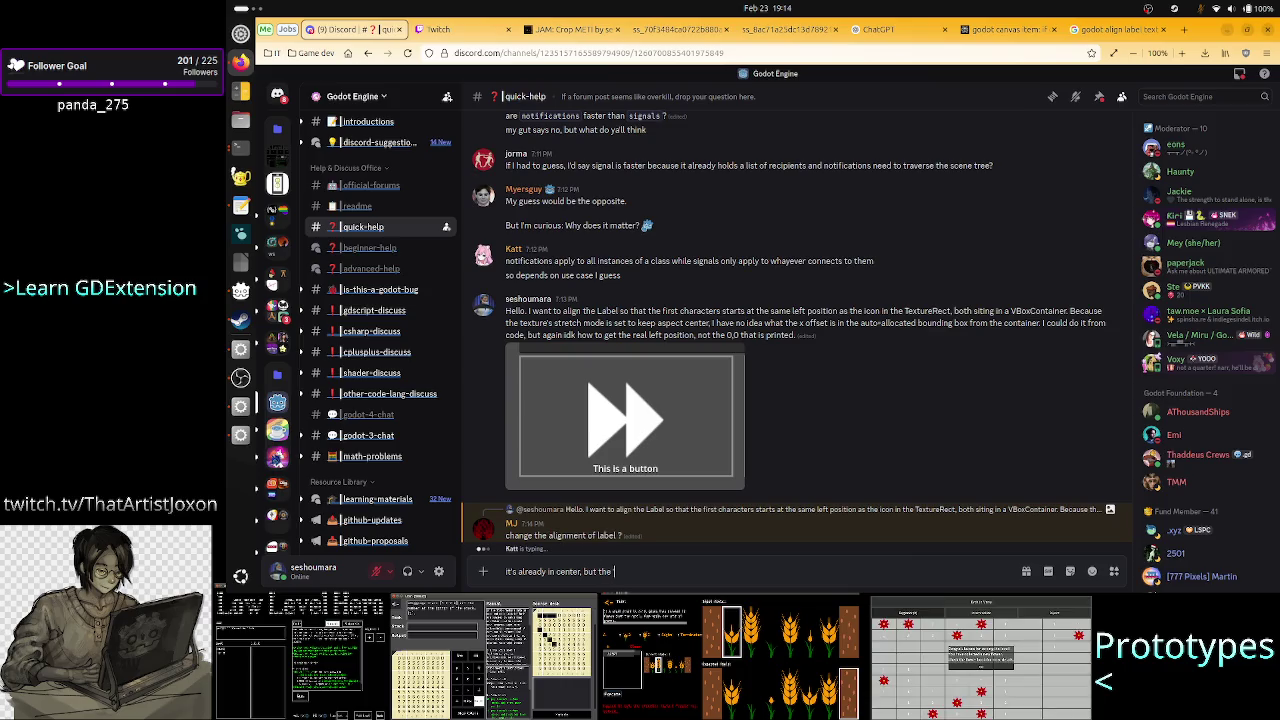
type("\"T\" c")
key("BackSpace")
type("first character changes p")
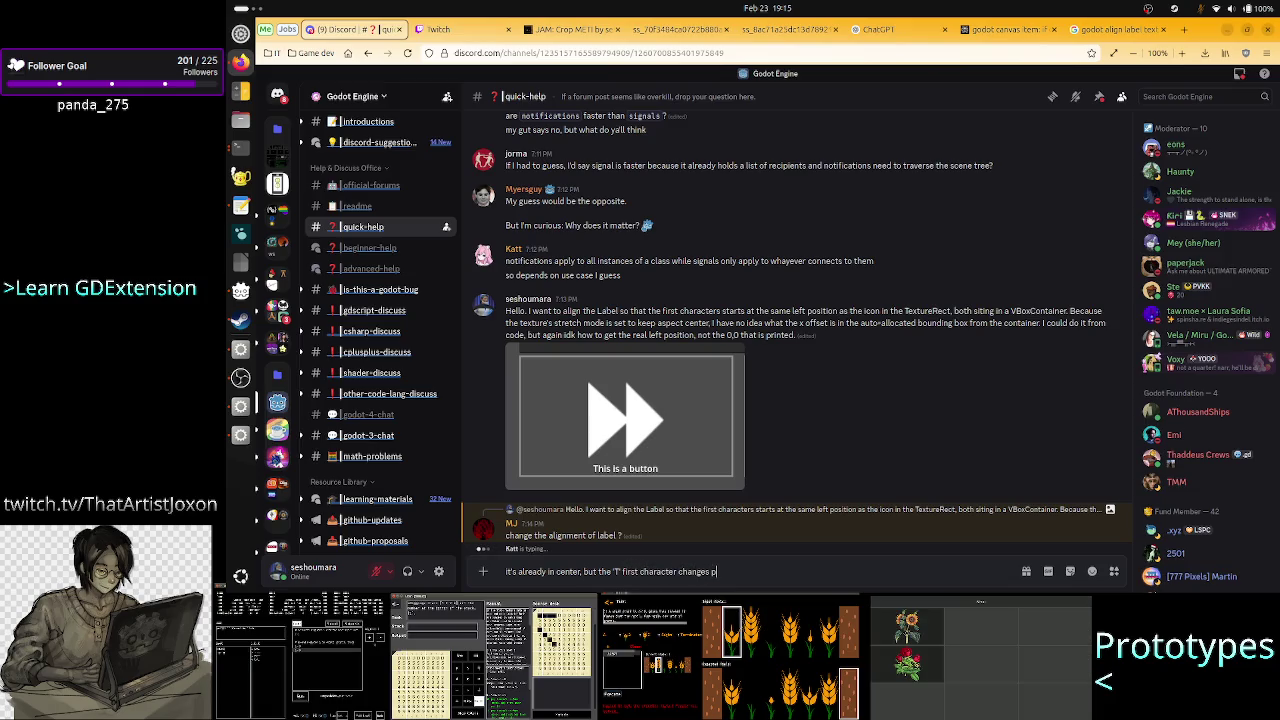
type("osition based on total n")
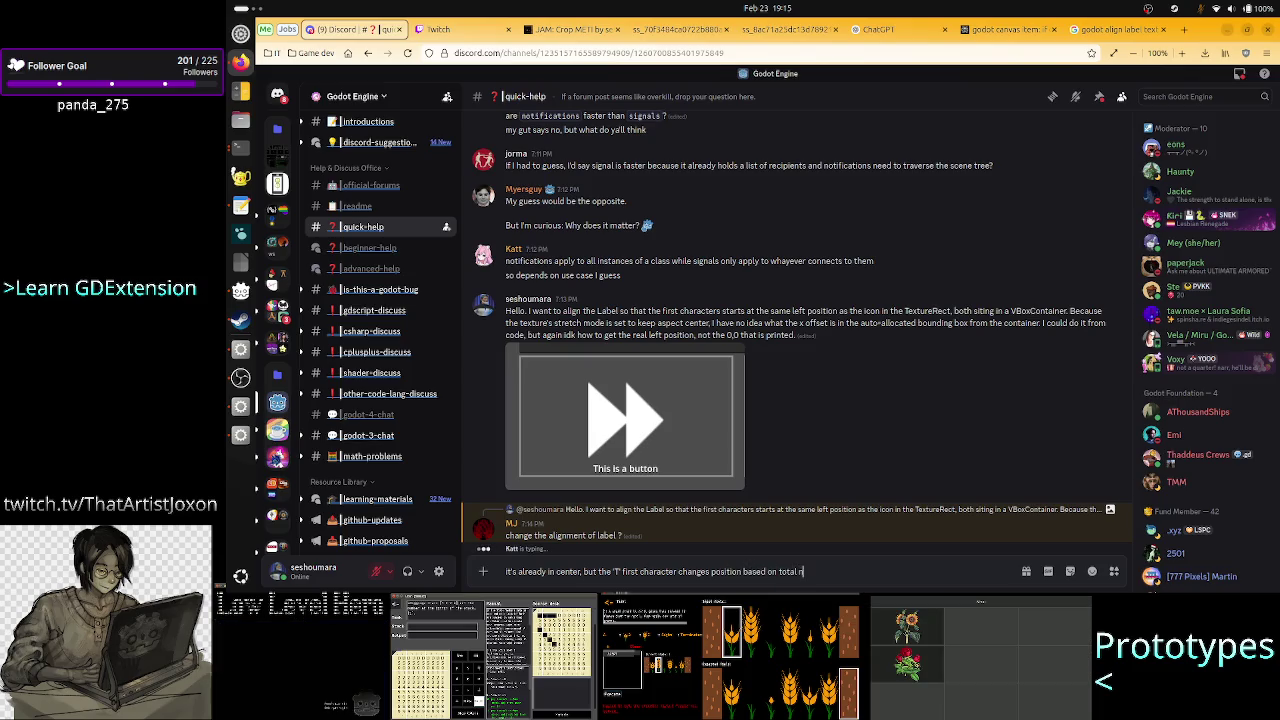
type("umber of text")
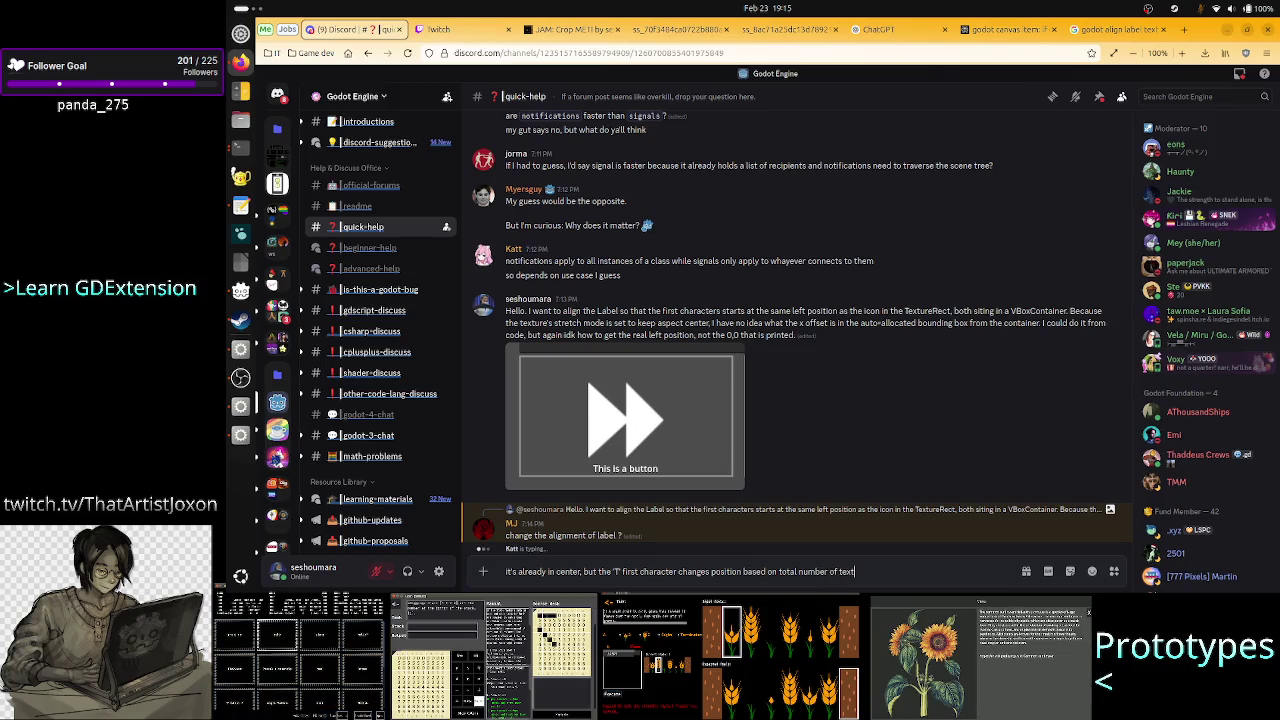
type(" cha")
type("racters.")
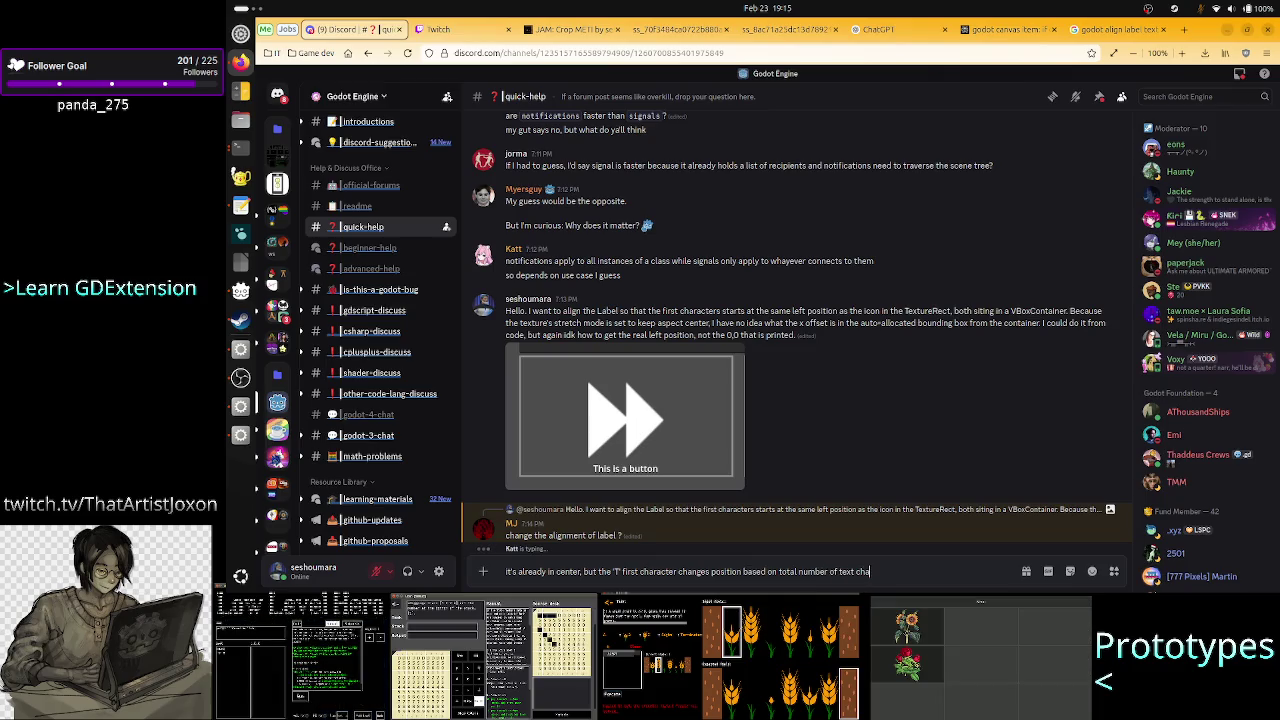
key("Return")
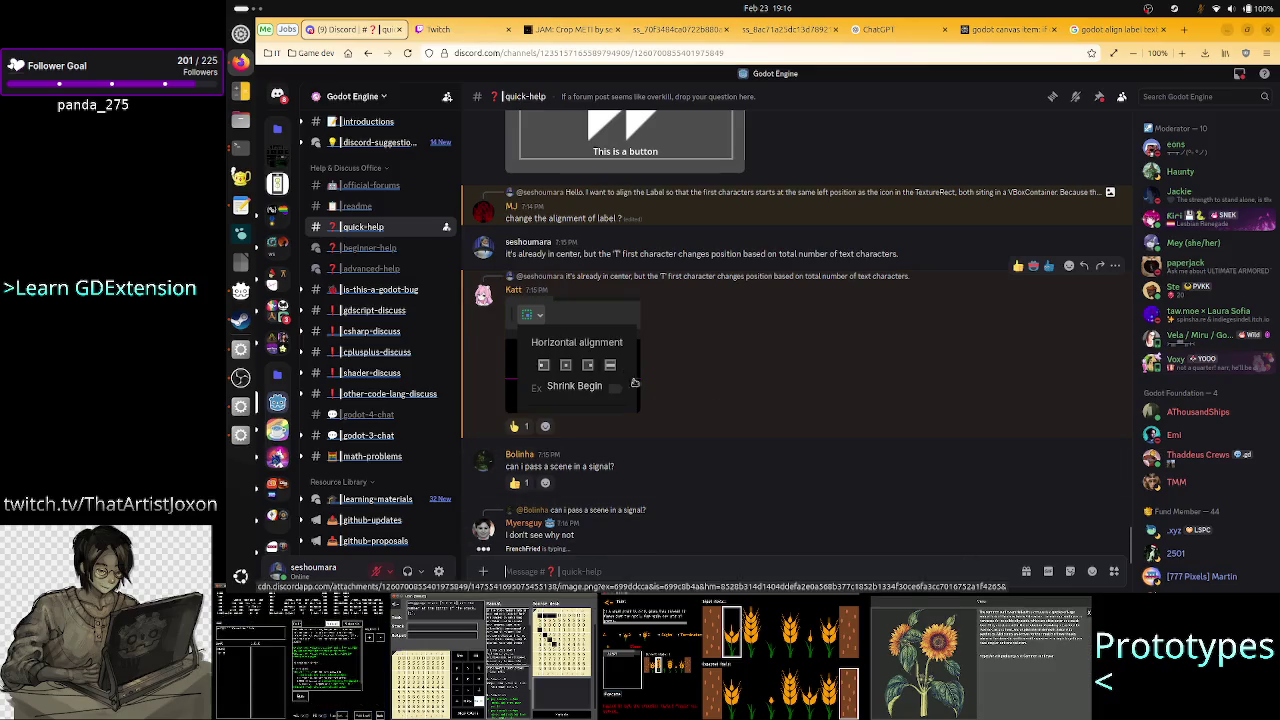
Scroll up and down through the quick-help thread to review the conversation.
scroll(663, 345, "up", 2)
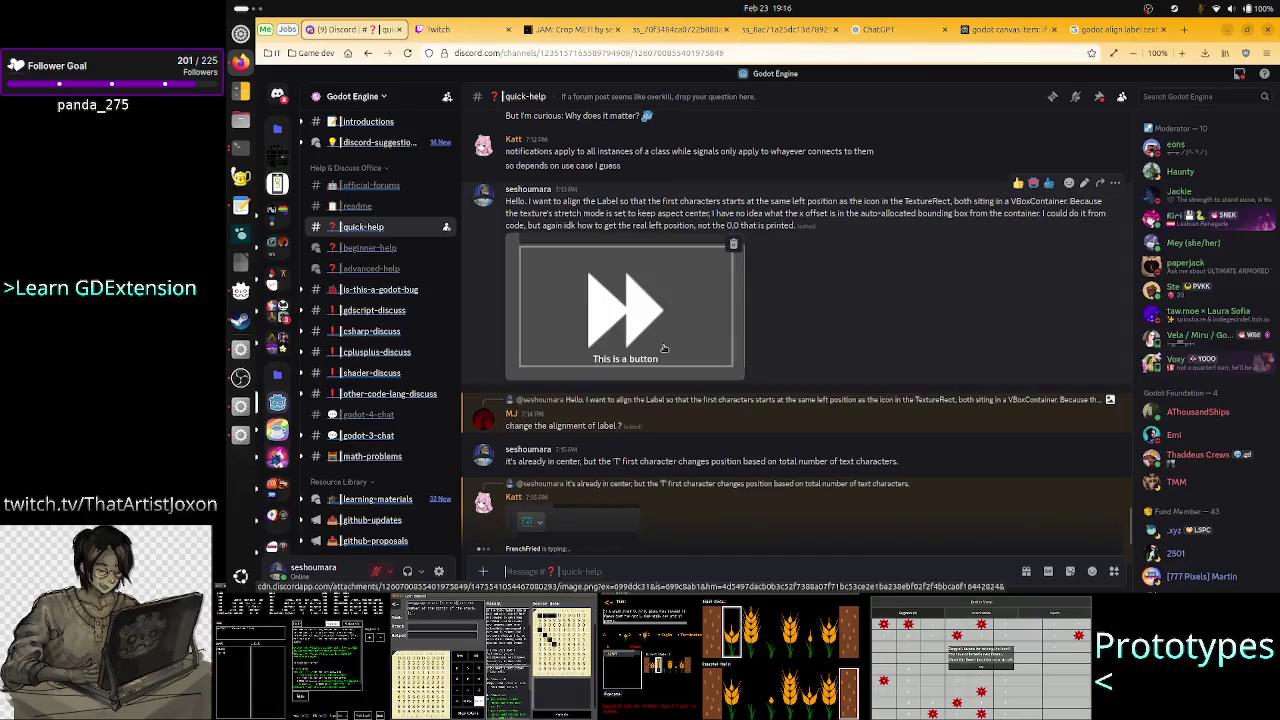
scroll(663, 347, "down", 2)
scroll(663, 347, "up", 2)
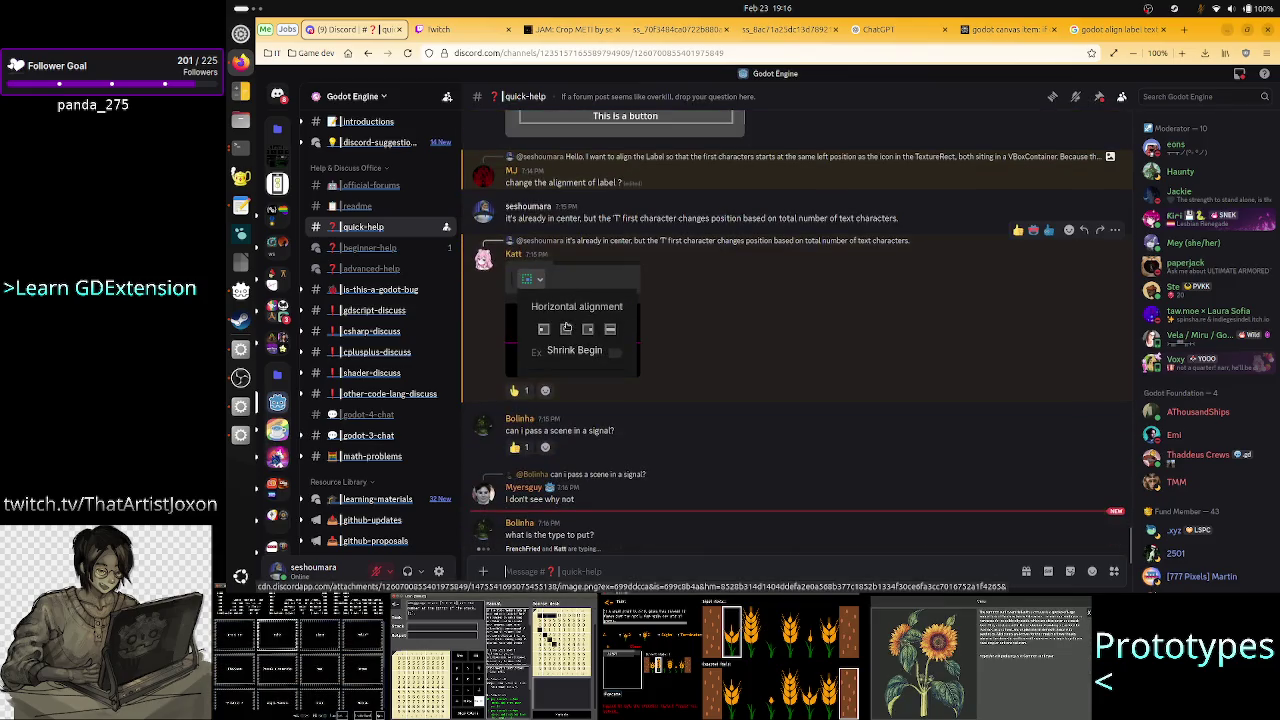
scroll(661, 213, "up", 3)
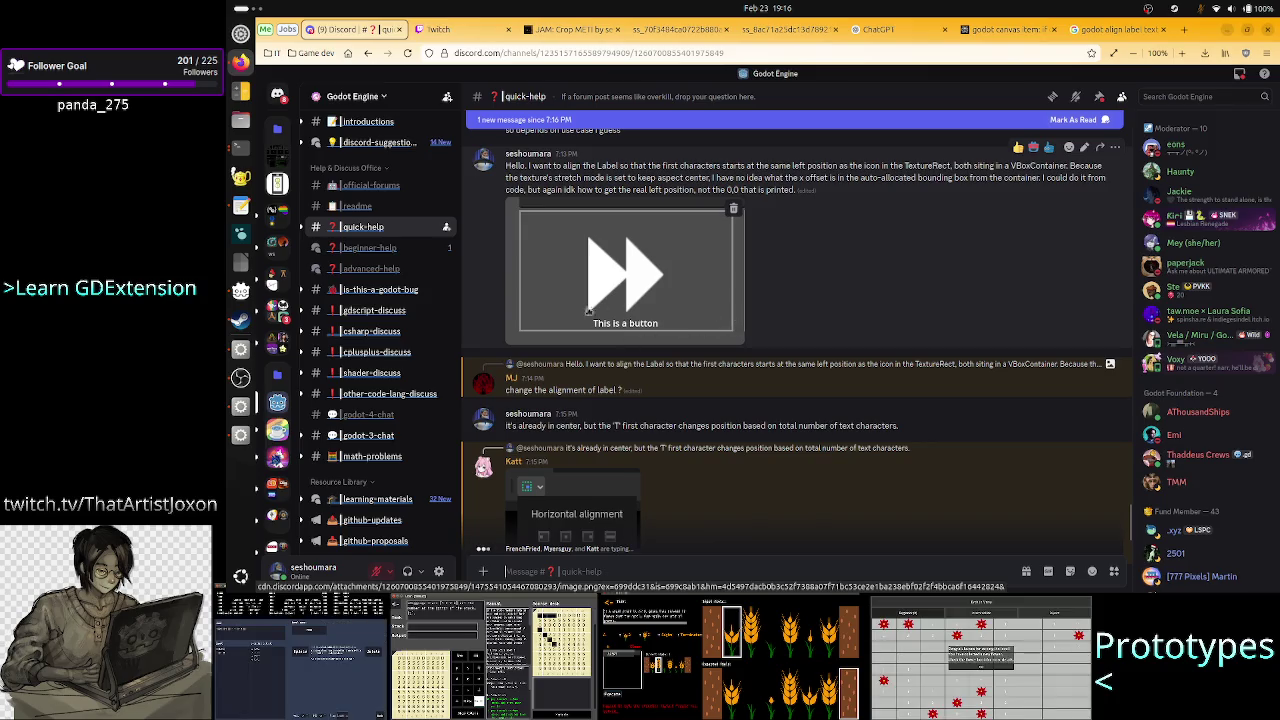
scroll(655, 399, "down", 3)
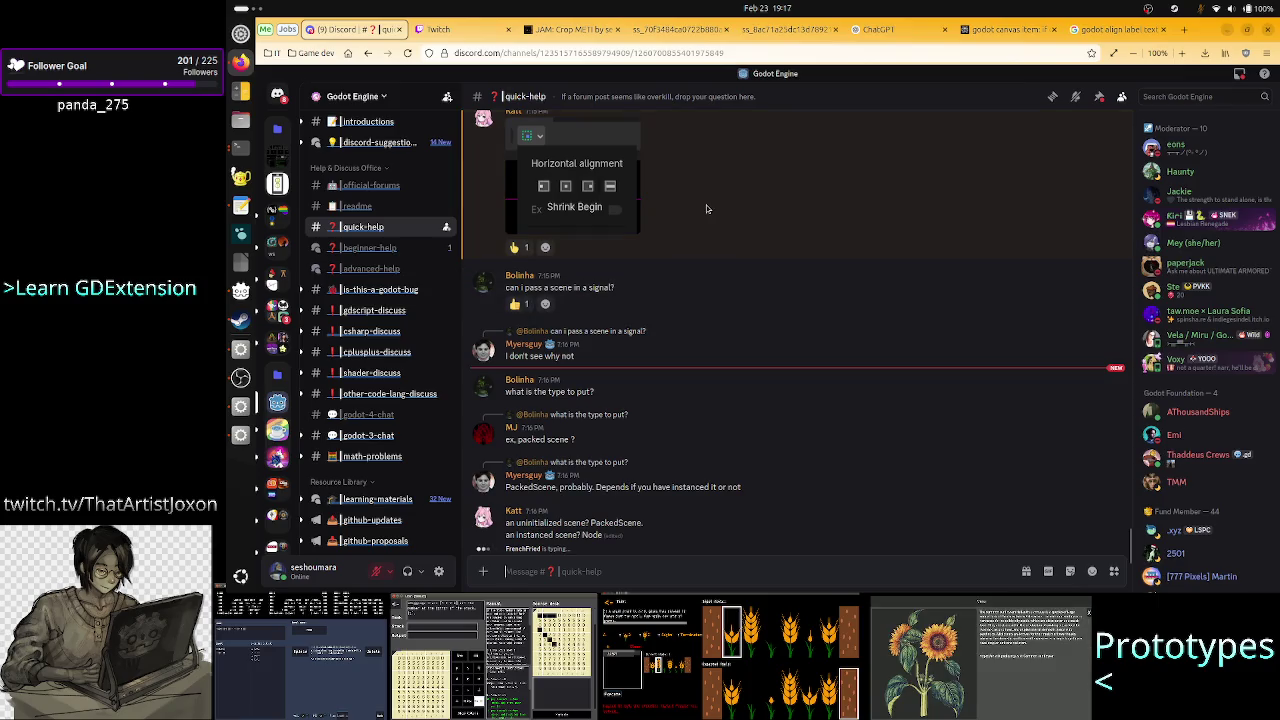
scroll(706, 208, "up", 2)
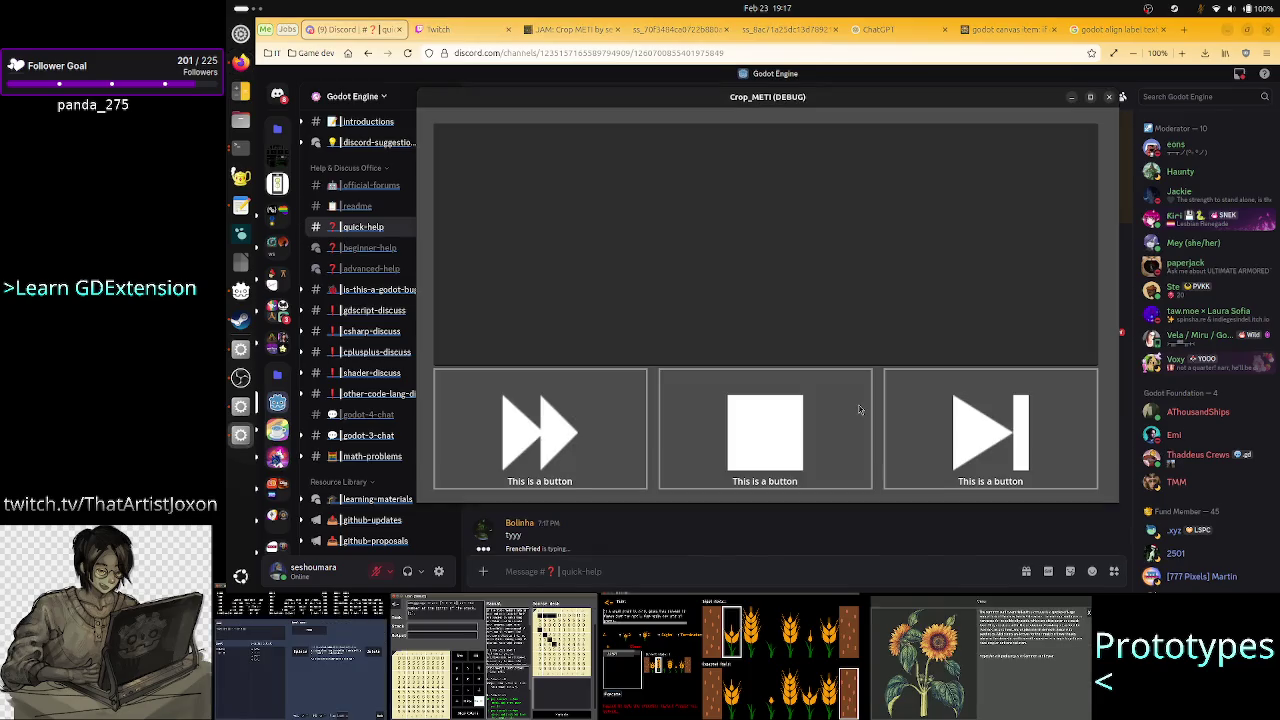
Close the running game and return to the button scene in Godot's 2D view.
left_click(1109, 98)
key("alt+Tab")
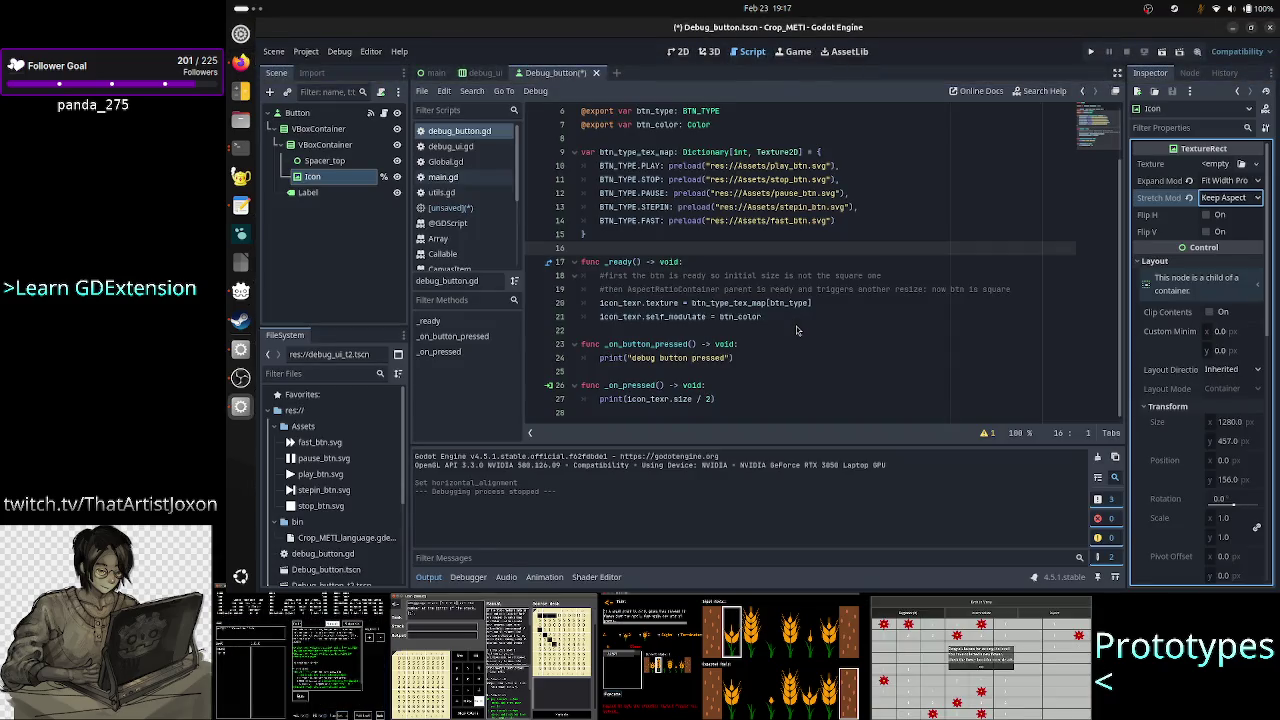
left_click(678, 51)
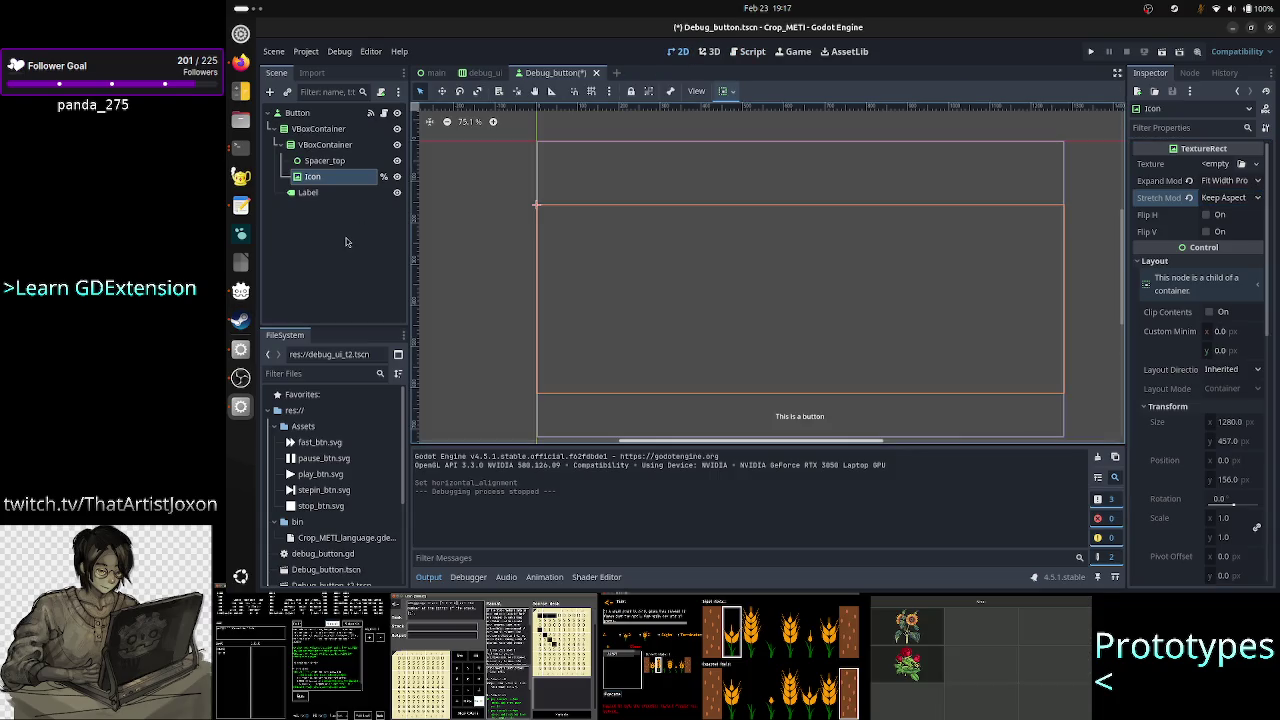
Set the Label's horizontal container sizing to Shrink Center, then save and run the project.
left_click(316, 193)
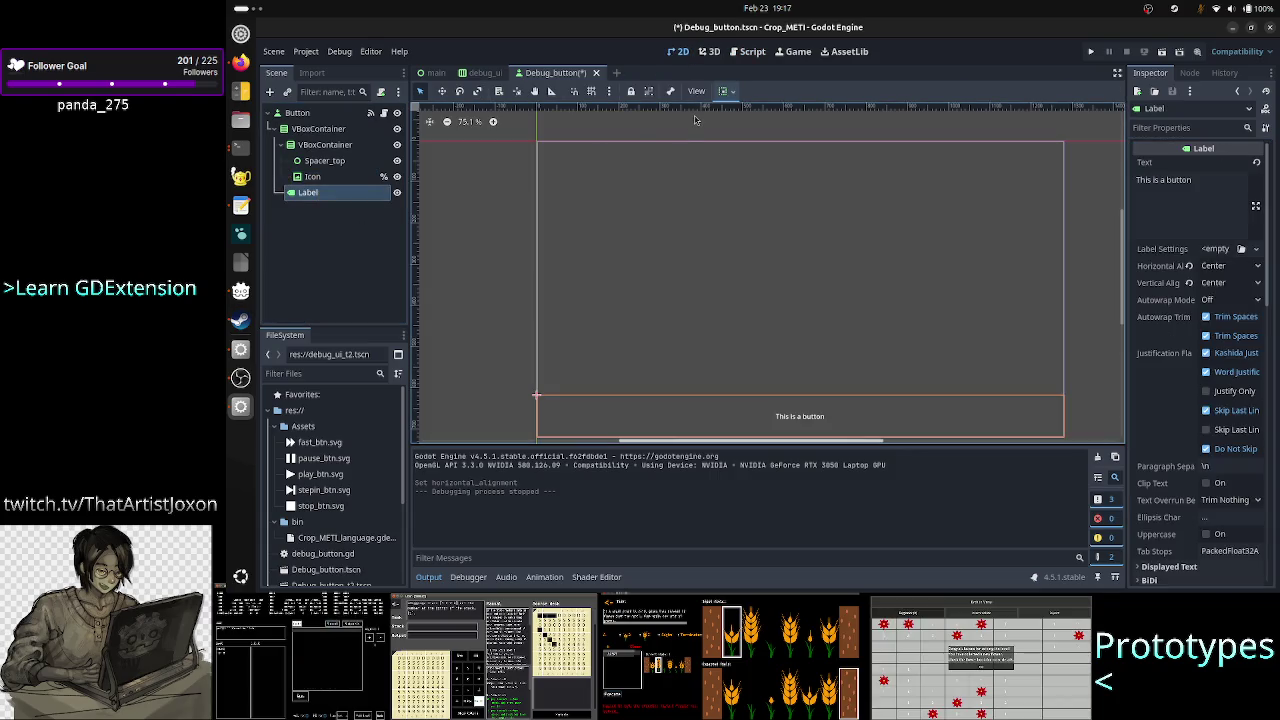
left_click(727, 92)
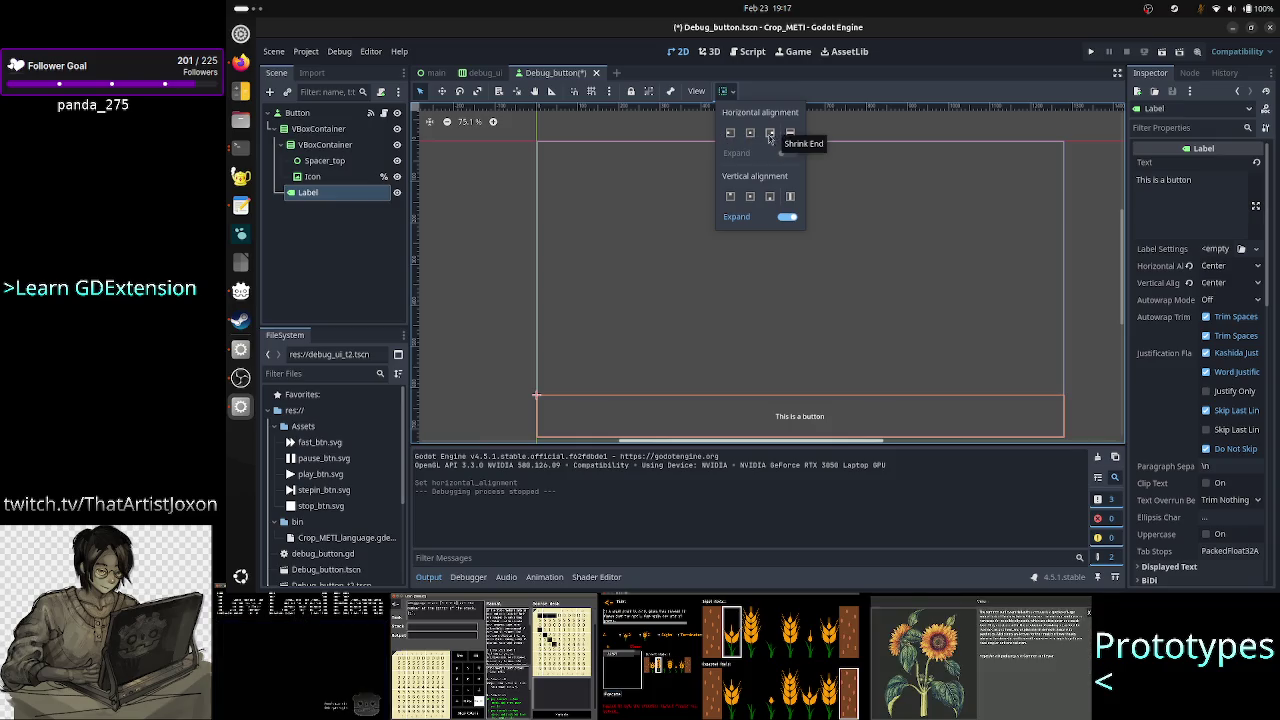
left_click(751, 134)
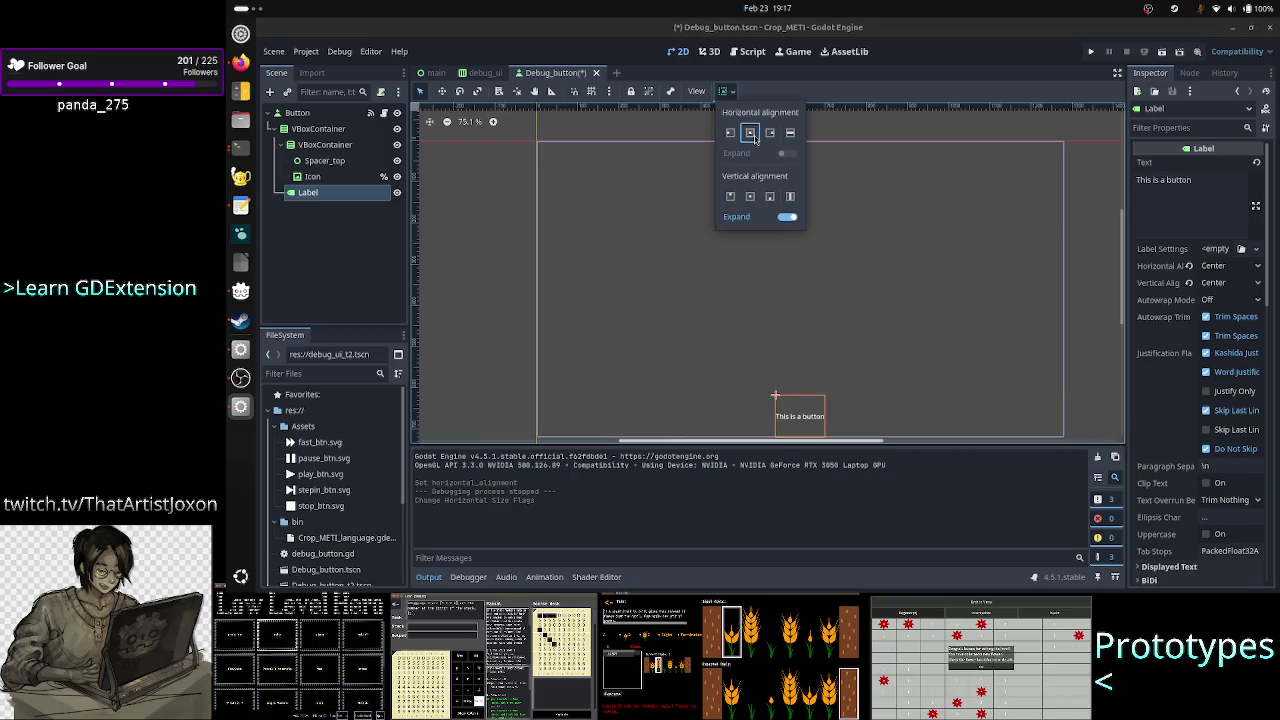
left_click(968, 57)
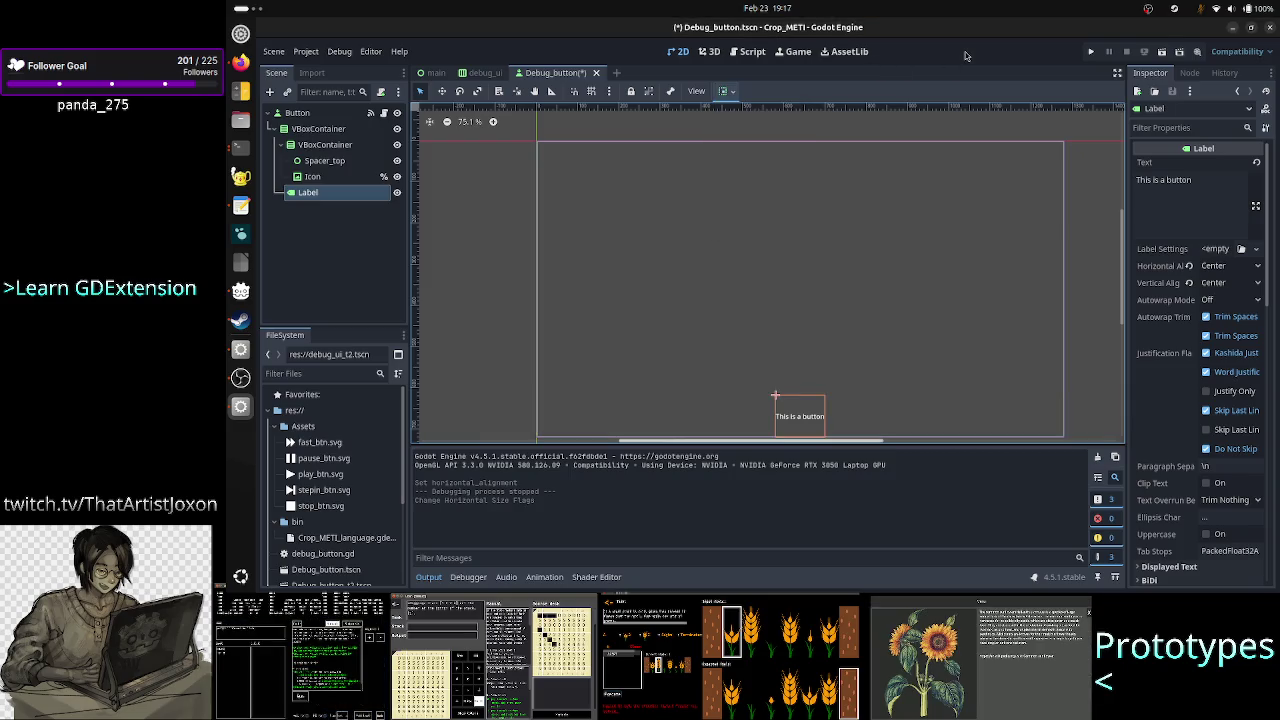
left_click(1093, 53)
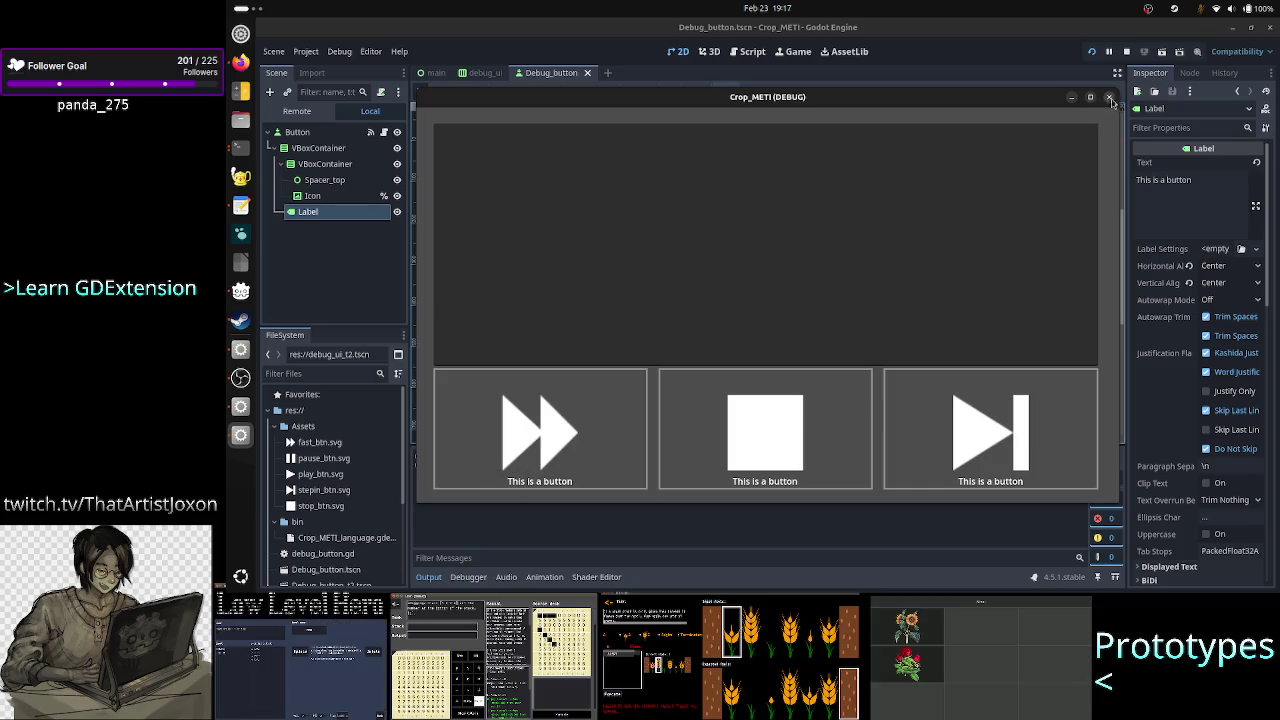
Close the game window and look over the Icon node's settings.
left_click(1109, 97)
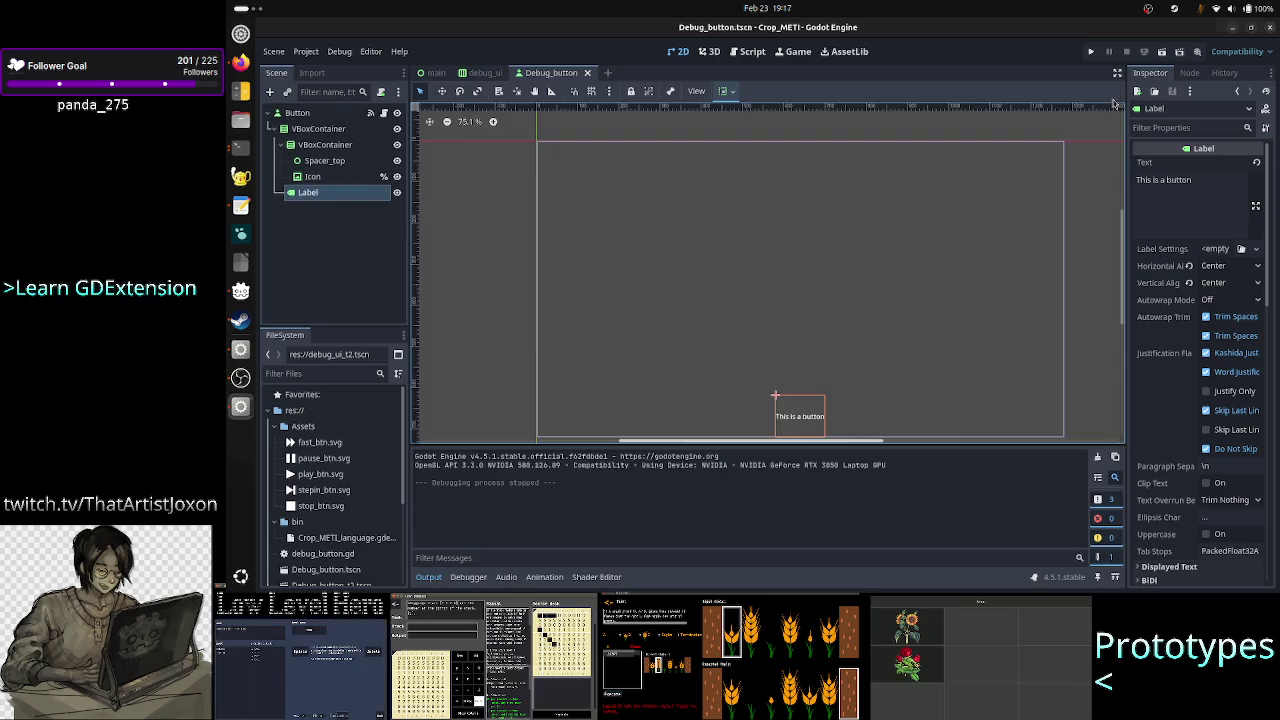
left_click(521, 323)
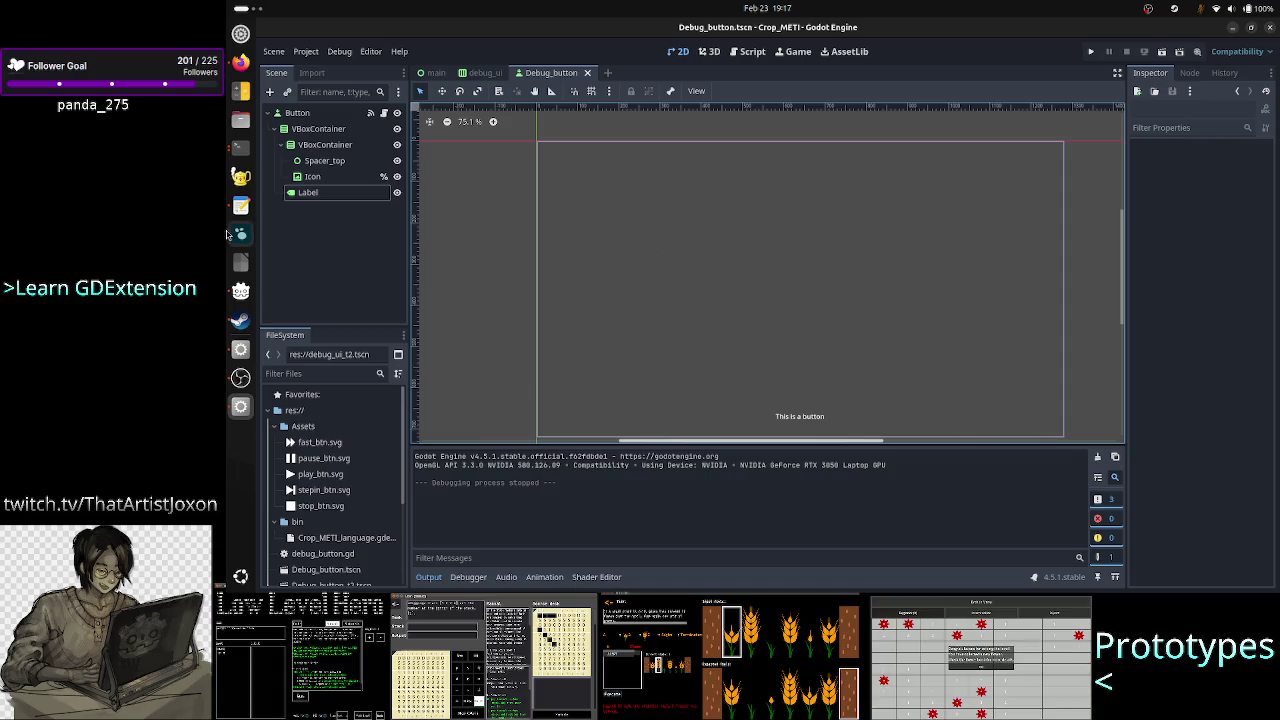
left_click(312, 176)
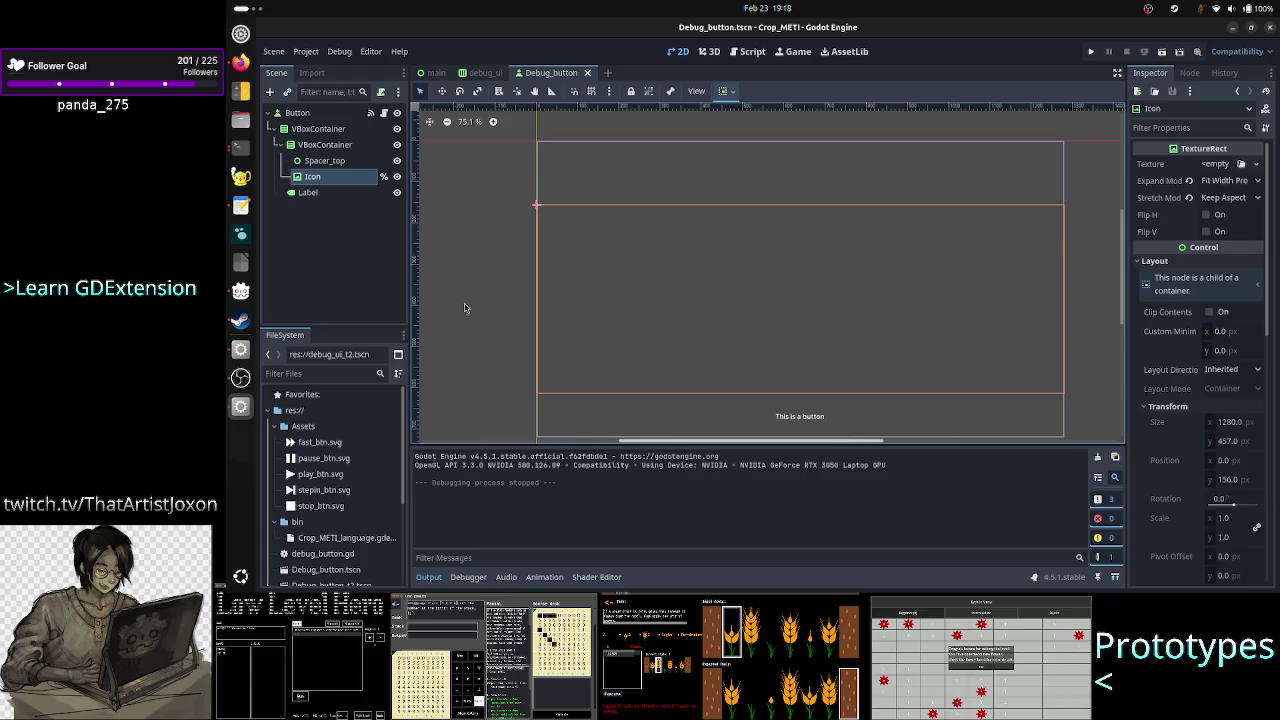
left_click(505, 276)
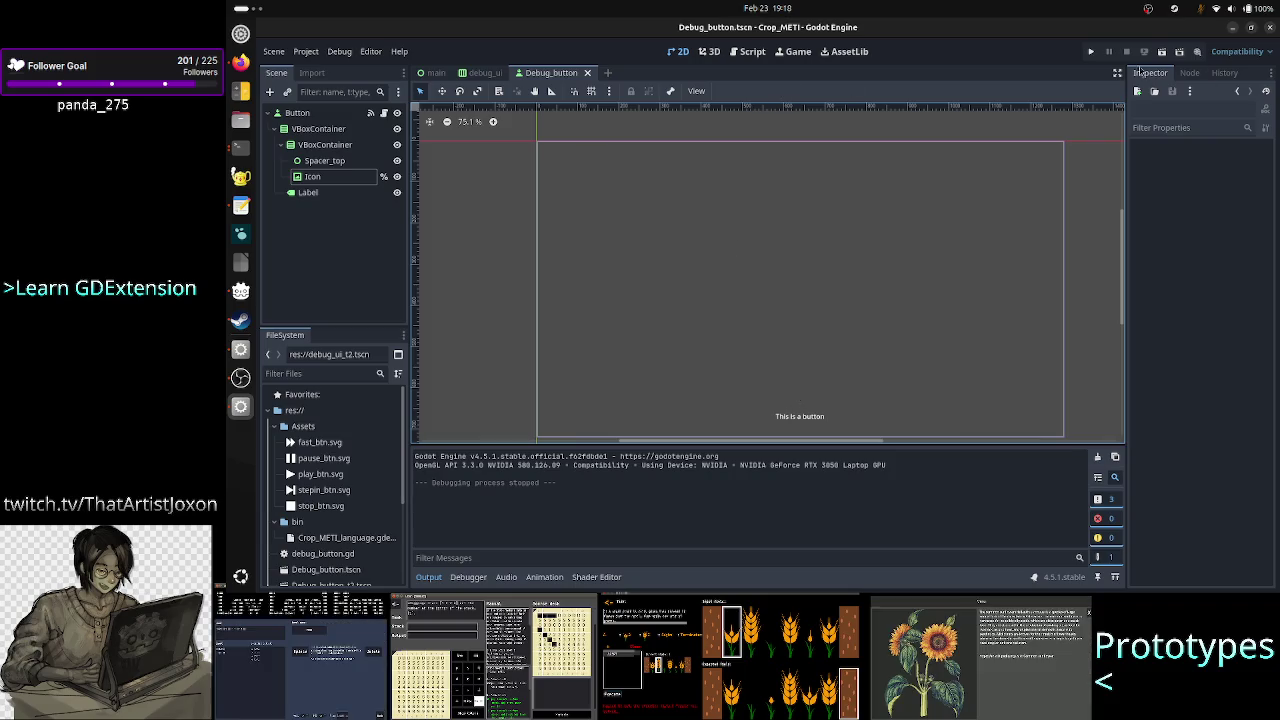
Run the project once more, glance at debug_button.gd, and bring Discord to the front.
left_click(1090, 52)
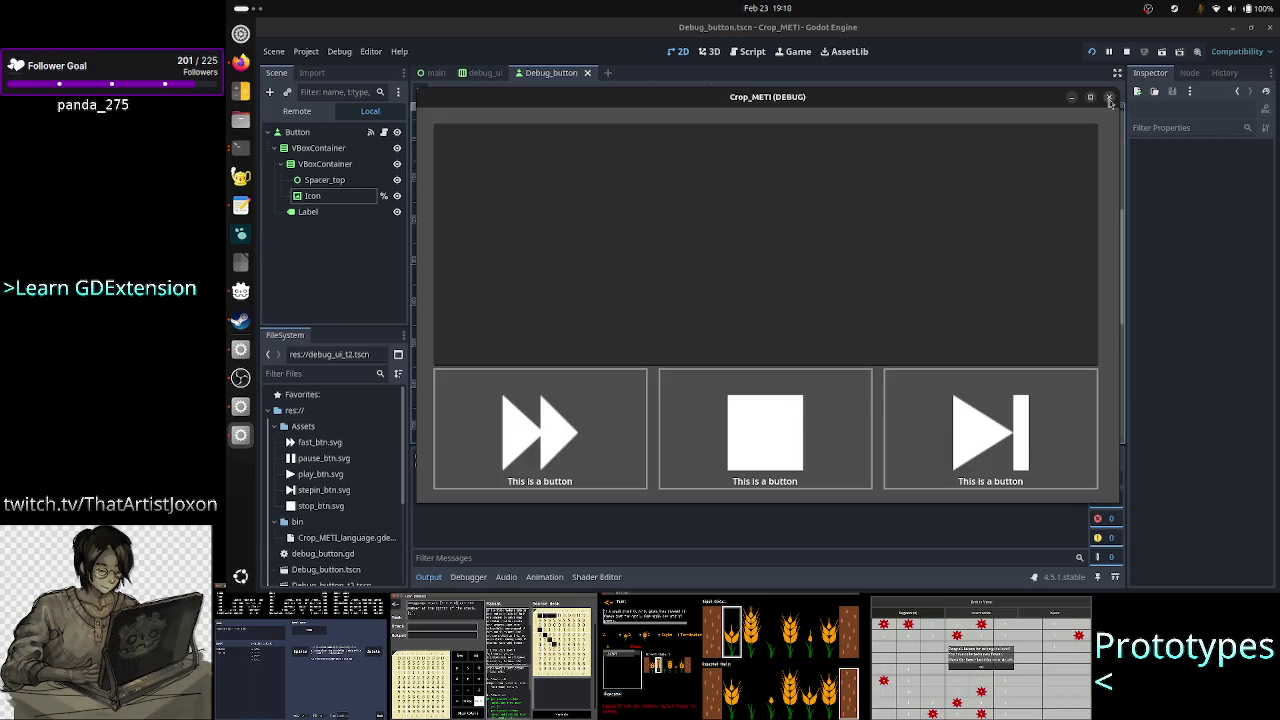
left_click(1109, 98)
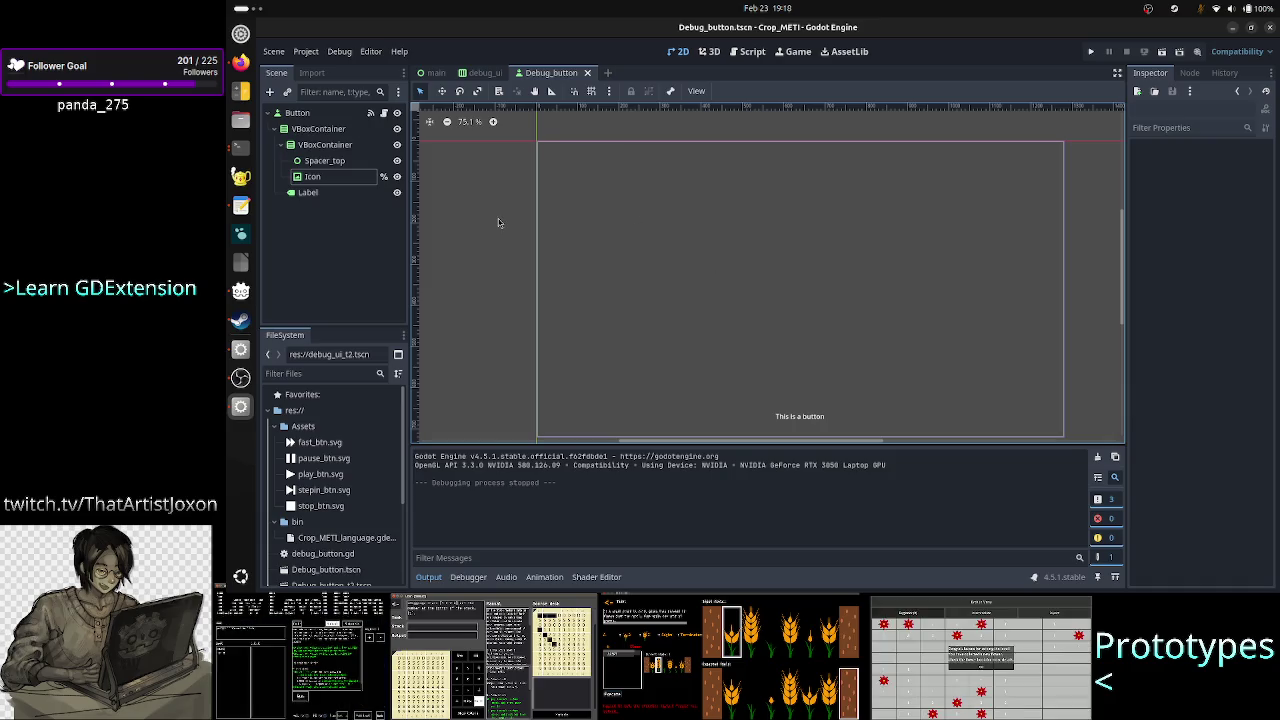
left_click(742, 55)
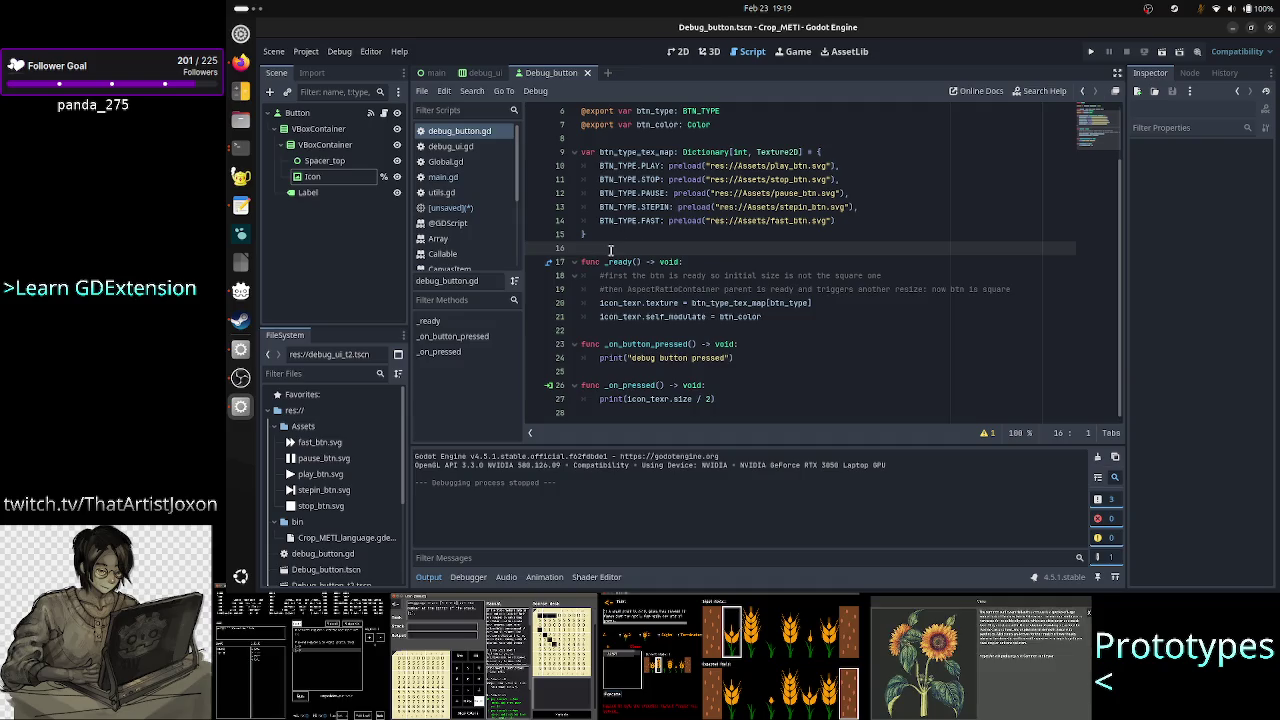
left_click(678, 51)
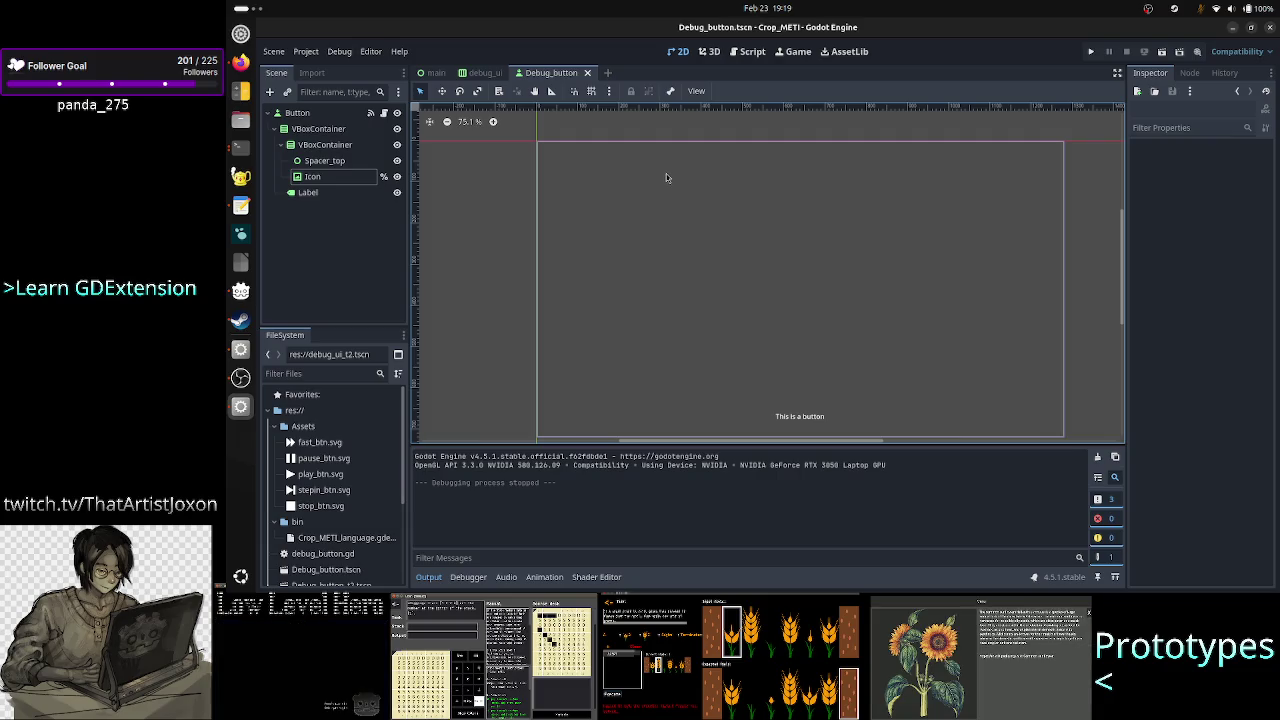
left_click(240, 63)
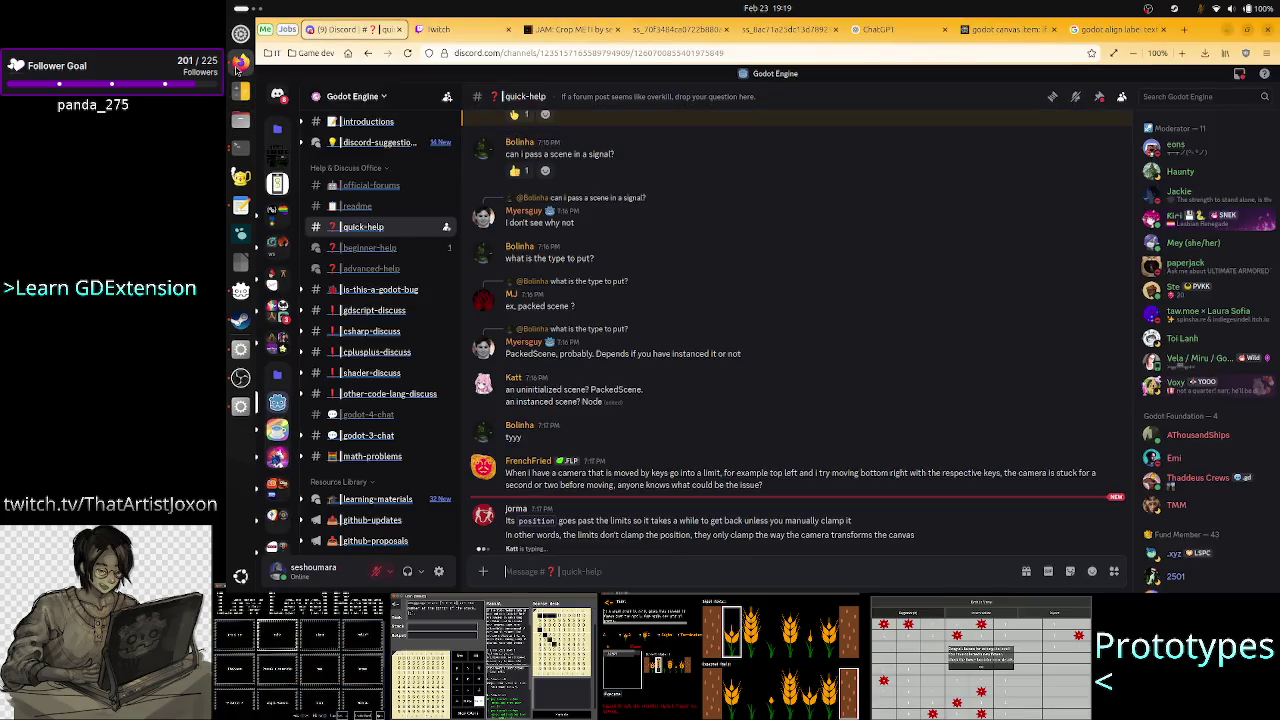
Scroll #quick-help to the Horizontal alignment screenshot and start a reply to that message.
scroll(696, 289, "up", 5)
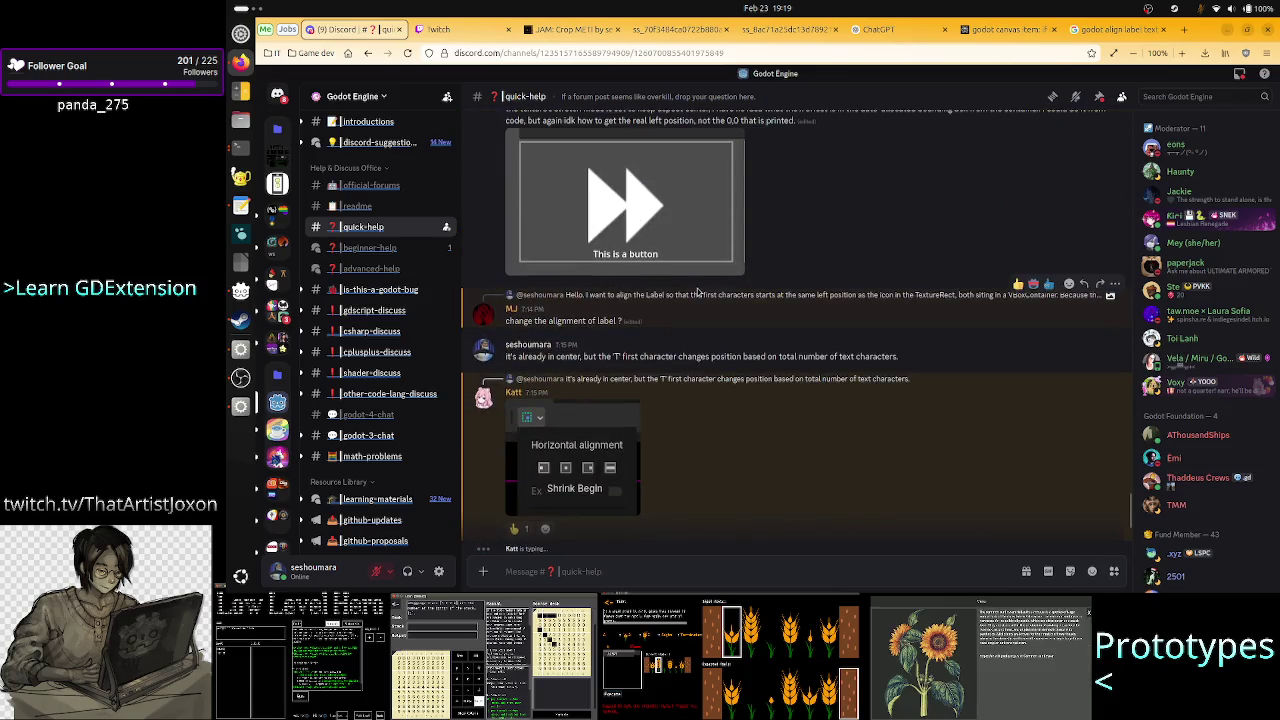
scroll(698, 292, "down", 5)
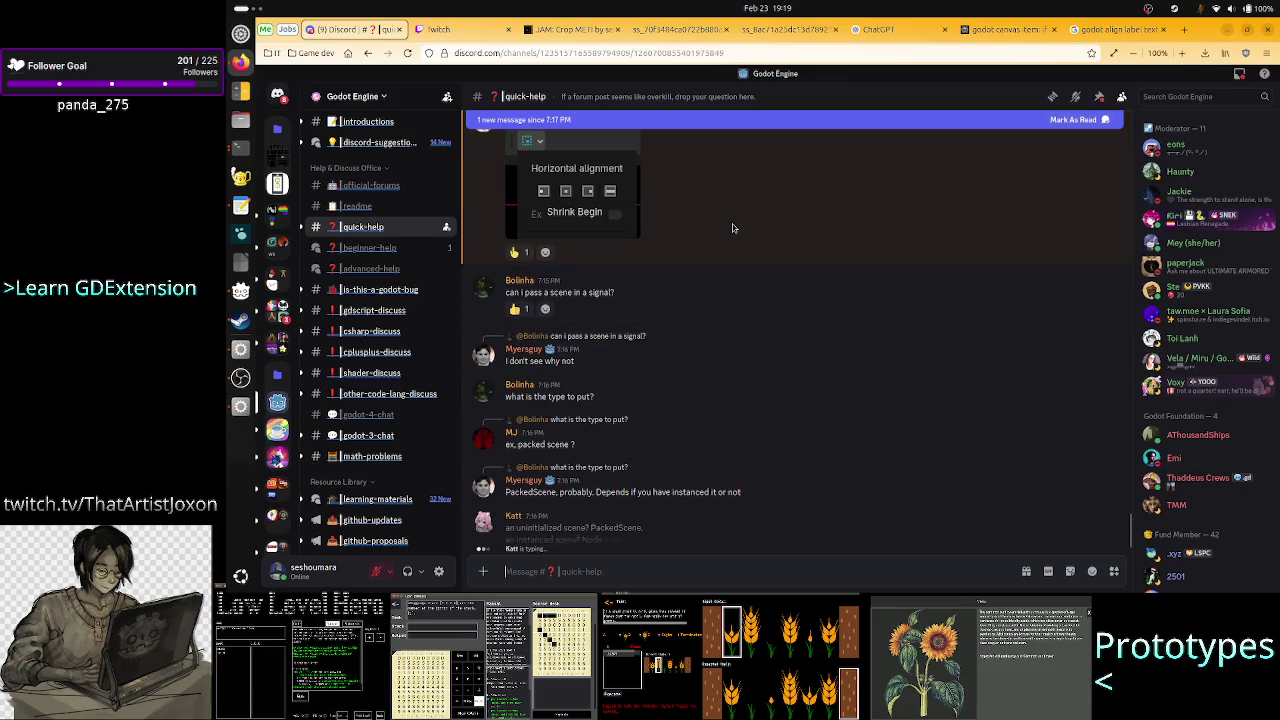
scroll(733, 227, "up", 2)
scroll(733, 227, "up", 1)
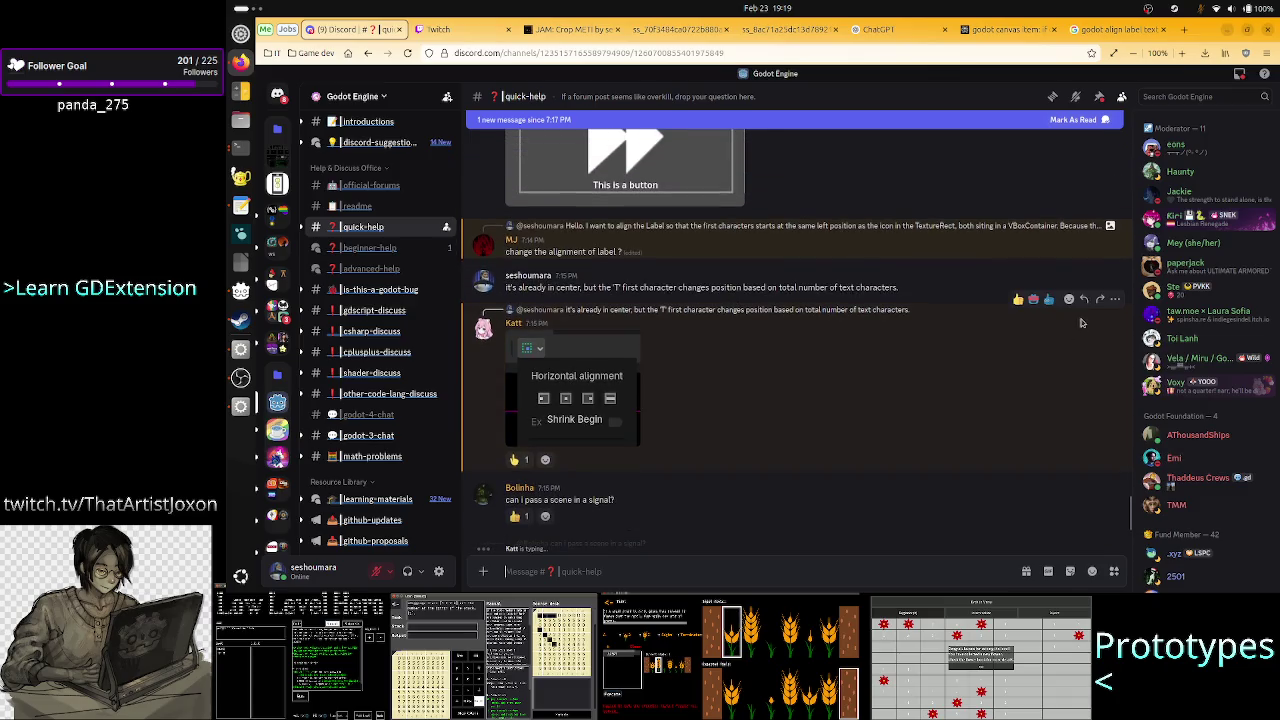
left_click(1082, 300)
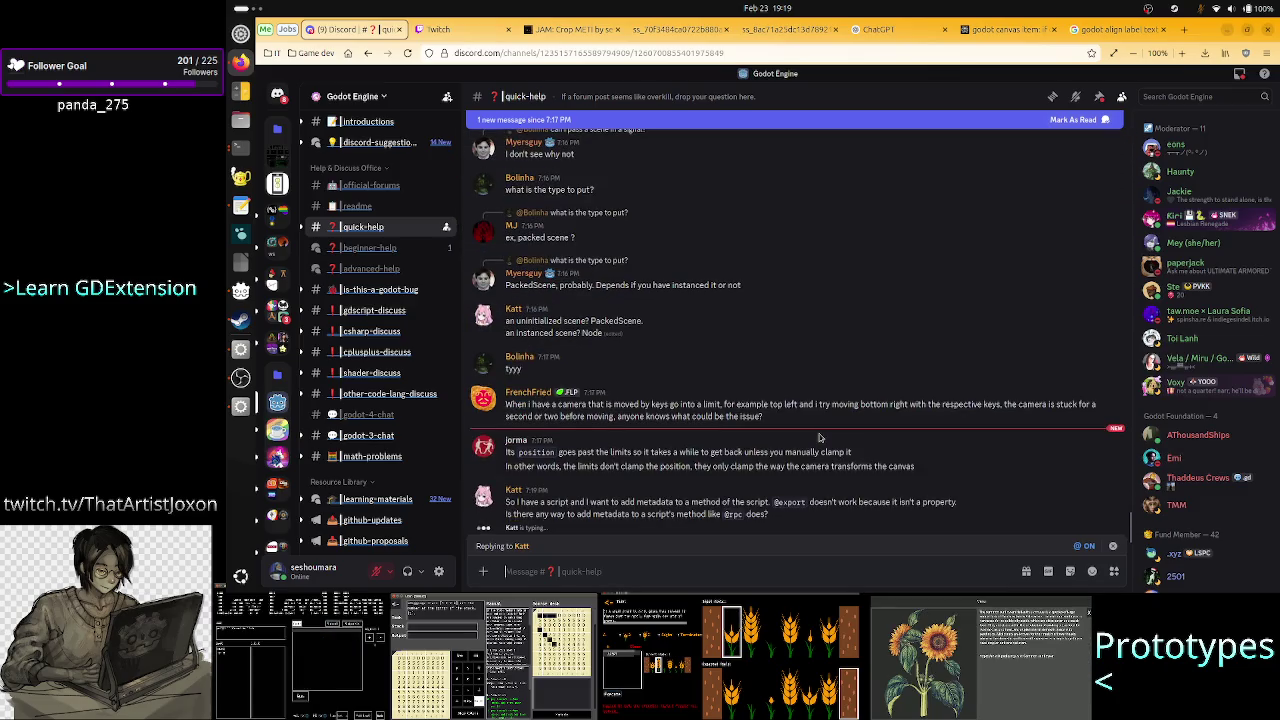
type("that doesn't work be")
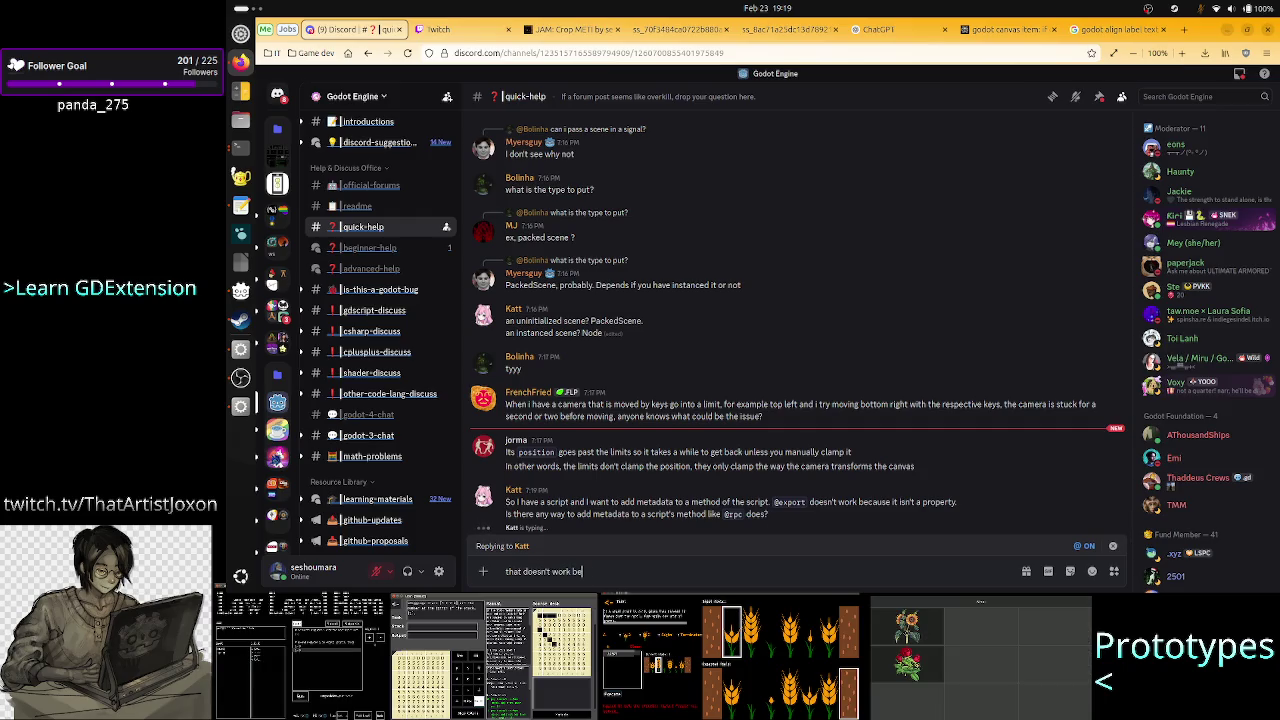
type("caus")
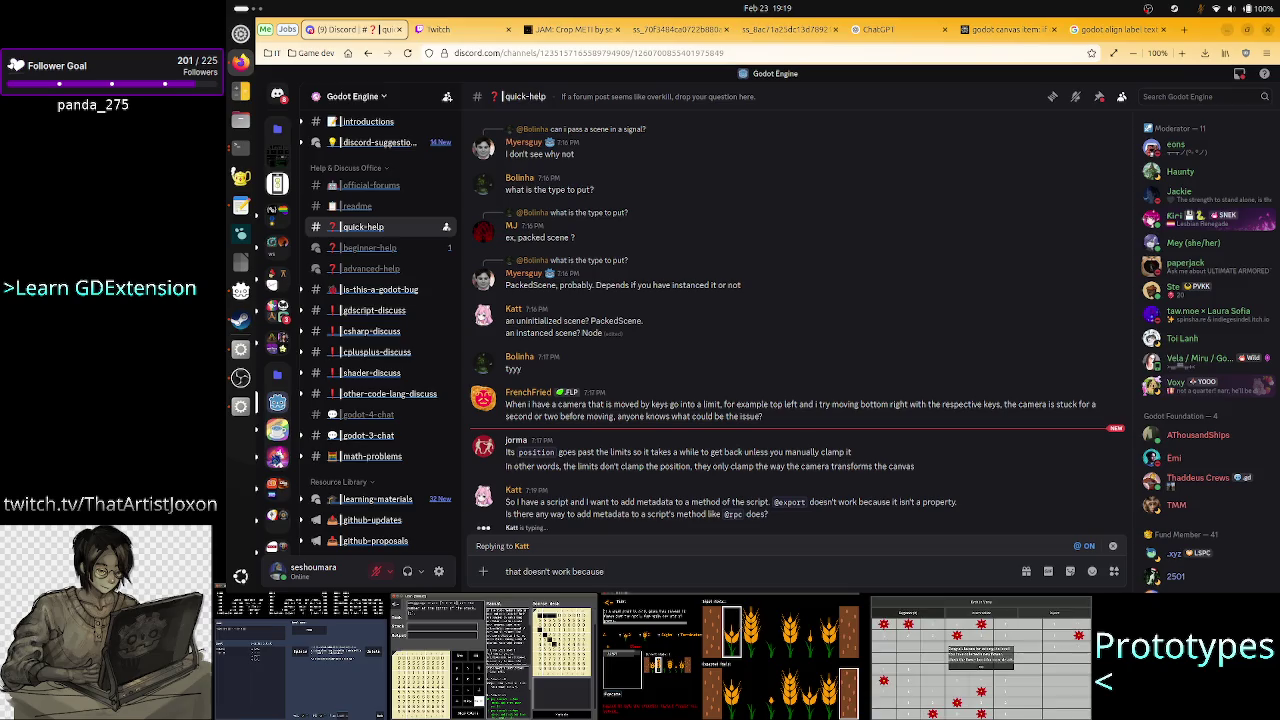
type("e")
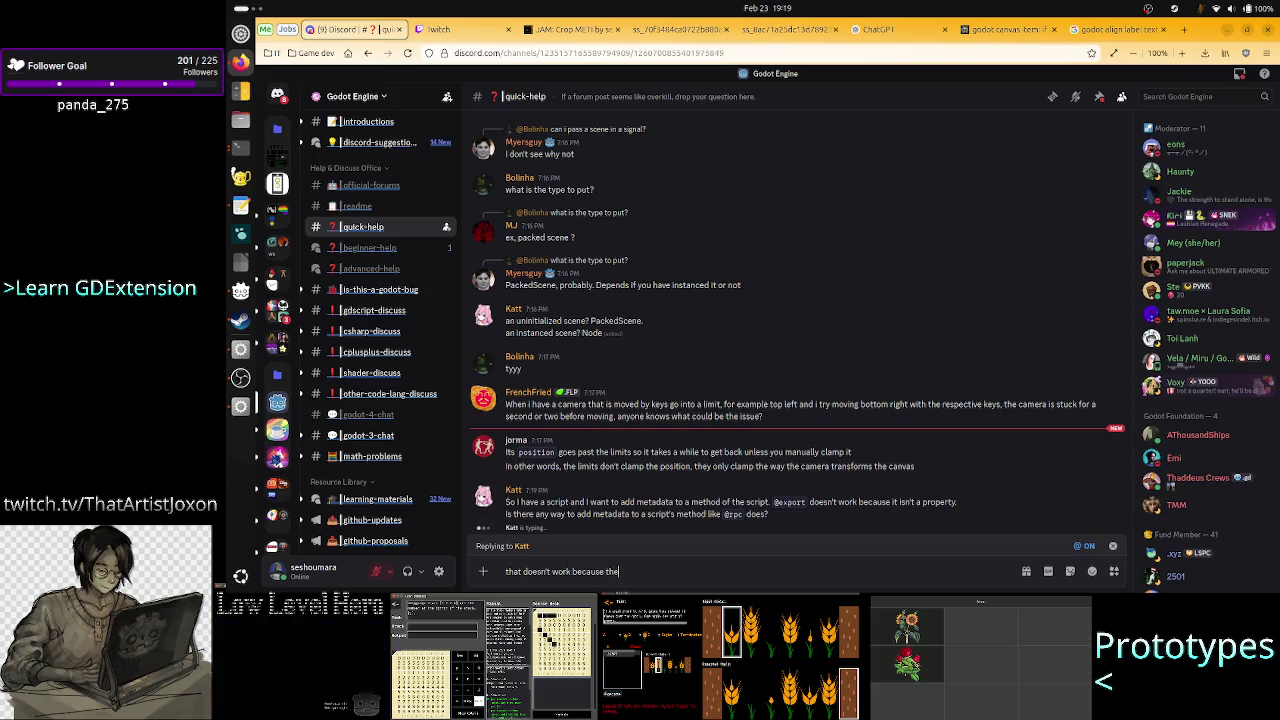
key("BackSpace")
key("BackSpace")
key("BackSpace")
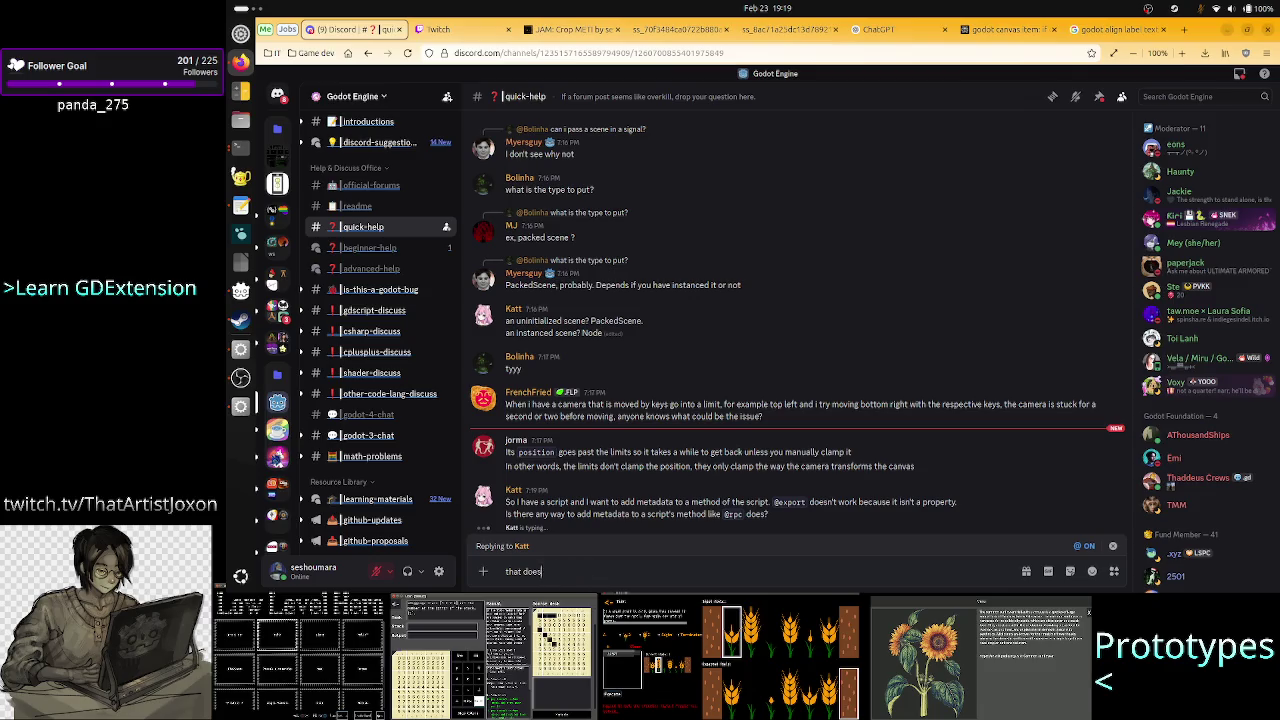
key("BackSpace")
key("BackSpace")
key("BackSpace")
type("It")
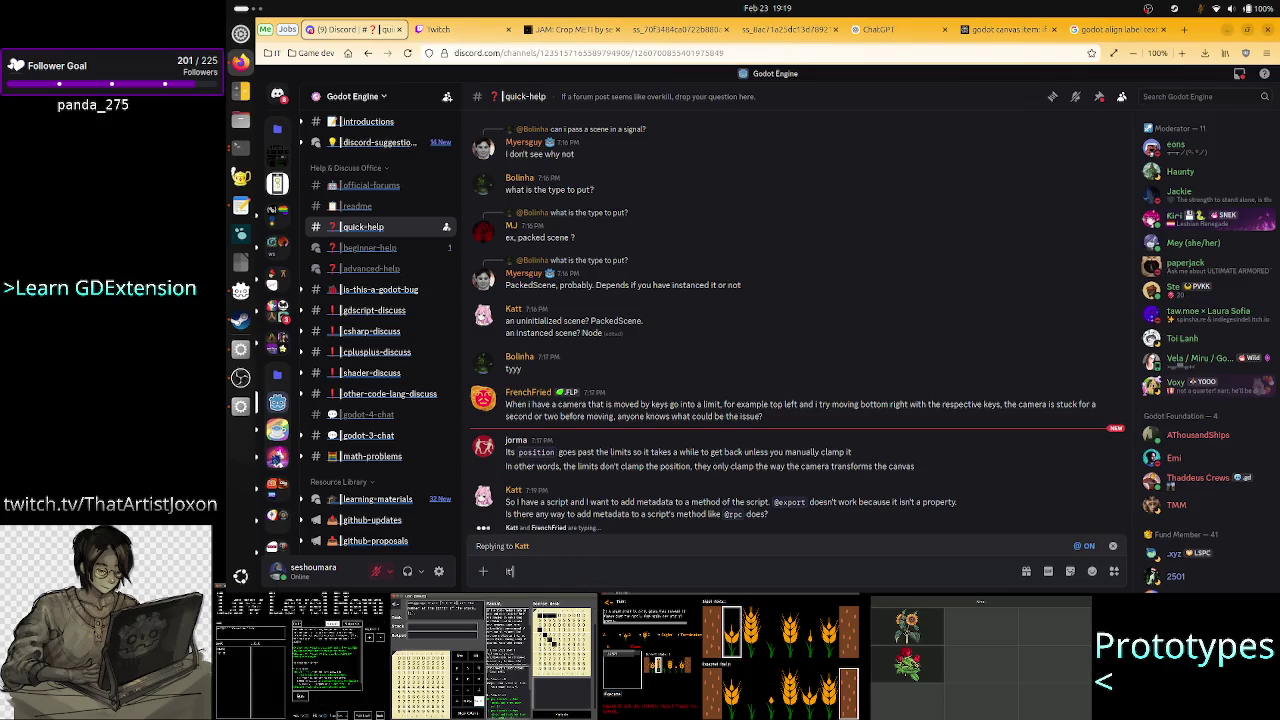
type("'s hard to explain why")
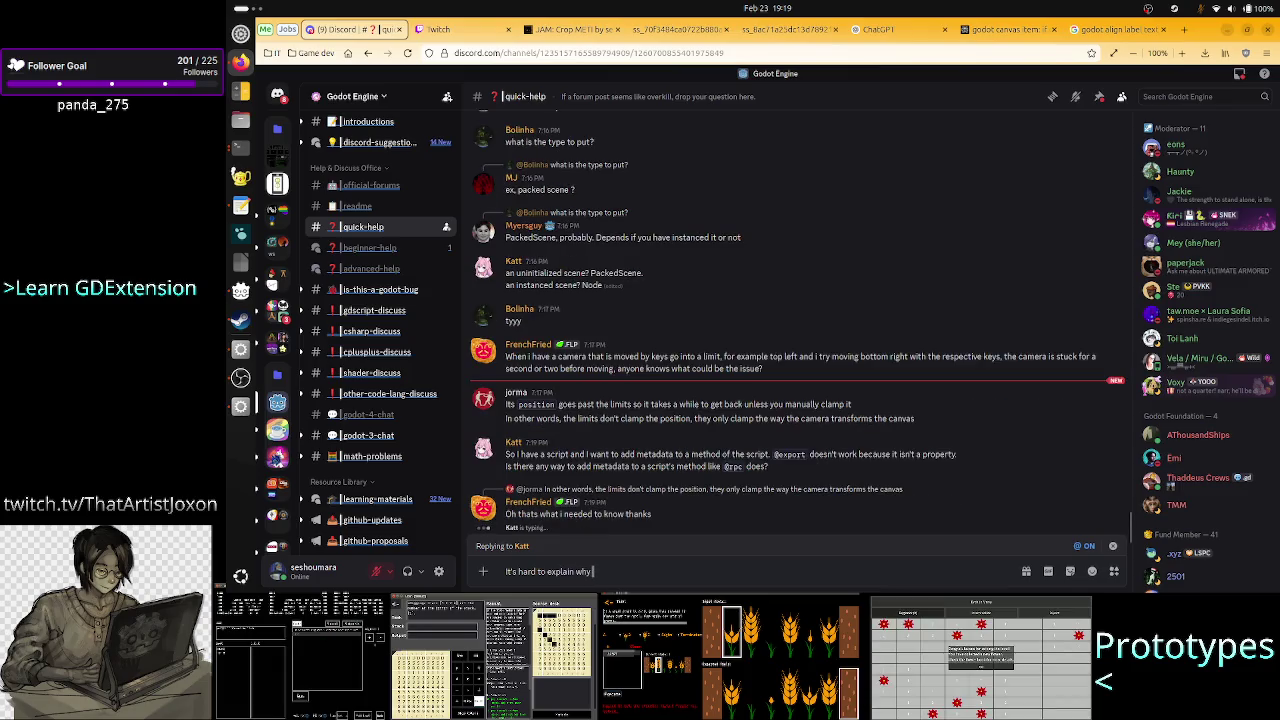
key("ctrl+BackSpace")
key("ctrl+BackSpace")
key("ctrl+BackSpace")
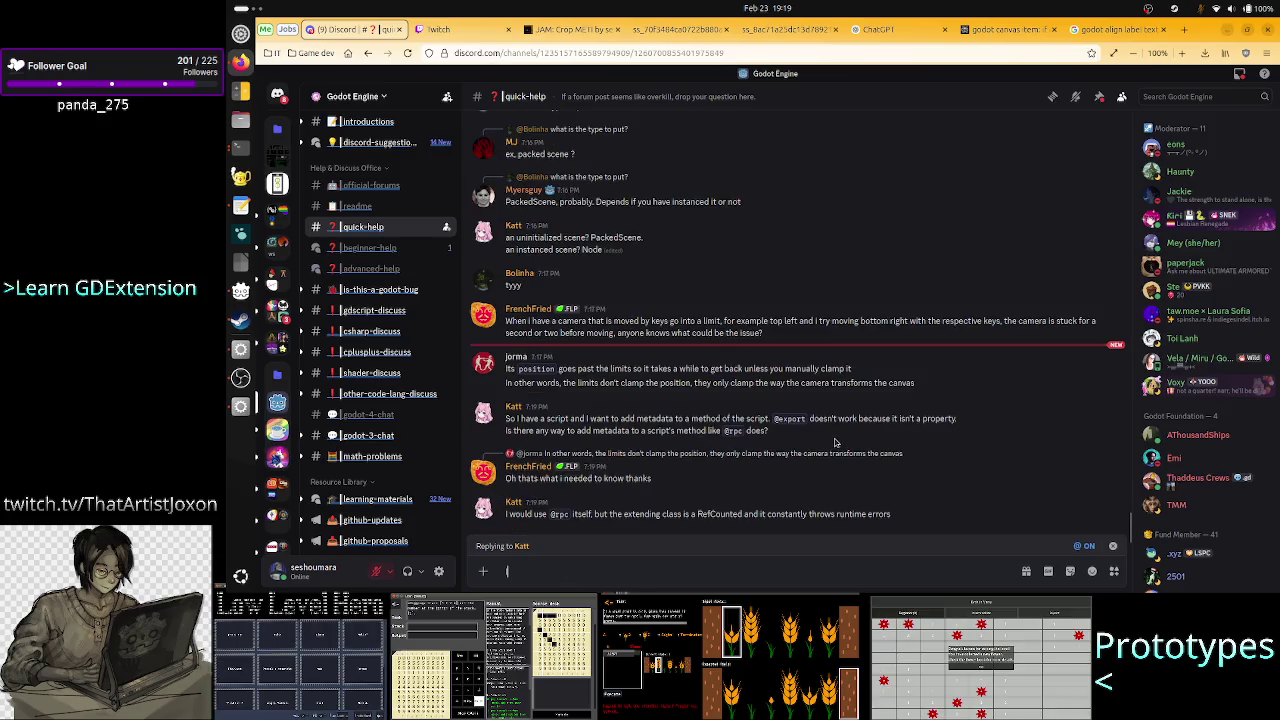
type("That wou")
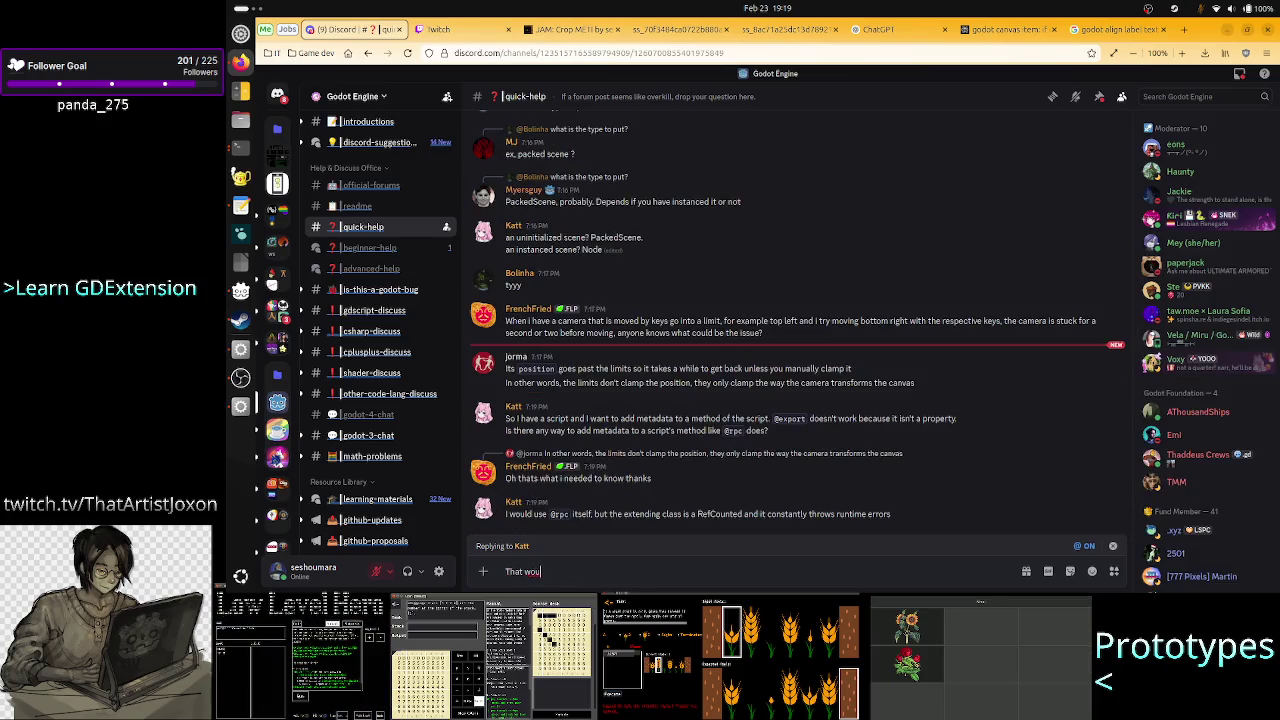
type("ld only work if yo")
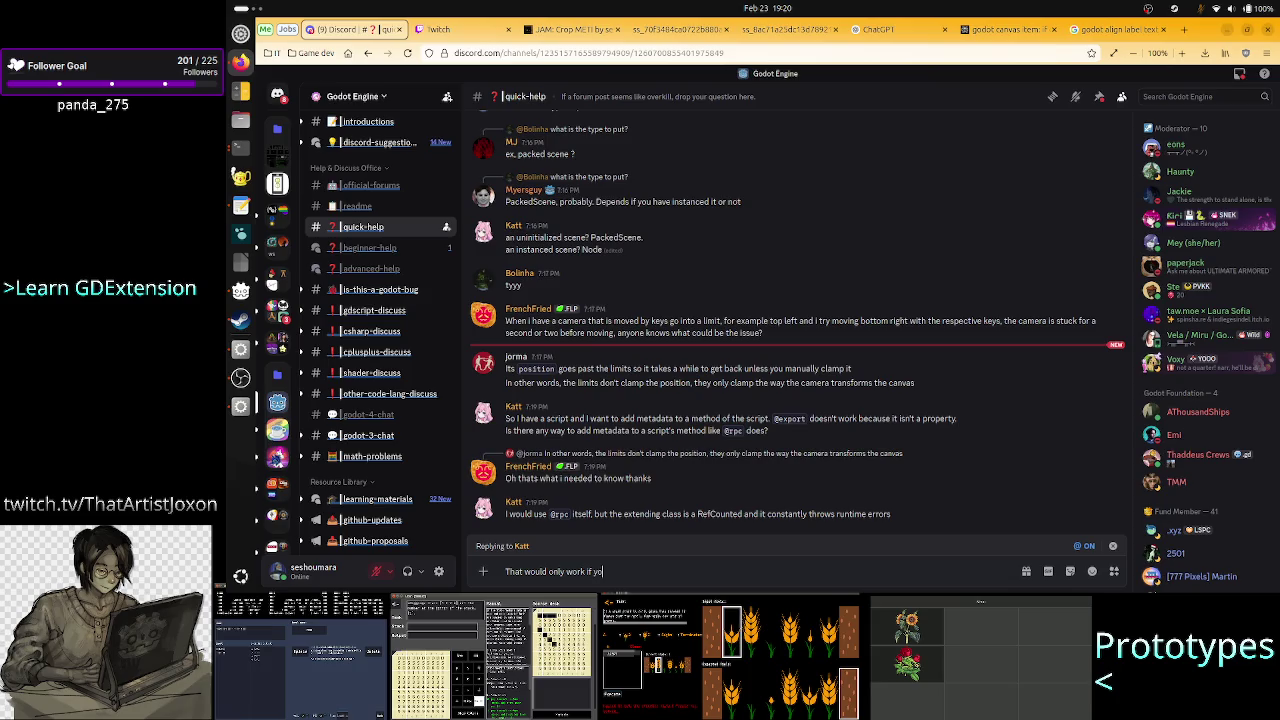
key("BackSpace")
key("BackSpace")
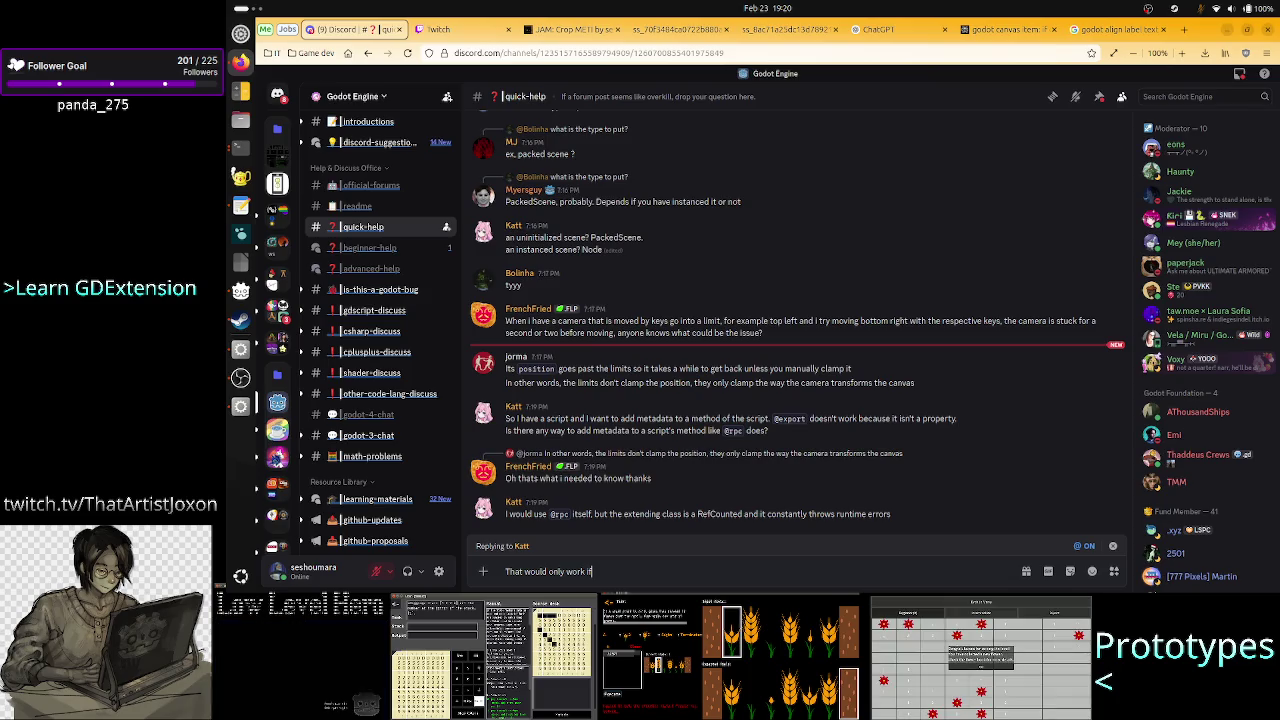
key("BackSpace")
key("BackSpace")
key("BackSpace")
type("B")
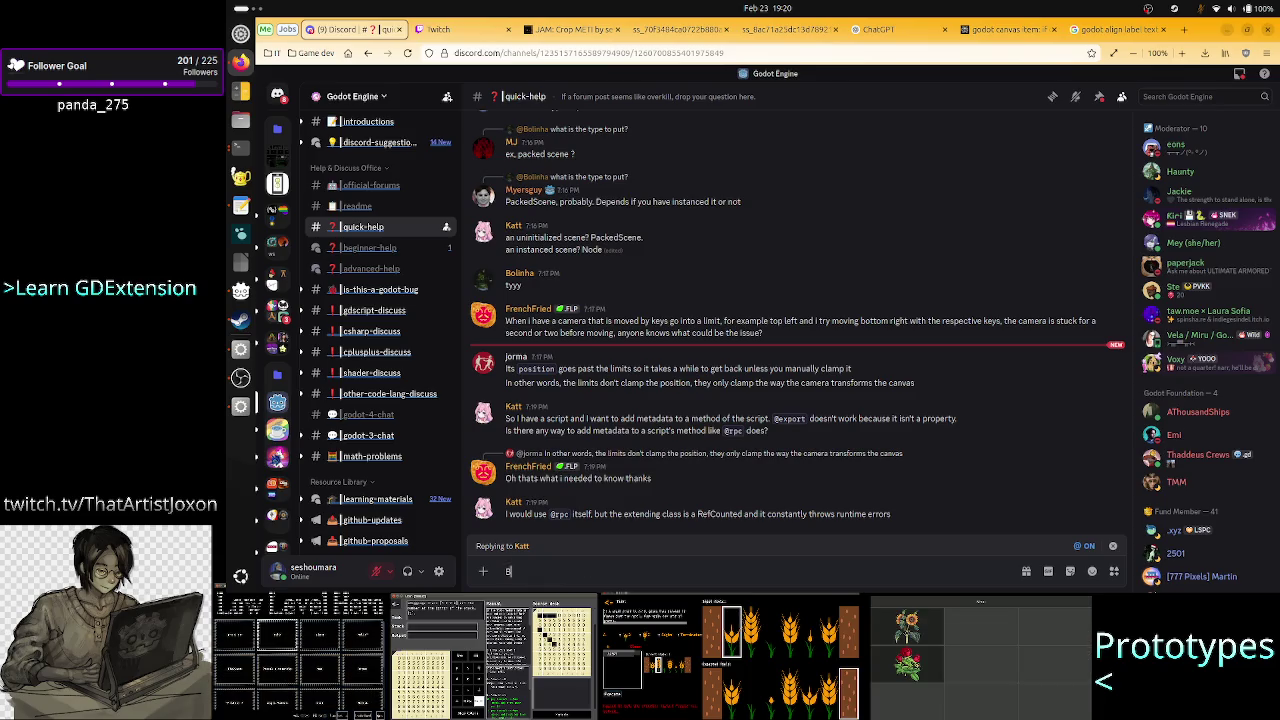
type("ecause the s")
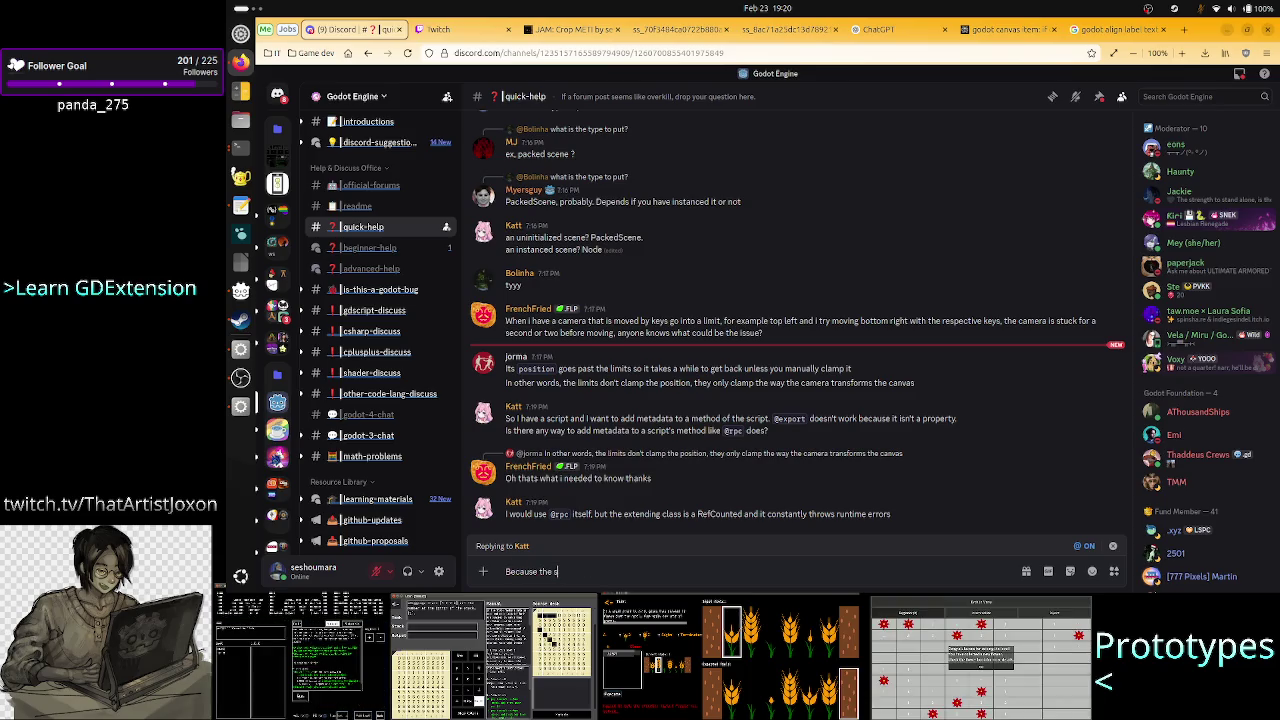
type("ize of the")
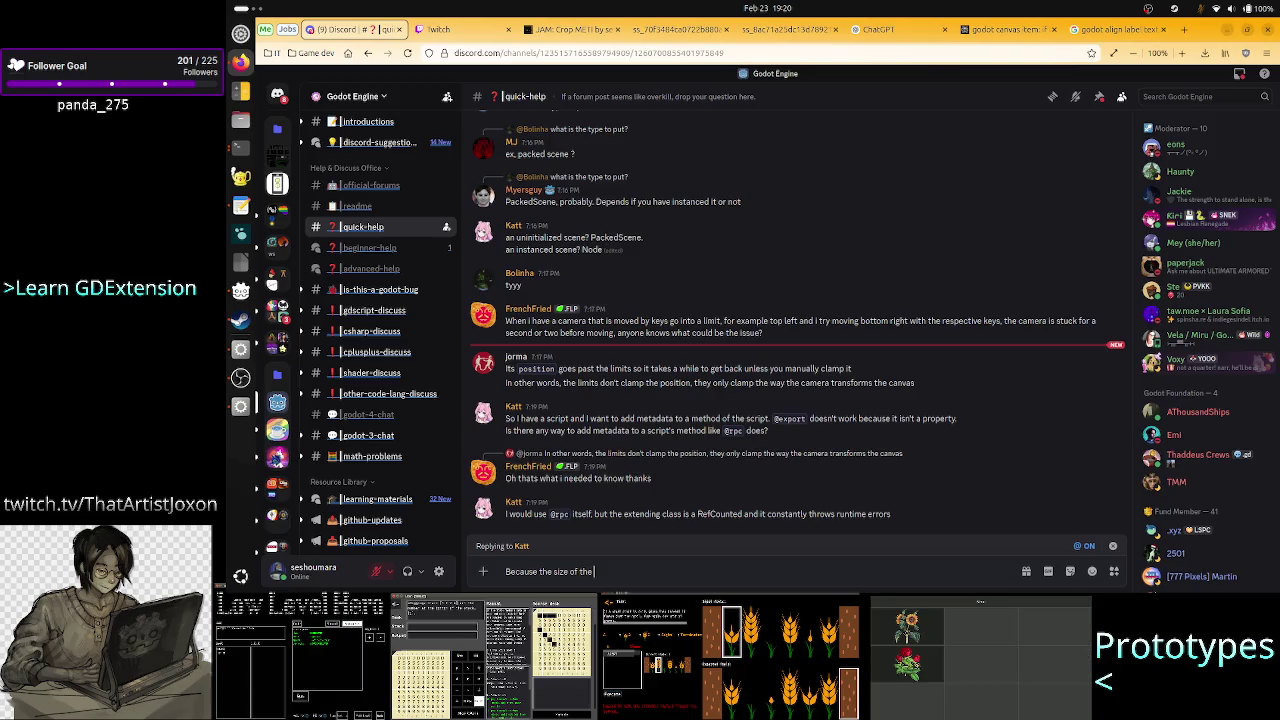
type(" texture")
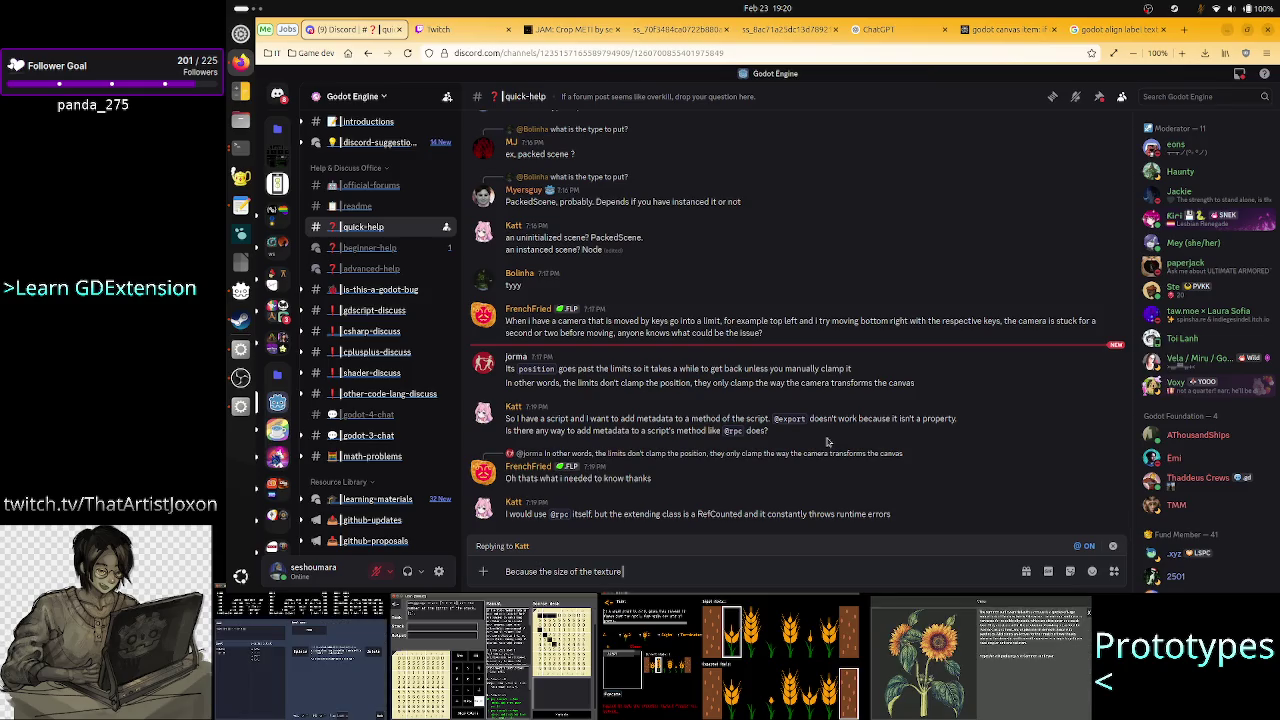
key("BackSpace")
key("BackSpace")
key("BackSpace")
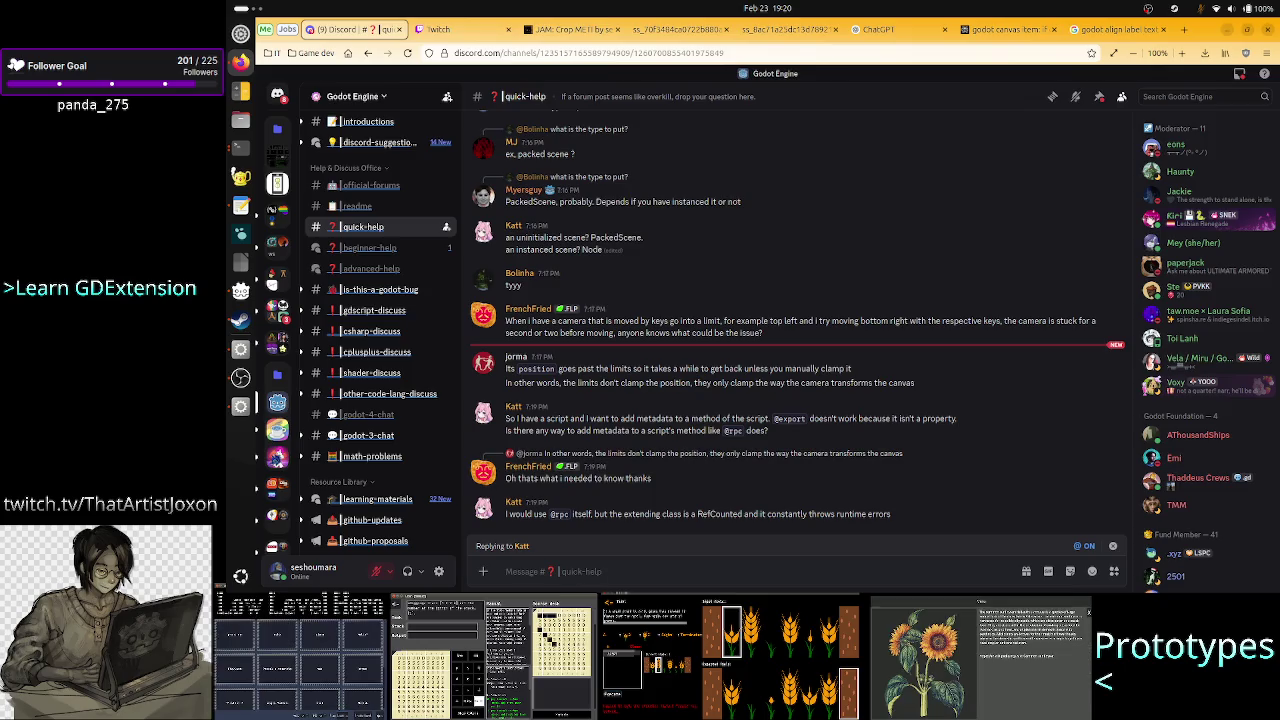
Begin the reply: the texture and the label are each centered but don't align.
type("The texture is c")
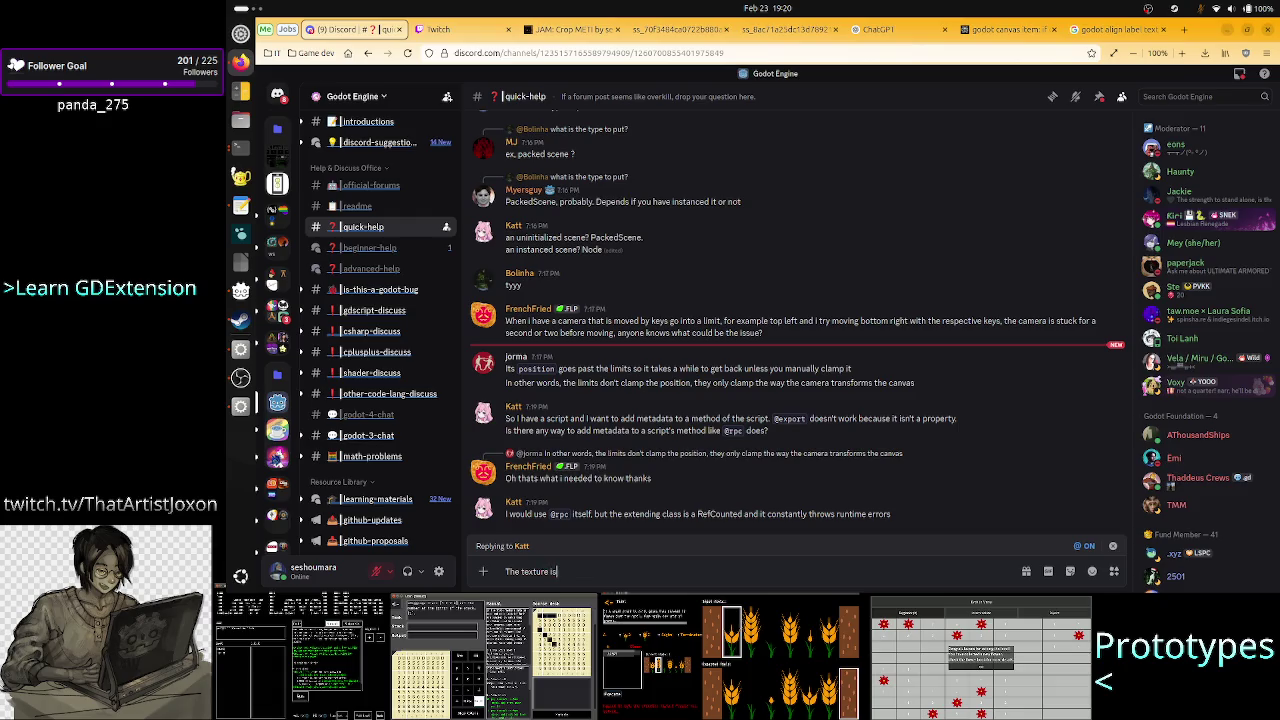
type("entered, the")
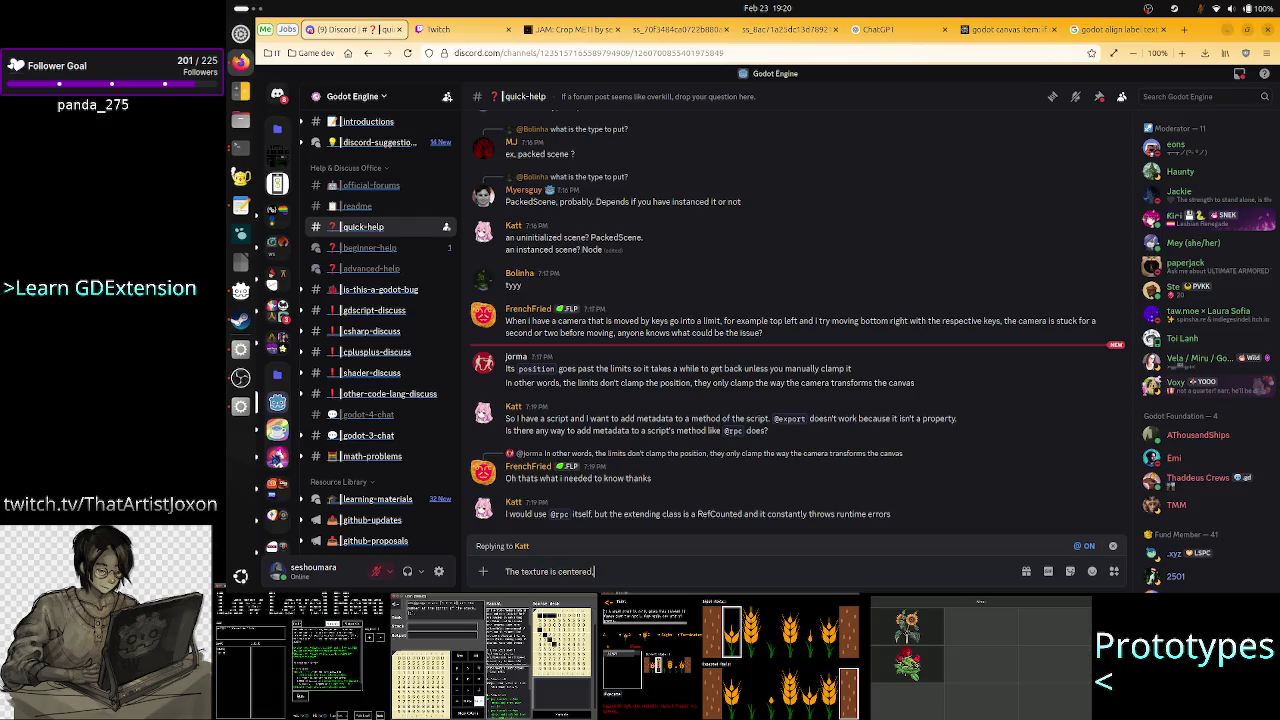
type("is centered, the label is")
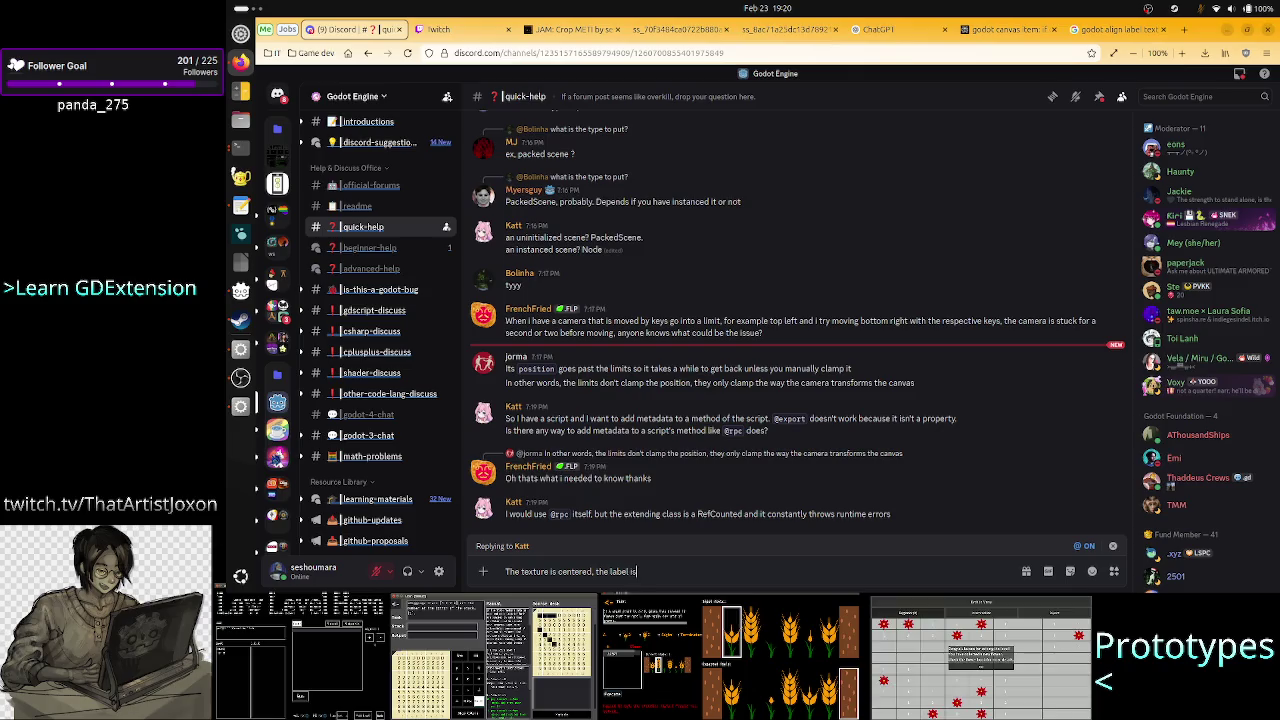
type("but")
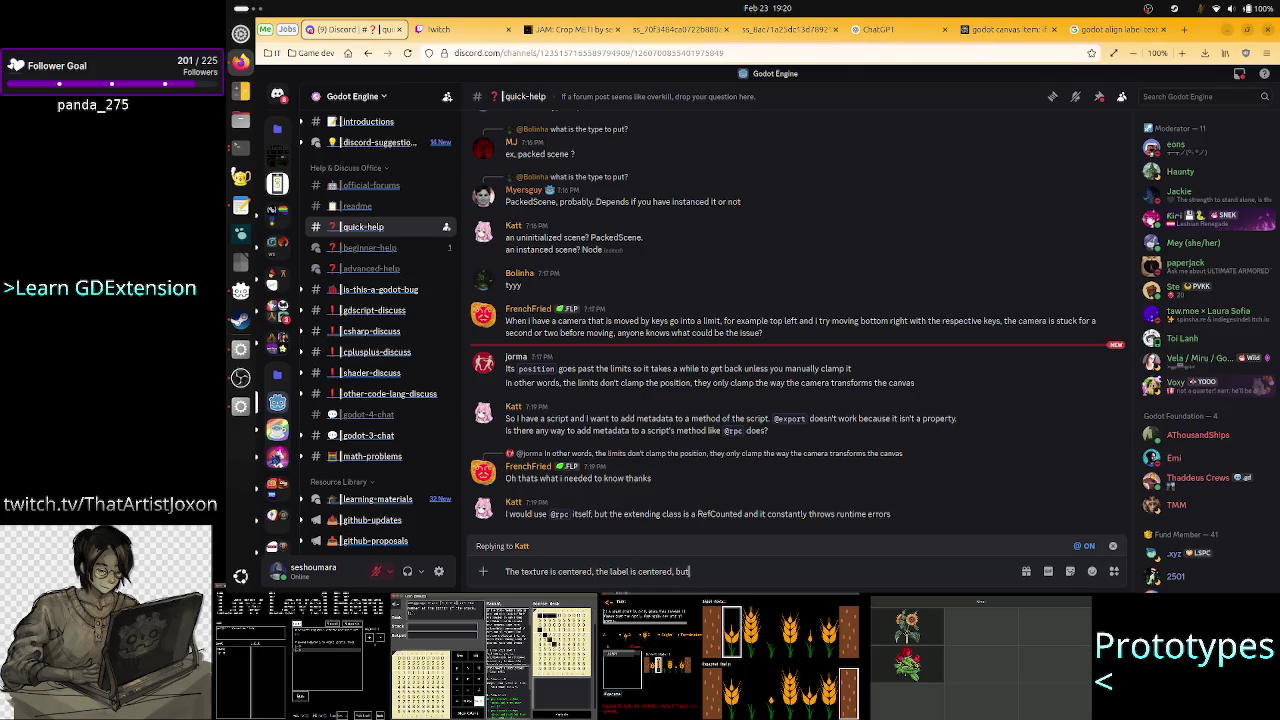
type(" they don't")
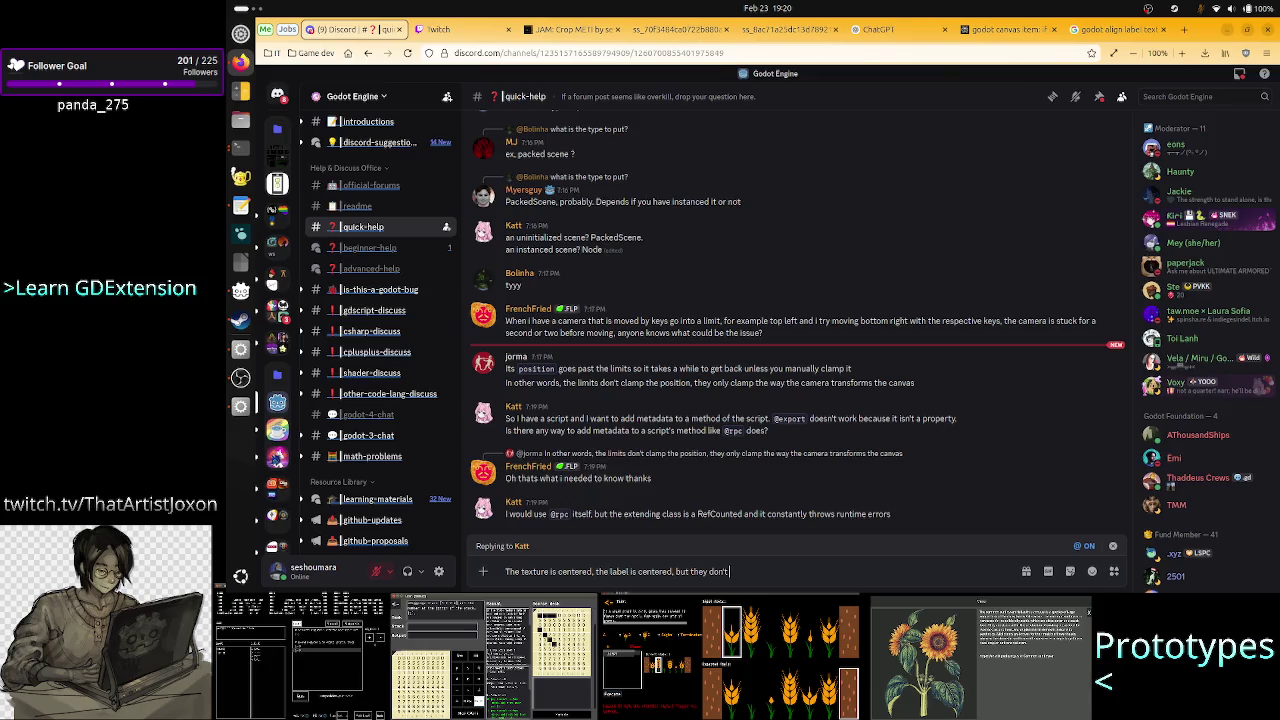
type(" align")
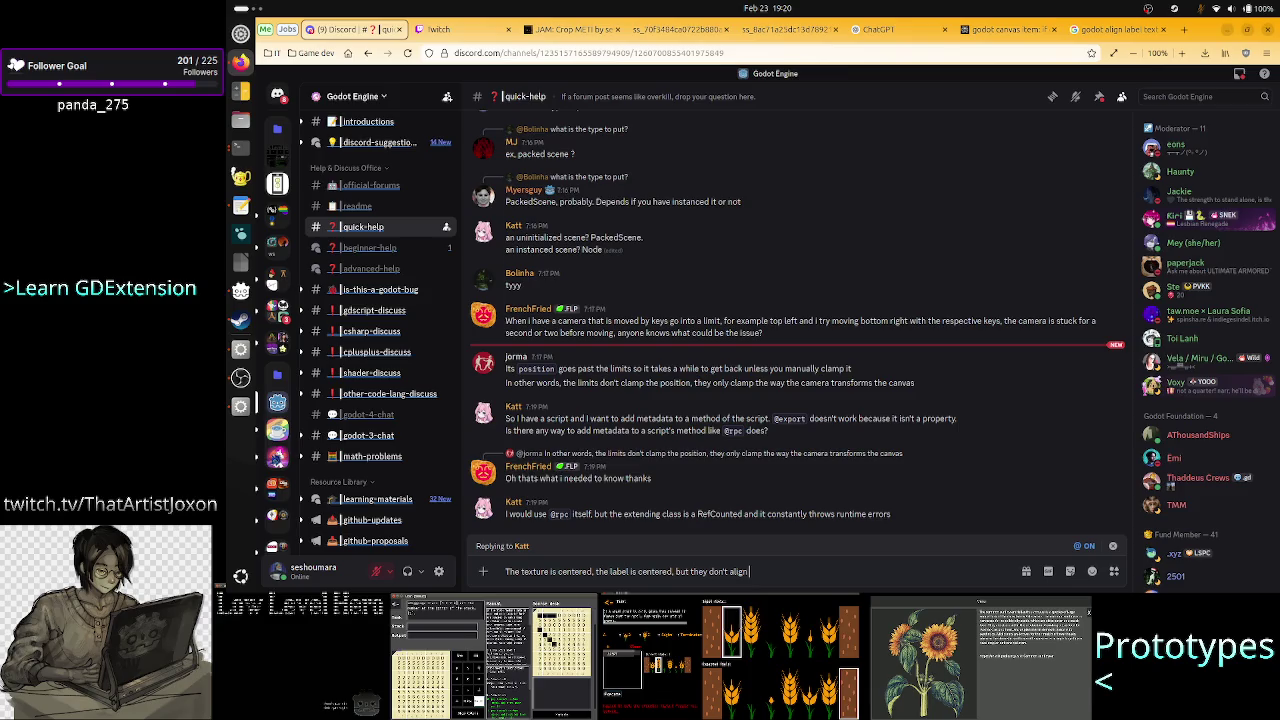
type(" to each other")
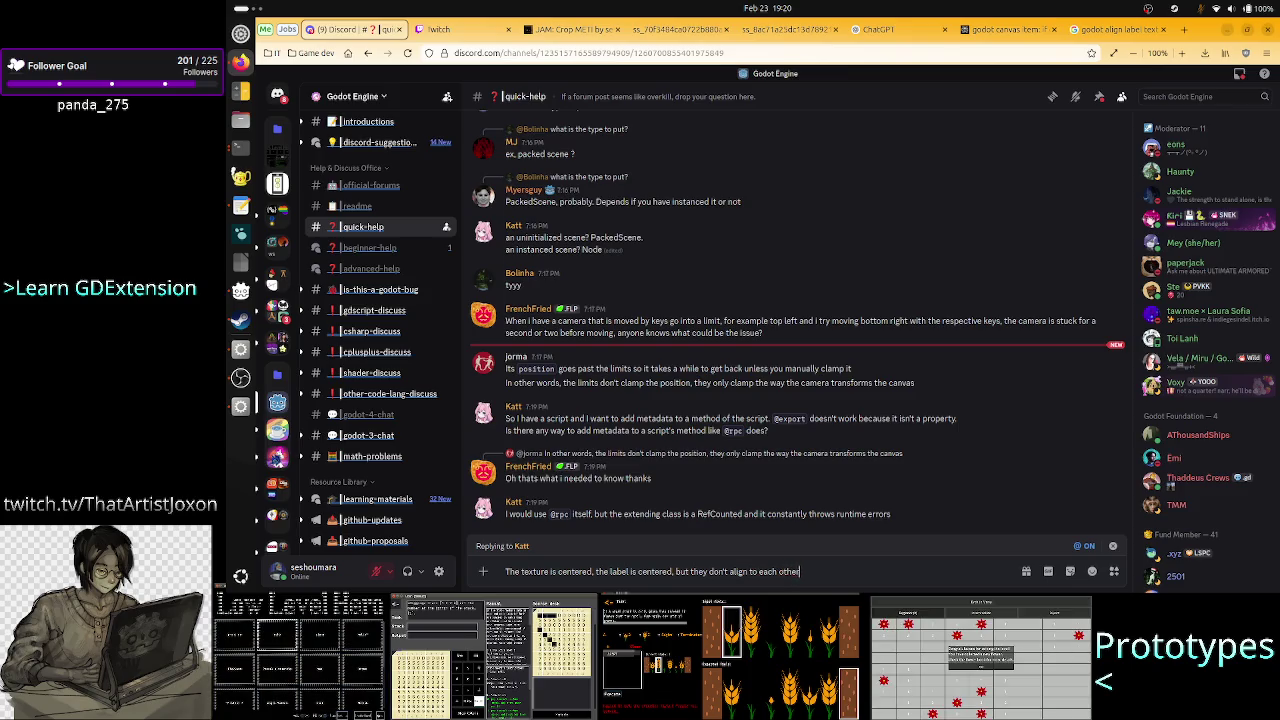
type(", because")
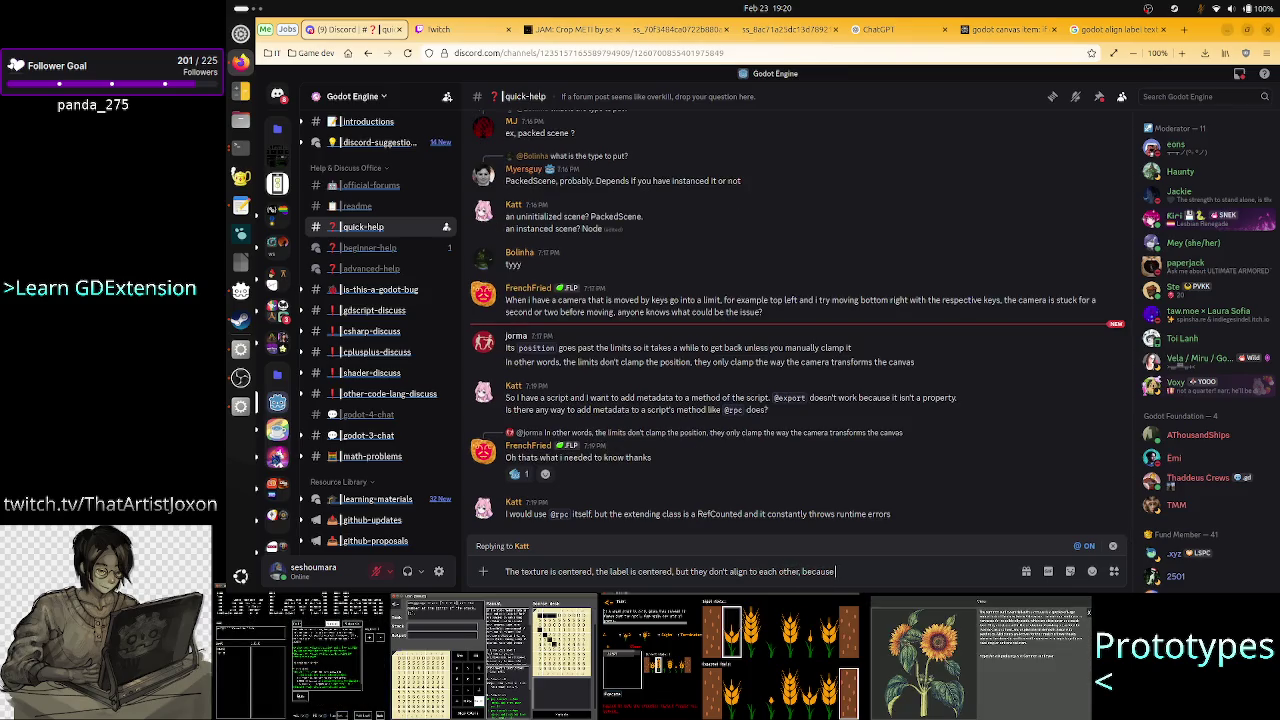
type(" the texture")
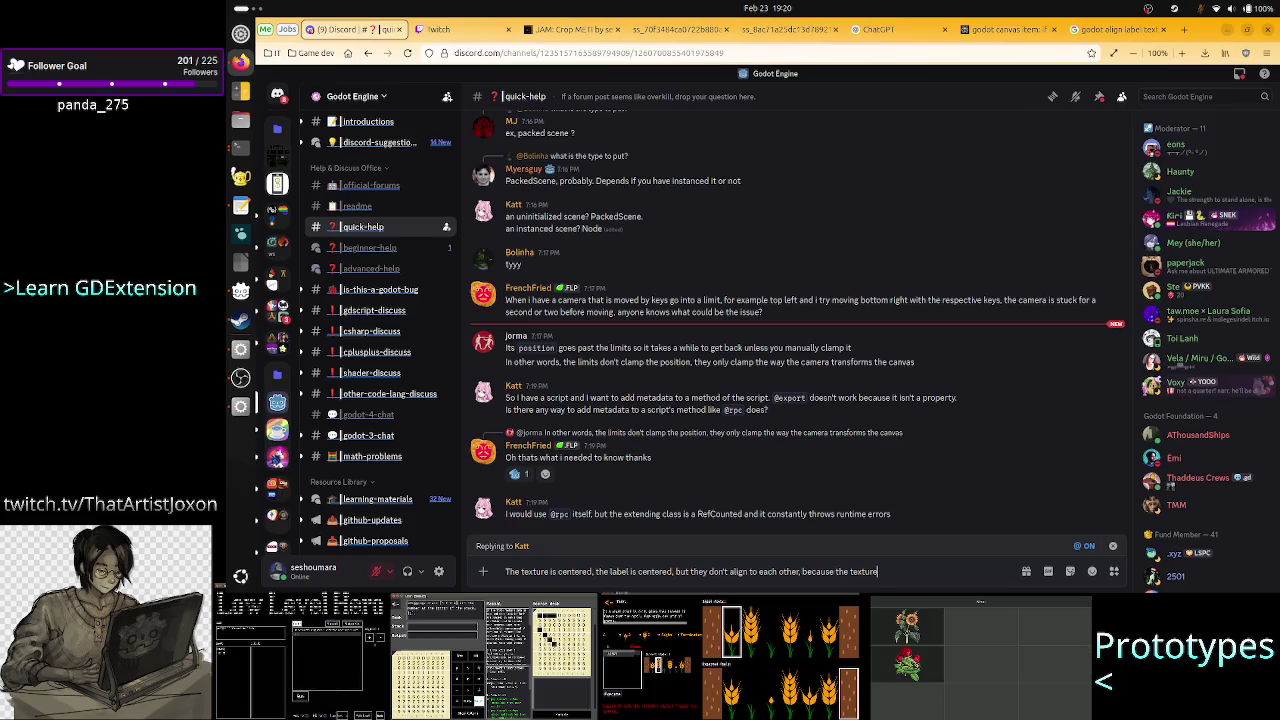
type("'s")
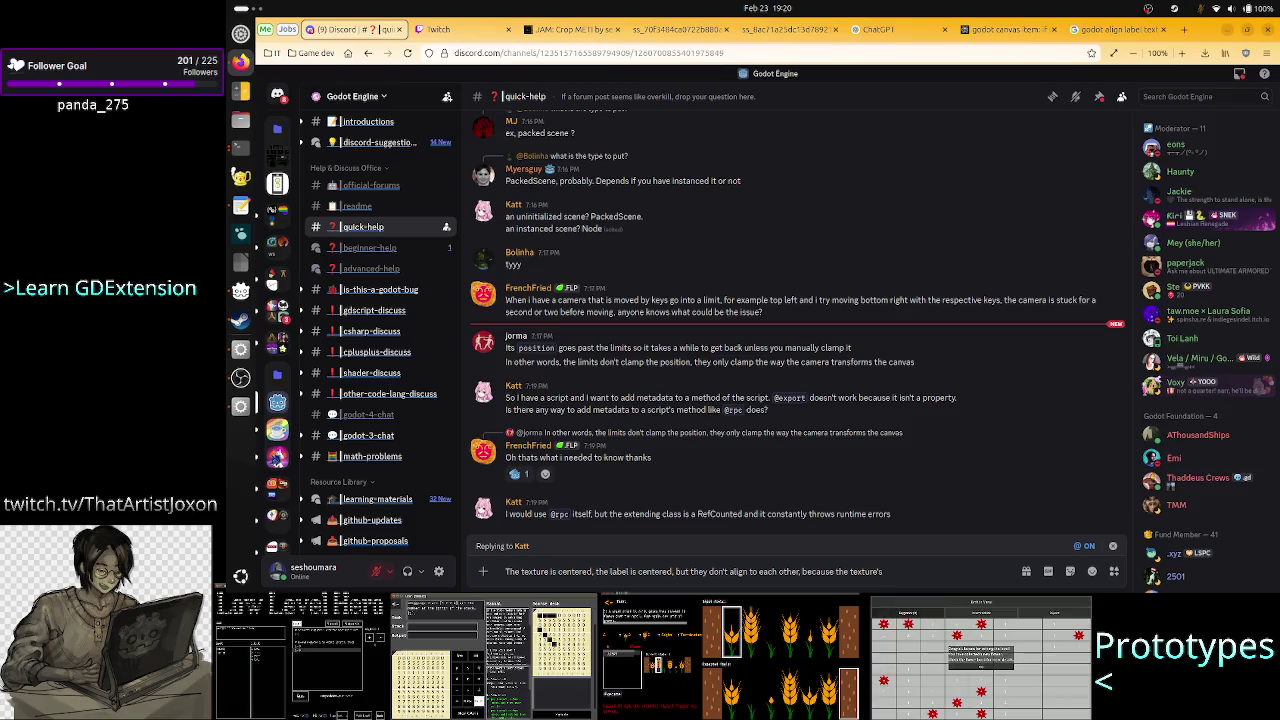
type(" offset in")
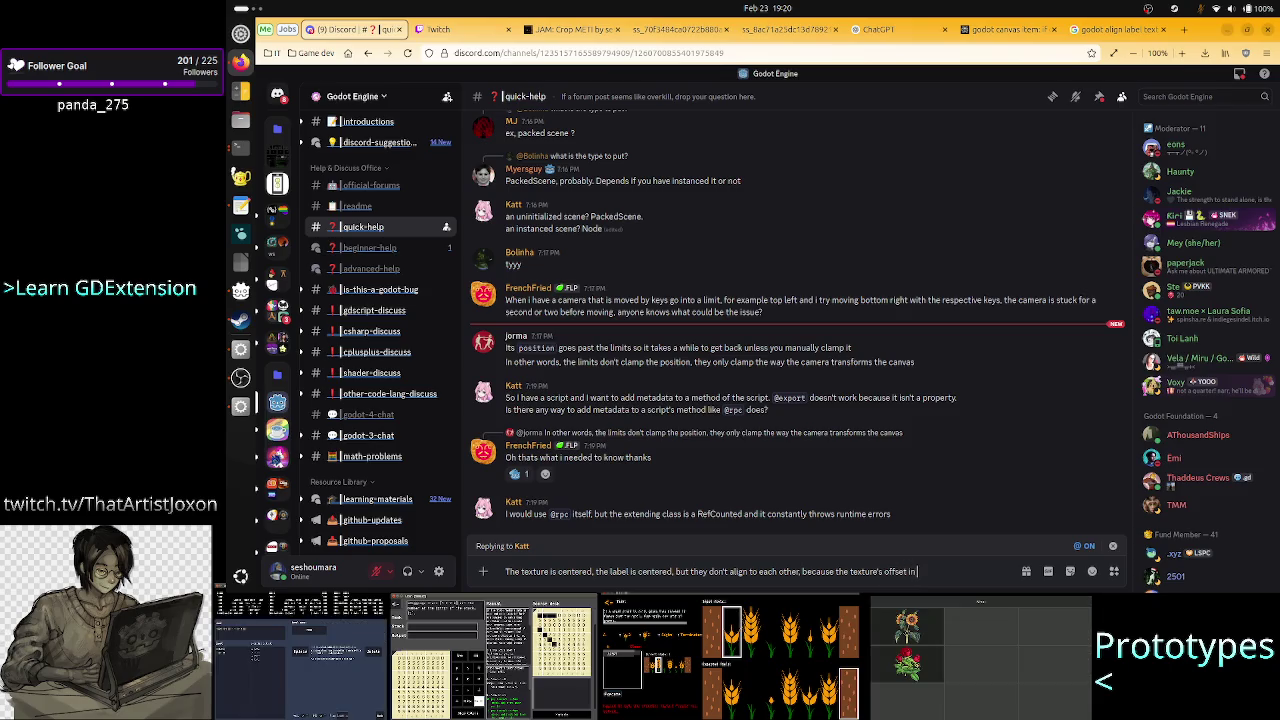
type(" the box")
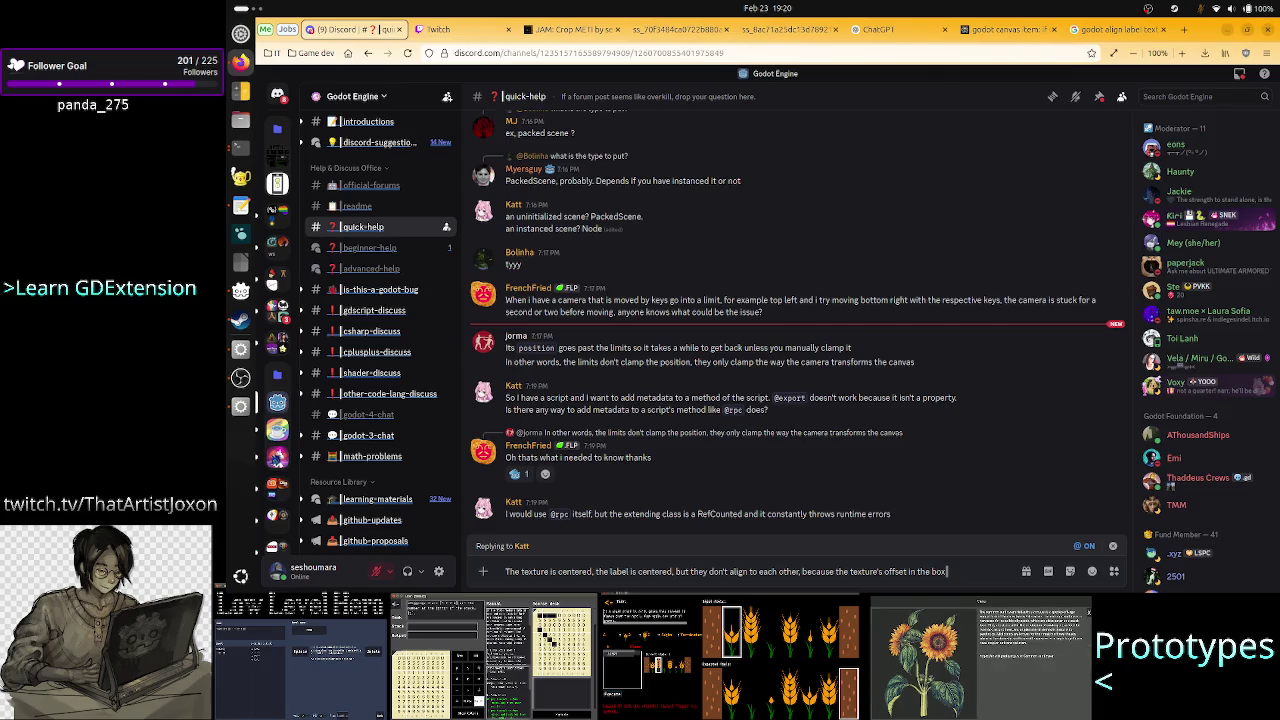
type(" al")
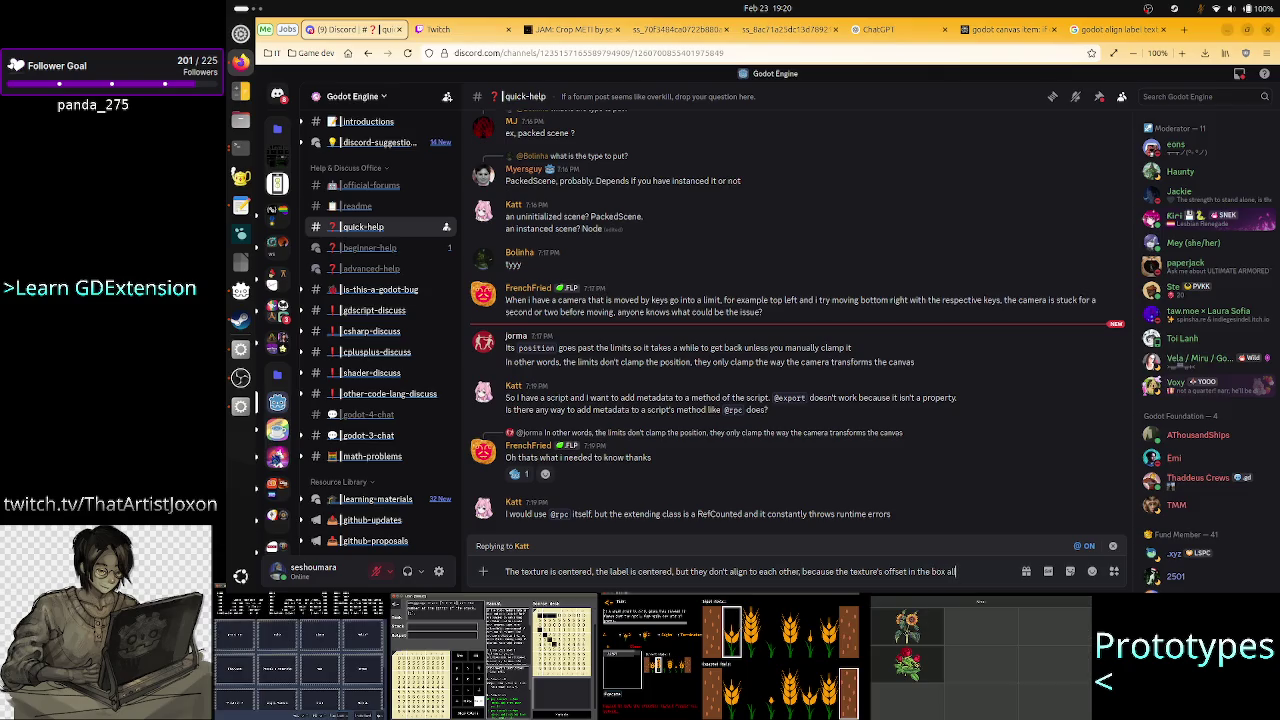
type("located by the v")
type("bo")
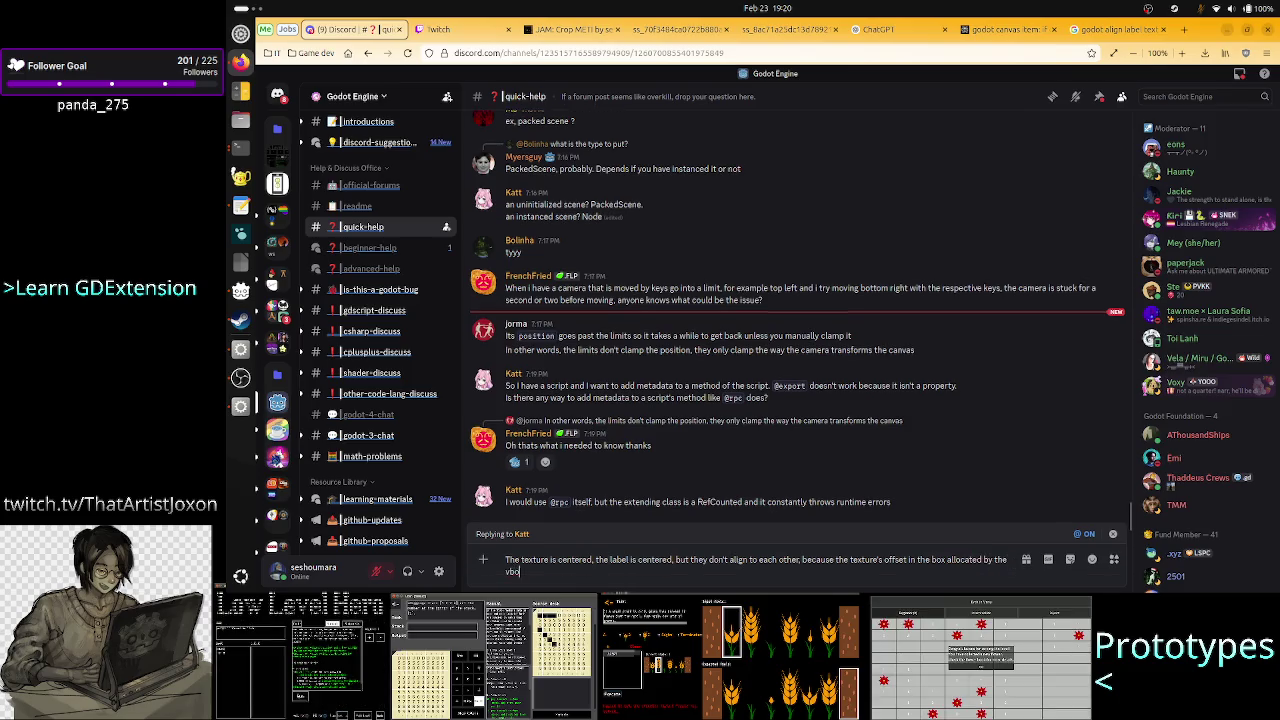
key("BackSpace")
key("BackSpace")
key("BackSpace")
type("container")
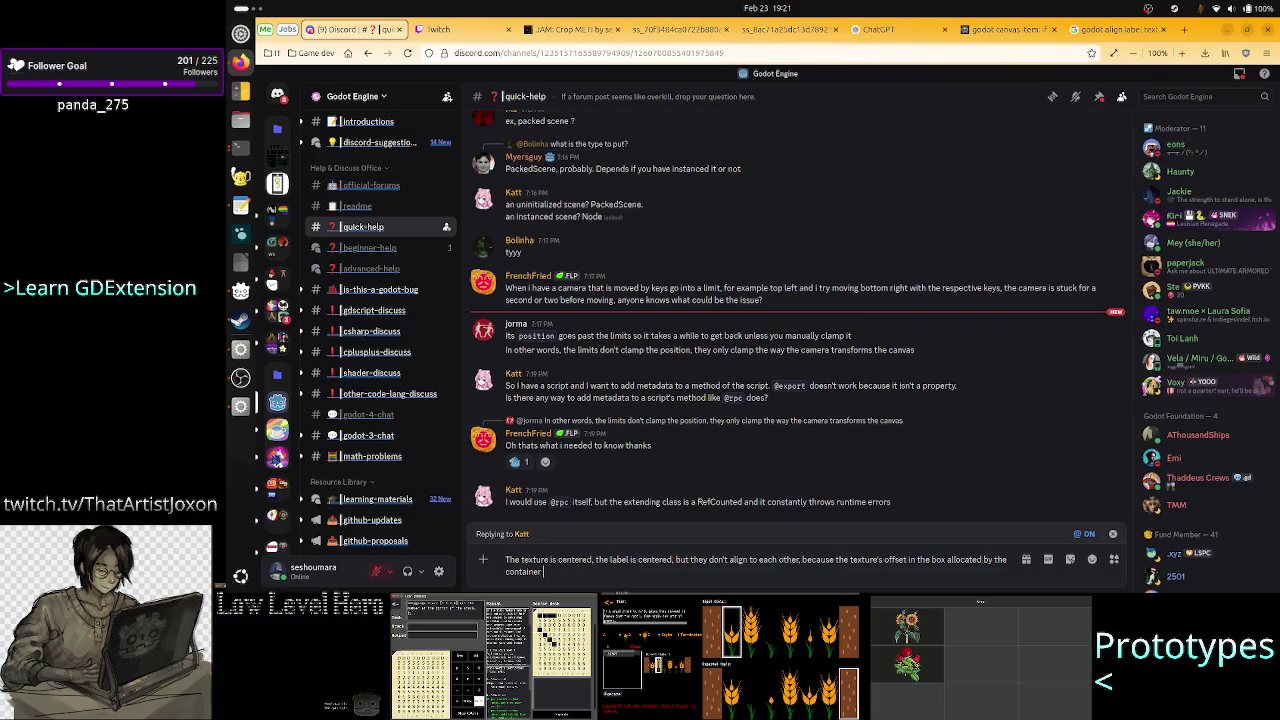
type("is d")
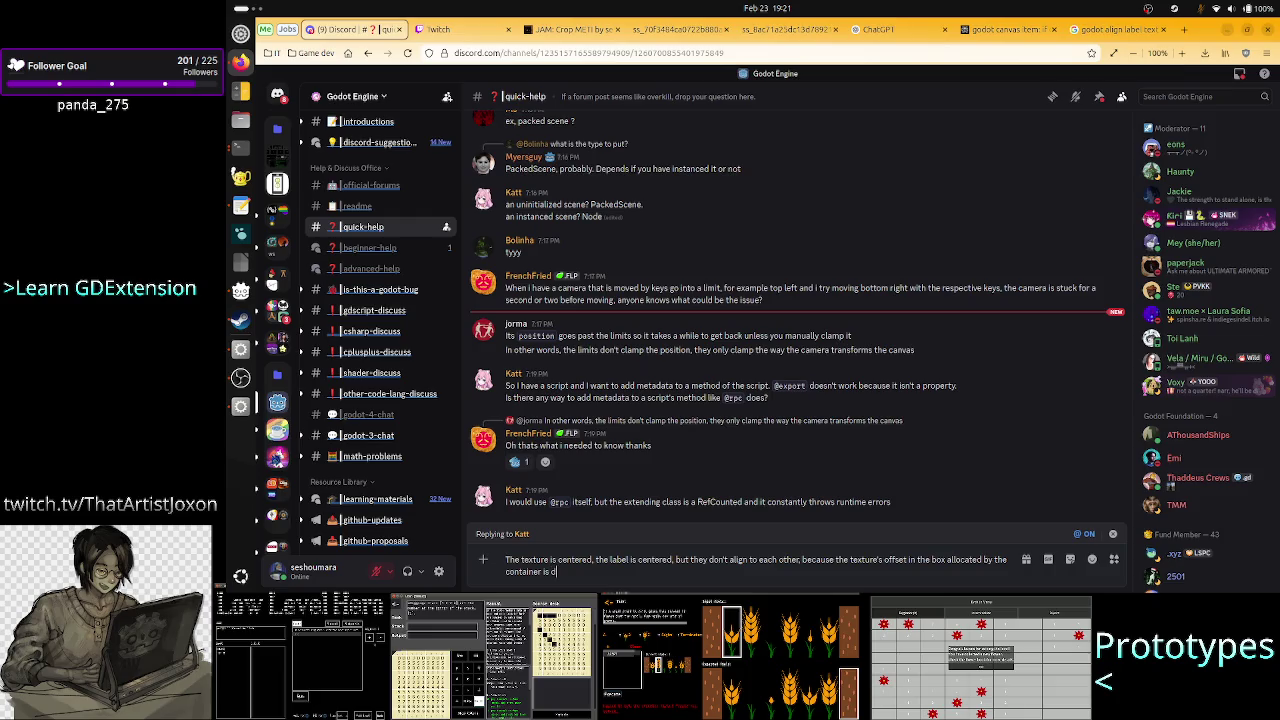
Add that the texture's offset uses its real size and keep aspect centering.
type("one using texture")
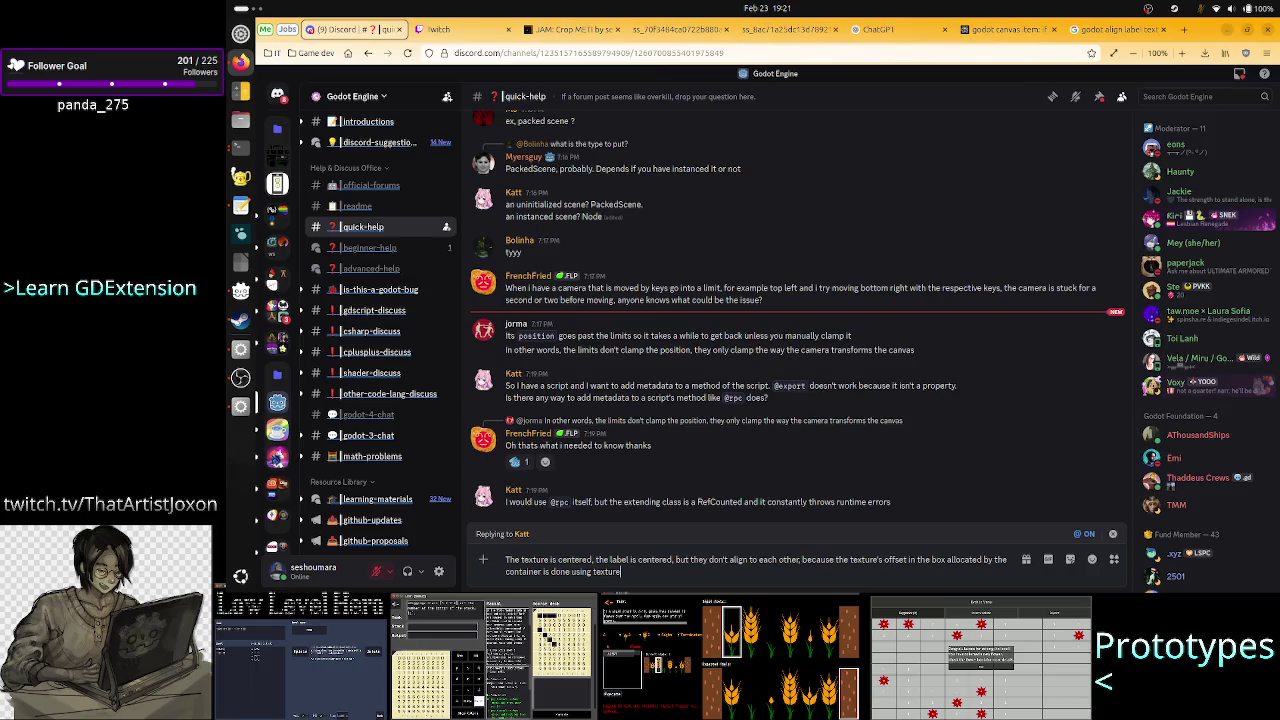
type(" rec")
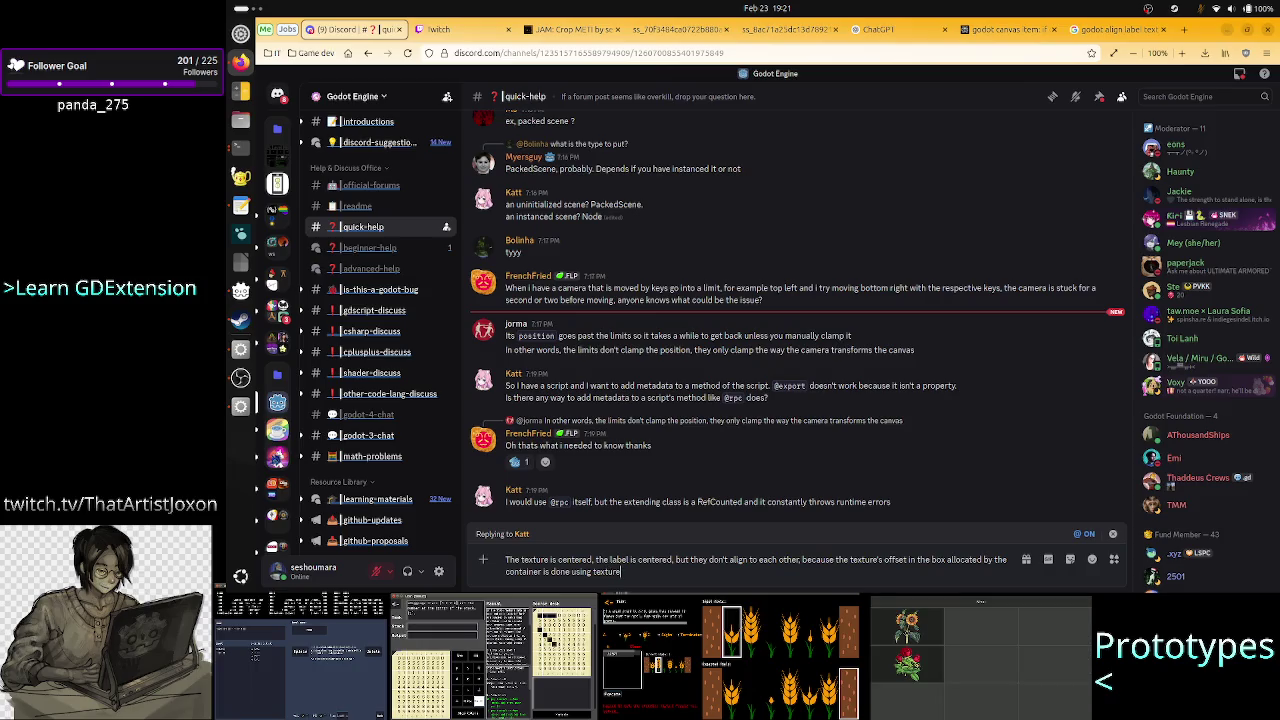
type("ze and the a")
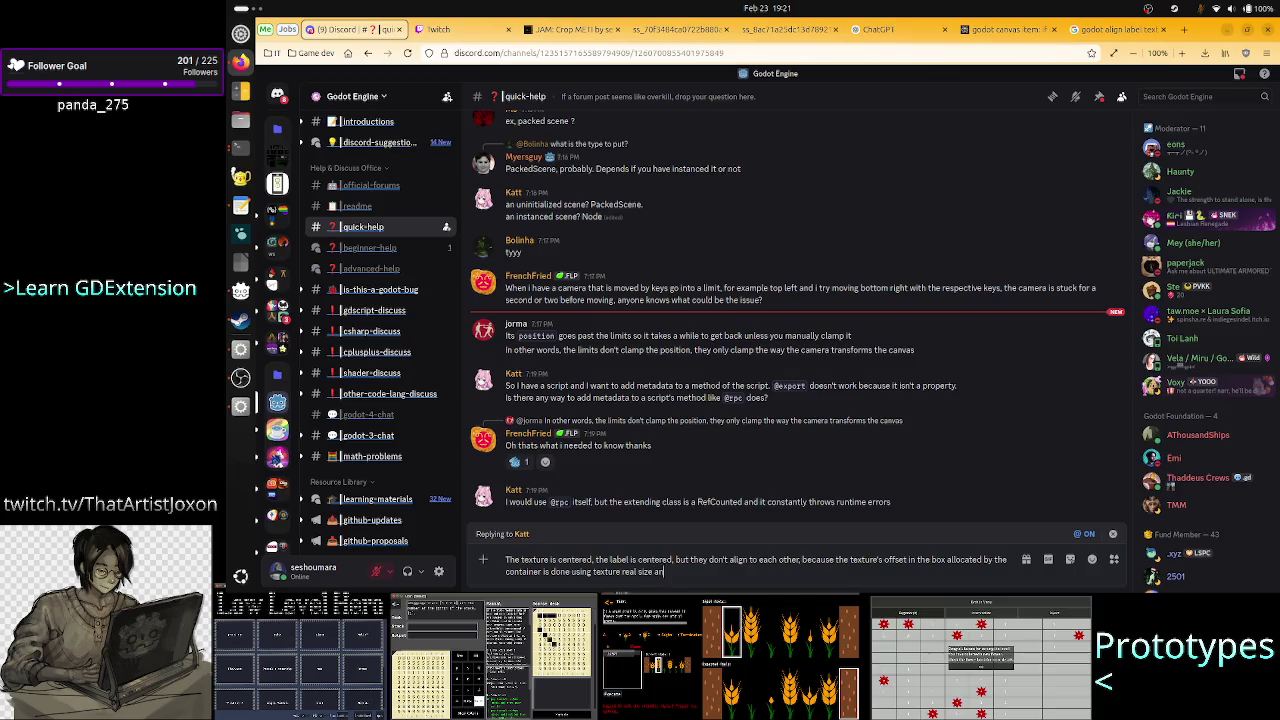
key("BackSpace")
type("keep as")
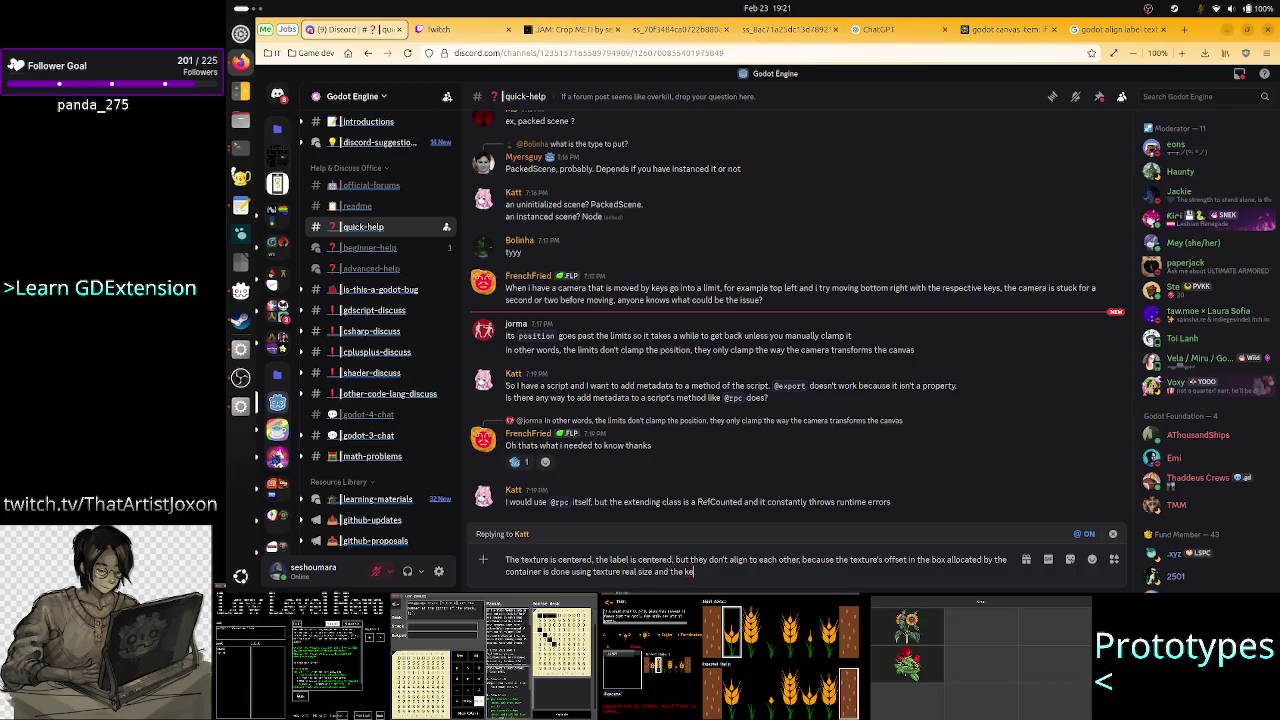
key("BackSpace")
key("BackSpace")
key("BackSpace")
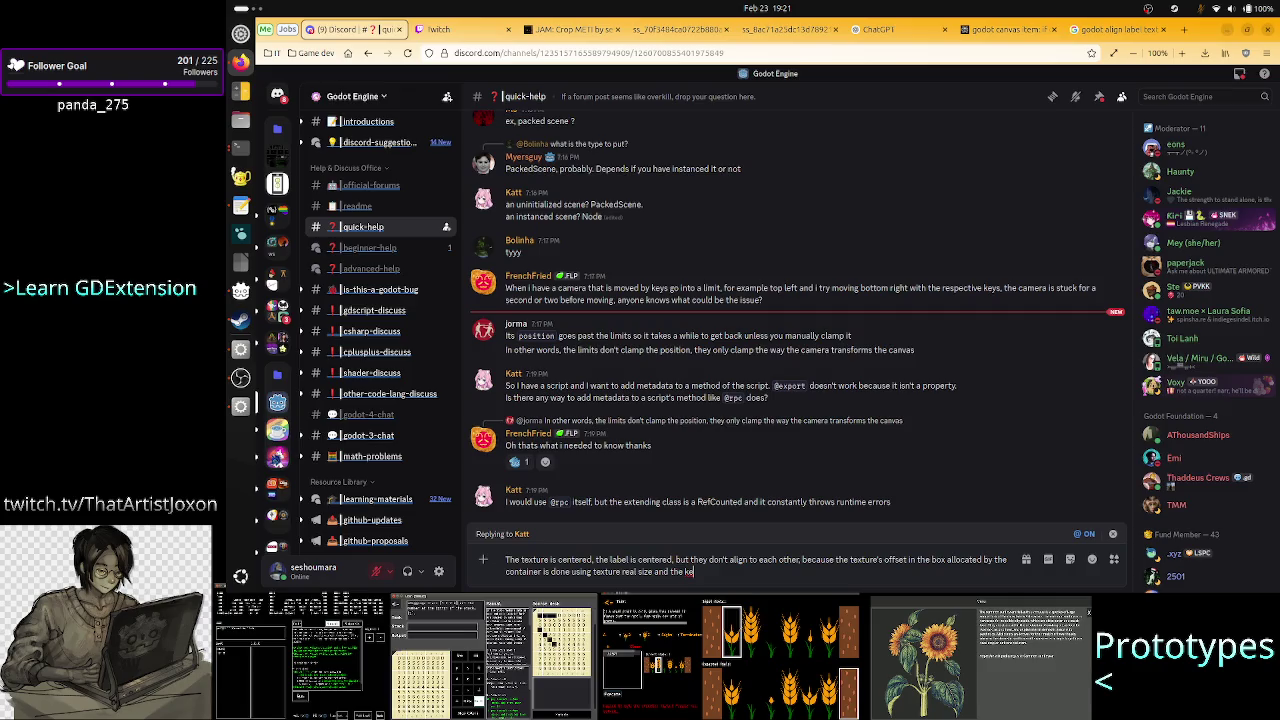
type("ep aspect ce")
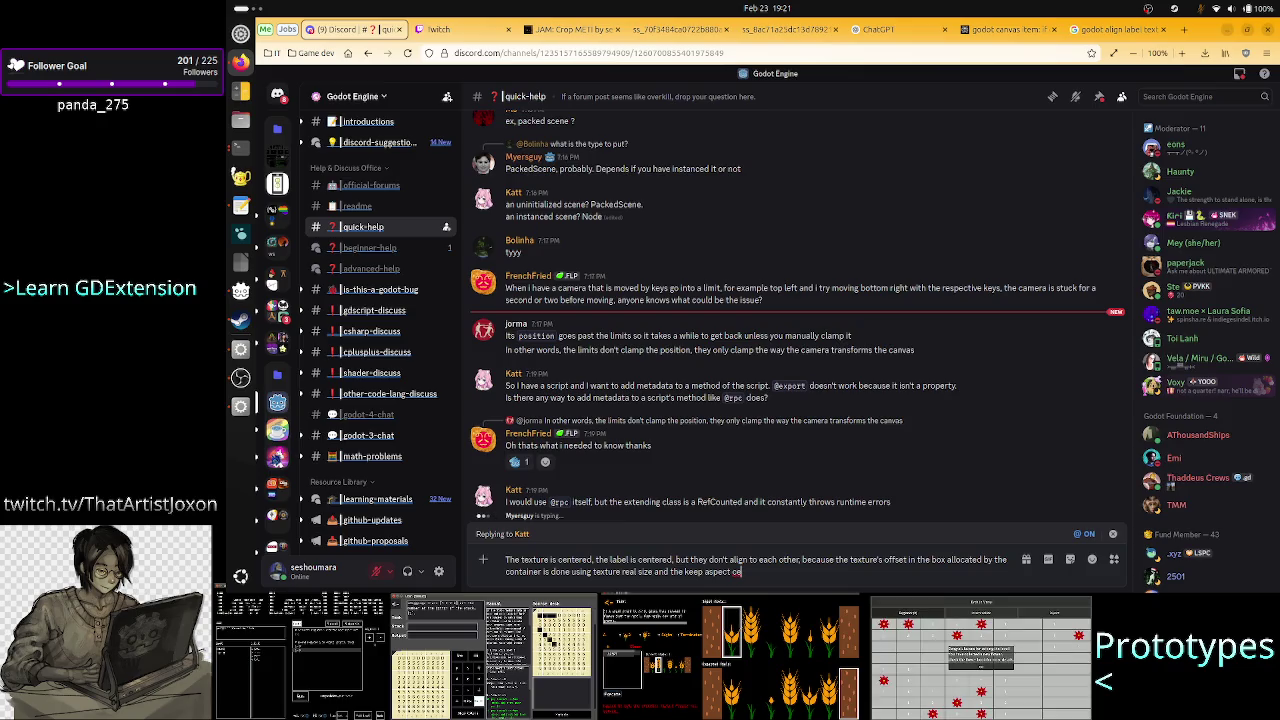
key("BackSpace")
key("BackSpace")
key("BackSpace")
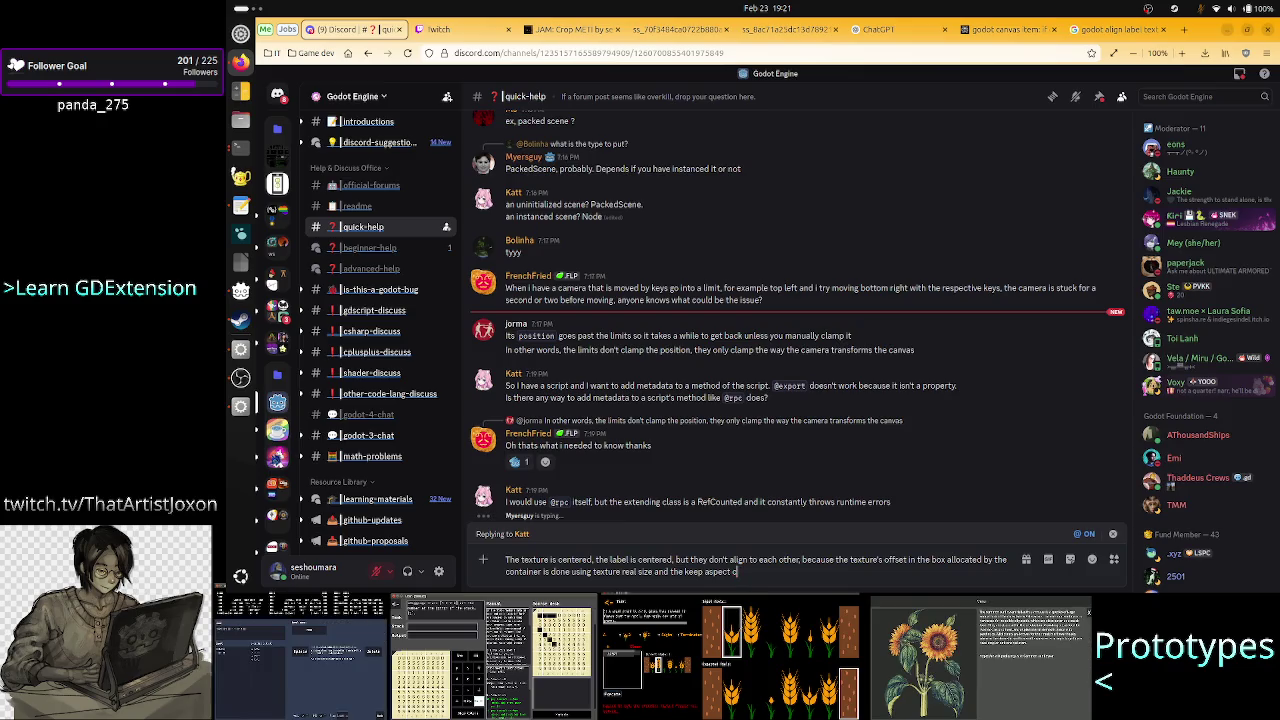
key("alt+Tab")
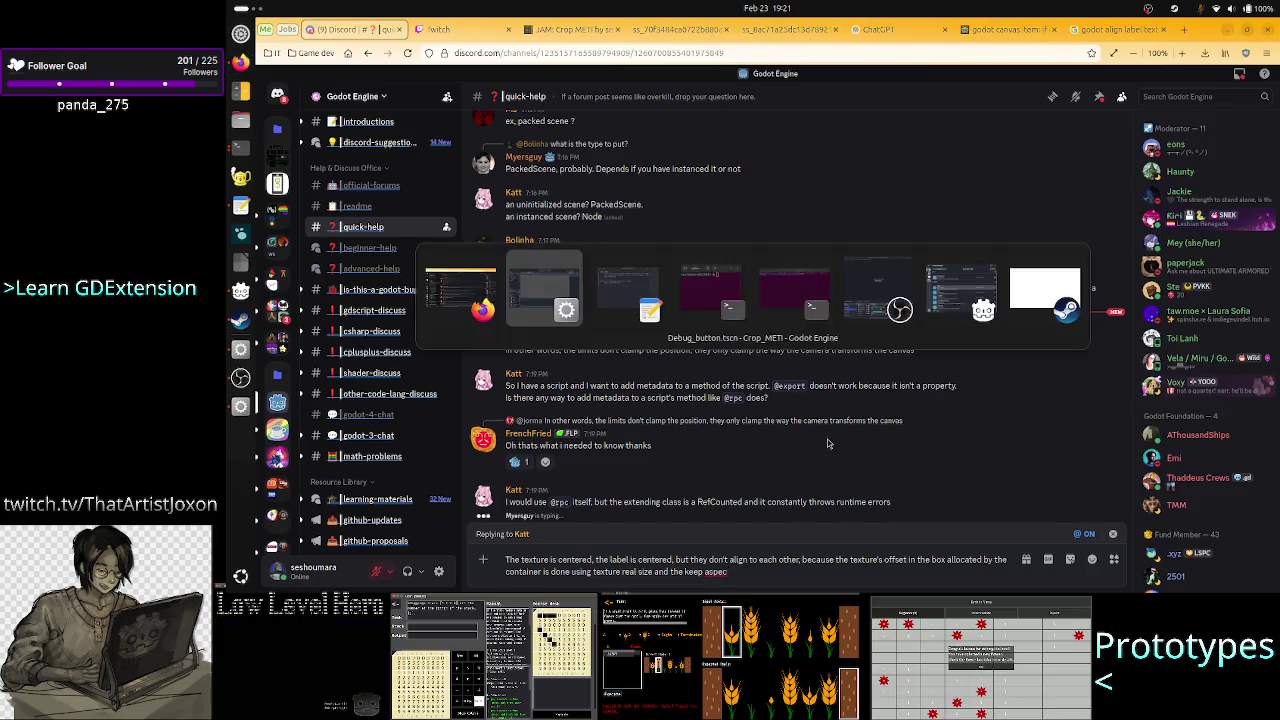
left_click(340, 177)
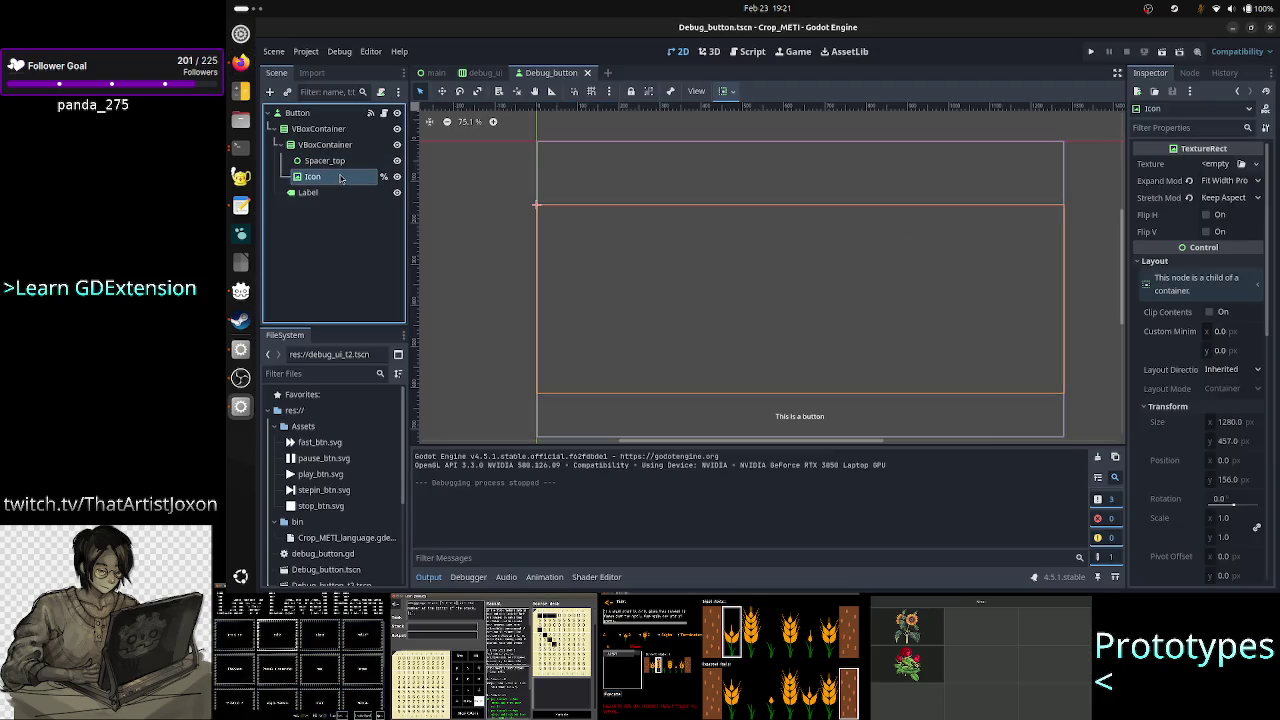
left_click(1243, 199)
left_click(1230, 292)
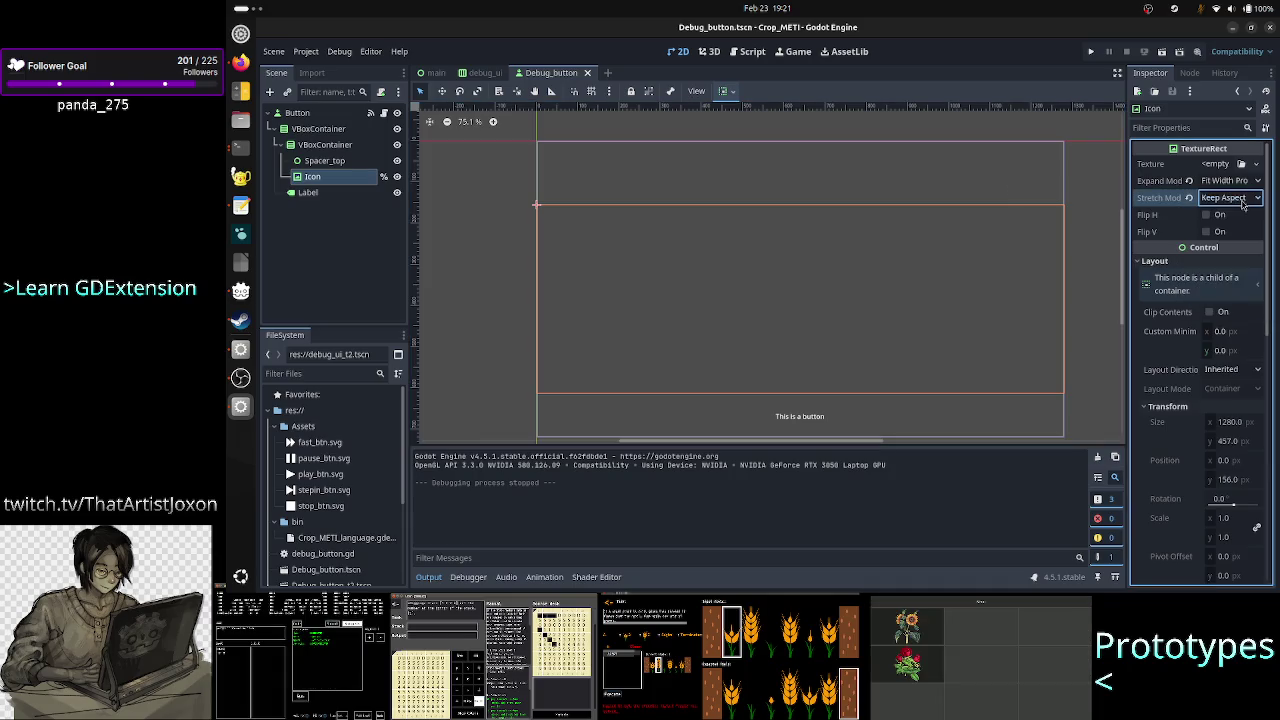
key("alt+Tab")
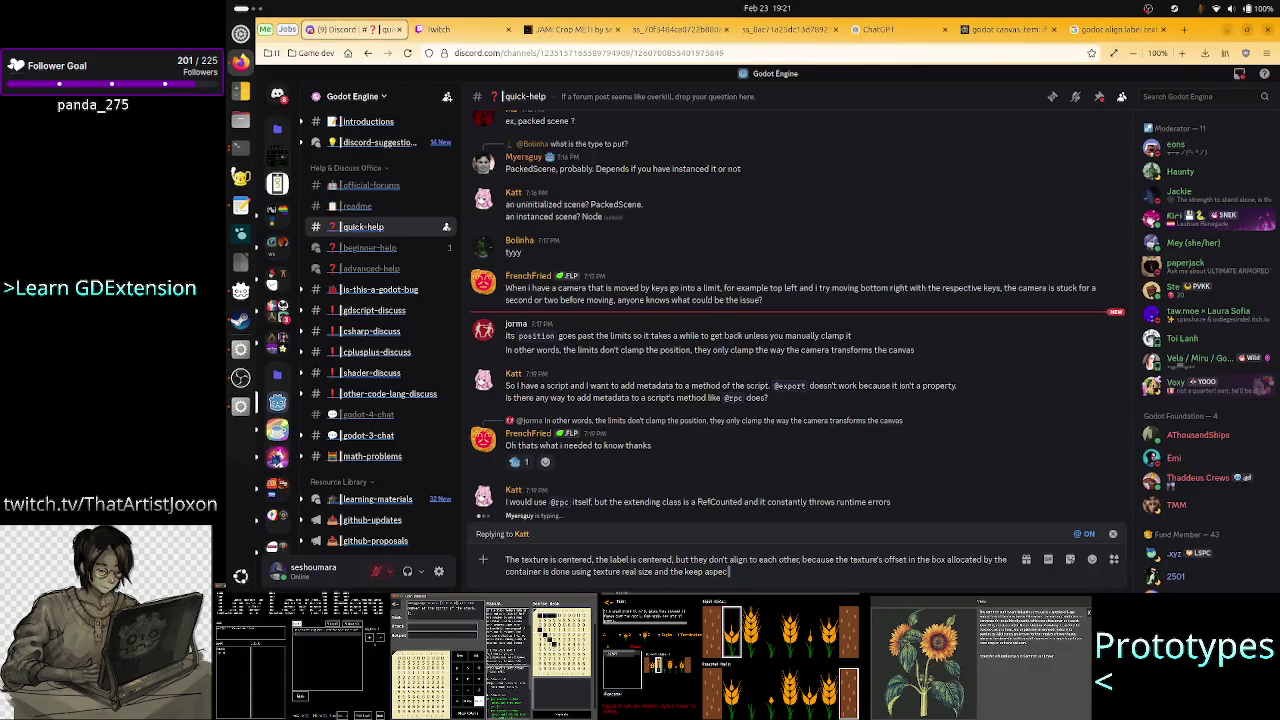
Complete 'keep aspect centered.' and split the reply's first sentence into two capitalized sentences.
type("t centered")
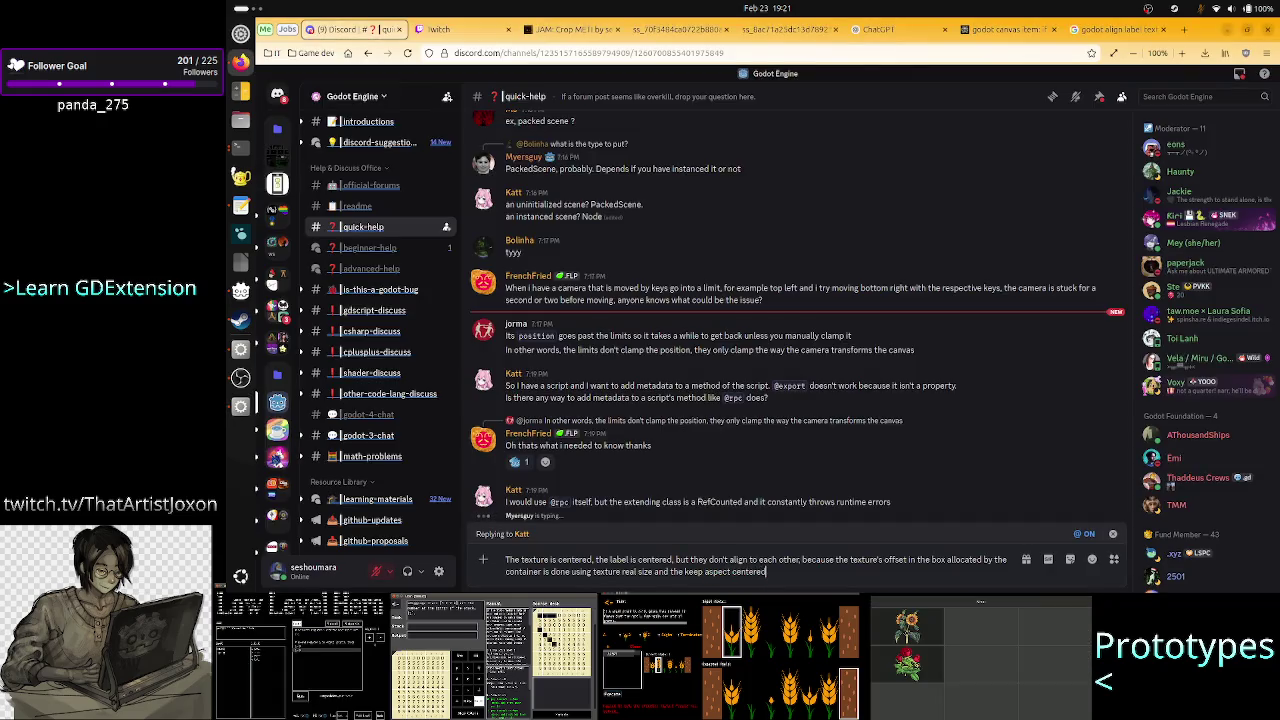
type(".")
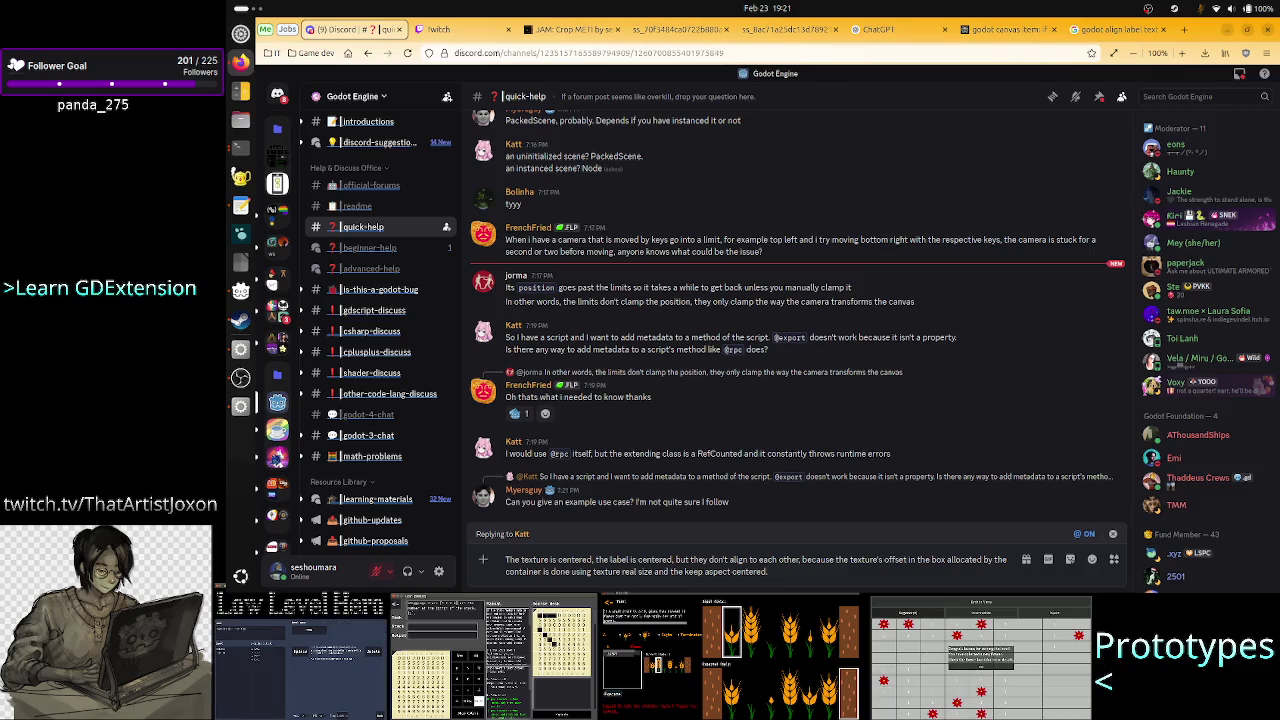
left_click(837, 559)
key("BackSpace")
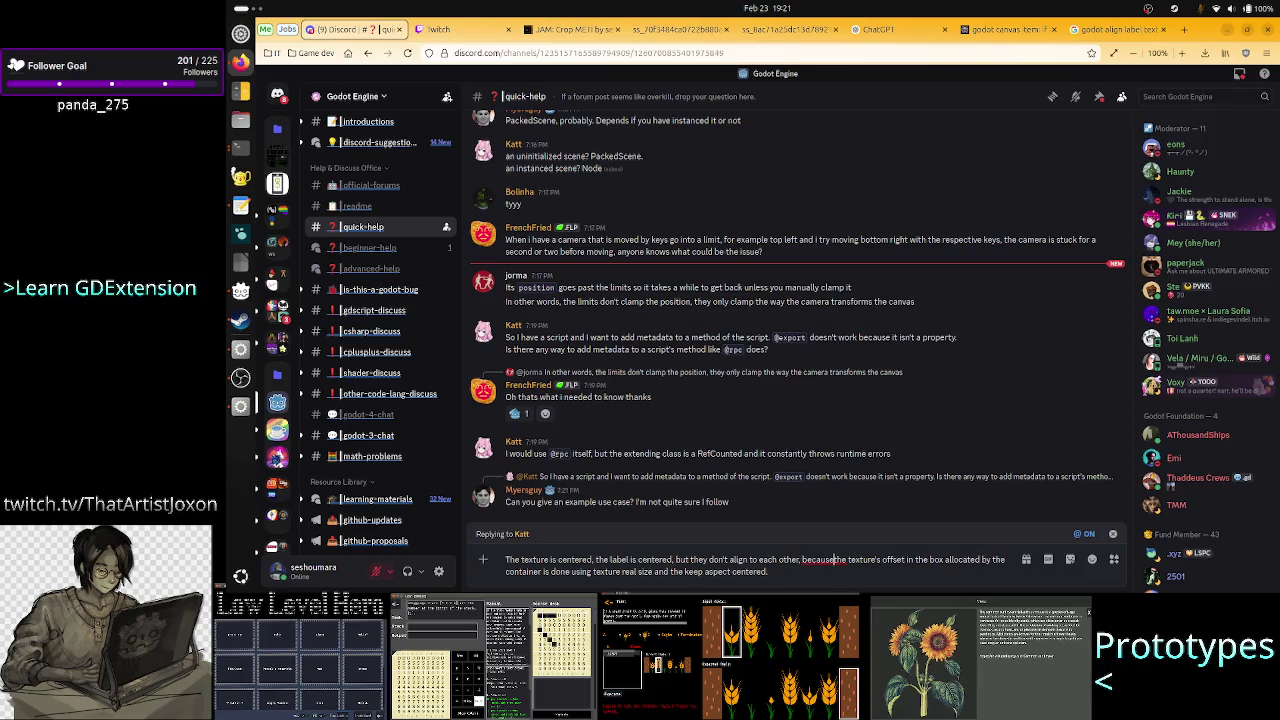
key("BackSpace")
key("BackSpace")
key("BackSpace")
type(".")
key("Delete")
type("T")
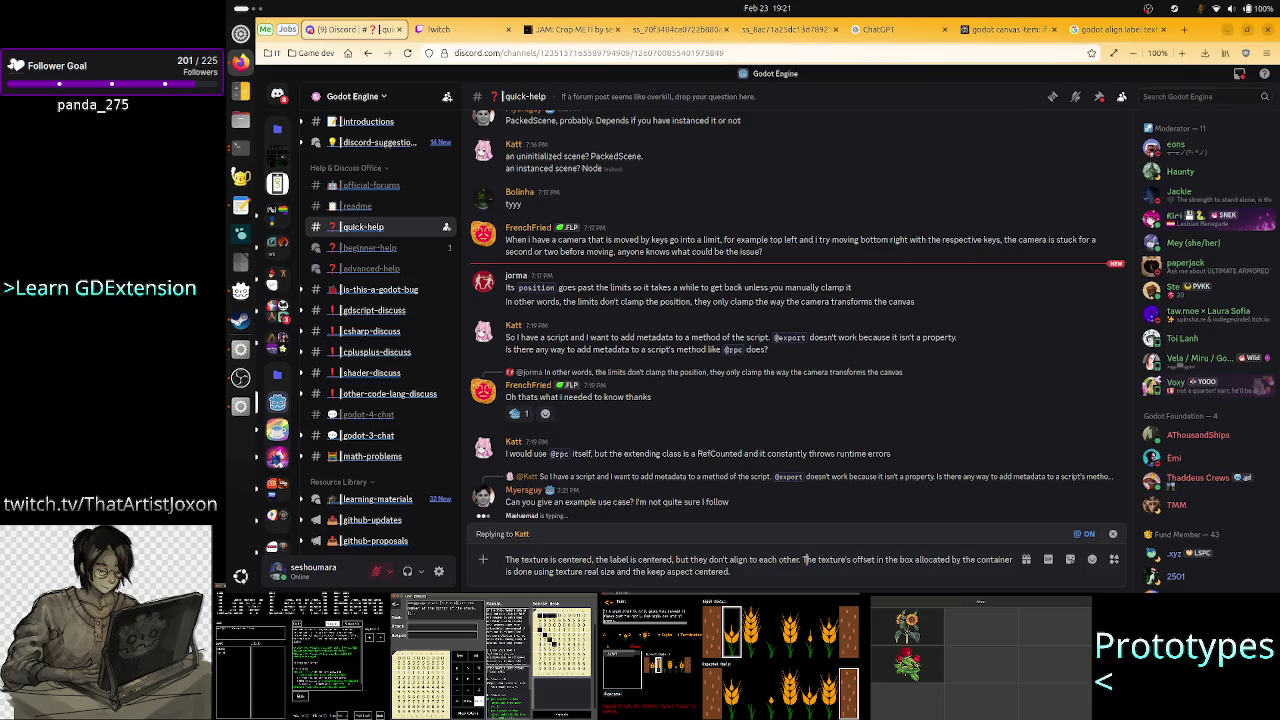
key("Right")
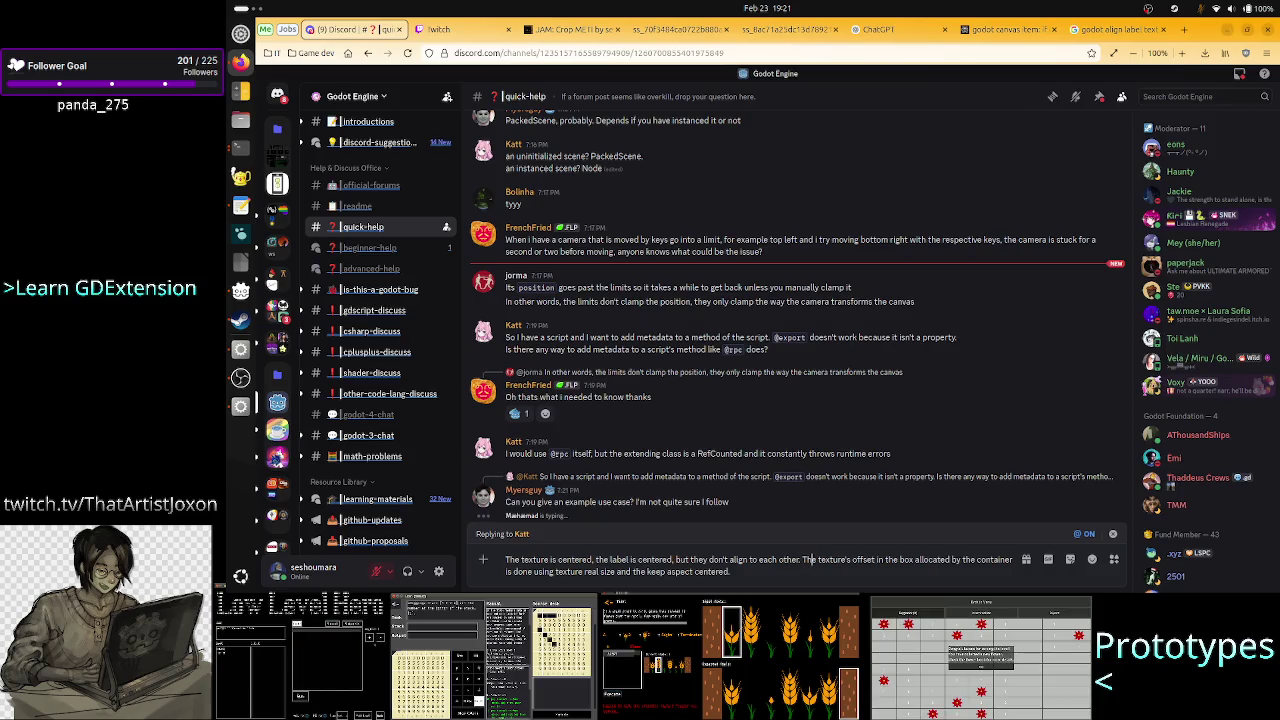
left_click(731, 571)
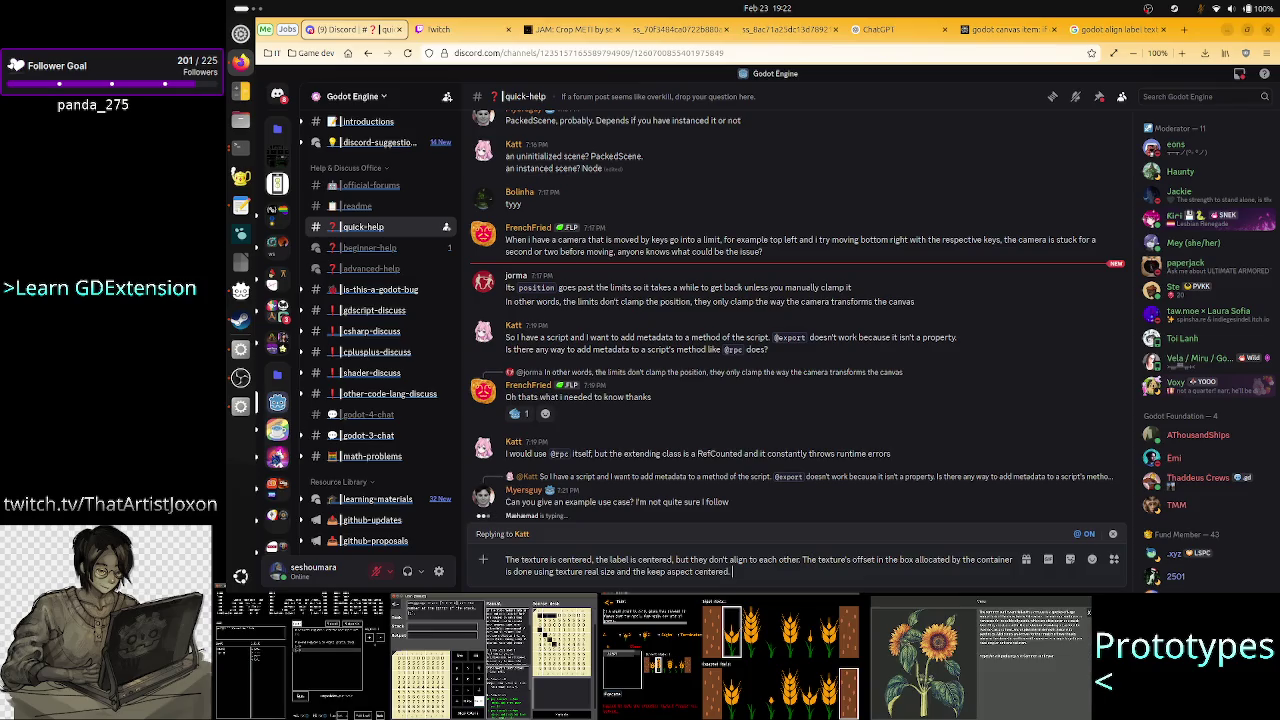
Add that the text's offset in the label's box depends on character count, then send.
type("The ")
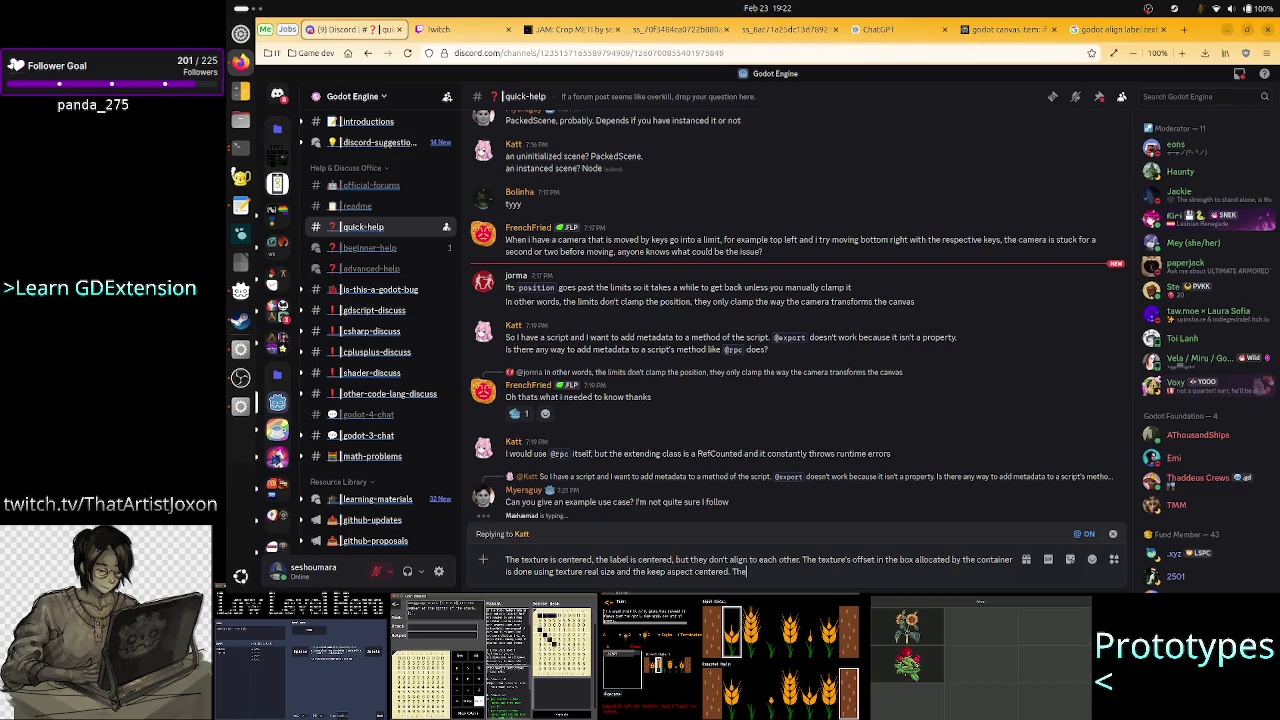
type("tex")
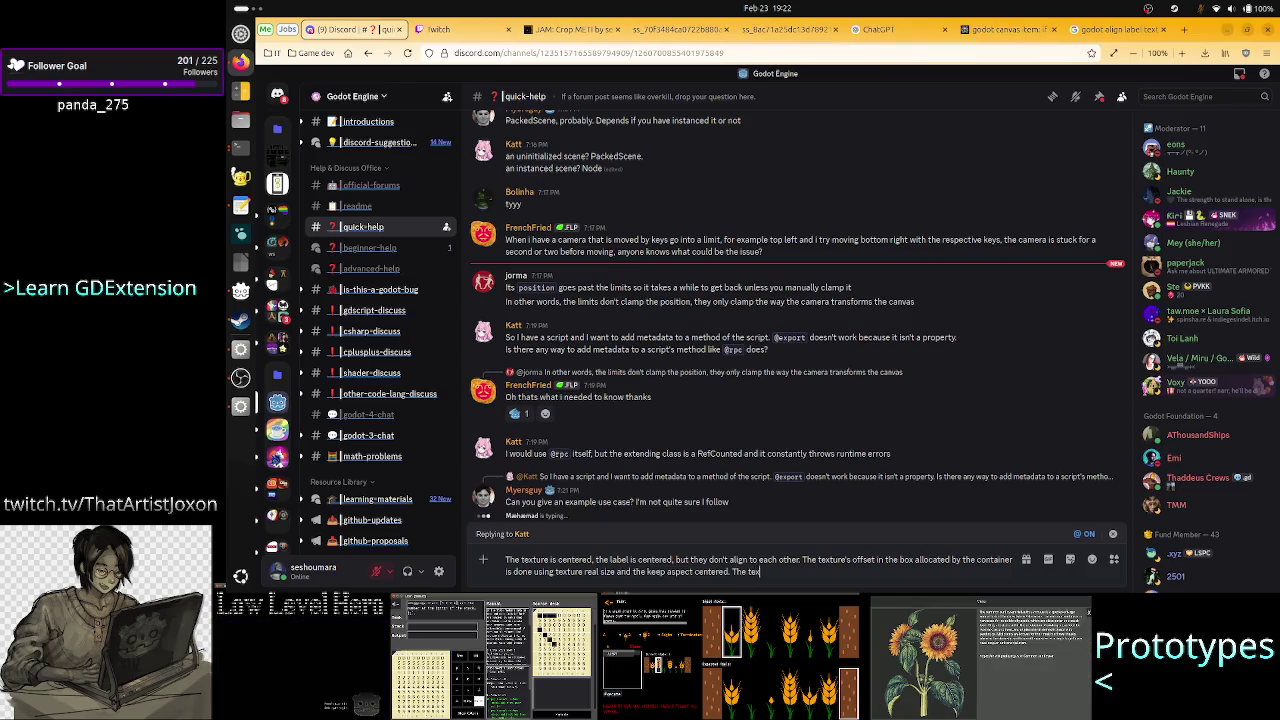
type("t's offs")
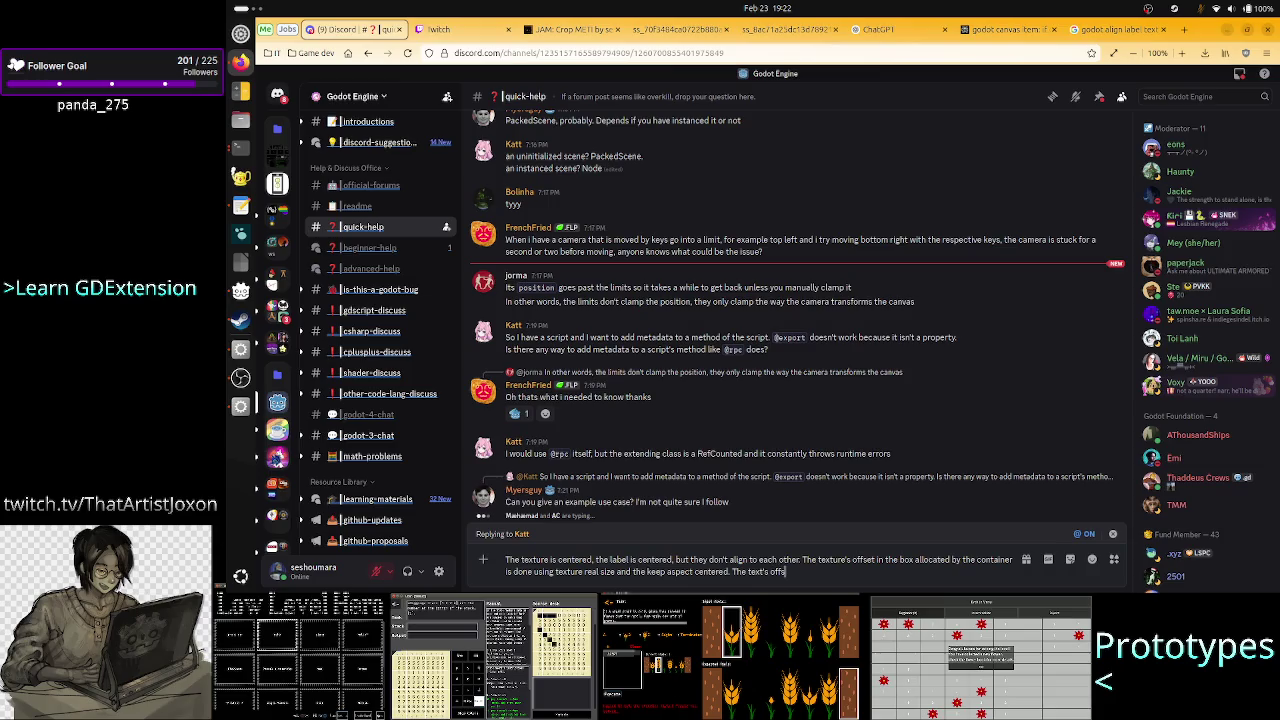
type("et in th")
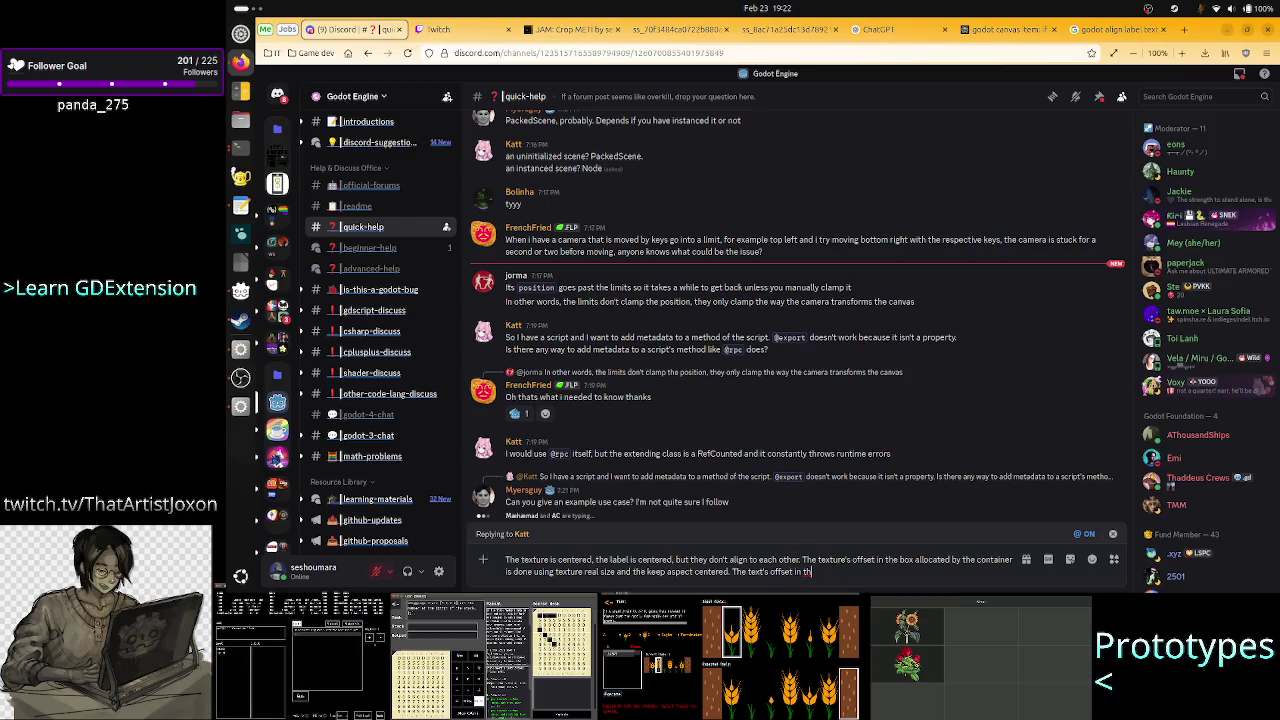
type("e")
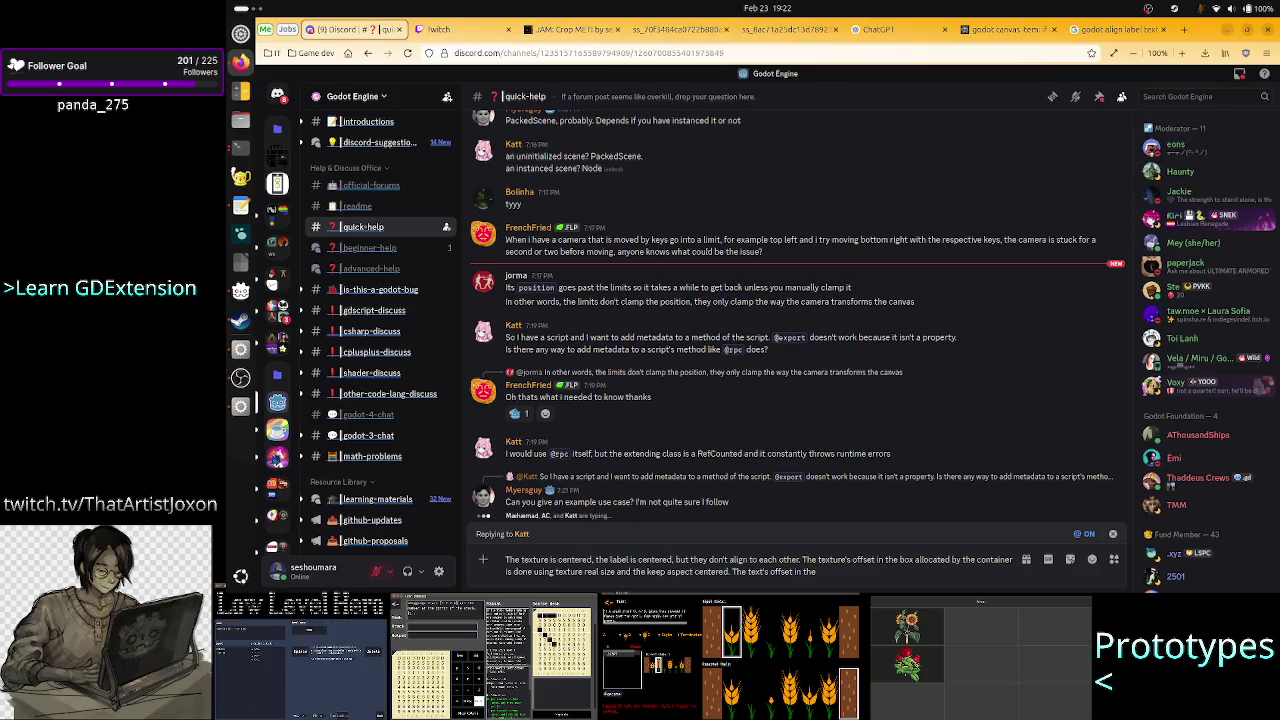
type(" labe")
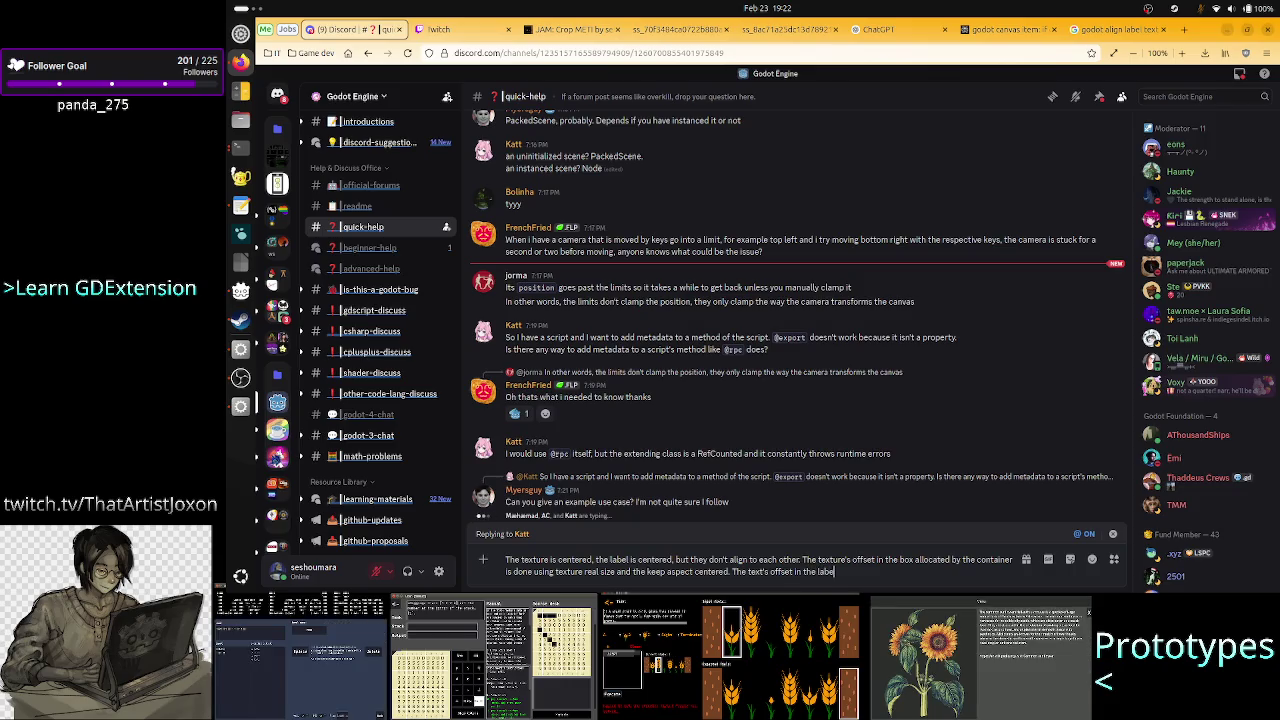
type("l's box is")
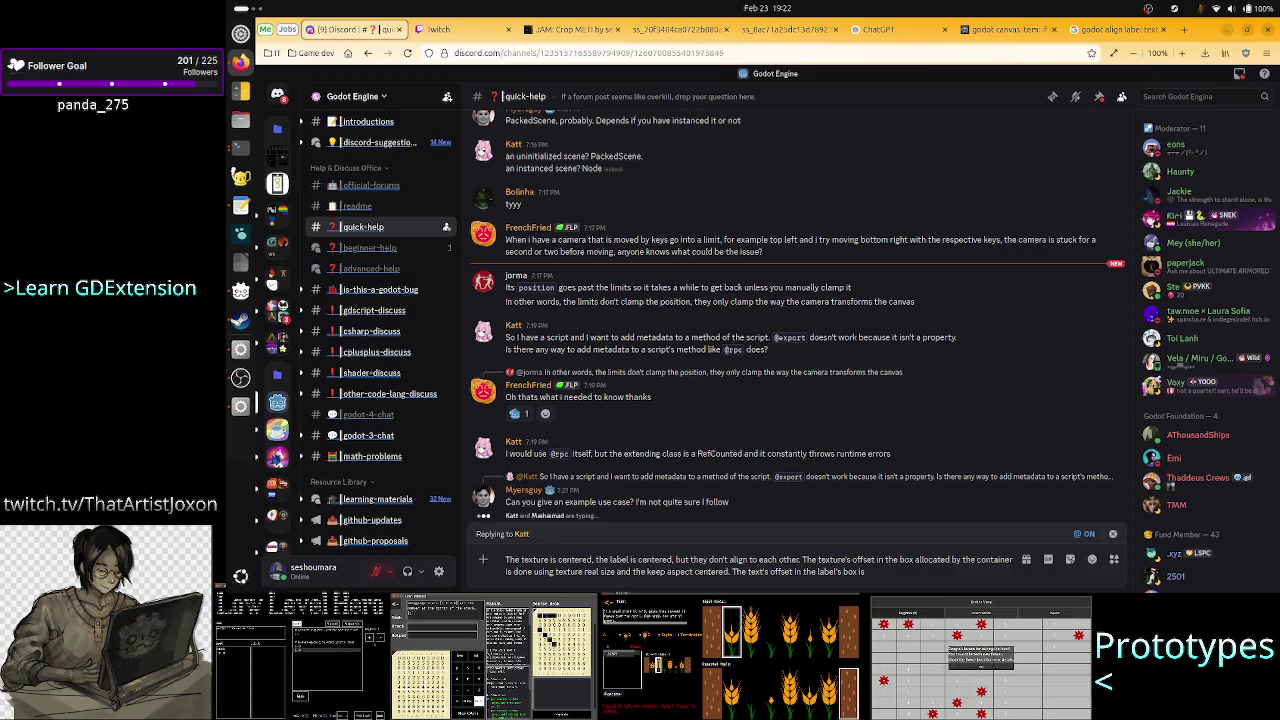
type(" done bas")
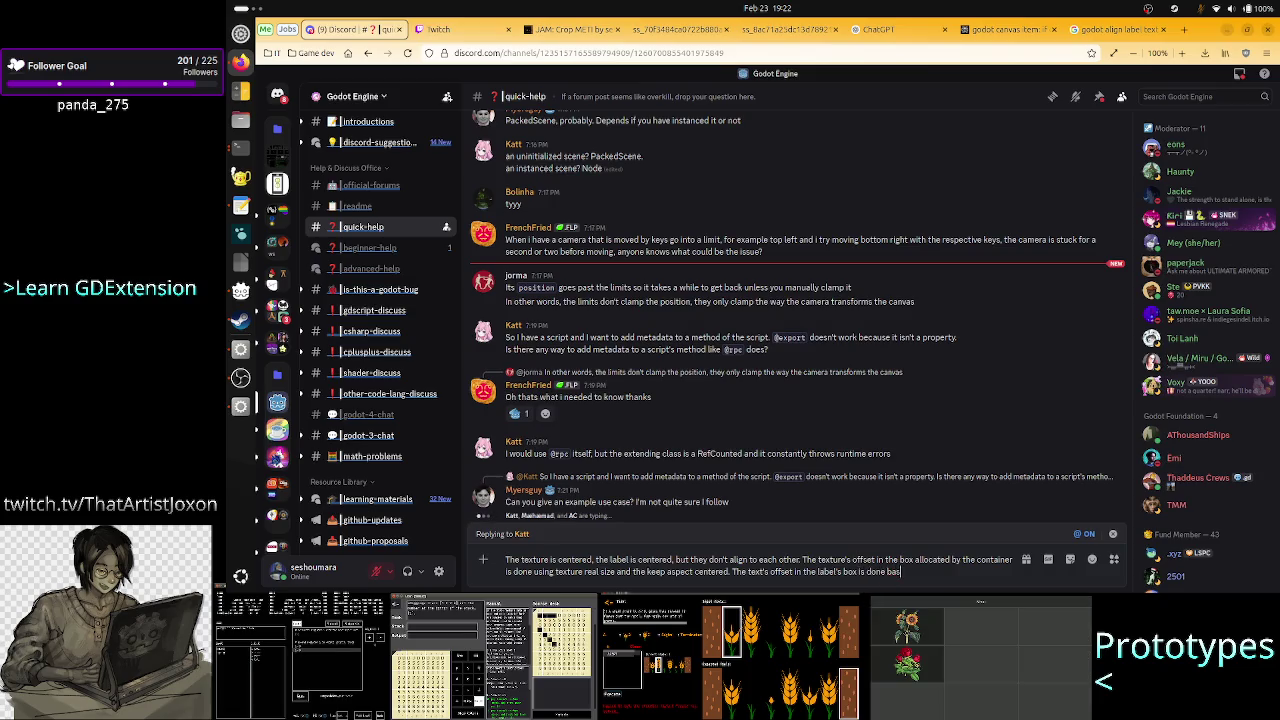
type("ed on how many character")
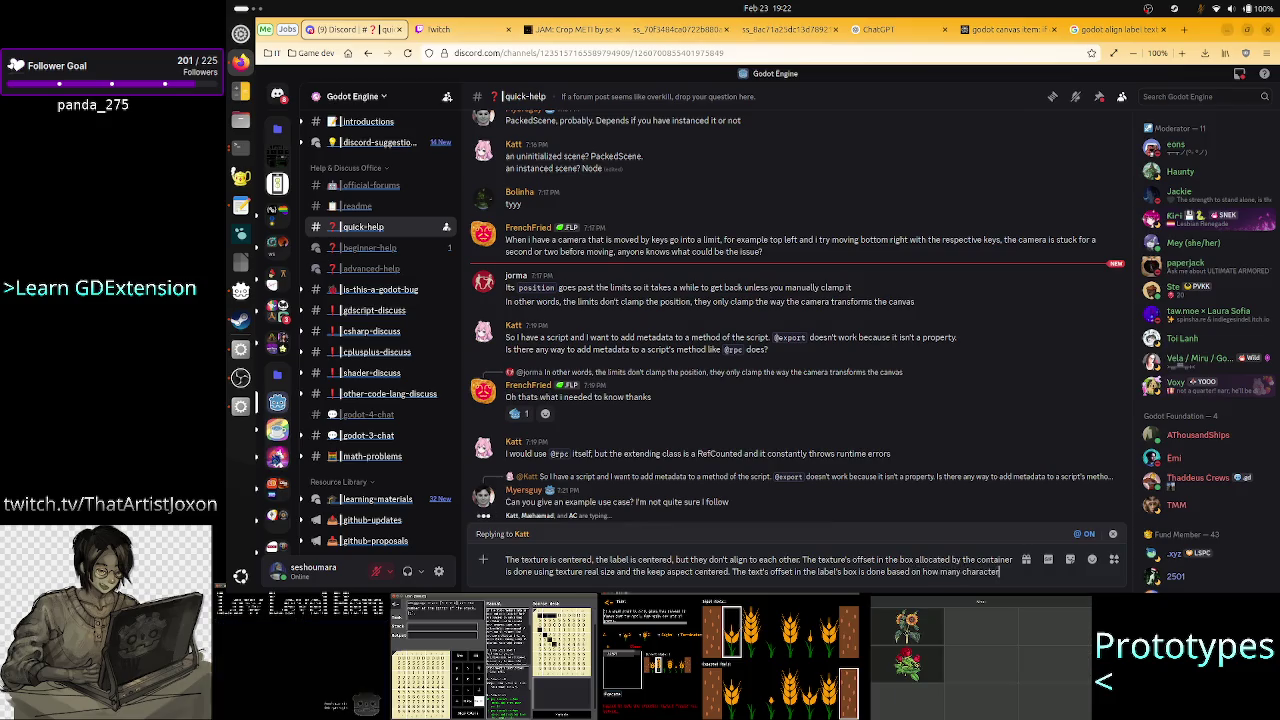
type("s the t")
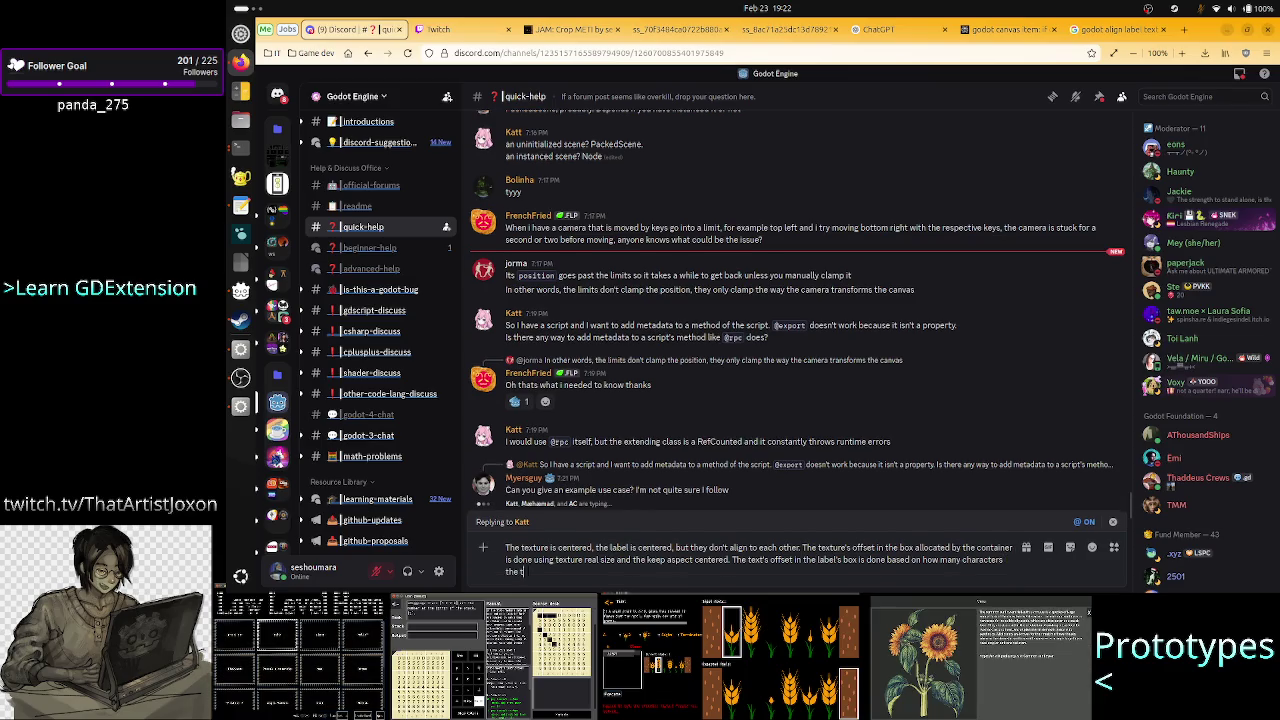
type("ext has ")
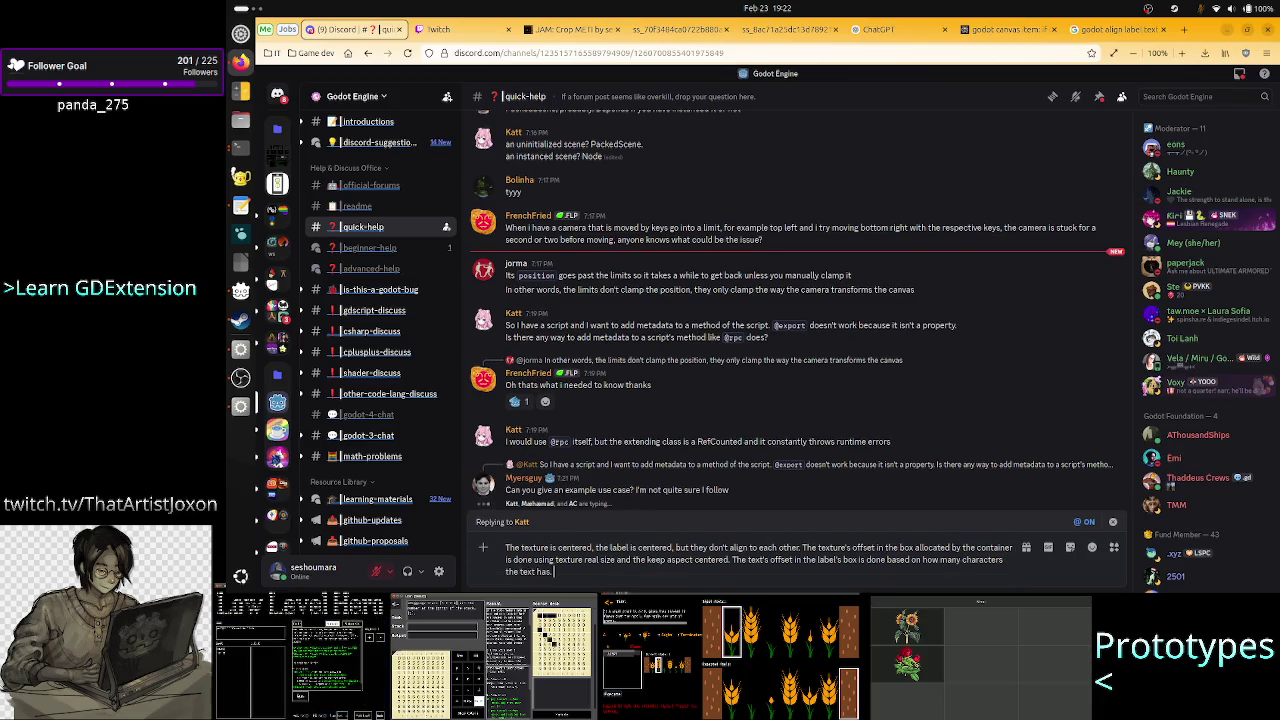
type(". As such")
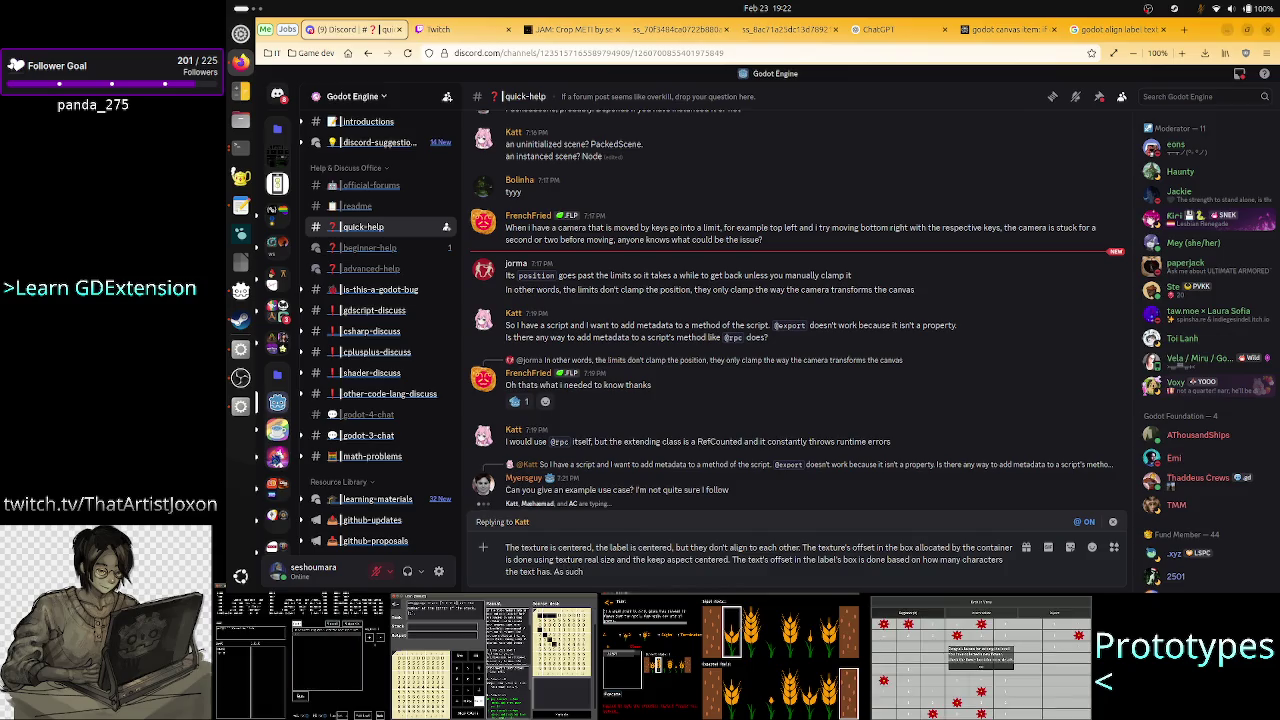
type(" I have no")
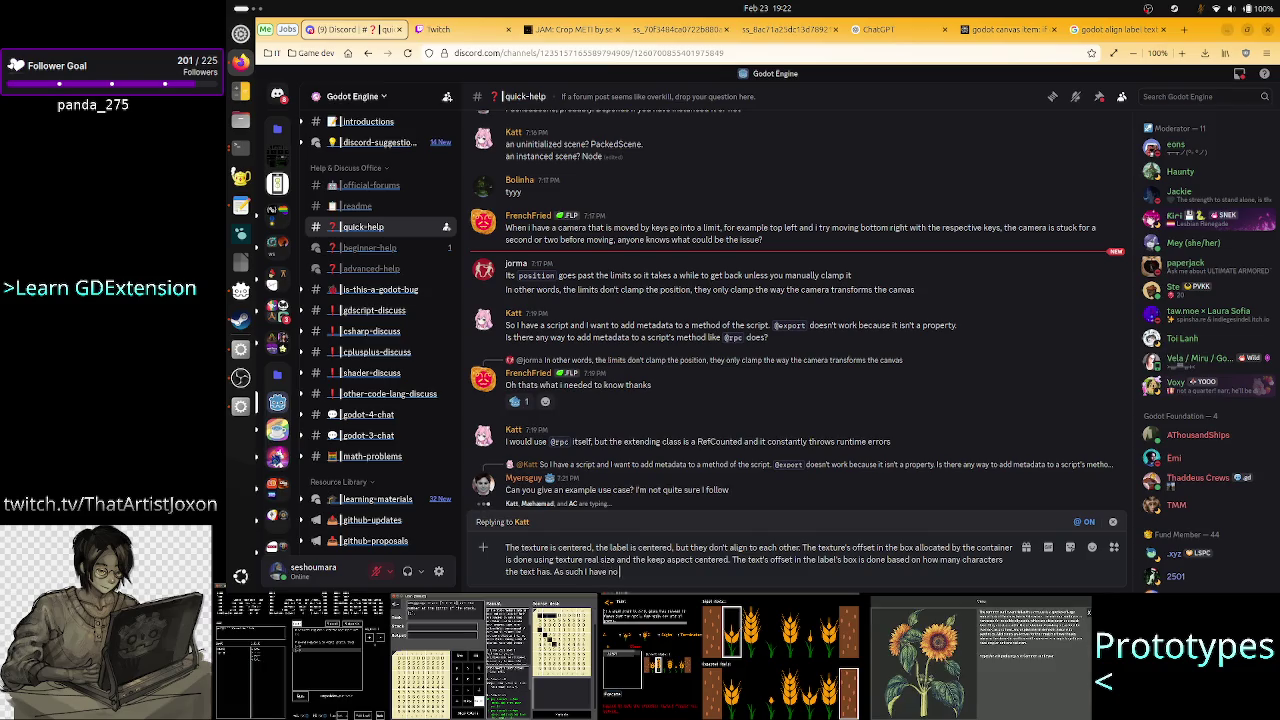
type(" clue how")
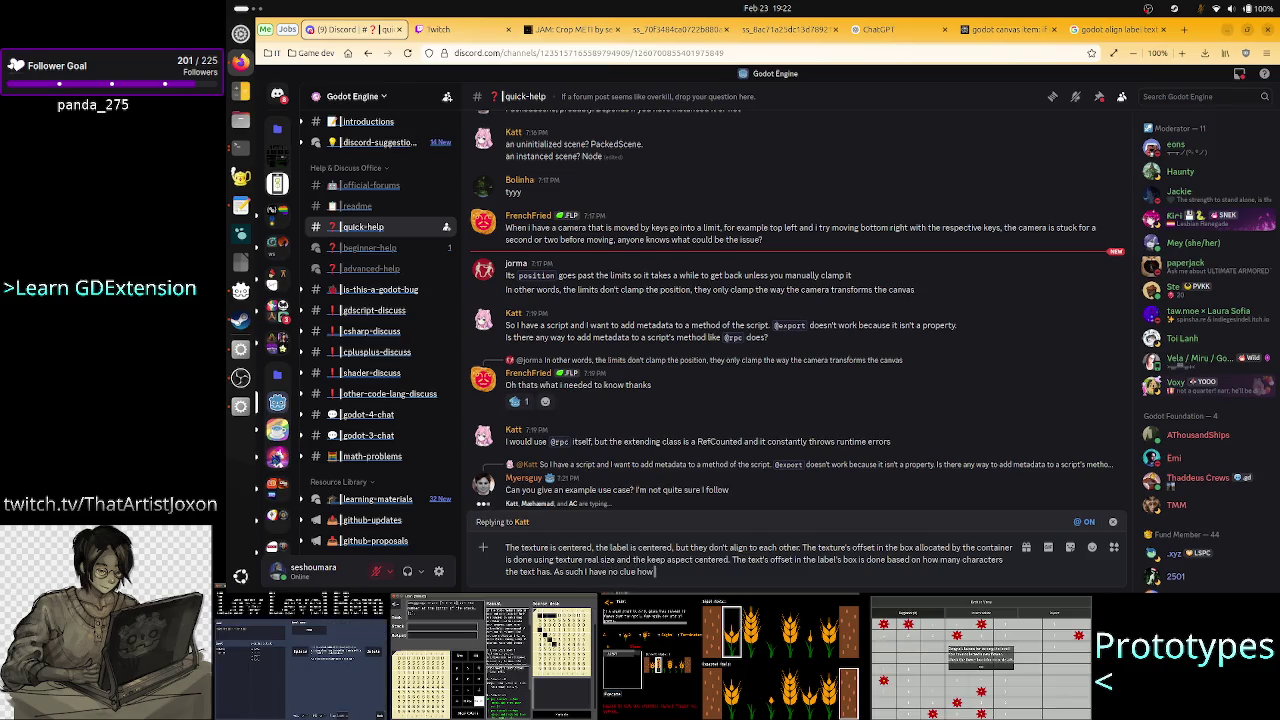
type(" to align them")
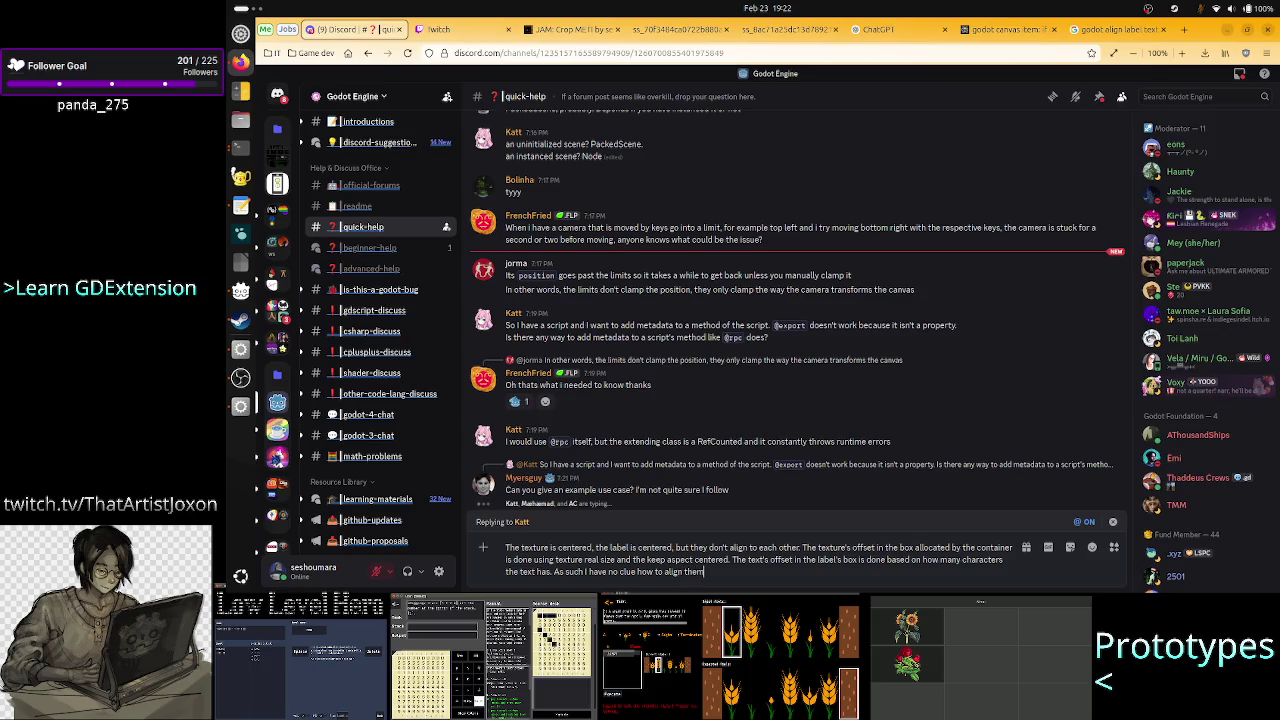
key("Return")
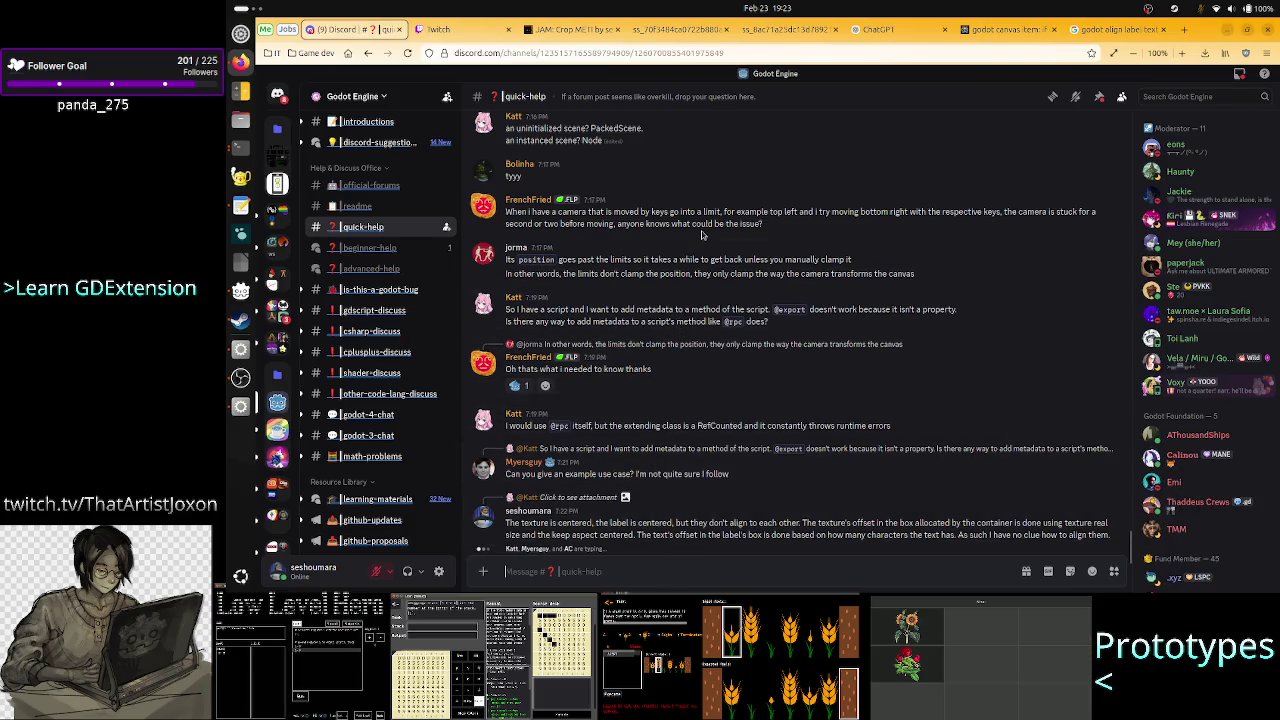
scroll(702, 235, "up", 5)
scroll(702, 235, "up", 3)
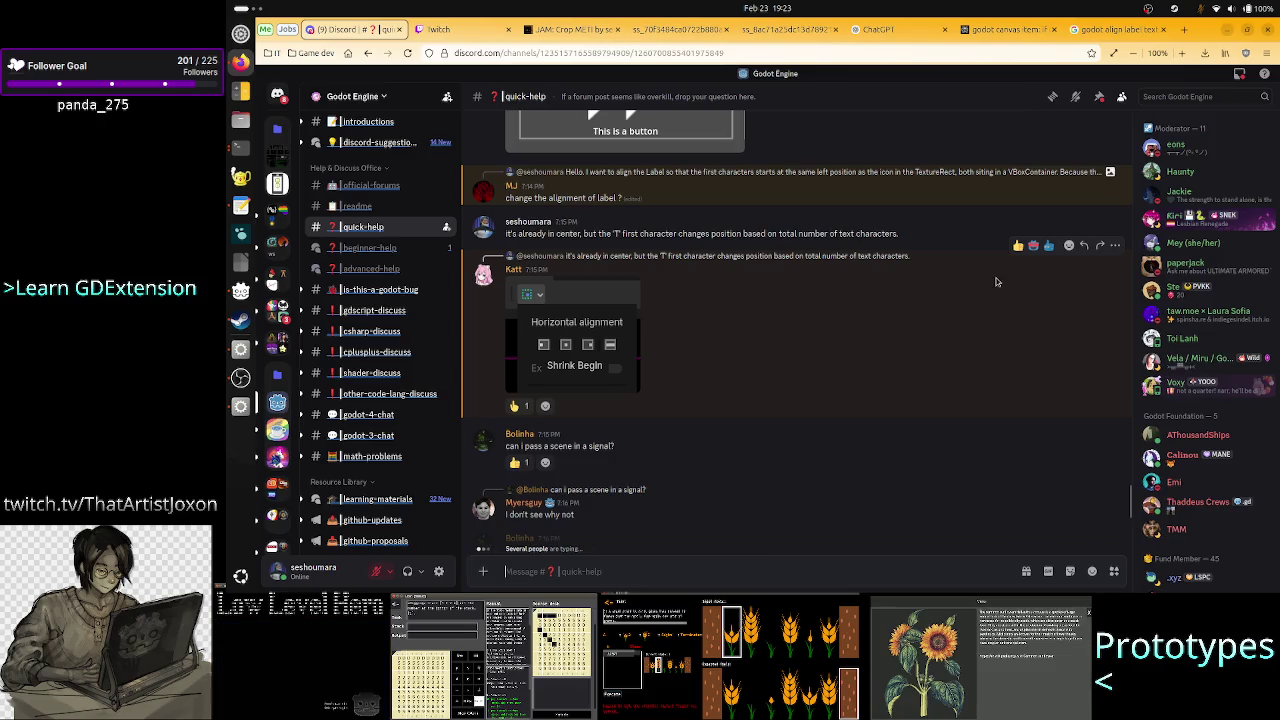
scroll(1002, 290, "down", 5)
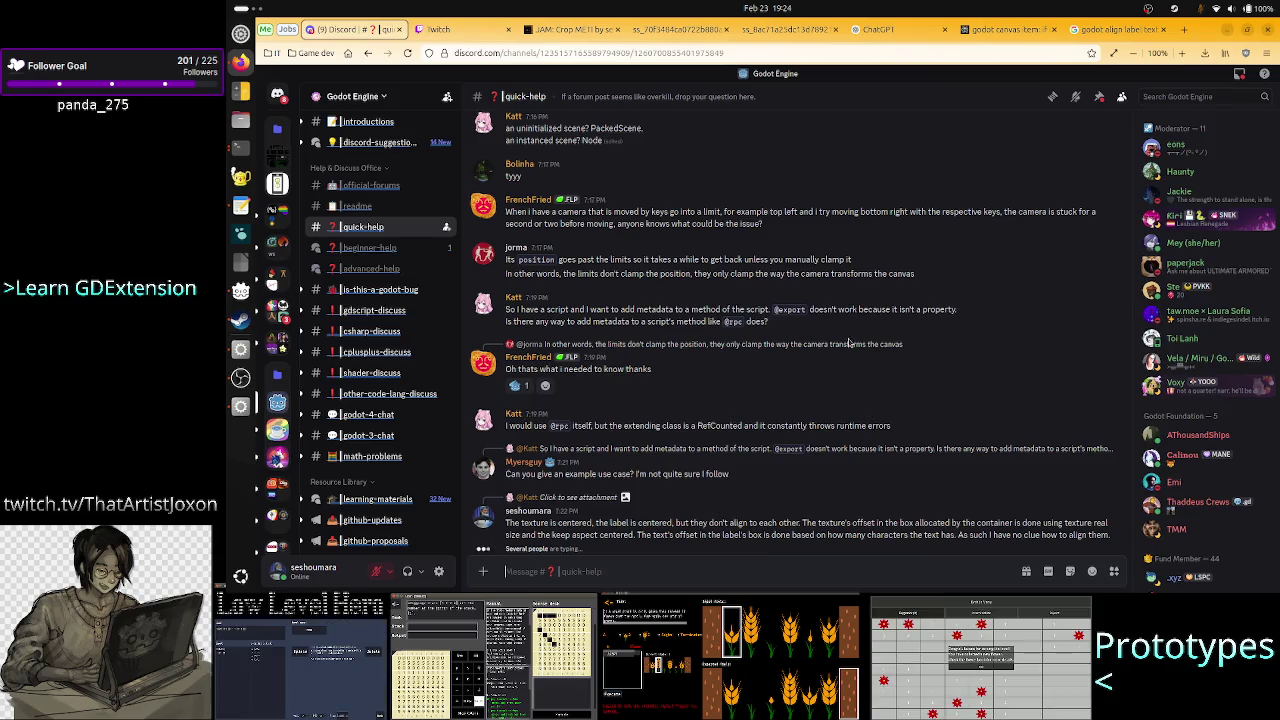
Run the project to view the three debug icon buttons, then go to the main scene.
left_click(236, 410)
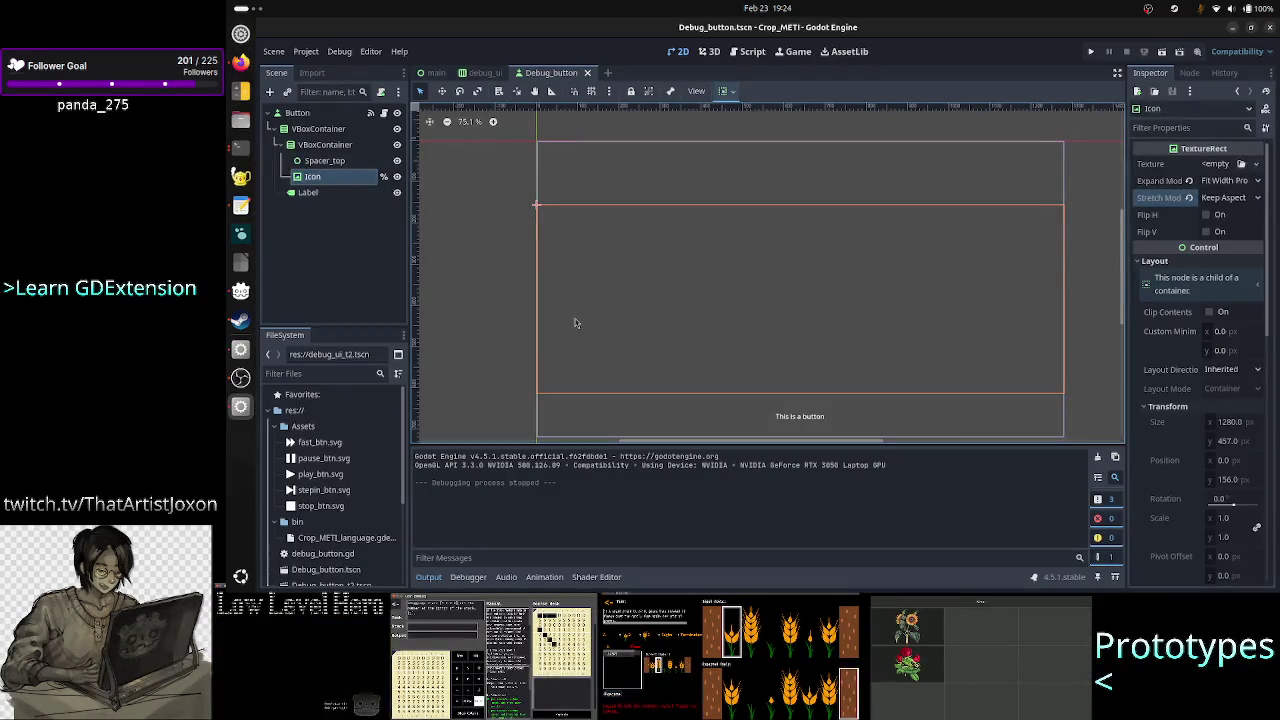
left_click(1091, 55)
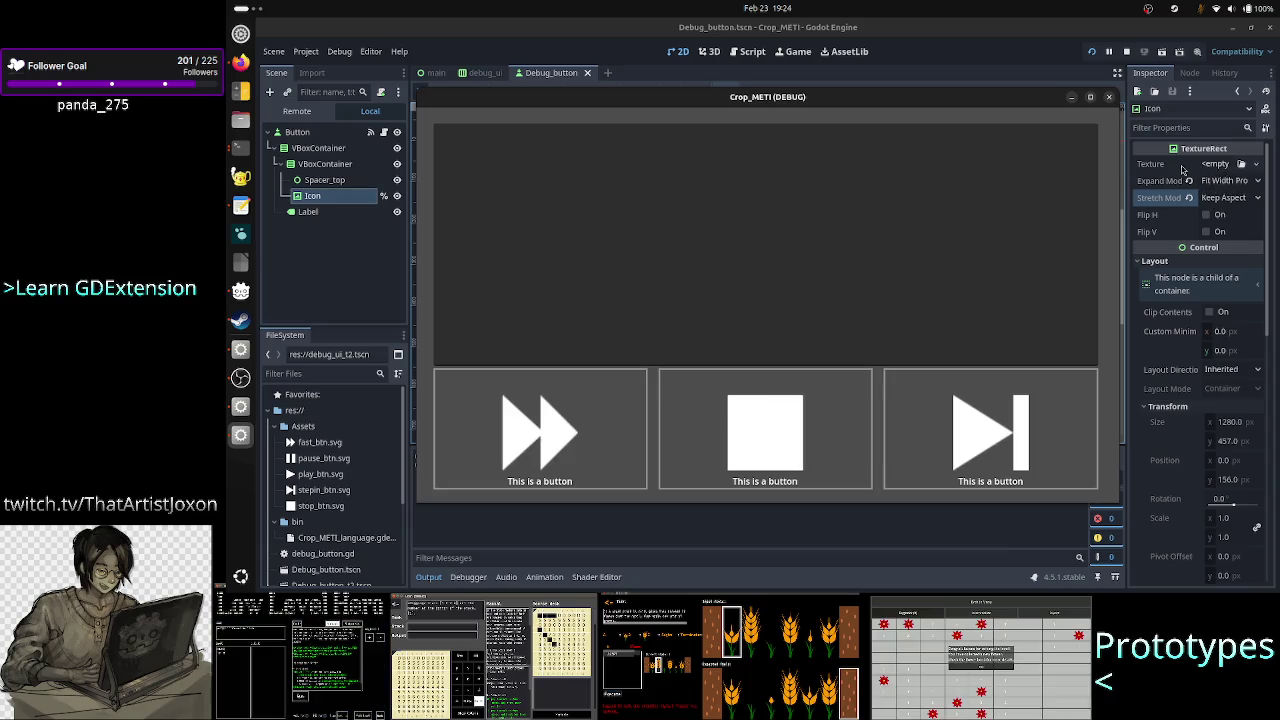
left_click(1213, 166)
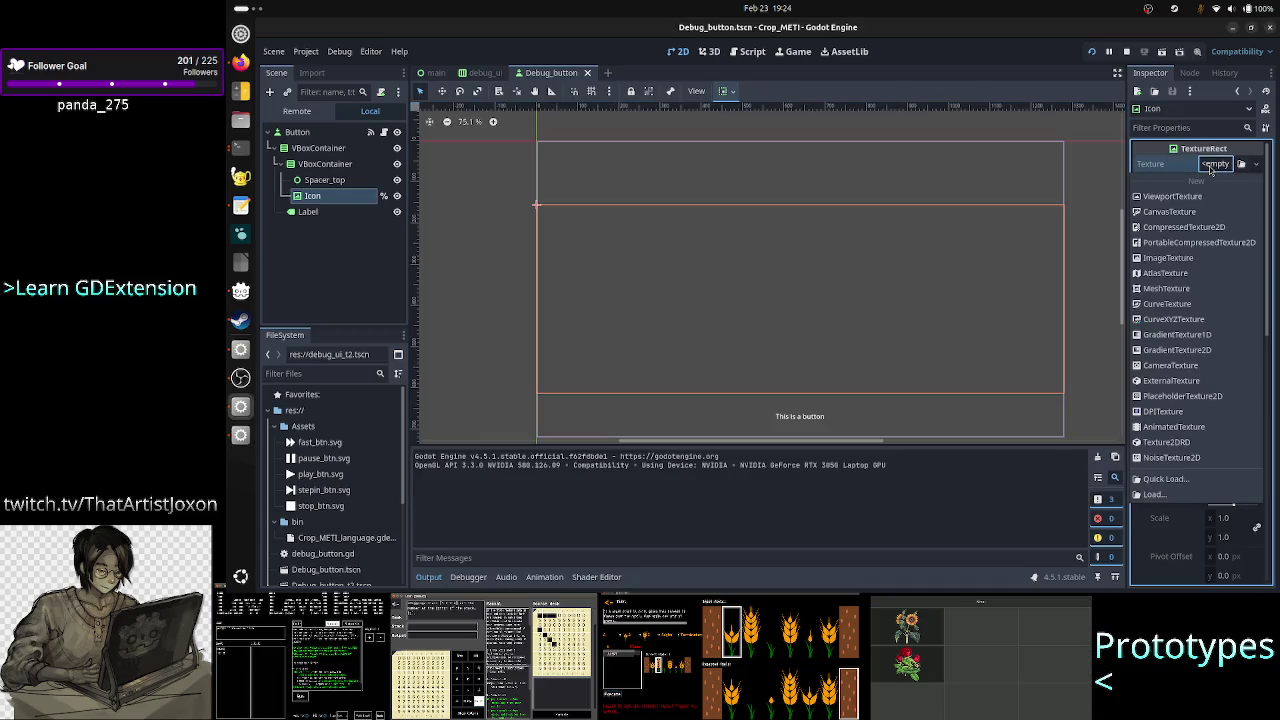
left_click(1147, 168)
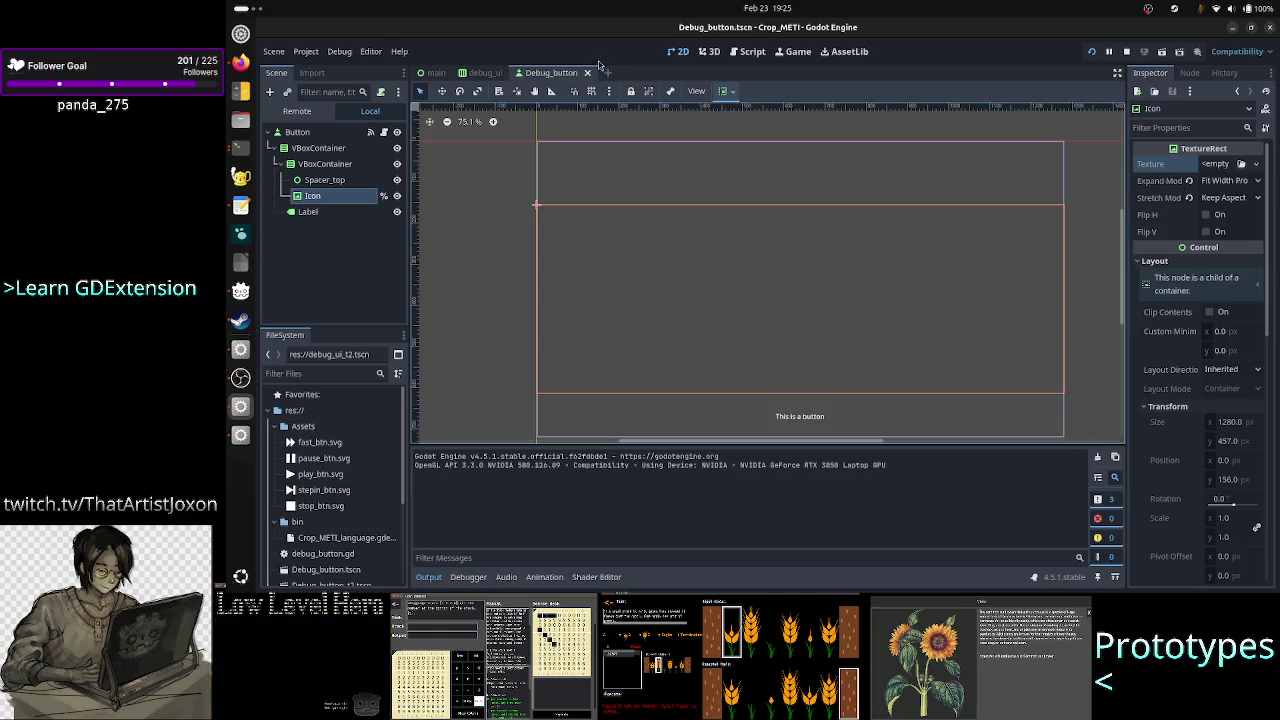
left_click(436, 73)
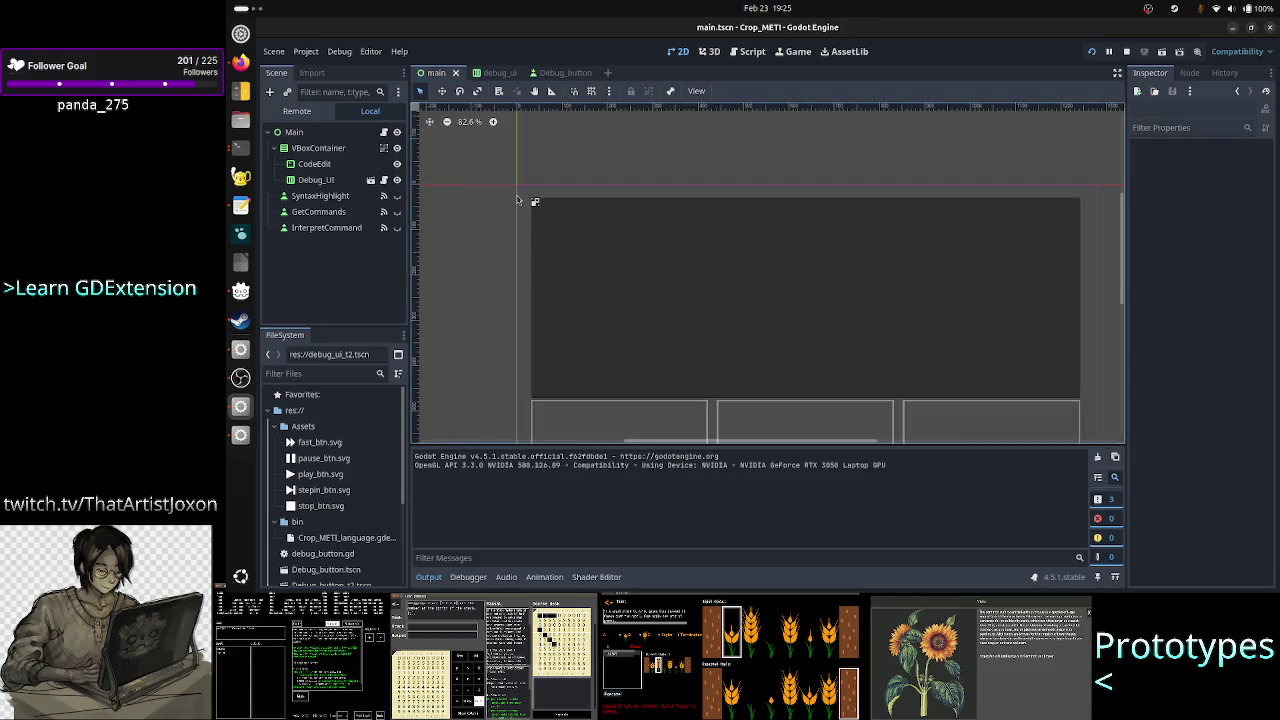
Hide the VBoxContainer in the main scene.
scroll(507, 247, "down", 2)
scroll(507, 247, "down", 1)
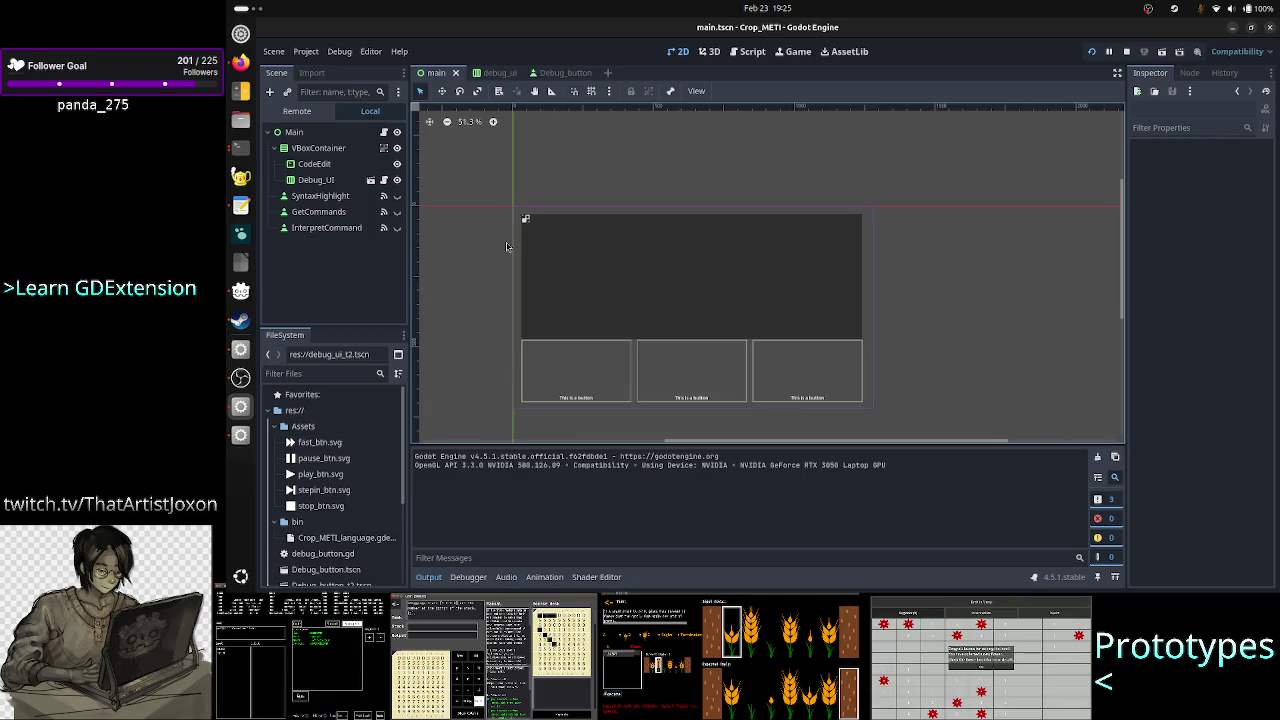
left_click(397, 148)
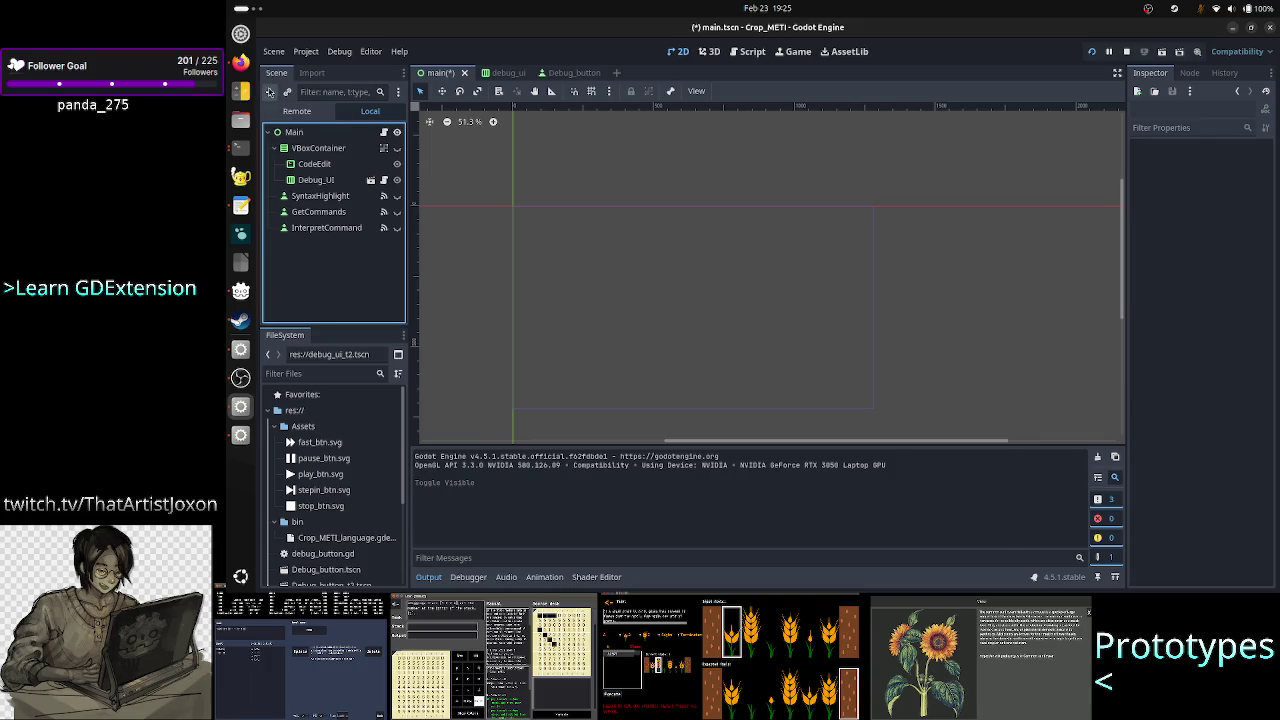
Add a roughly 393×276 TextureRect child and assign fast_btn.svg as its texture.
left_click(269, 91)
type("texture")
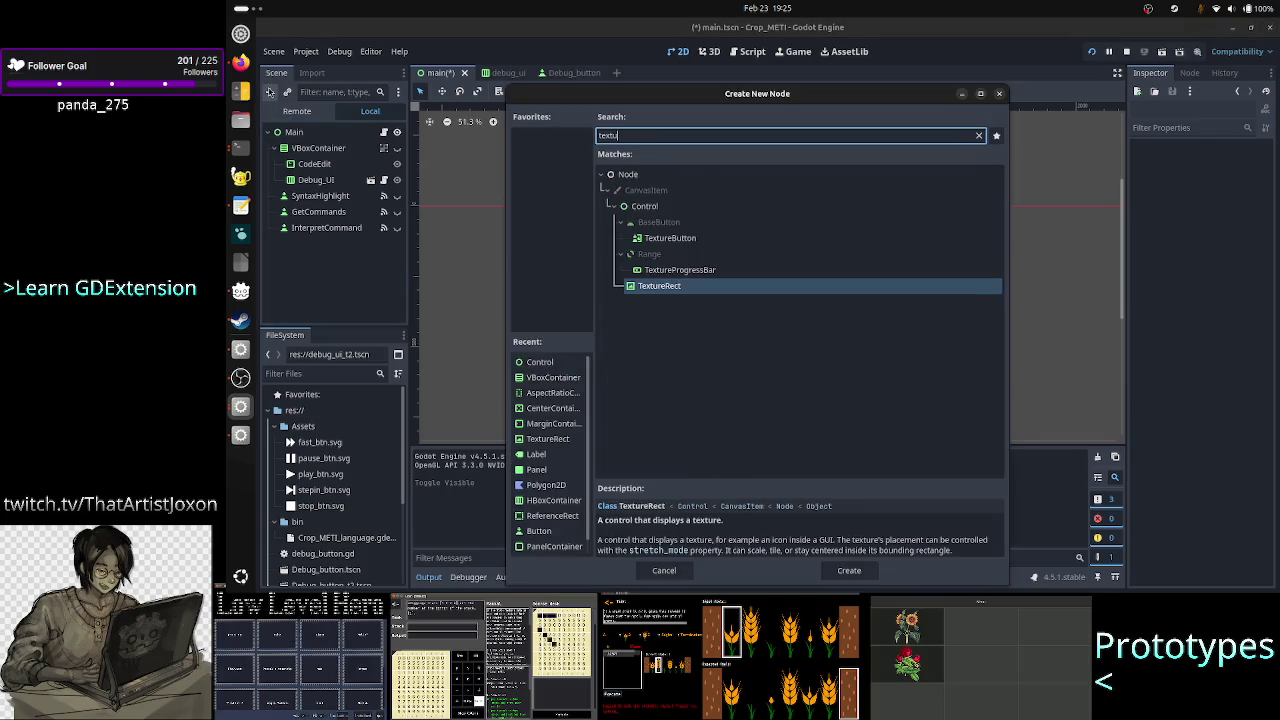
key("Return")
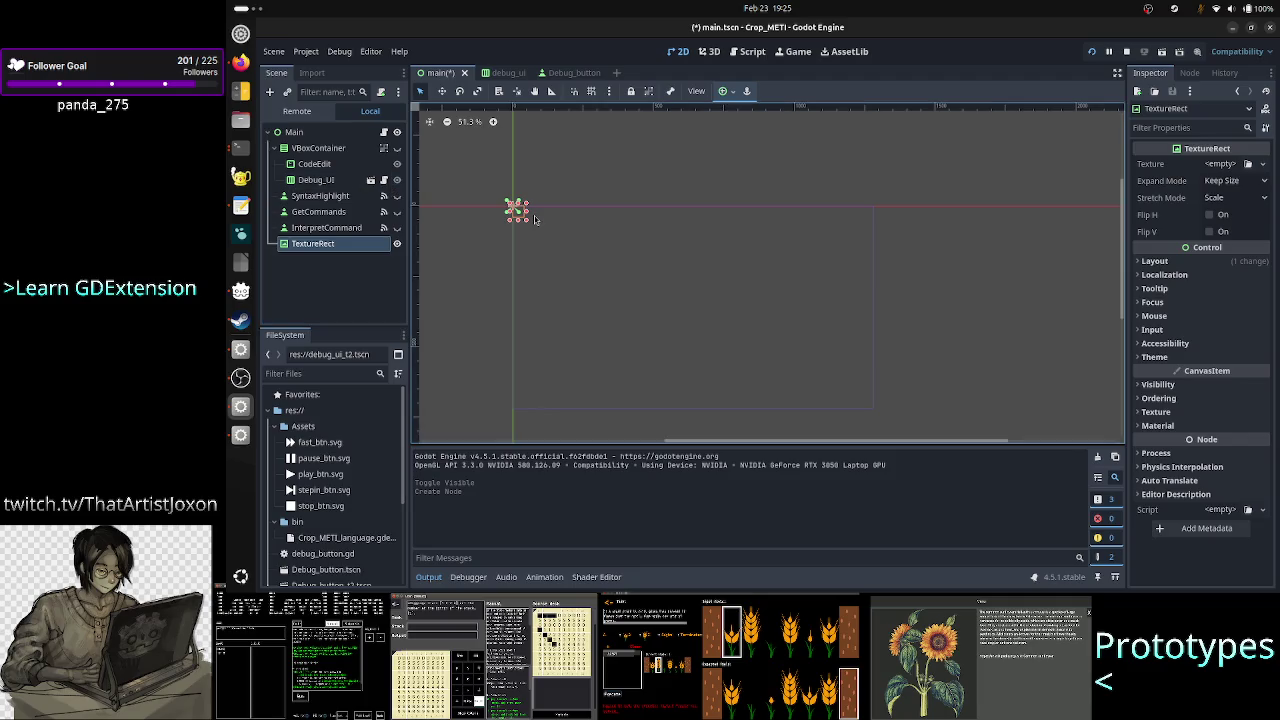
left_click_drag(526, 220, 626, 286)
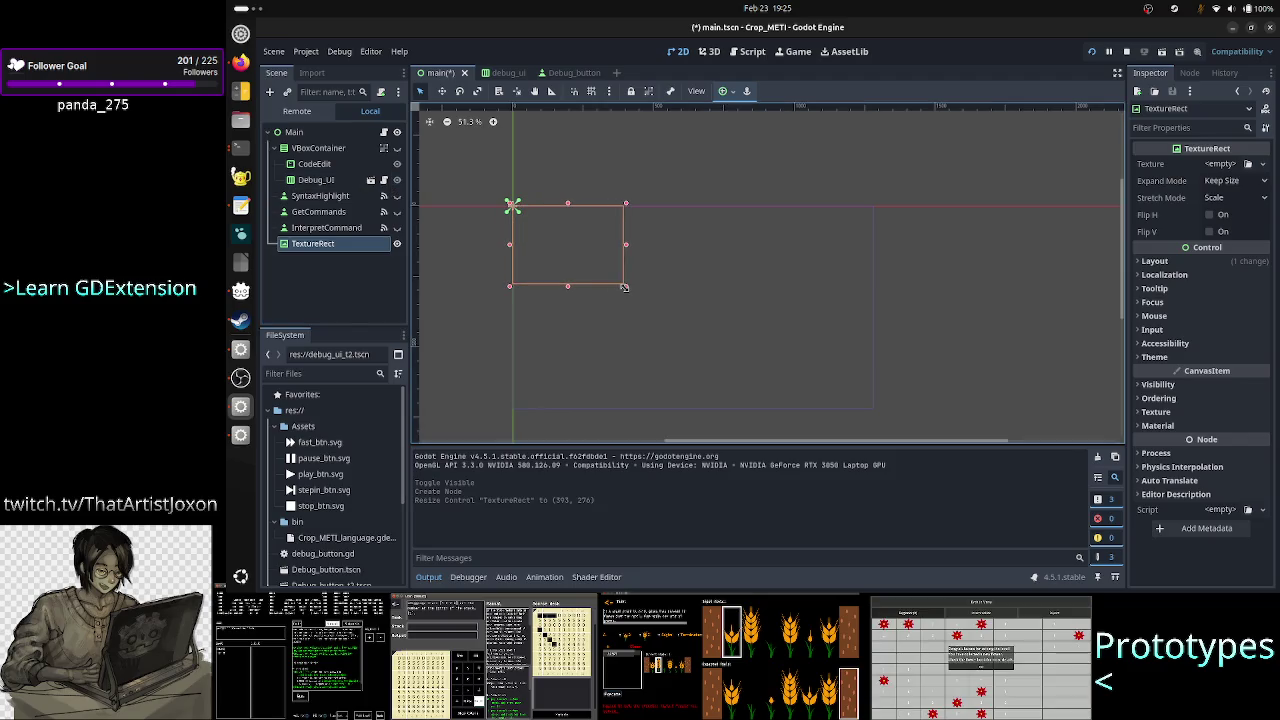
left_click(322, 447)
mouse_move(322, 447)
left_mouse_down()
mouse_move(769, 291)
mouse_move(853, 280)
mouse_move(1030, 193)
mouse_move(1148, 187)
mouse_move(1222, 166)
left_mouse_up()
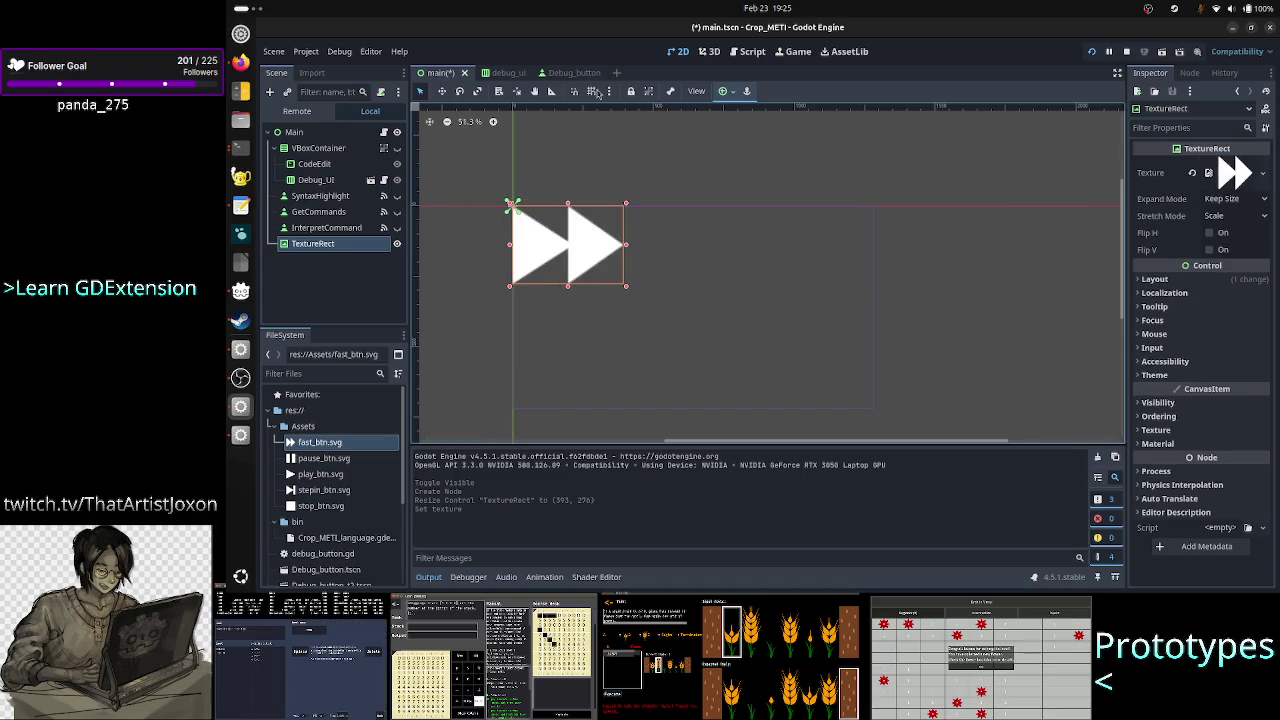
left_click(571, 82)
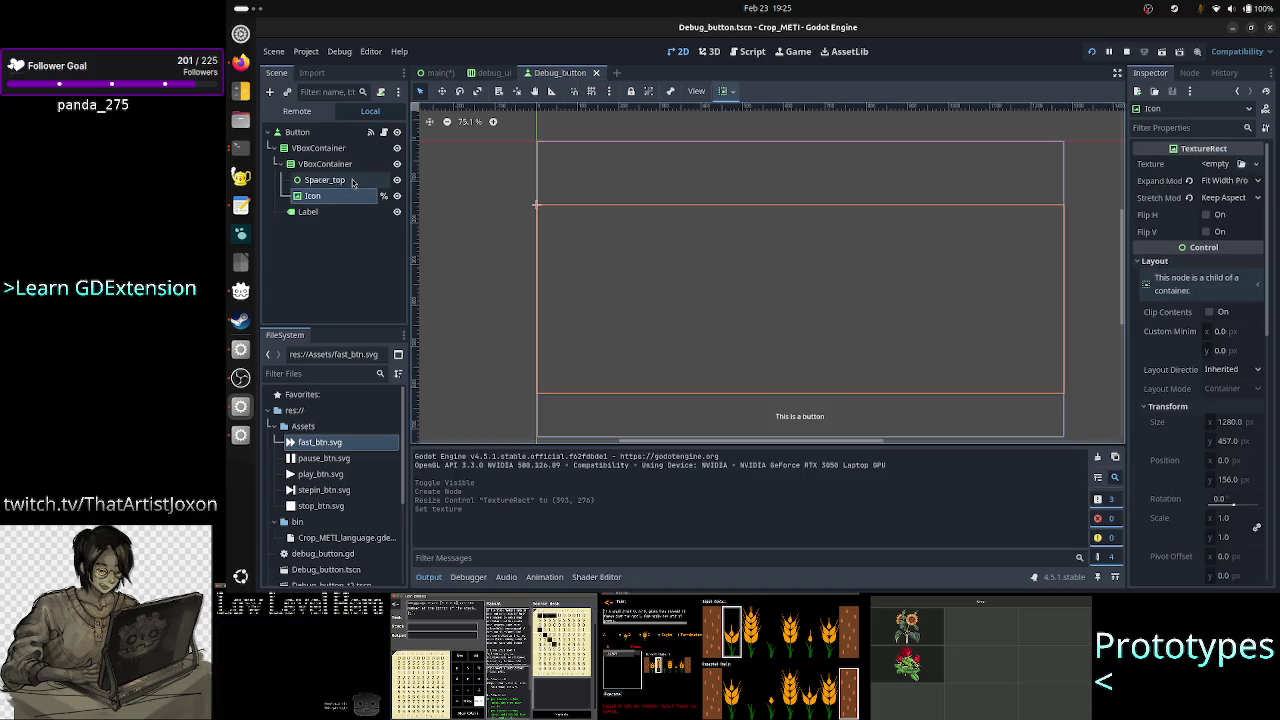
Check the Icon's expand mode options without changing them, then return to main.
left_click(1242, 182)
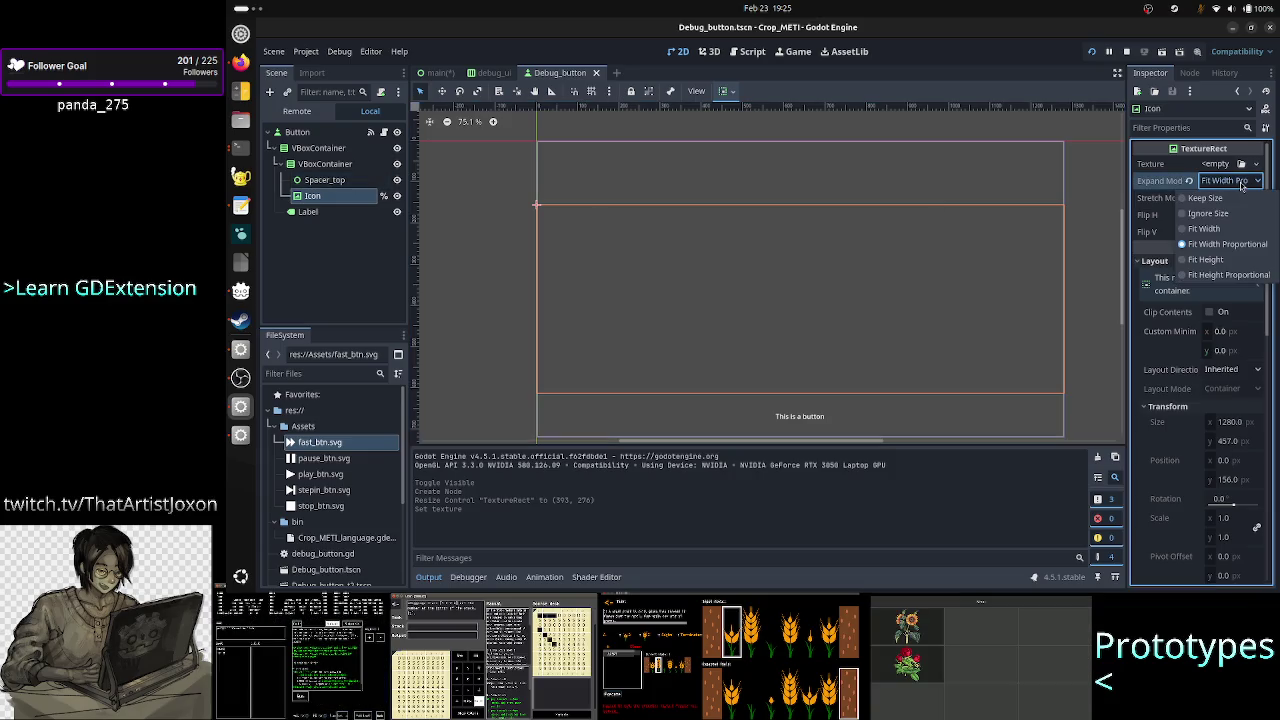
left_click(1240, 197)
left_click(440, 74)
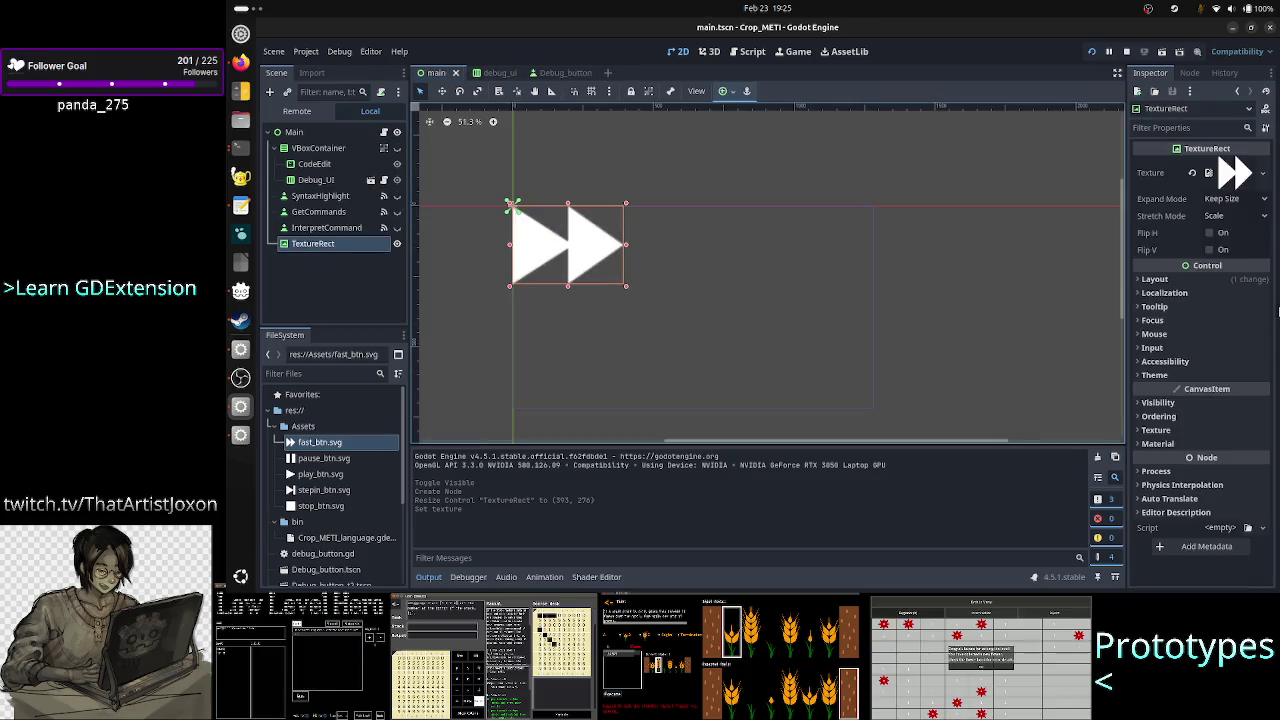
Give the TextureRect Fit Width Proportional expand, Keep Aspect Centered stretch, and 870 px width.
left_click(1200, 280)
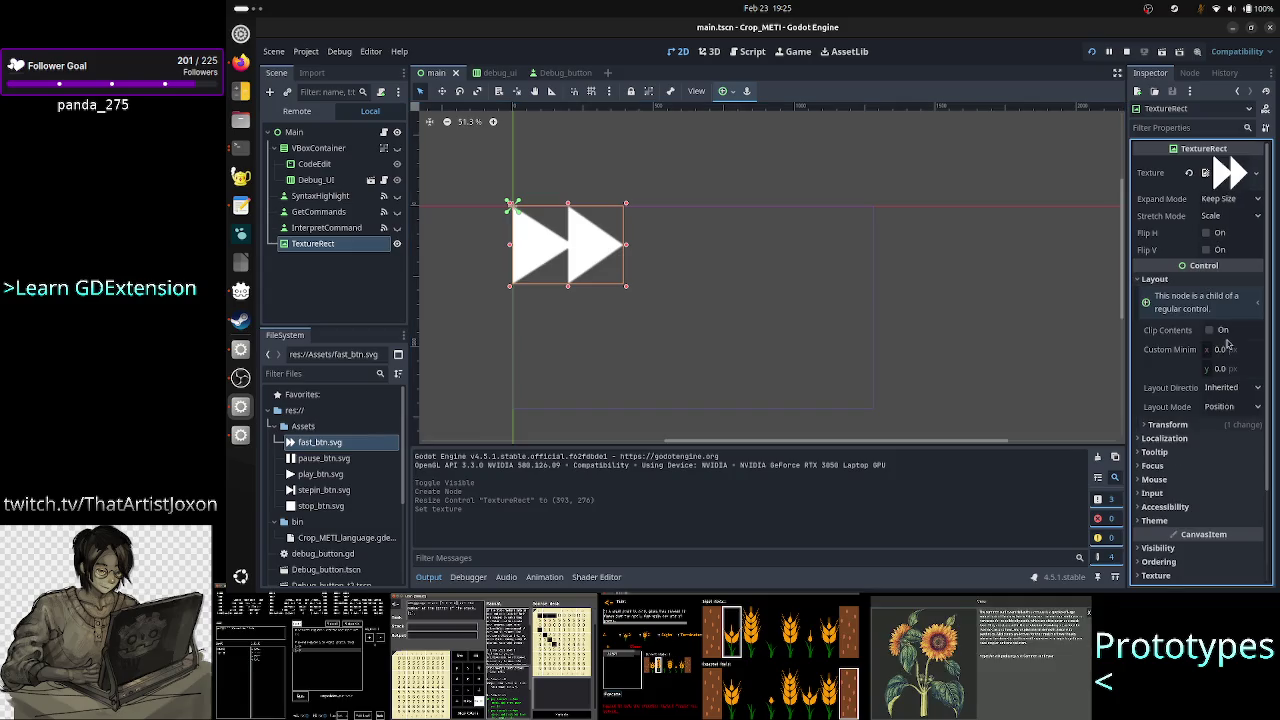
left_click(1178, 426)
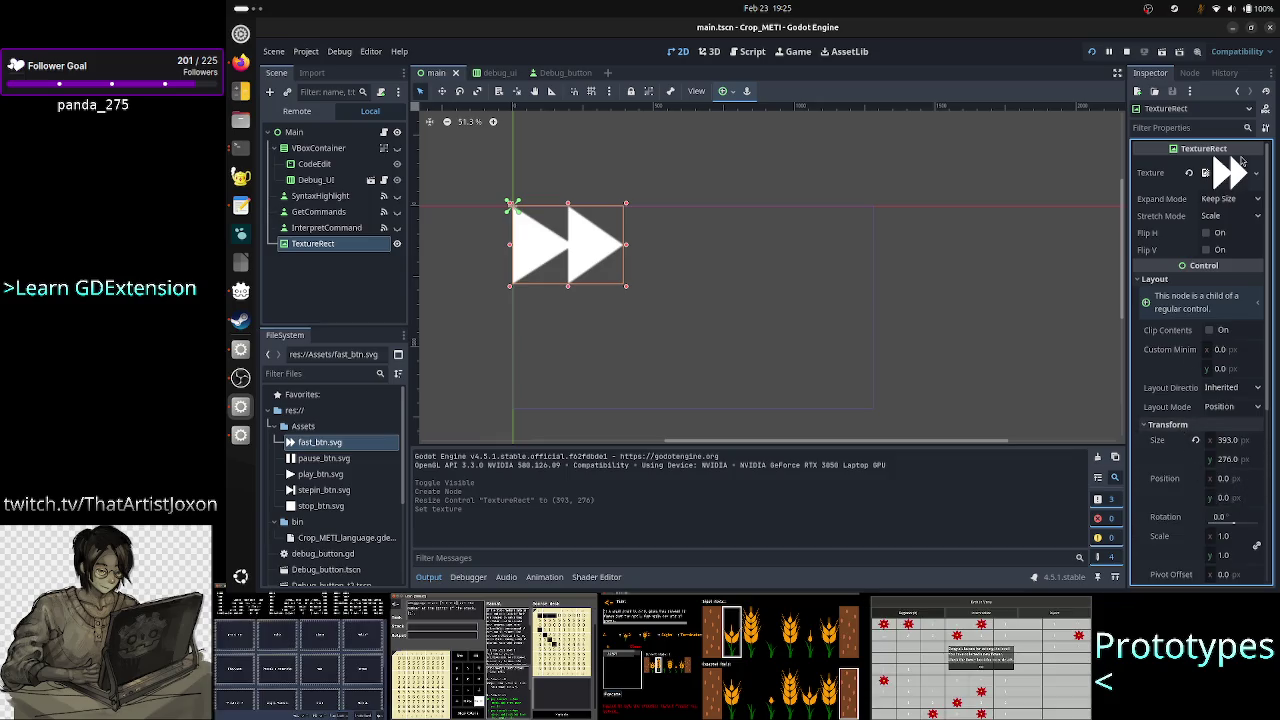
left_click(1232, 201)
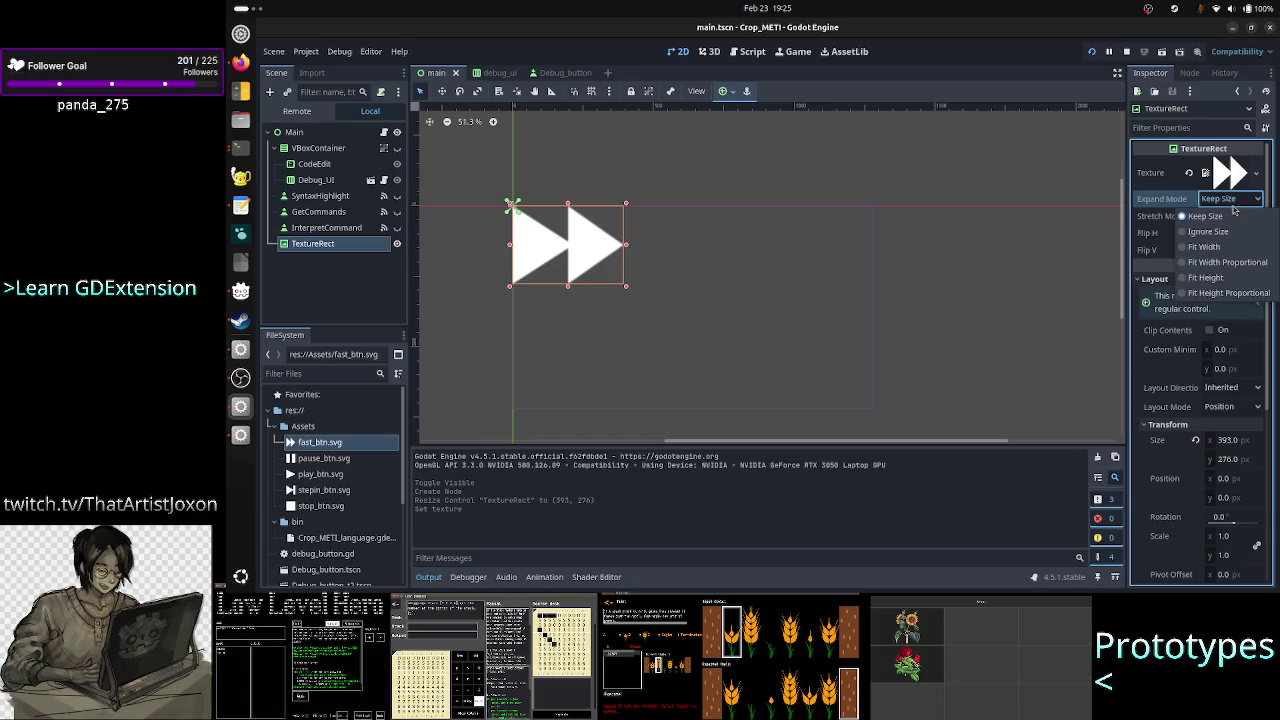
left_click(1233, 263)
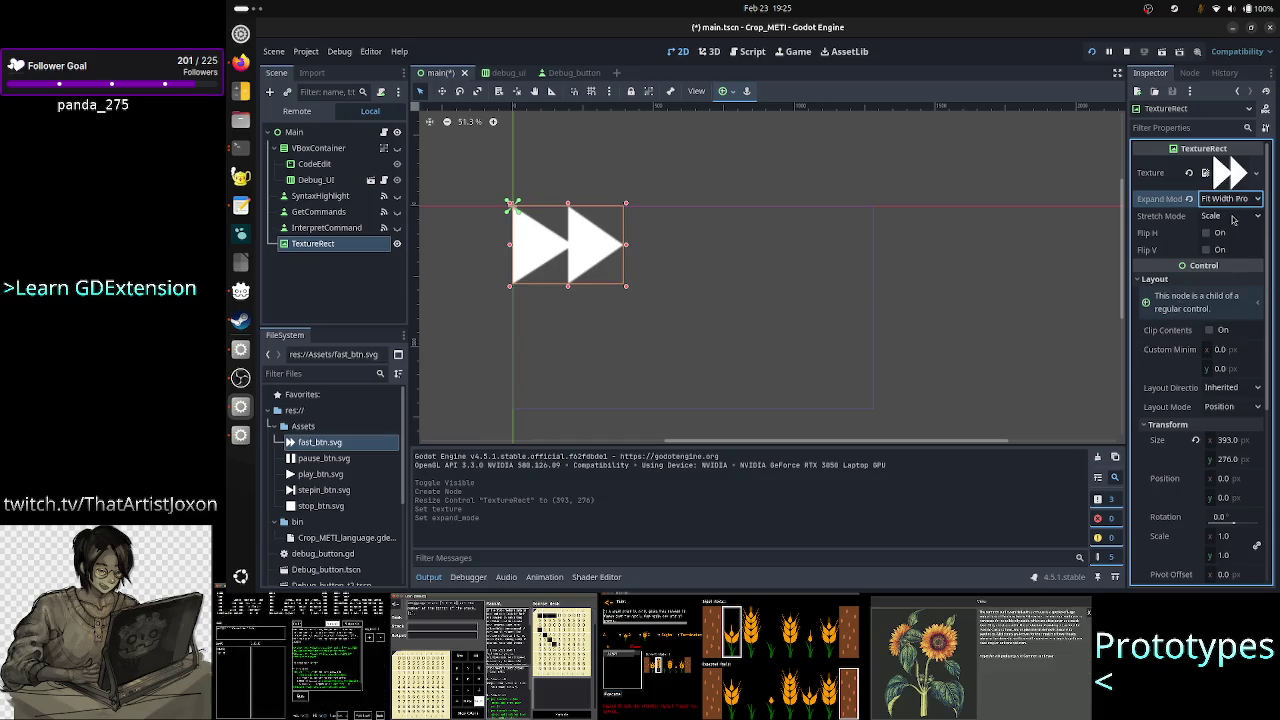
left_click(1232, 216)
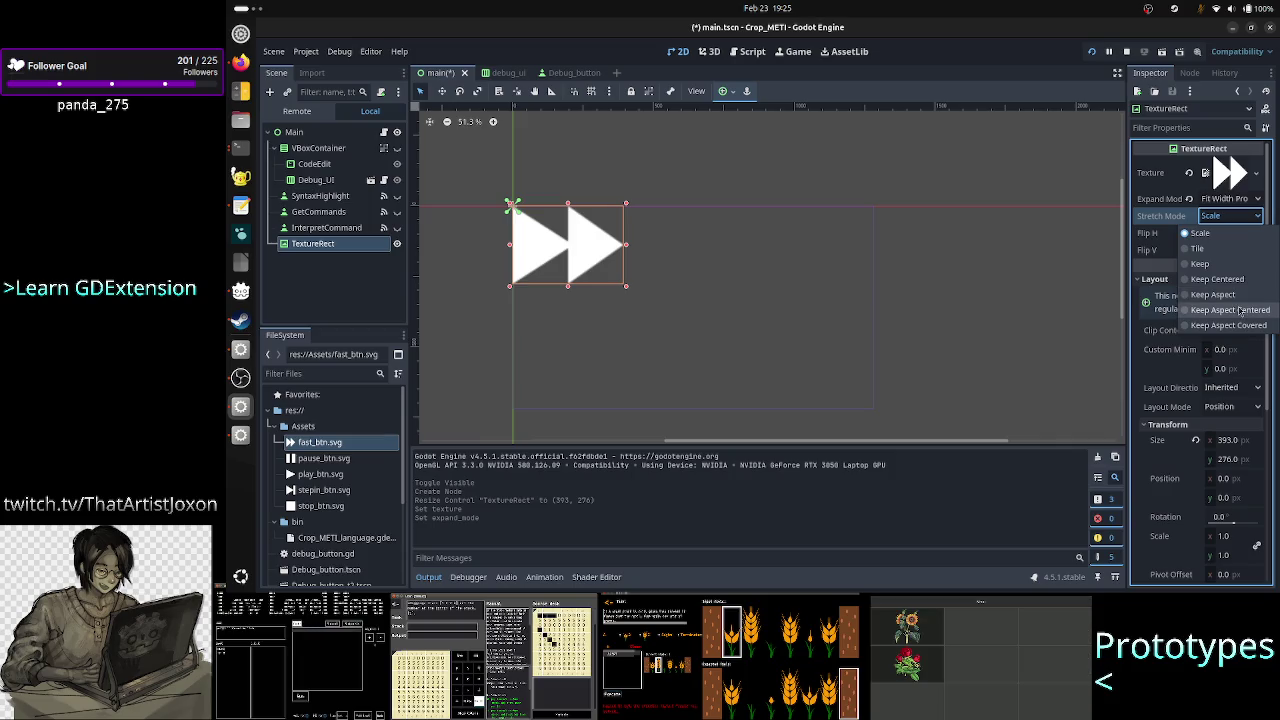
left_click(1239, 310)
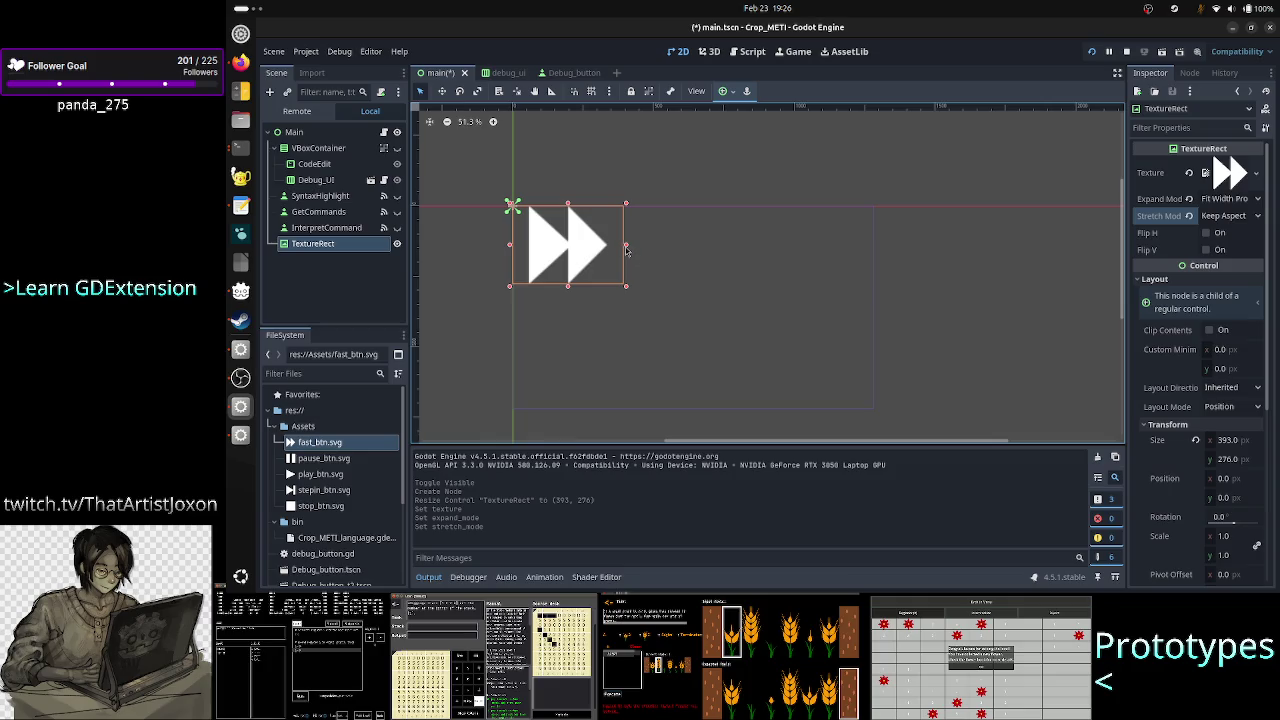
left_click_drag(625, 245, 760, 245)
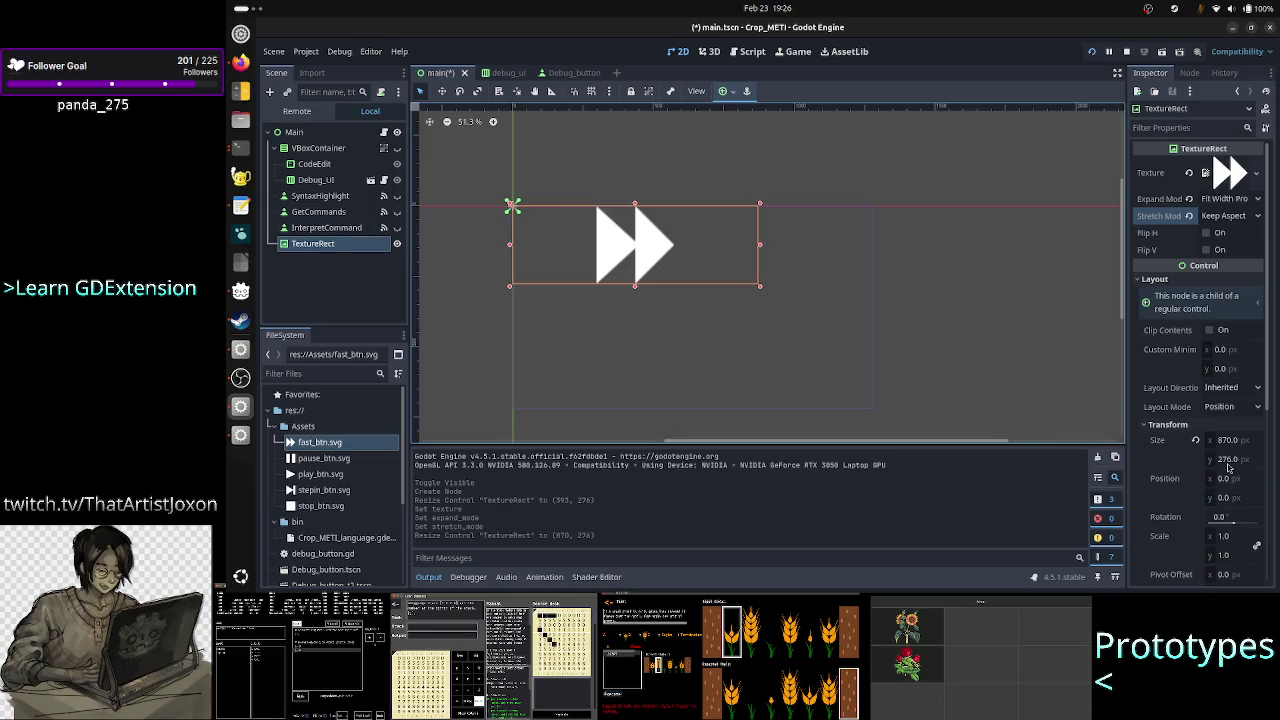
Expand the TextureRect's texture resource to show its path, res://Assets/fast_btn.svg.
left_click(1230, 176)
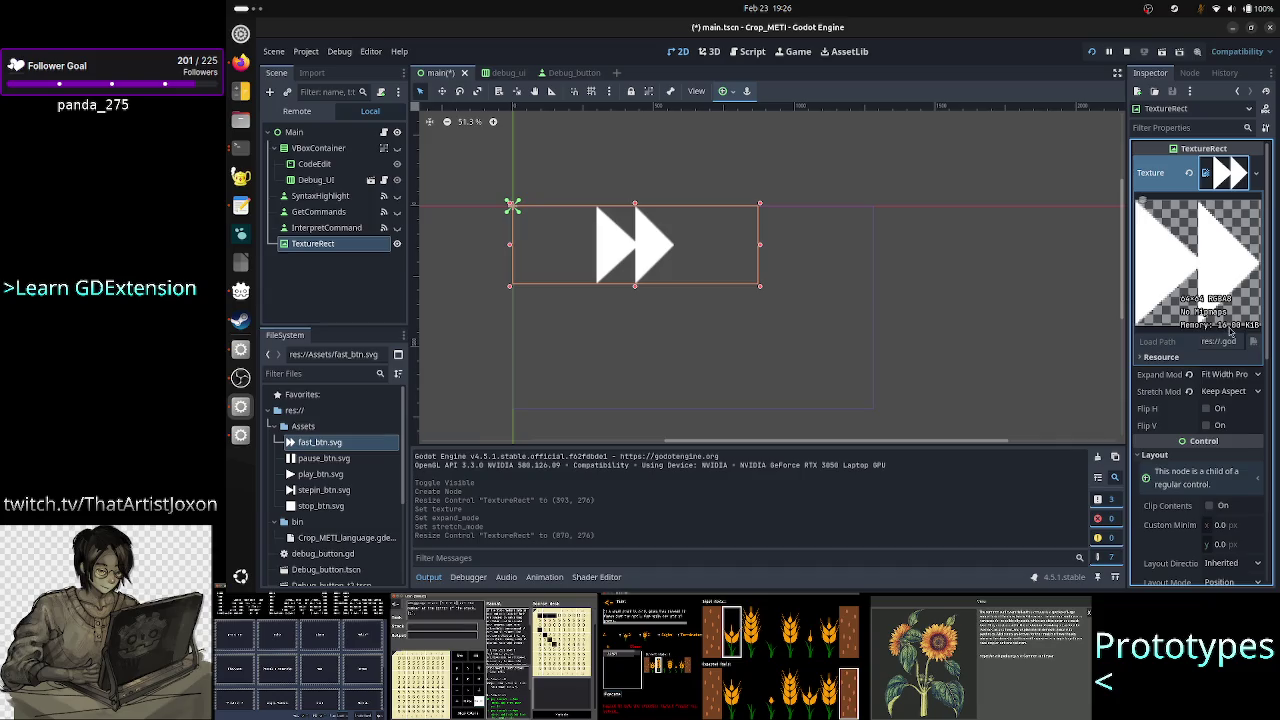
left_click(1160, 360)
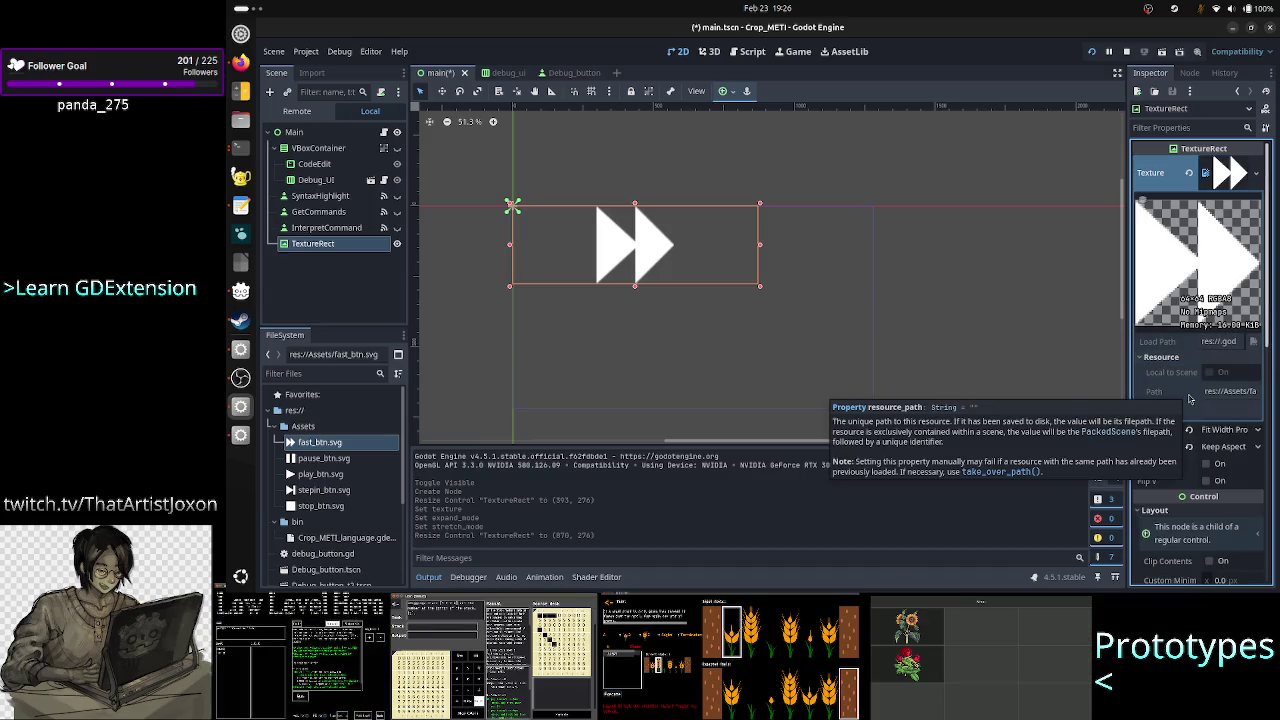
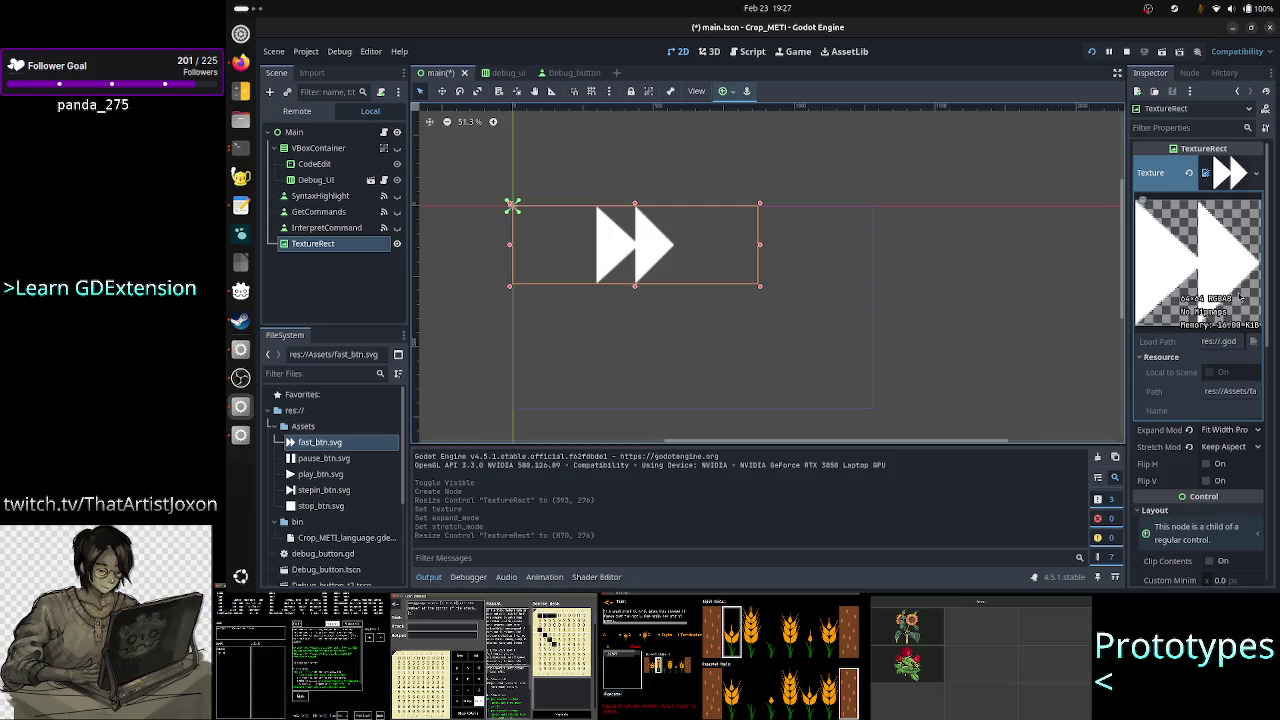
Run the Crop_METI project with F5 to test the scene, then switch to another window.
key("F5")
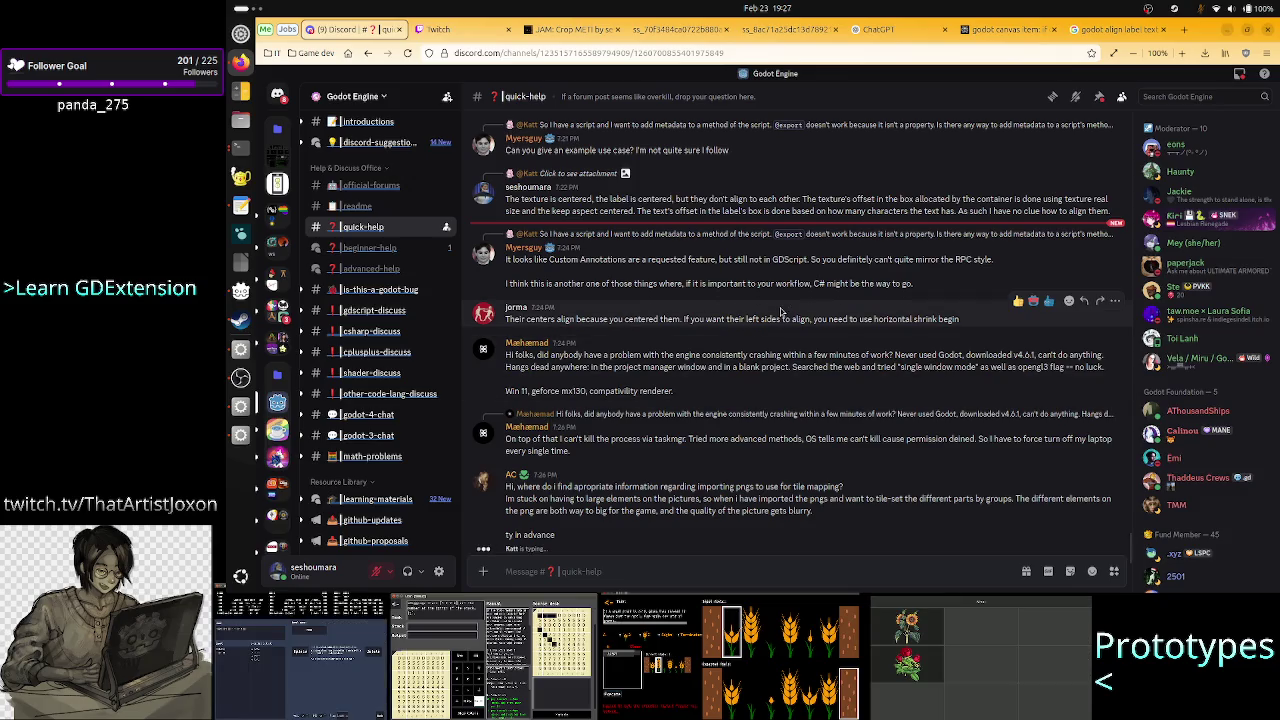
key("alt+Tab")
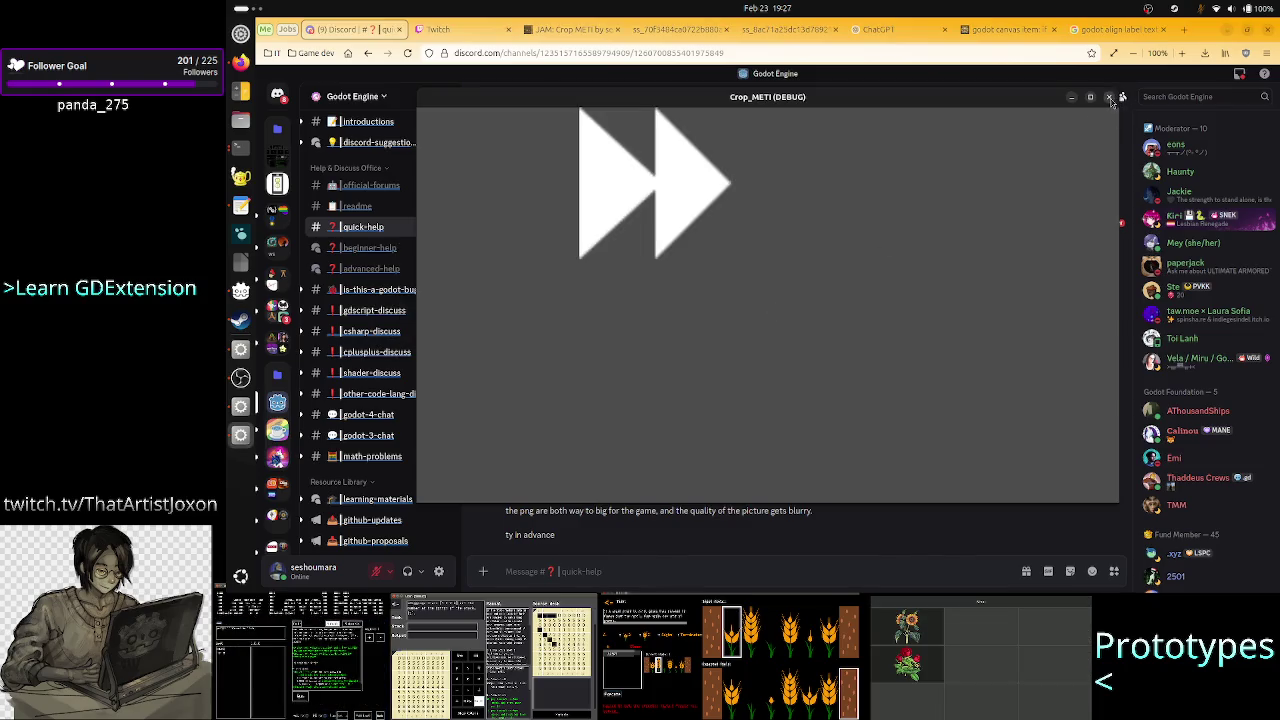
Close the Crop_METI debug window and return to the 'godot canvas item' Perplexity conversation.
left_click(1110, 99)
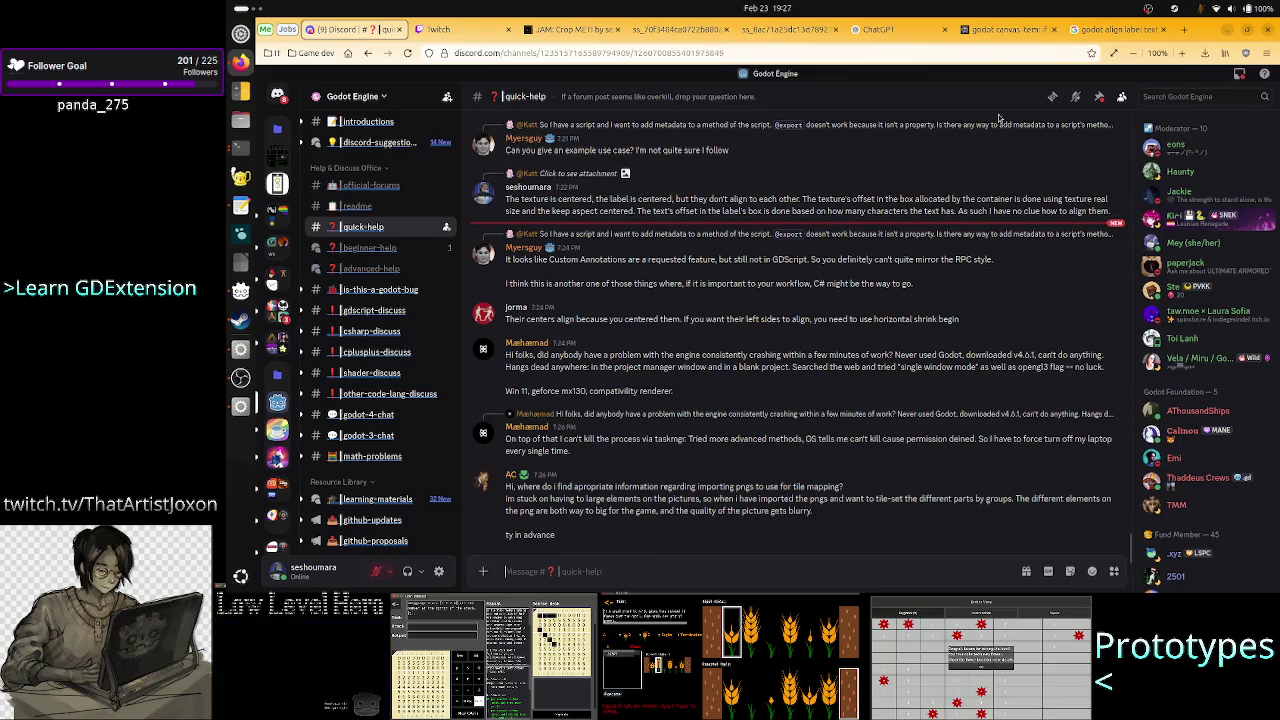
left_click(983, 30)
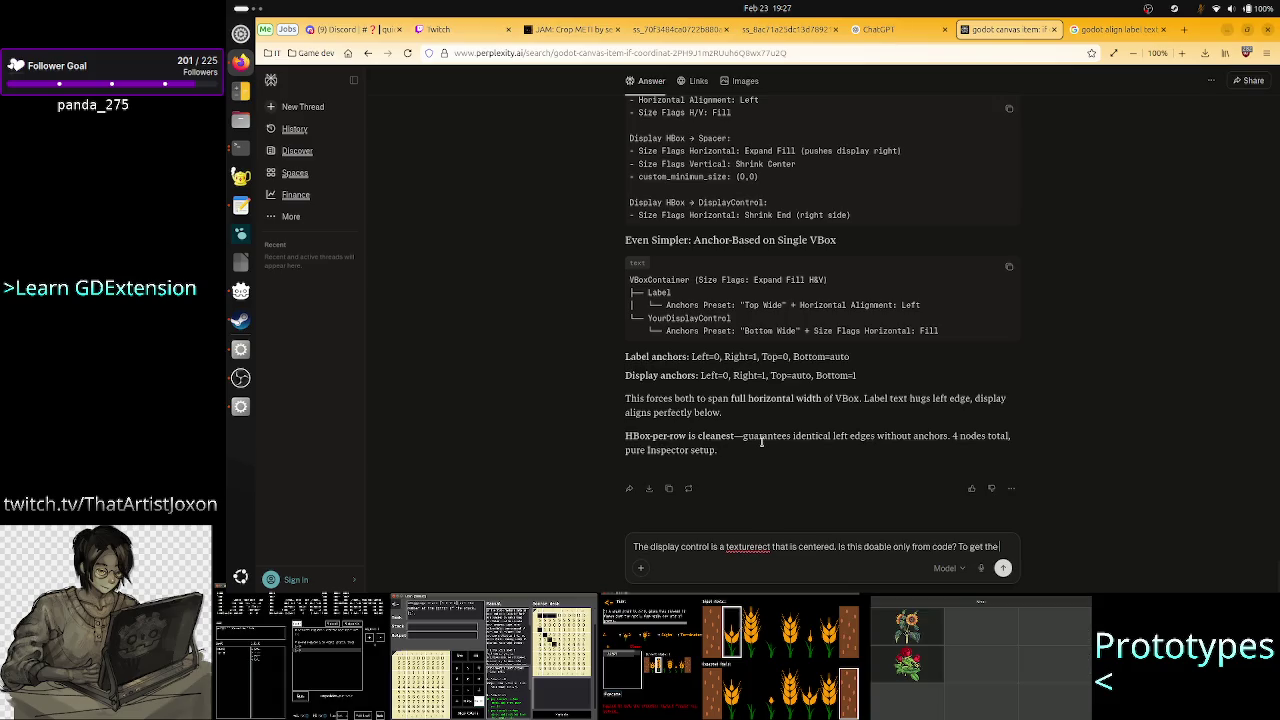
Ask Perplexity how to get the drawn texture's x offset under keep-aspect-centered stretching.
left_click_drag(783, 436, 626, 436)
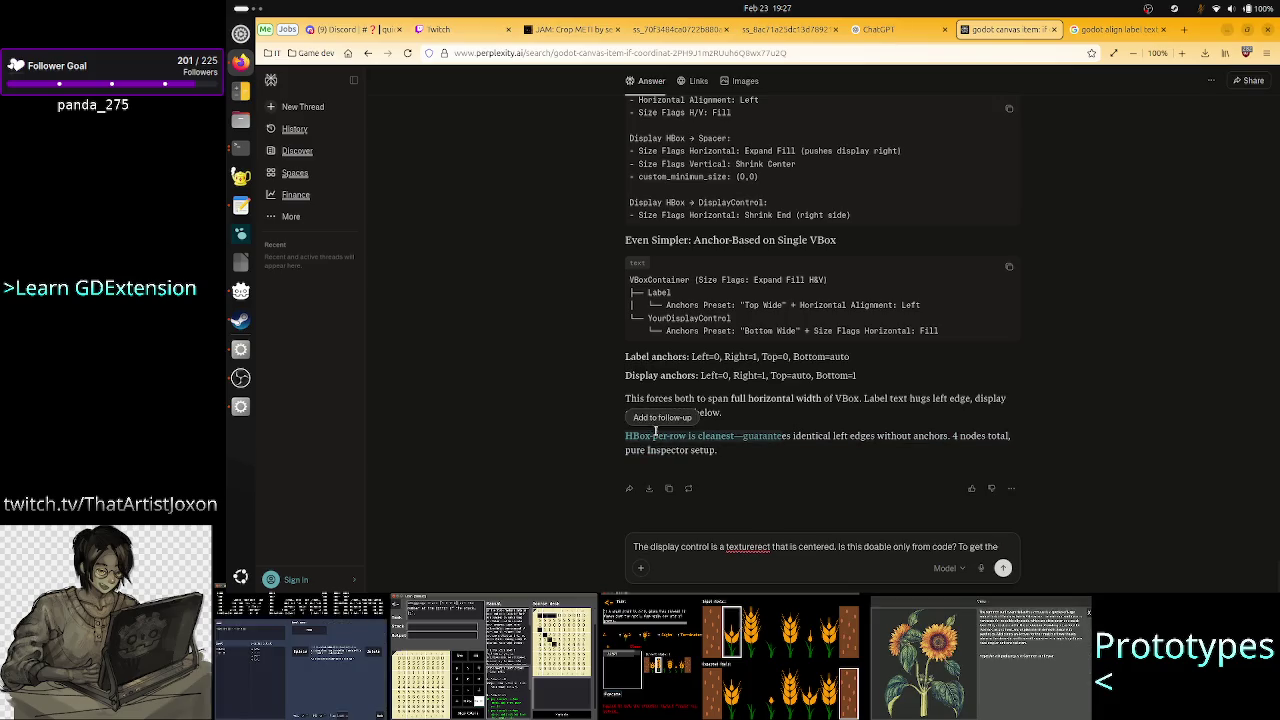
left_click(805, 556)
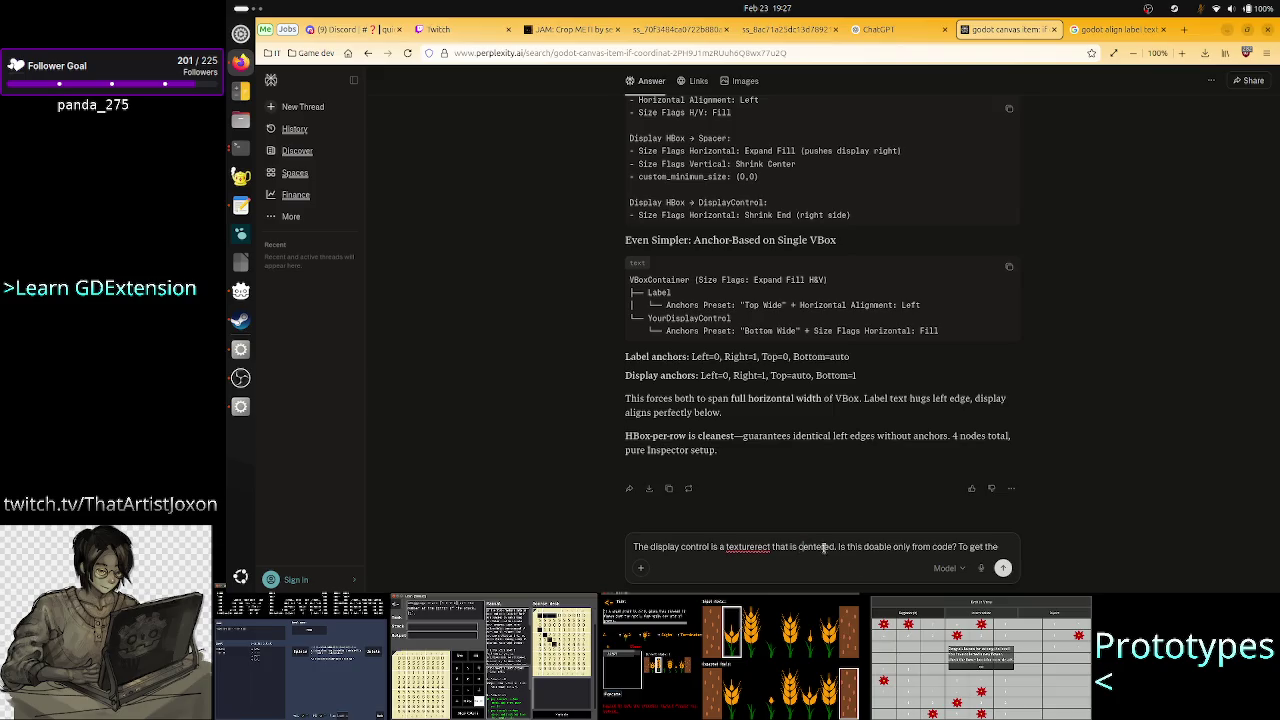
triple_click(920, 546)
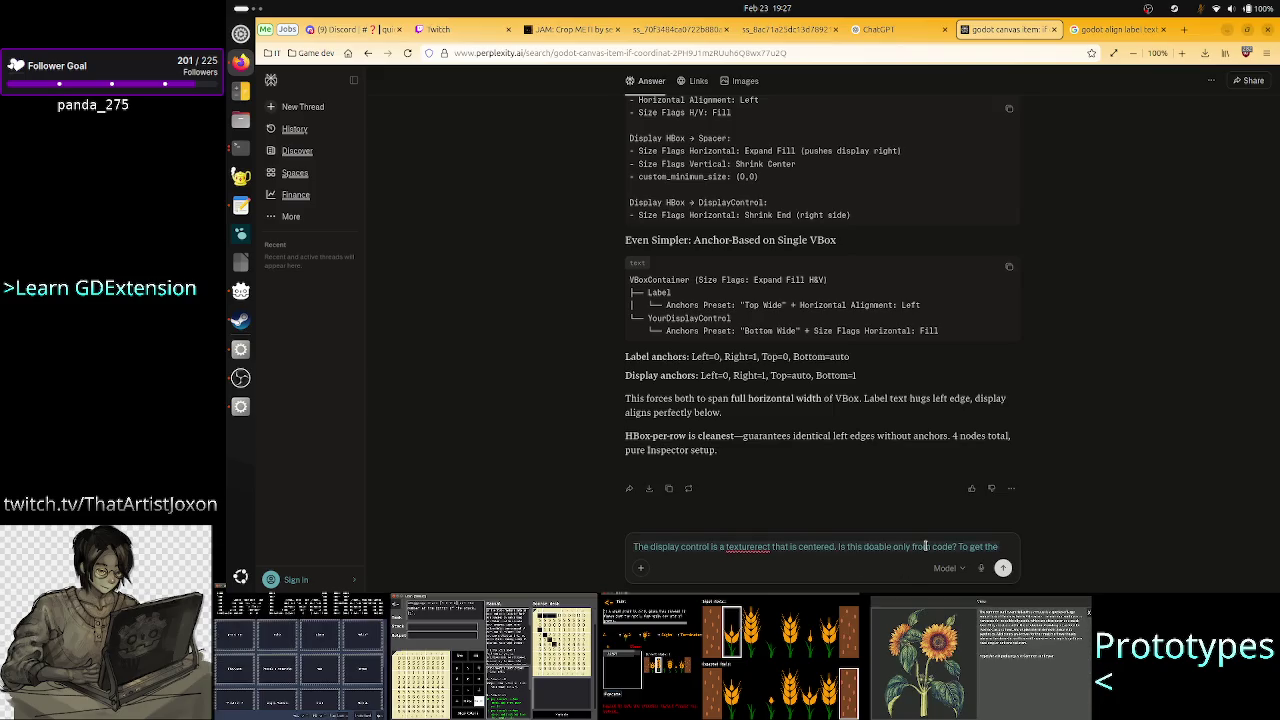
type("The issue is ")
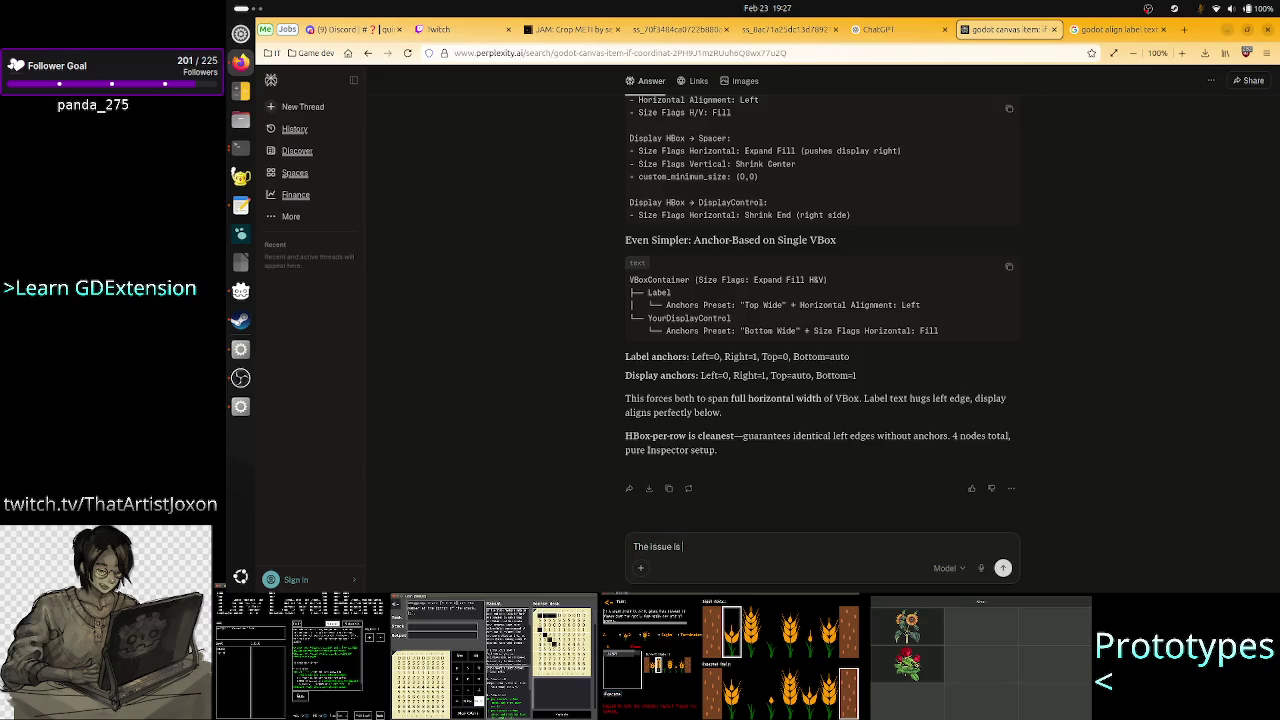
type("the texturerect ")
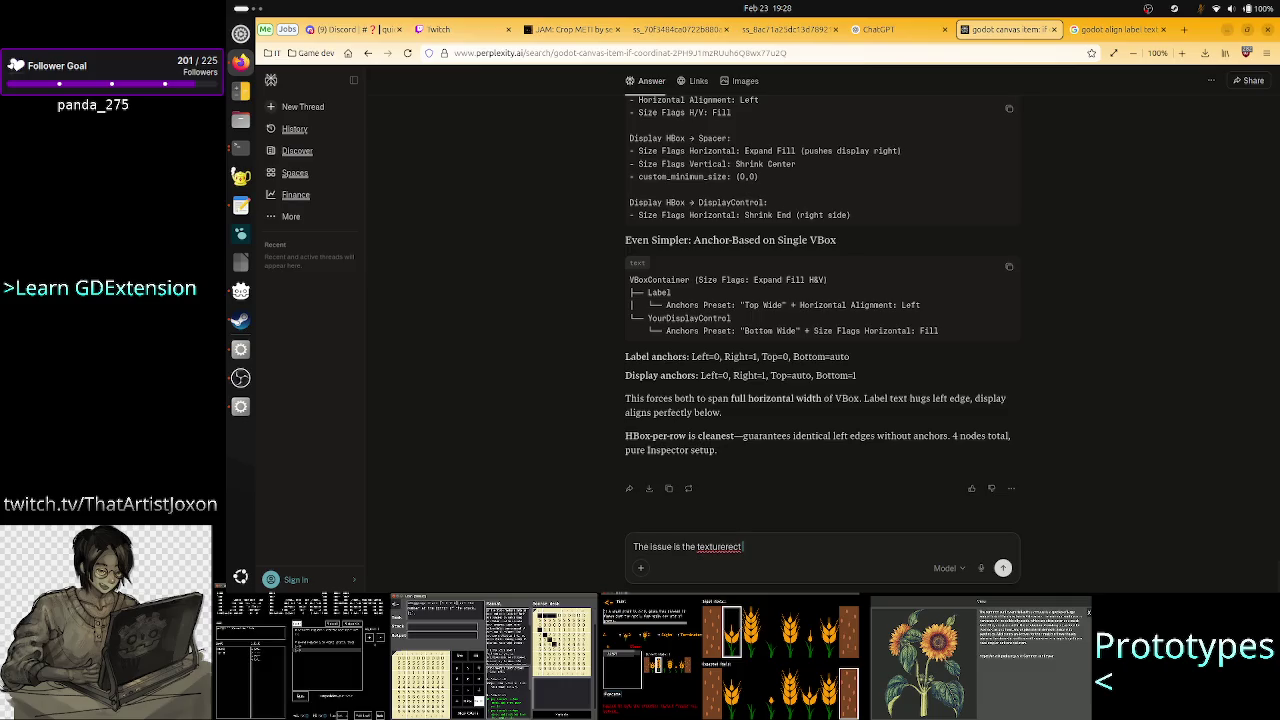
type("position is 0")
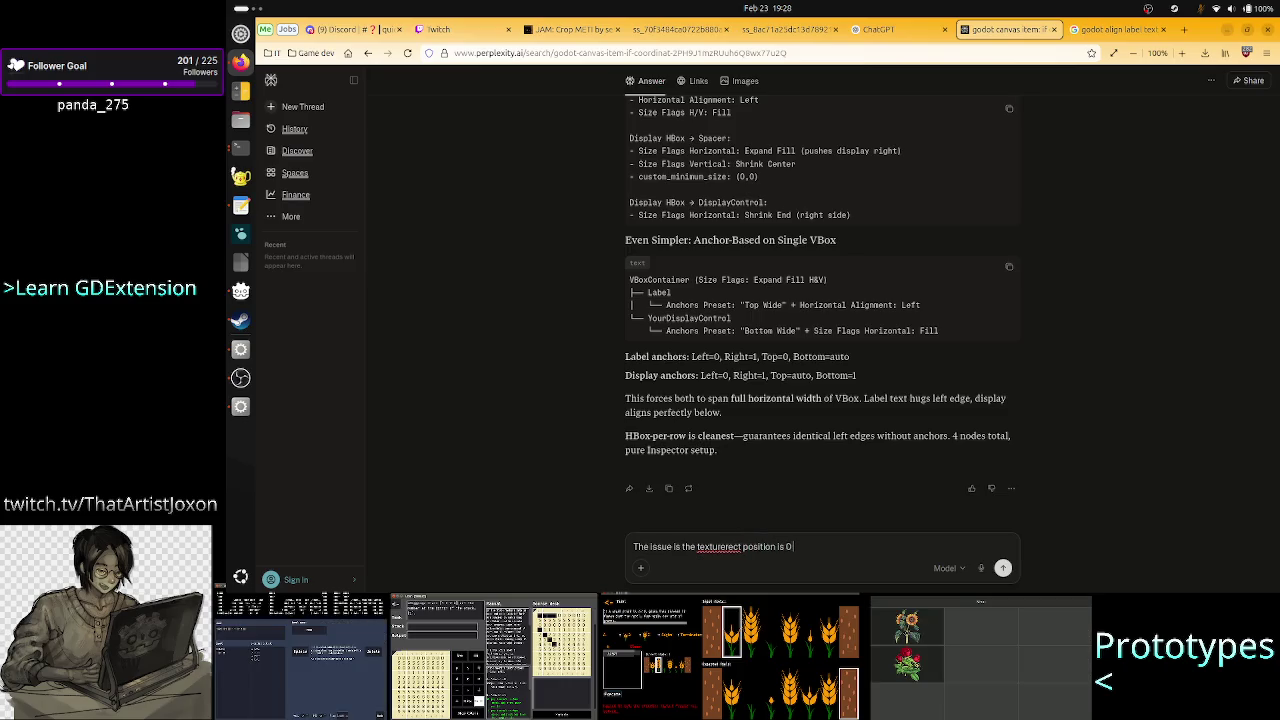
type(", but I ne")
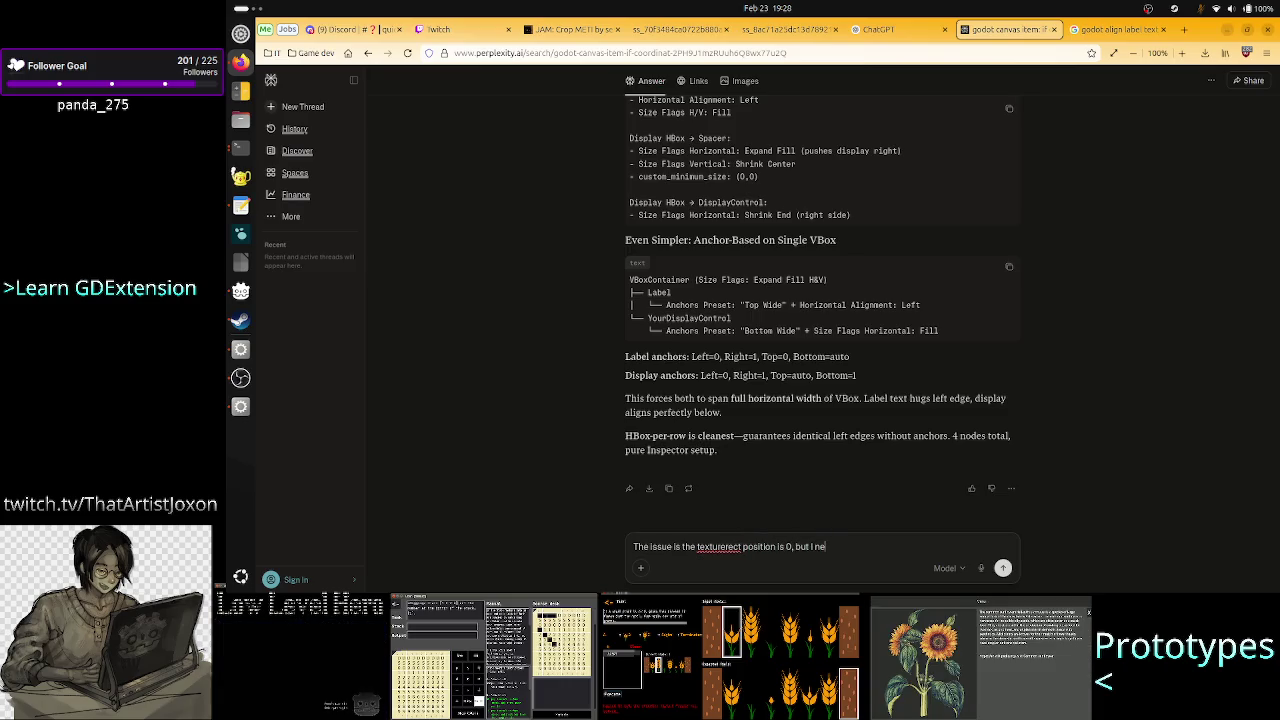
type("ed to know")
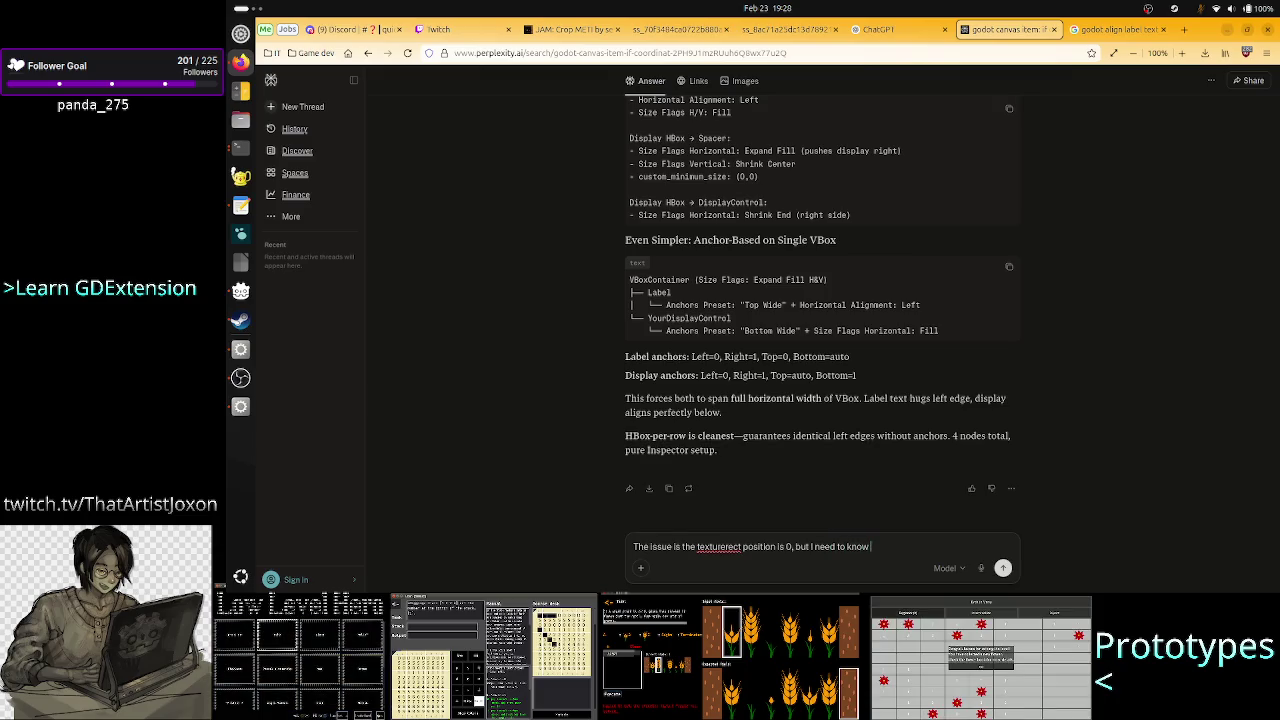
type(" the offset")
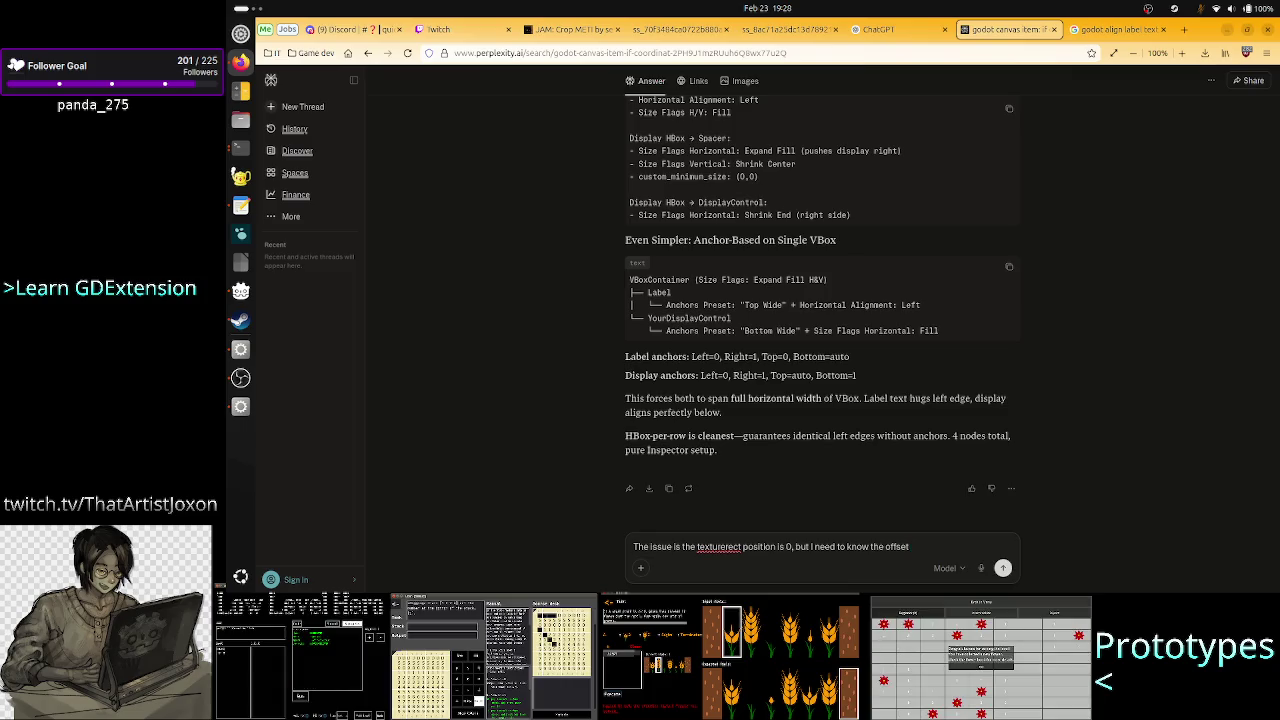
key("BackSpace")
key("BackSpace")
key("BackSpace")
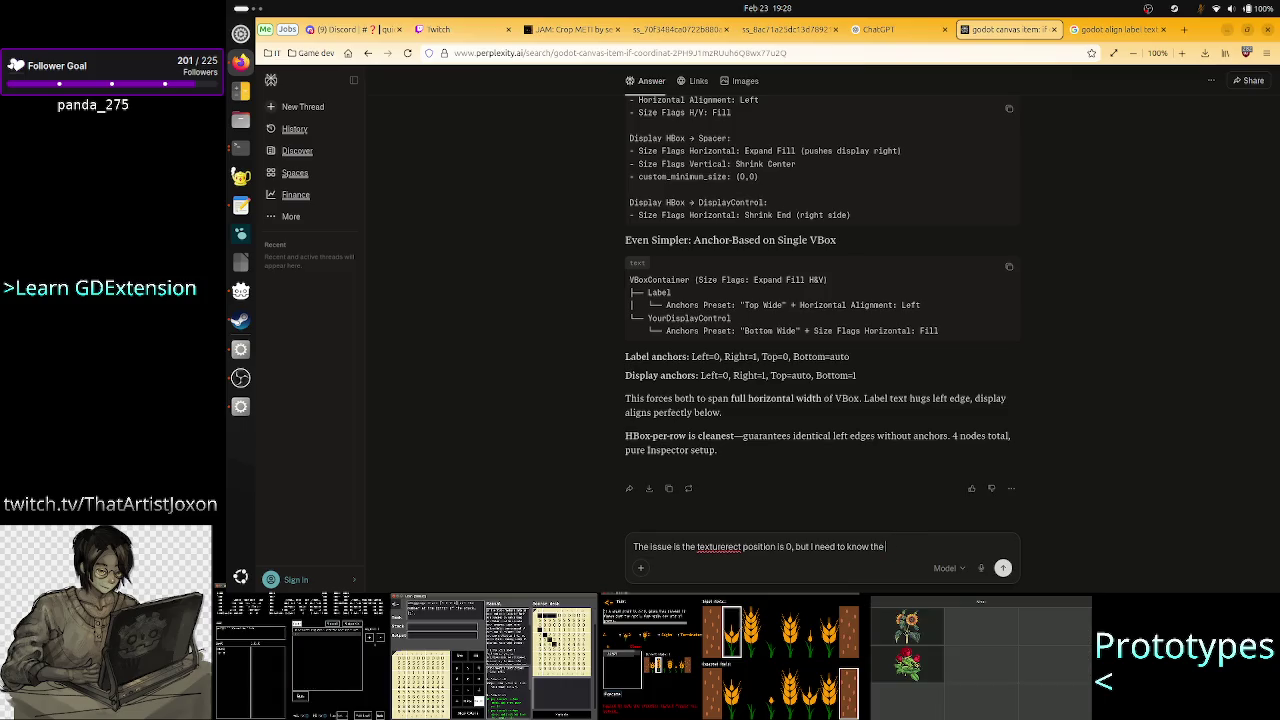
type("x offset of the real")
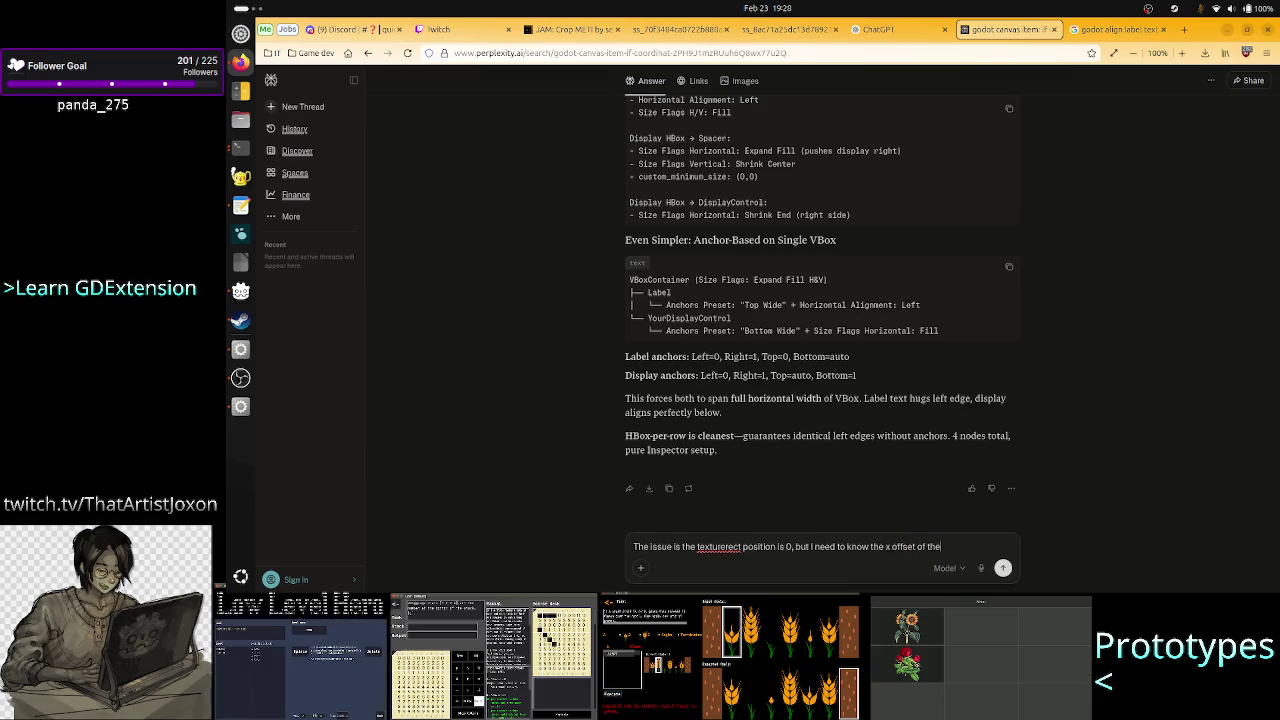
type(" di")
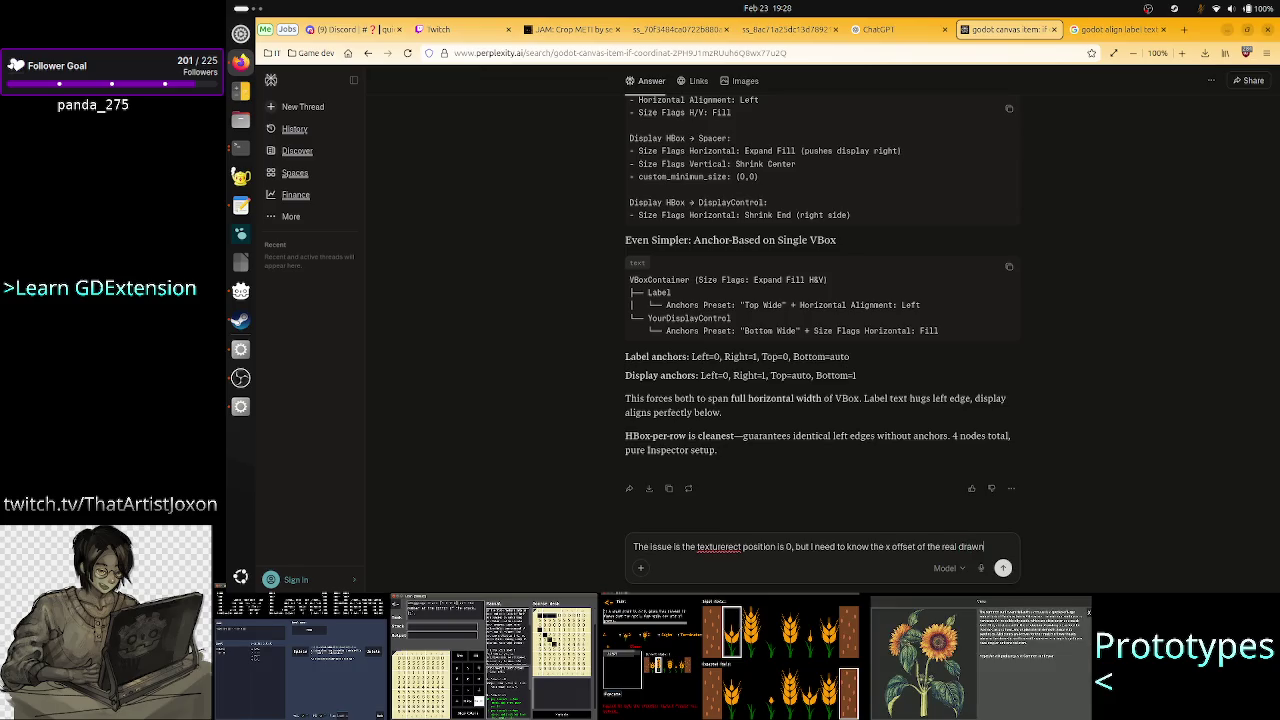
type(" te")
type("re based on ")
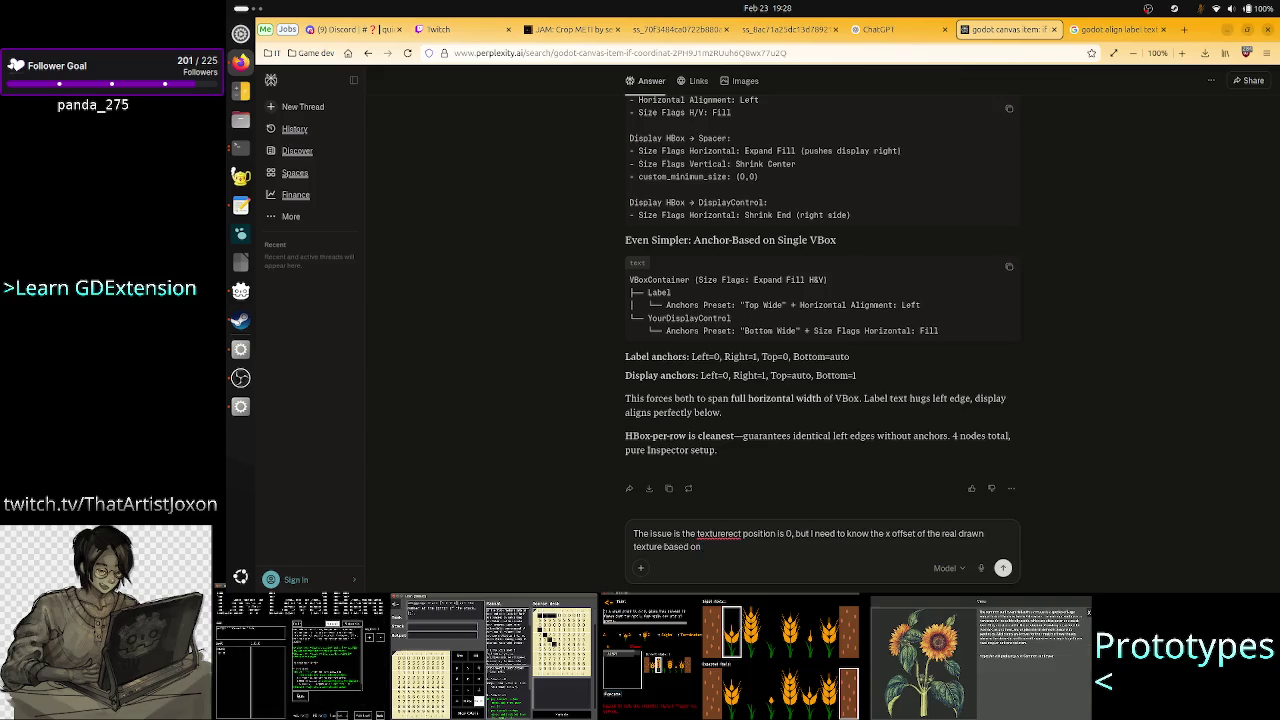
type("keep")
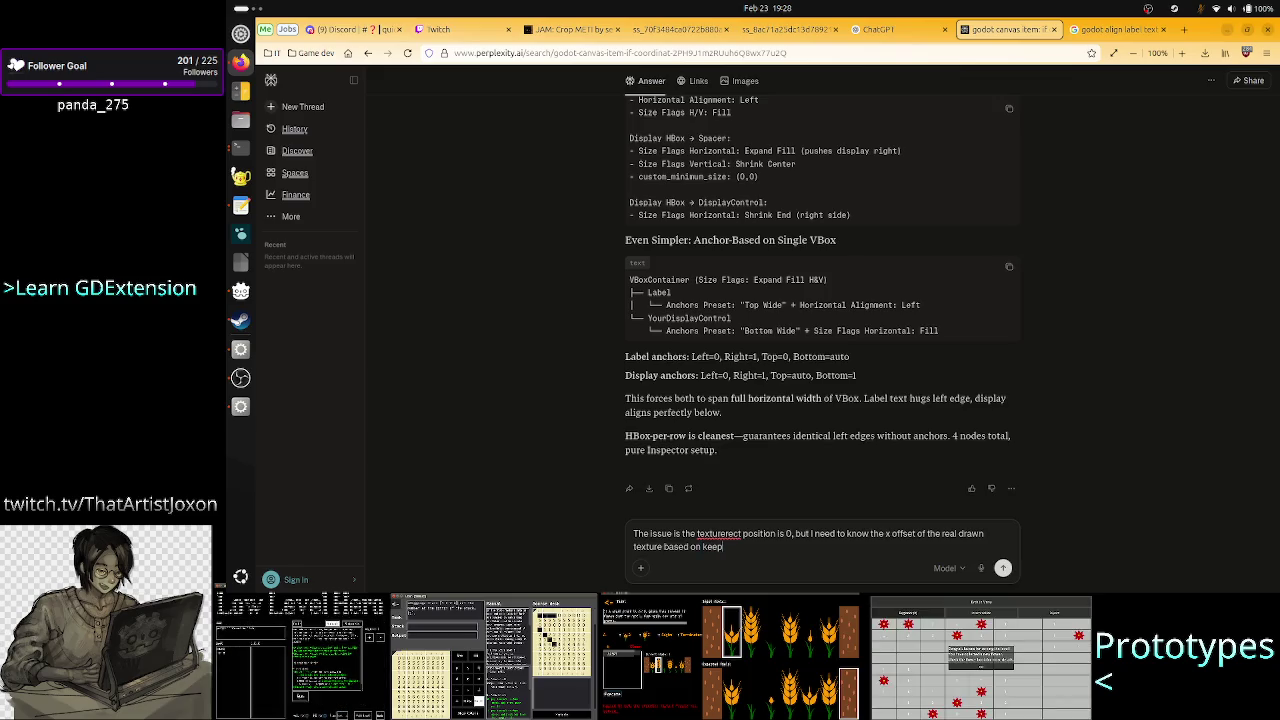
type(" aspect cen")
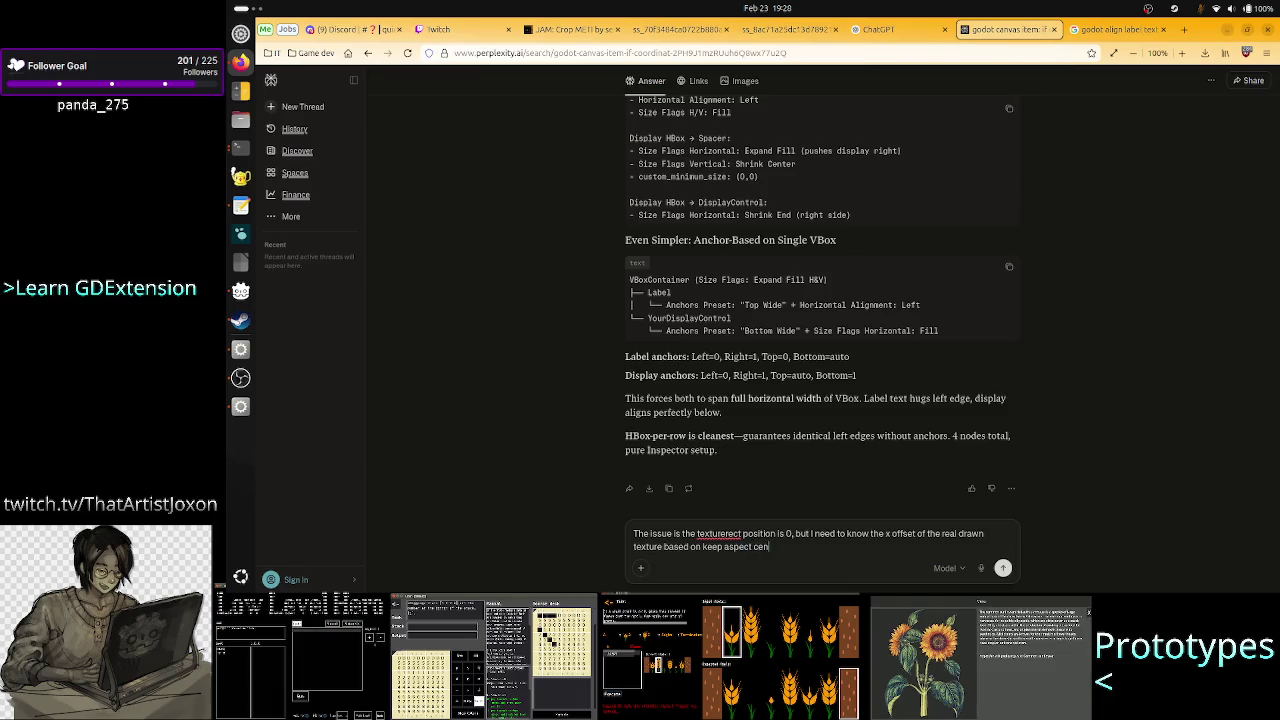
type("tere se")
type("tting.")
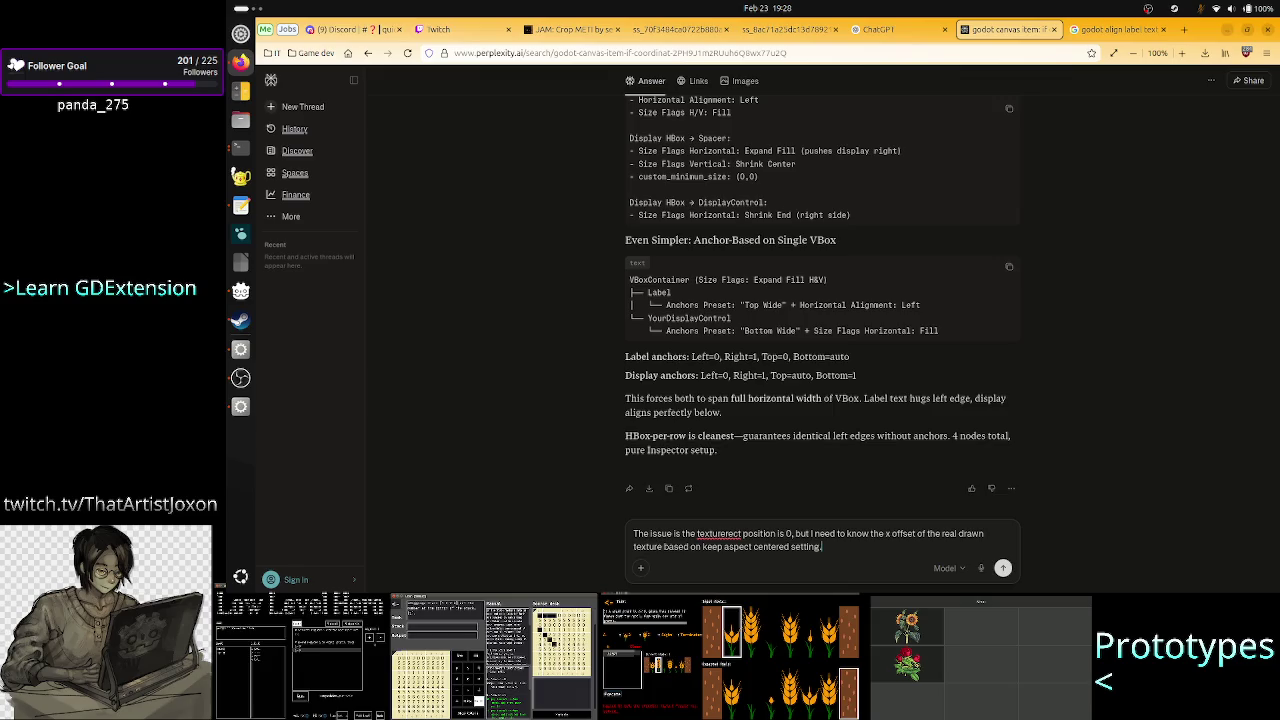
key("Return")
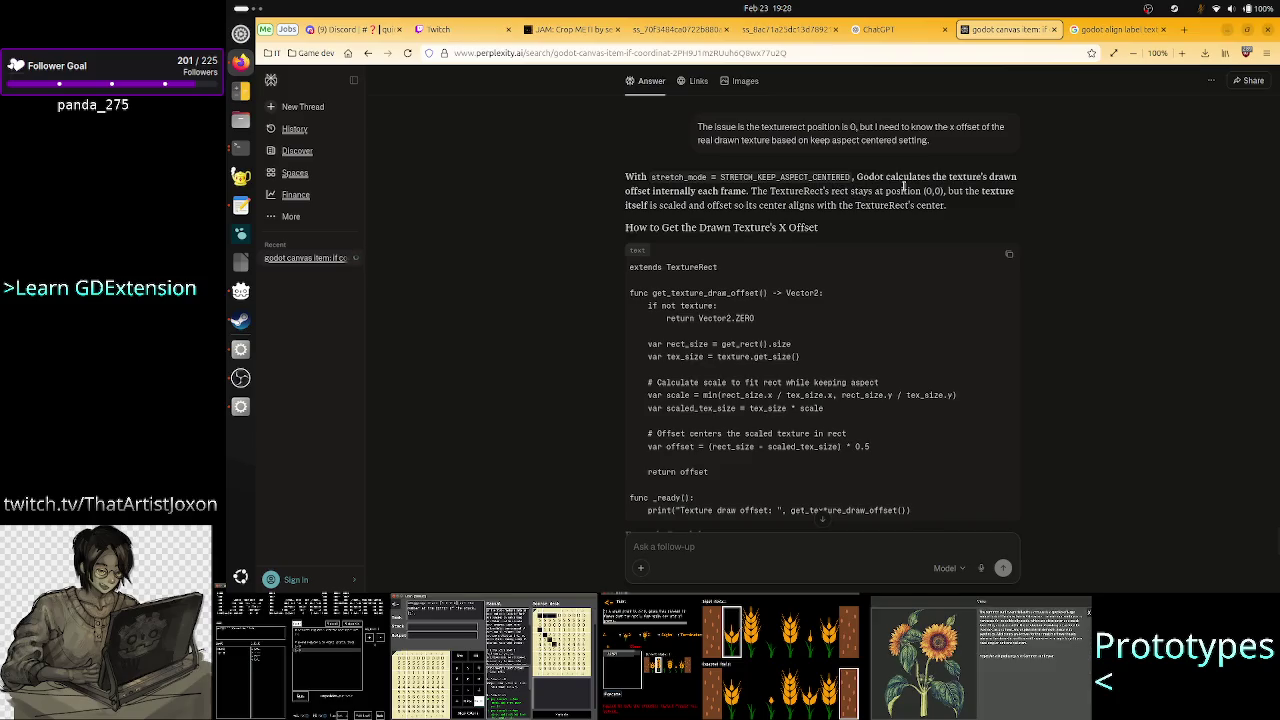
Read the answer, highlighting the rect-stays-at-(0,0) sentence, centre alignment phrase and X Offset heading.
left_click_drag(946, 191, 718, 191)
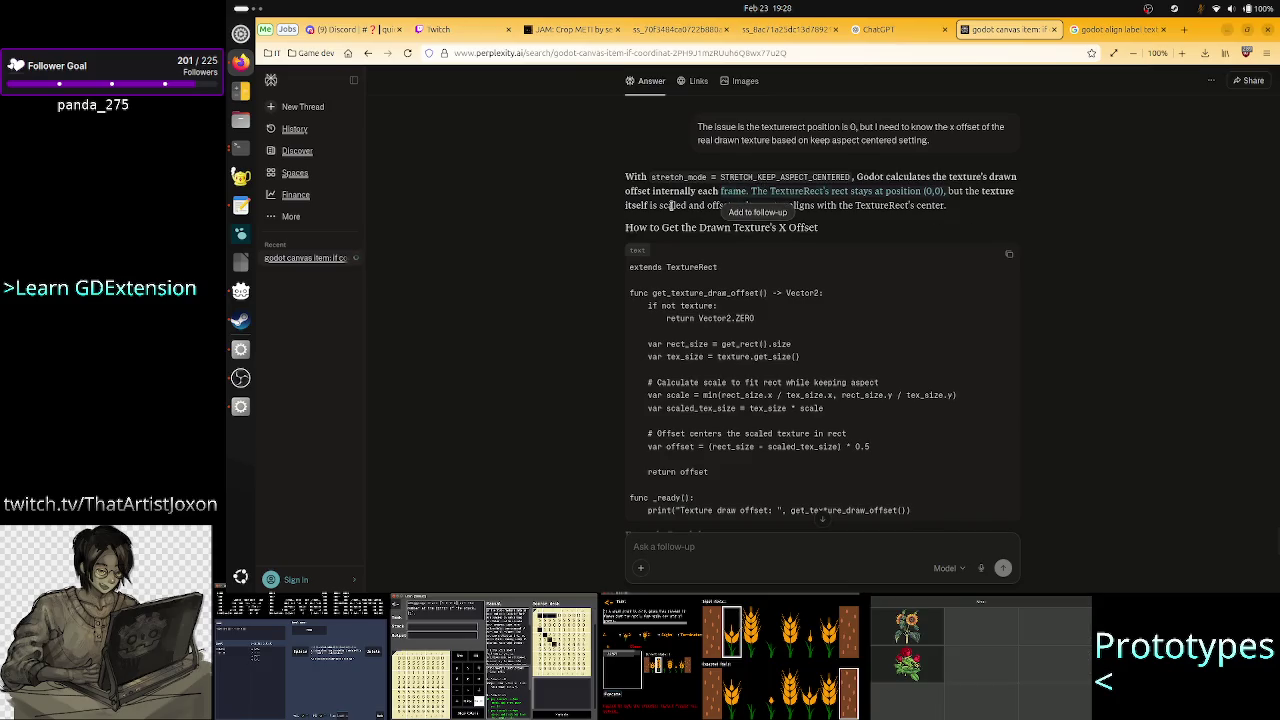
left_click(717, 203)
left_click_drag(746, 203, 840, 203)
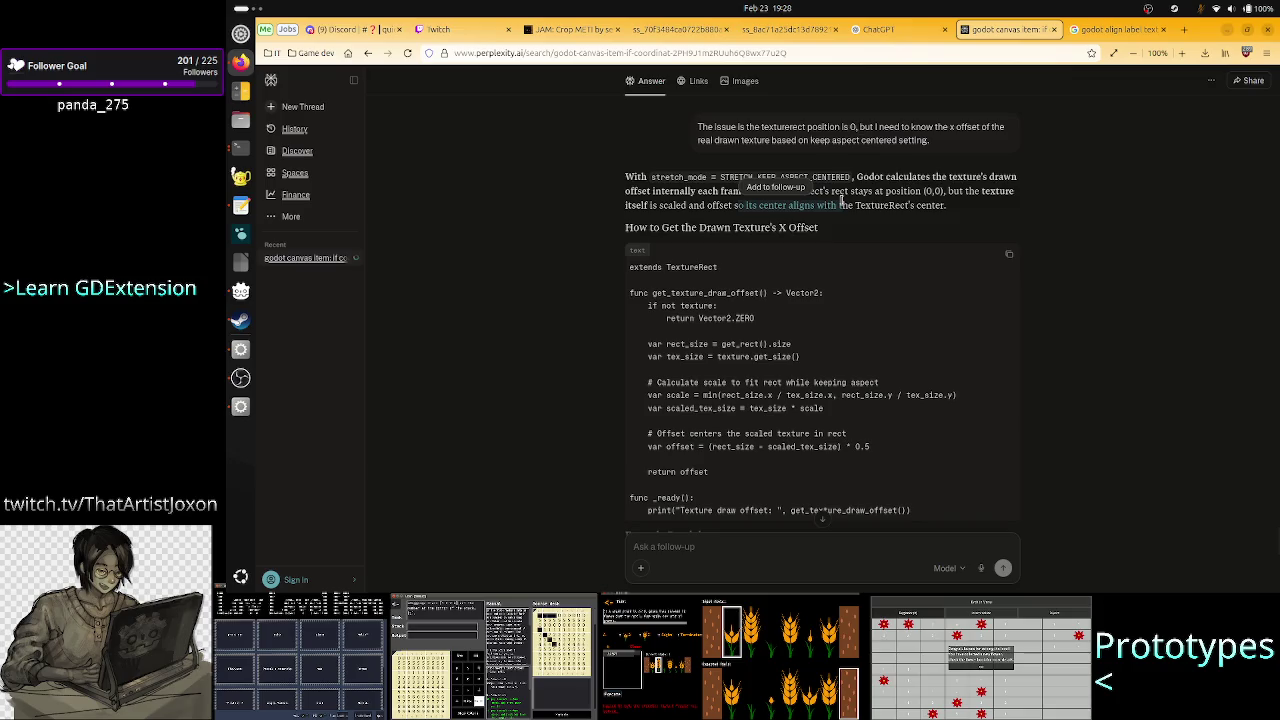
left_click(889, 202)
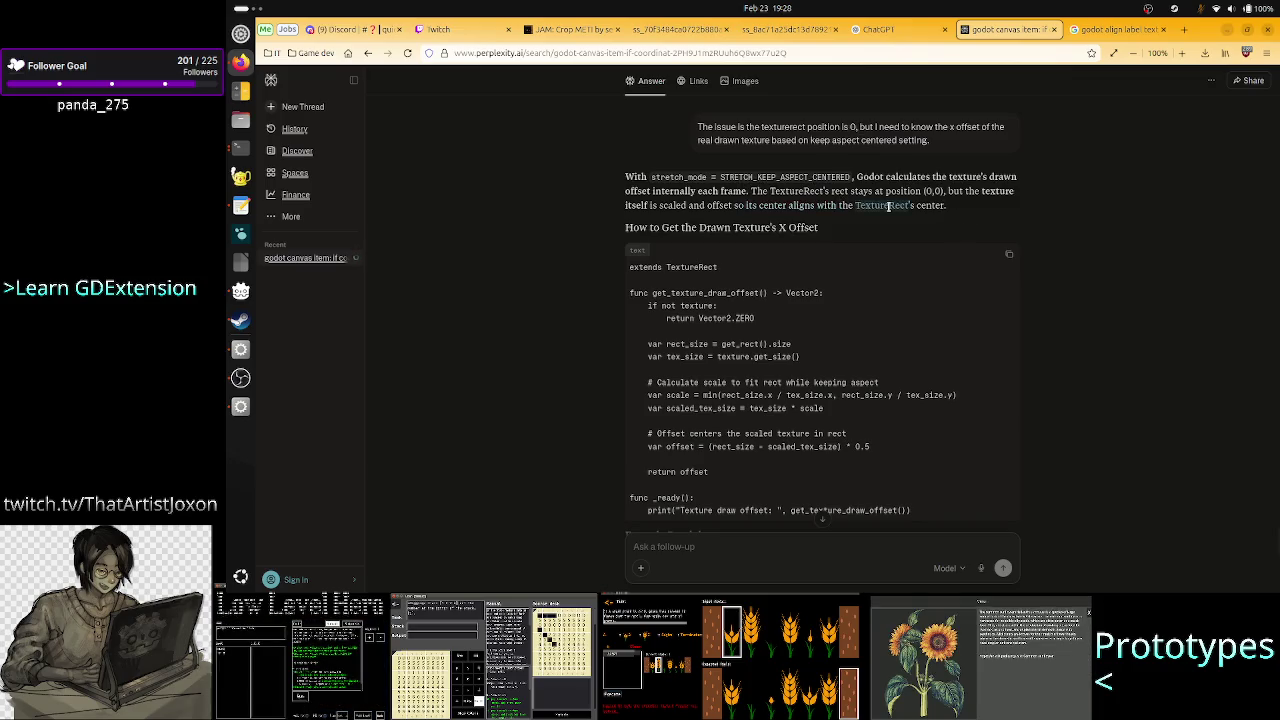
double_click(889, 205)
double_click(930, 205)
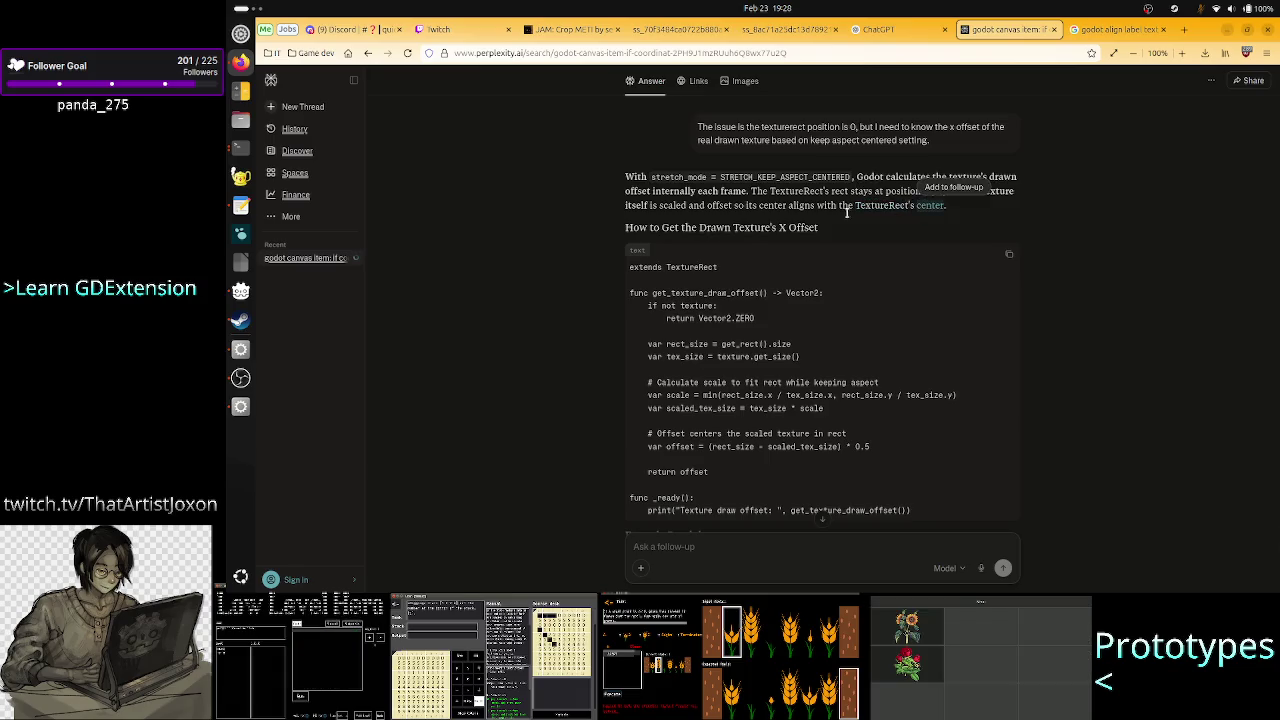
left_click_drag(752, 228, 803, 228)
left_click(803, 229)
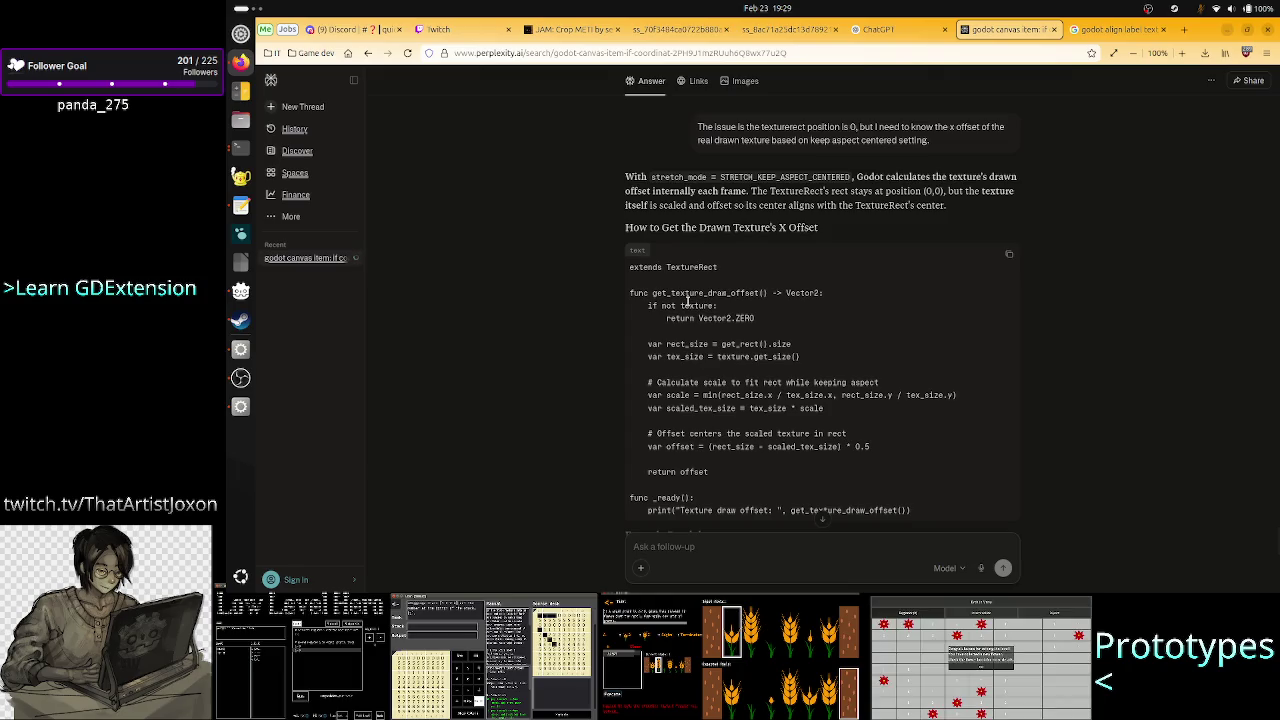
Scroll to the code and drag the selected get_rect().size text onto the page.
scroll(689, 295, "down", 3)
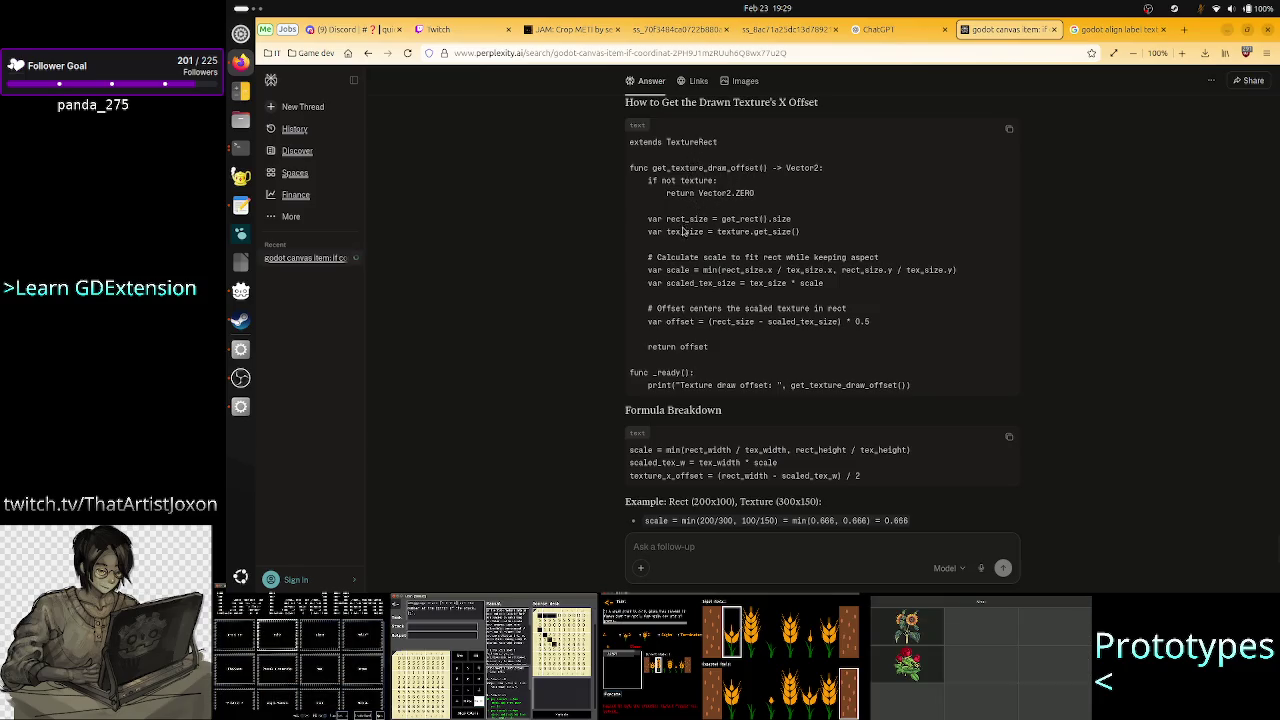
left_click_drag(722, 219, 793, 222)
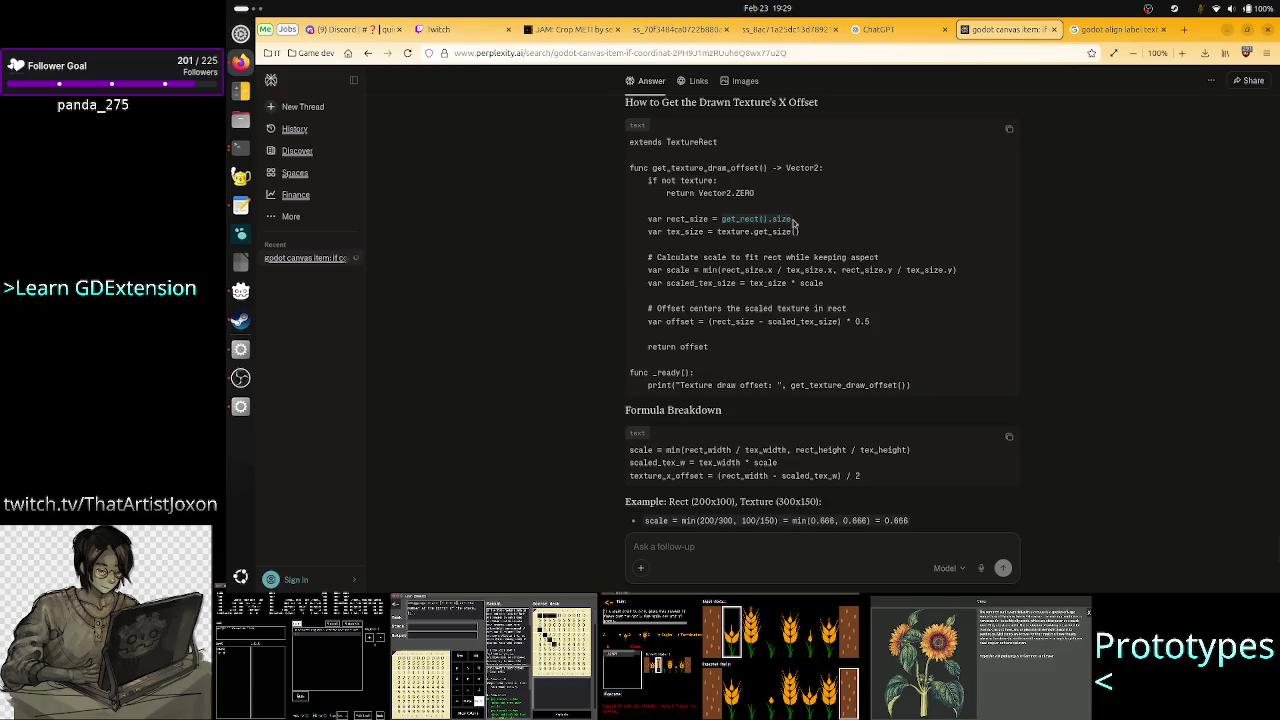
mouse_move(795, 224)
left_mouse_down()
mouse_move(780, 205)
mouse_move(795, 245)
left_mouse_up()
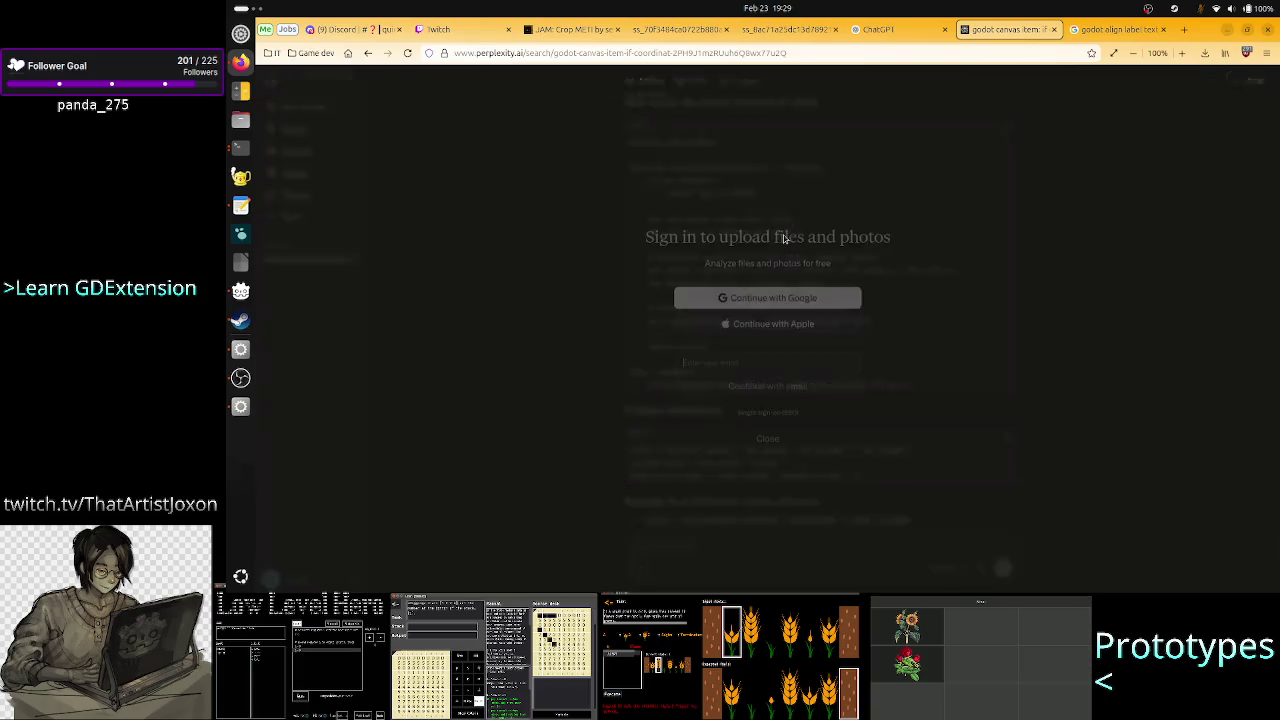
Dismiss the sign-in prompt and study the * 0.5 factor and rect_size.x / tex_size.x scale formula.
left_click(767, 440)
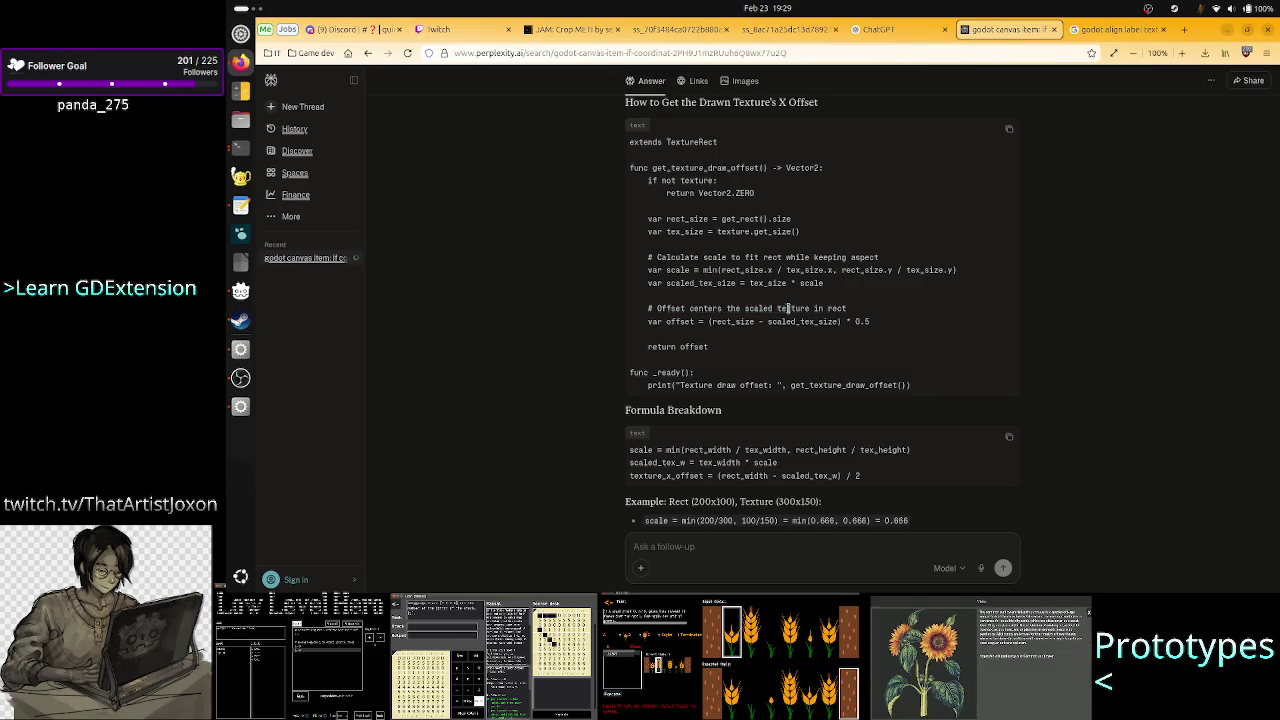
left_click_drag(871, 321, 848, 321)
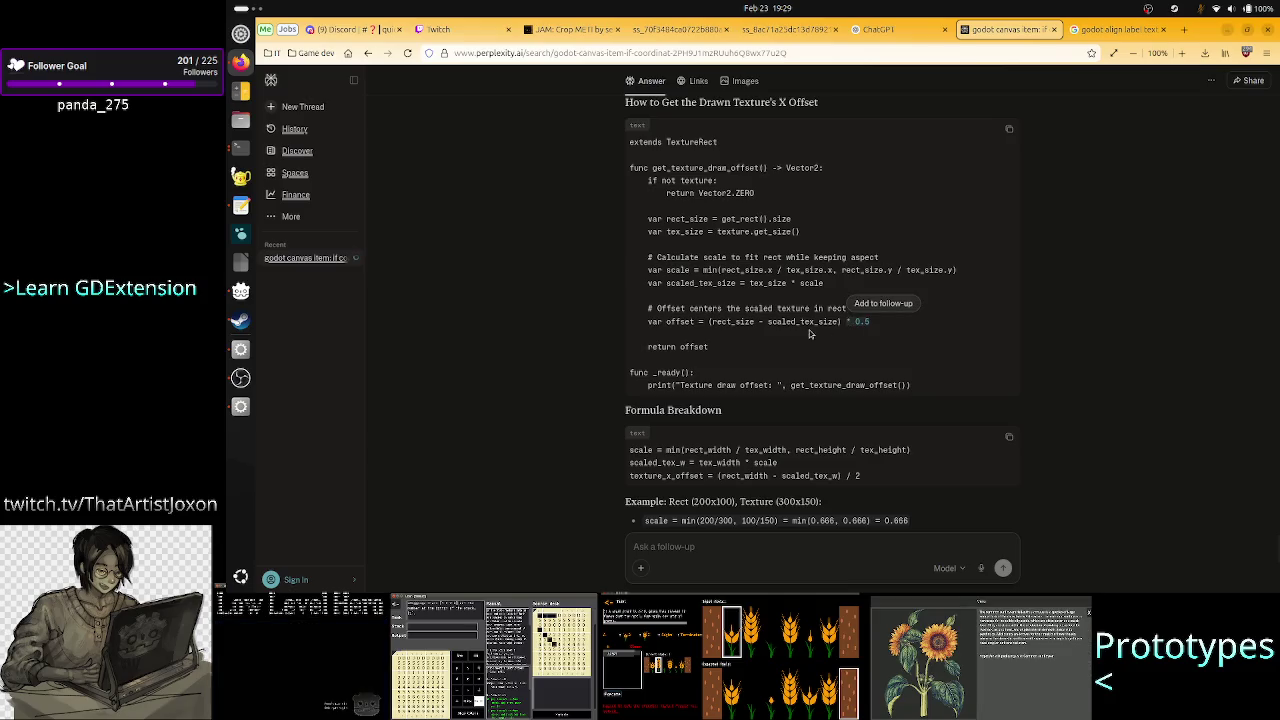
left_click(806, 307)
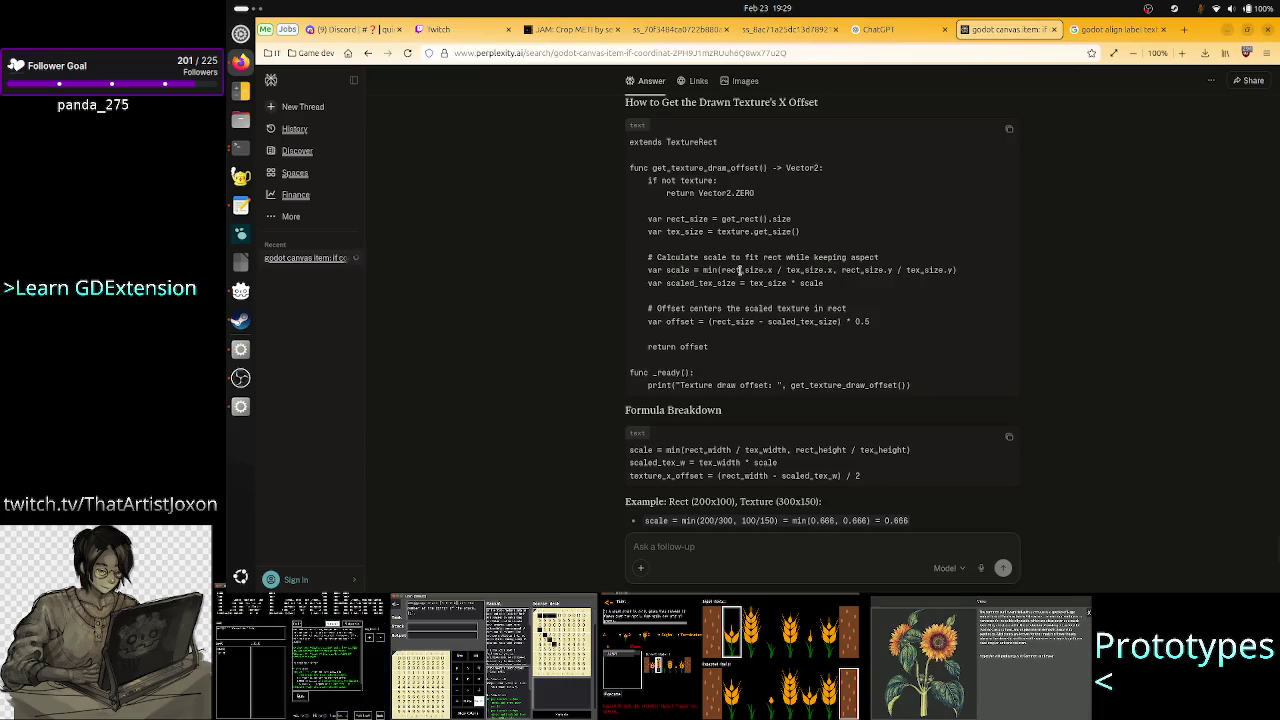
double_click(738, 270)
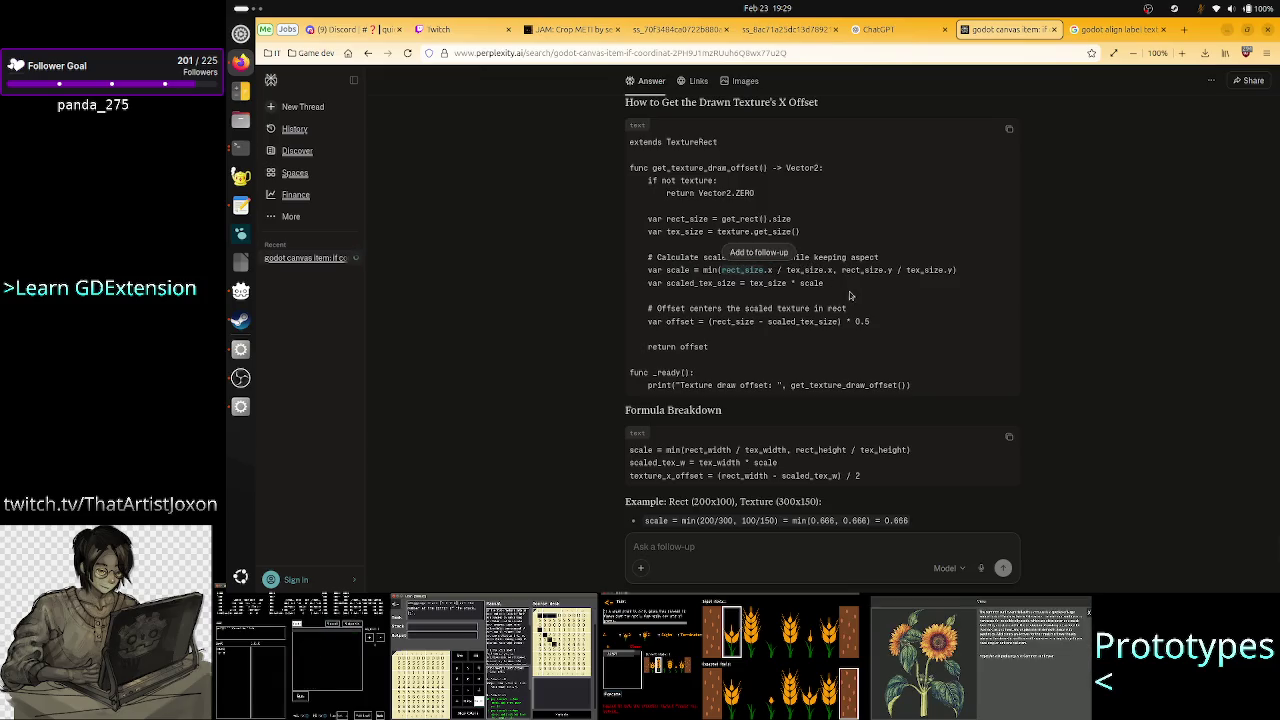
left_click(851, 296)
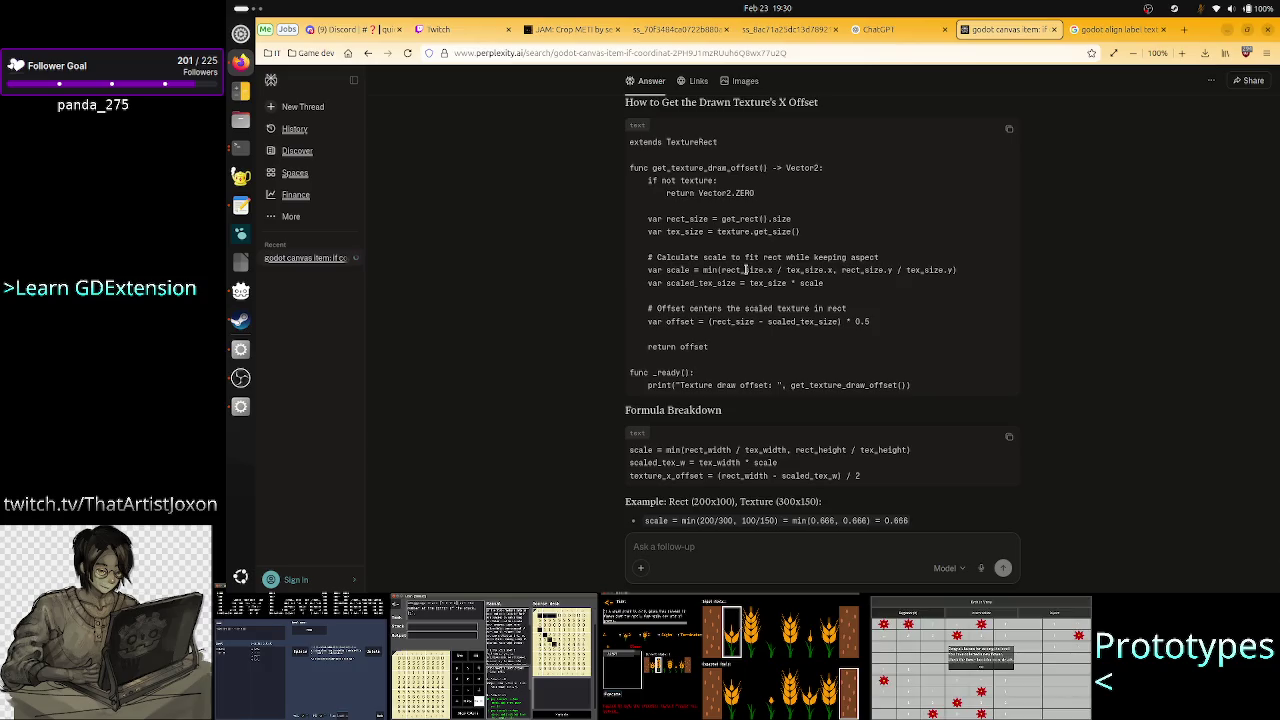
left_click_drag(721, 269, 829, 268)
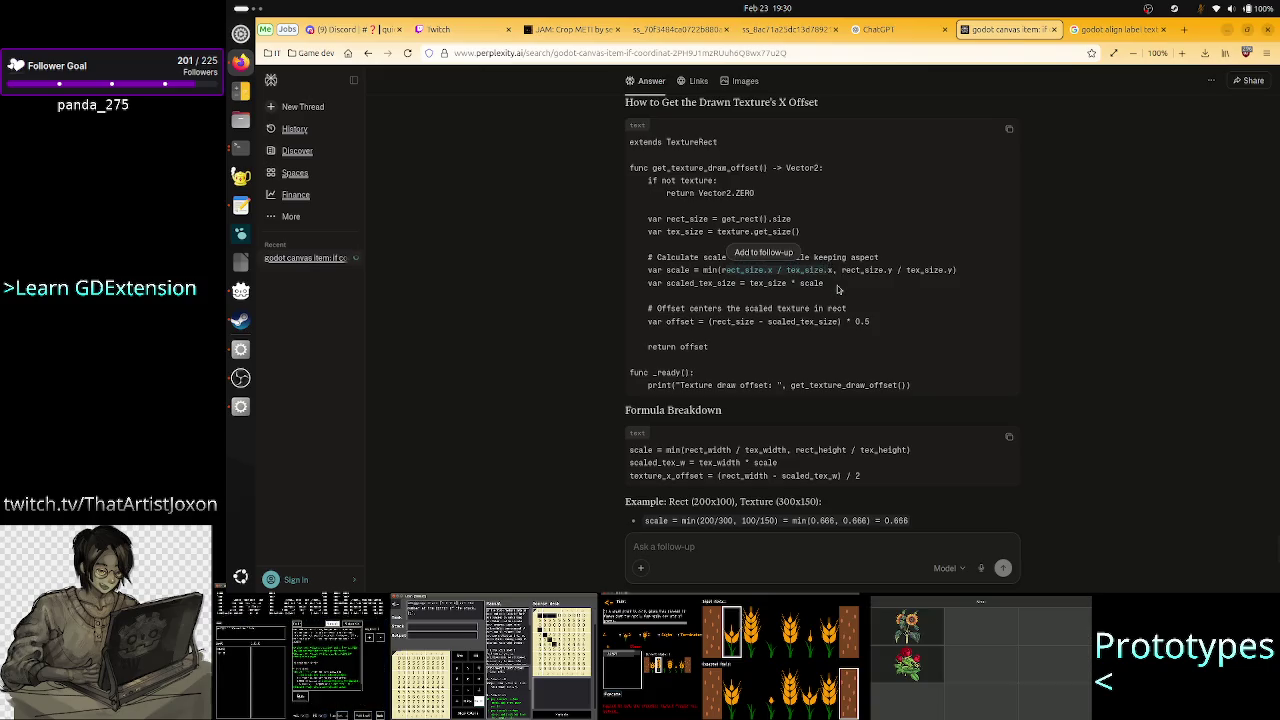
left_click(838, 289)
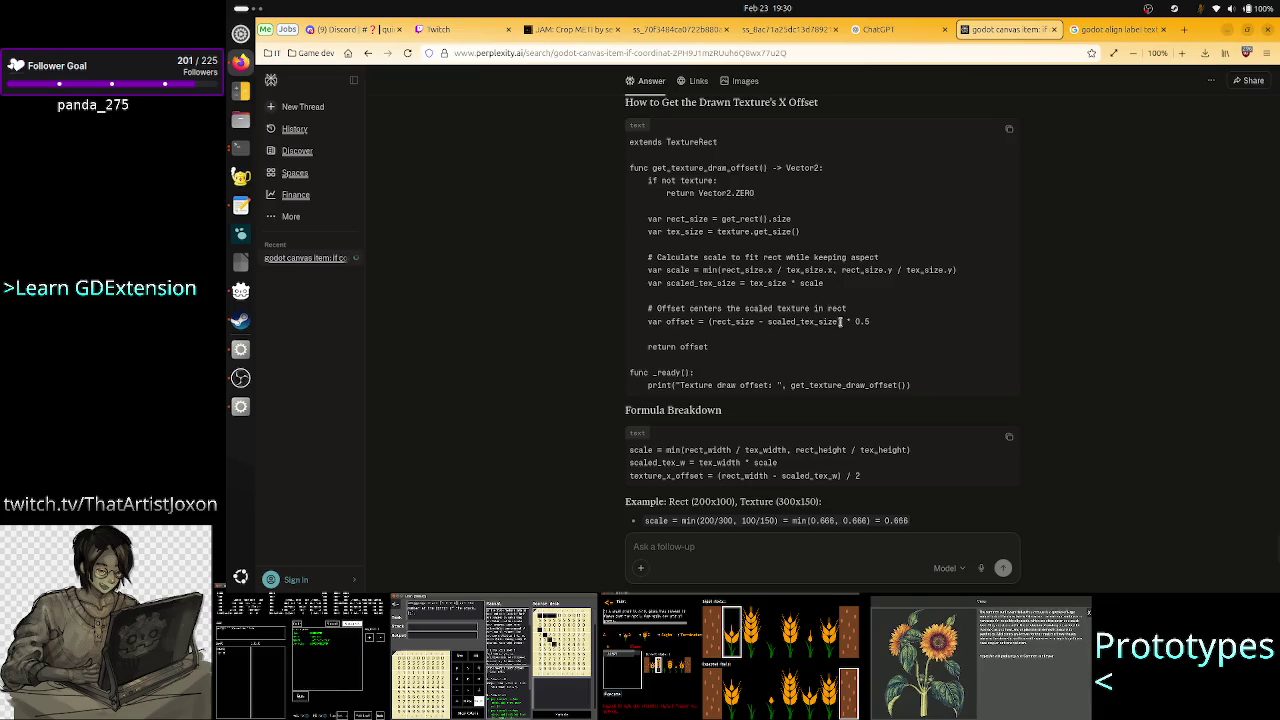
Scroll further down, then switch to the Godot Engine Discord quick-help channel.
scroll(830, 310, "down", 1)
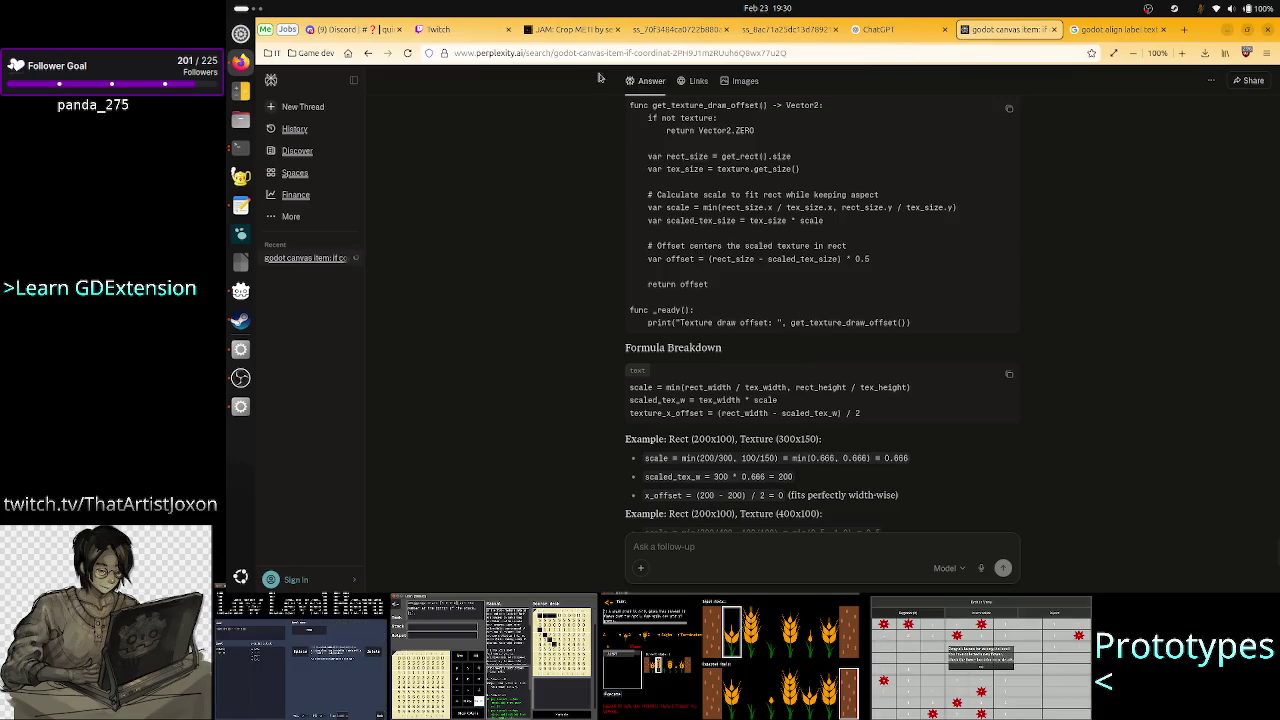
mouse_move(450, 29)
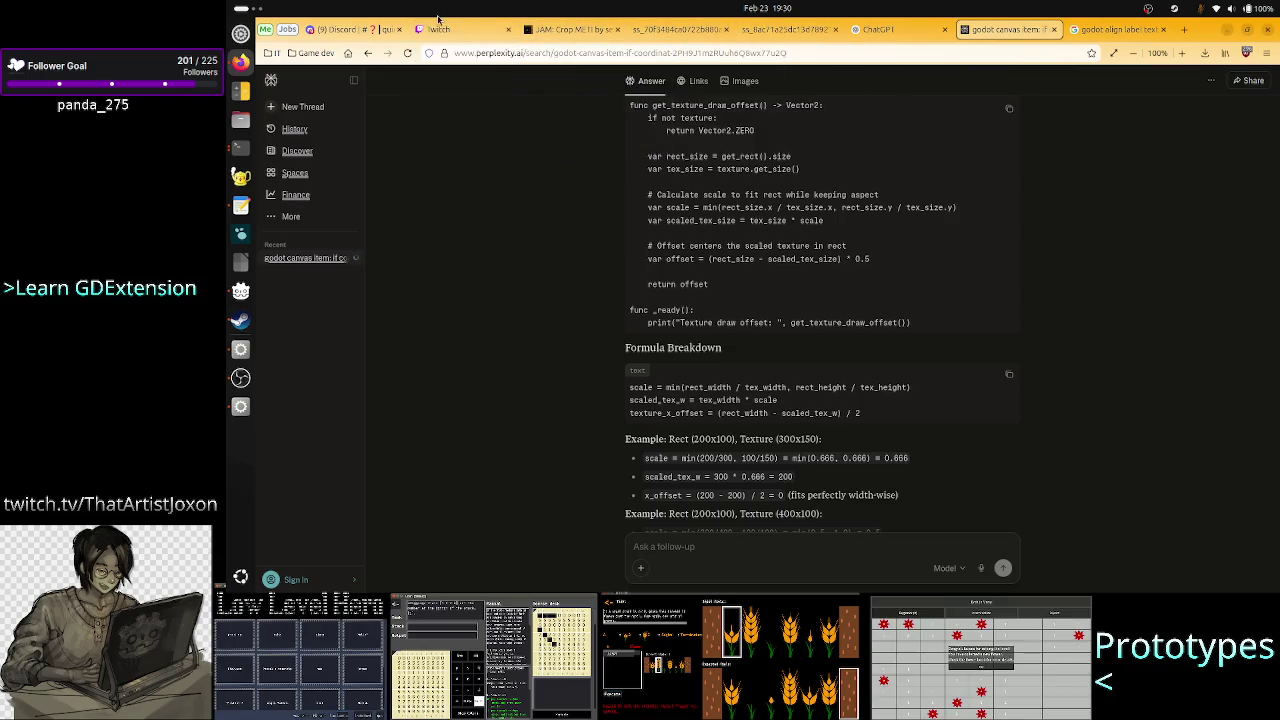
left_click(355, 29)
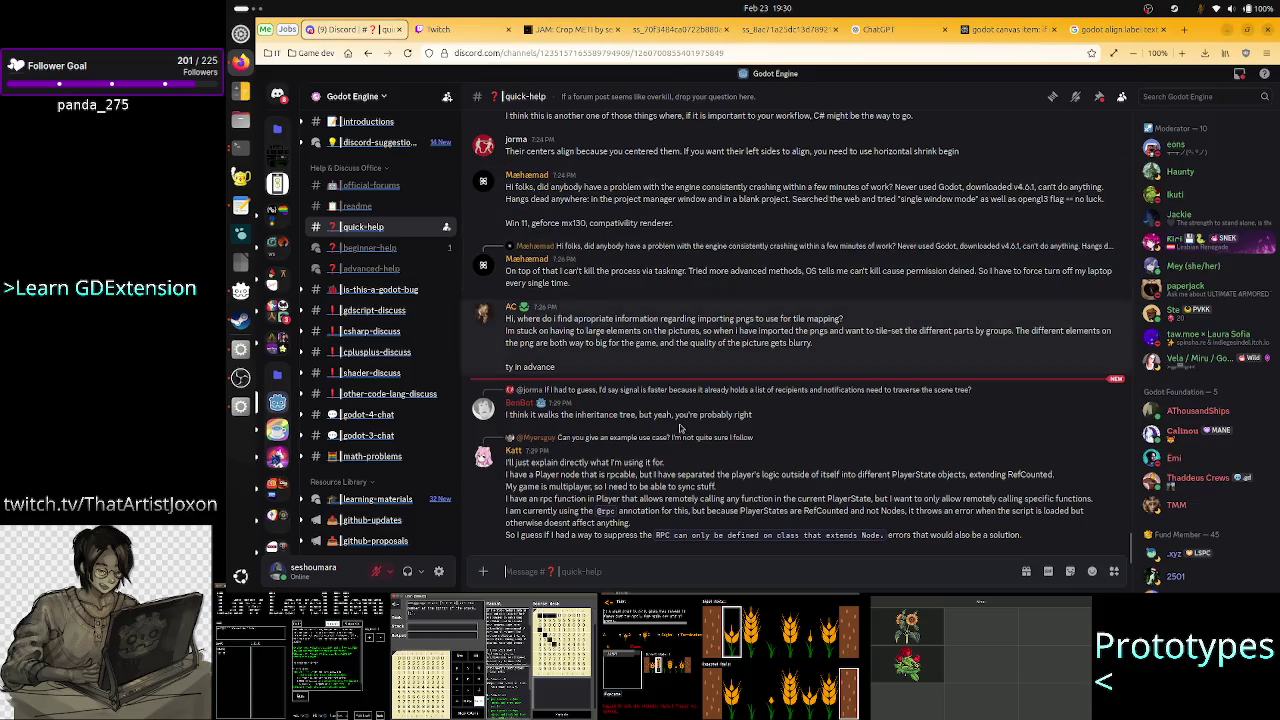
Skim the Discord quick-help channel, then switch back to the Godot editor.
scroll(703, 410, "up", 3)
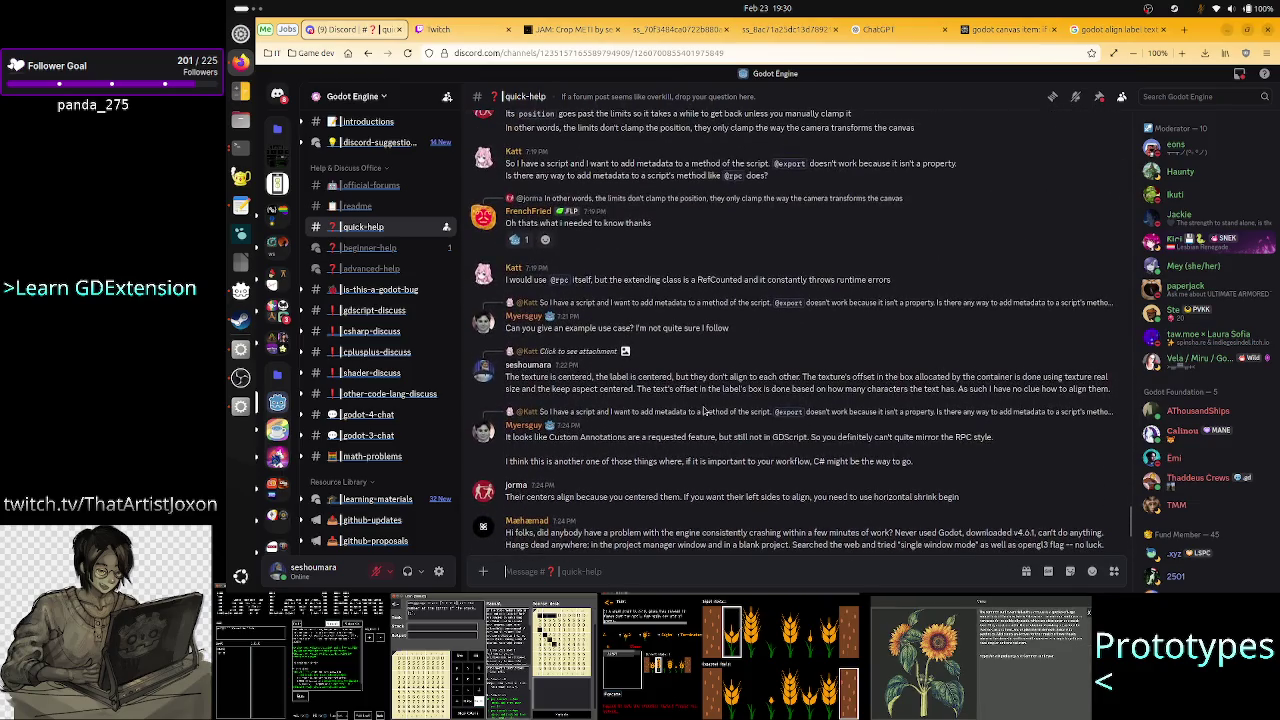
scroll(703, 410, "down", 3)
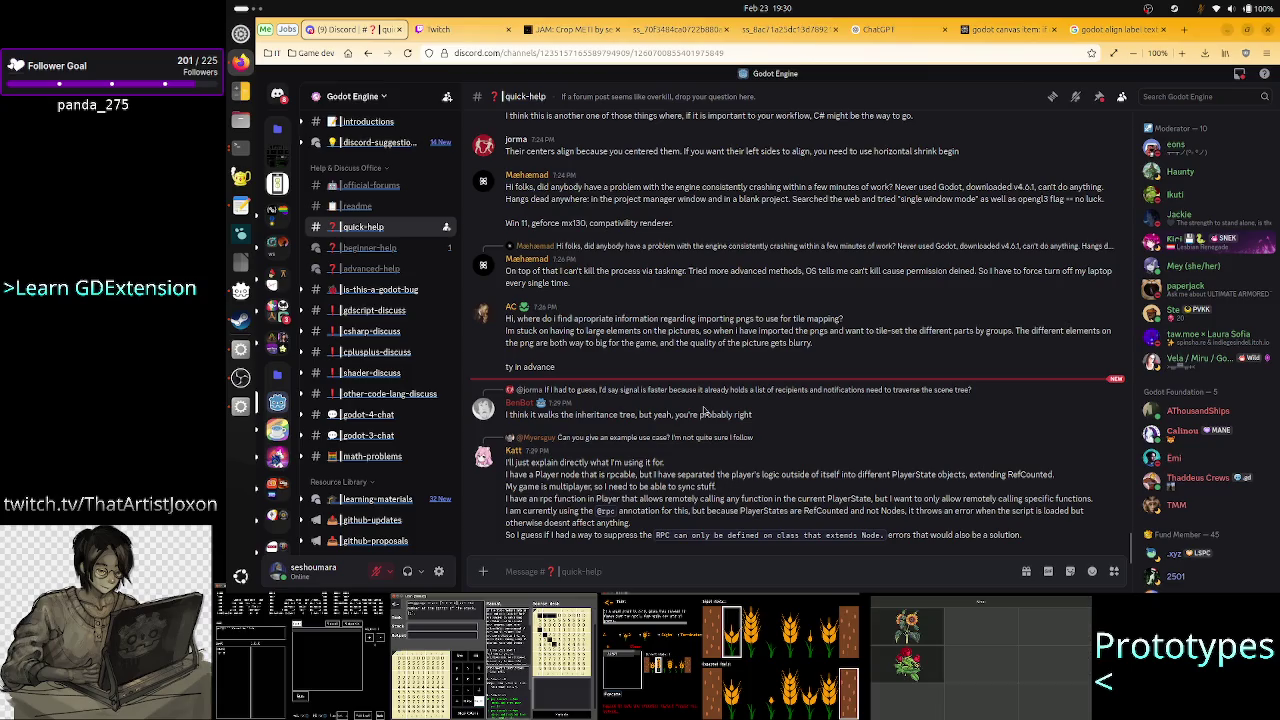
key("alt+Tab")
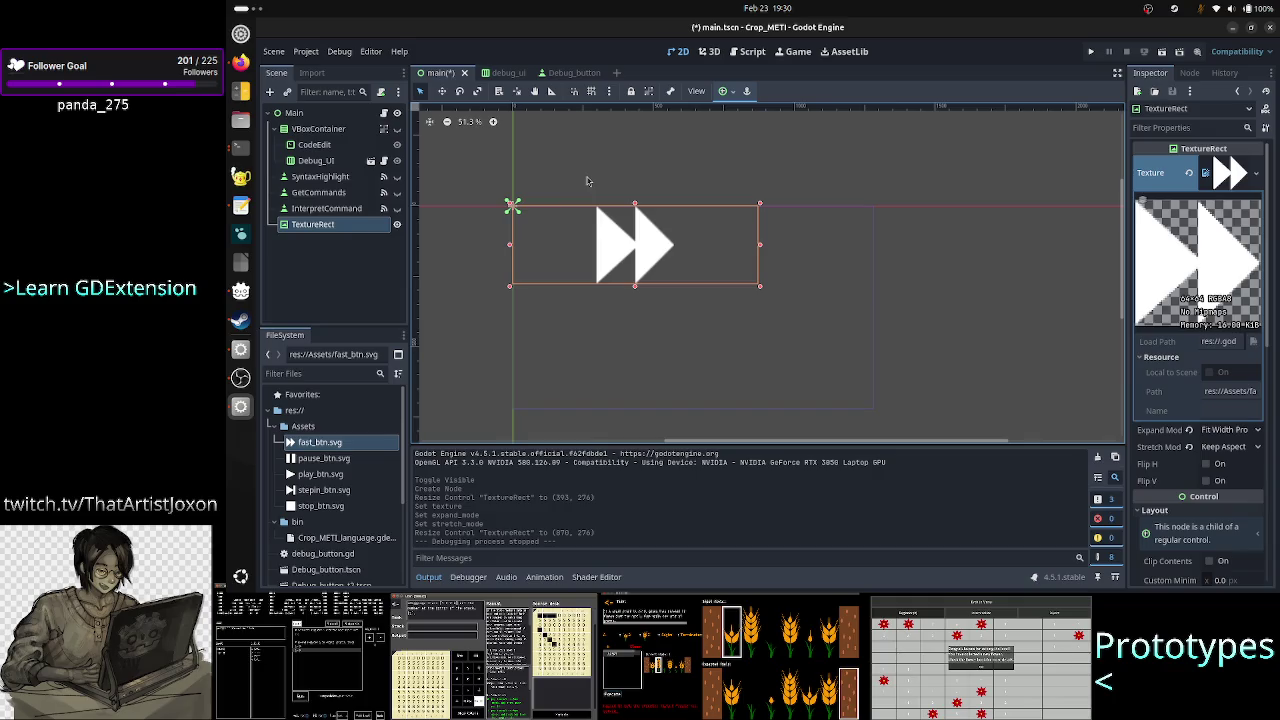
Add a Button node under Main and size it as a small rectangle.
left_click(318, 113)
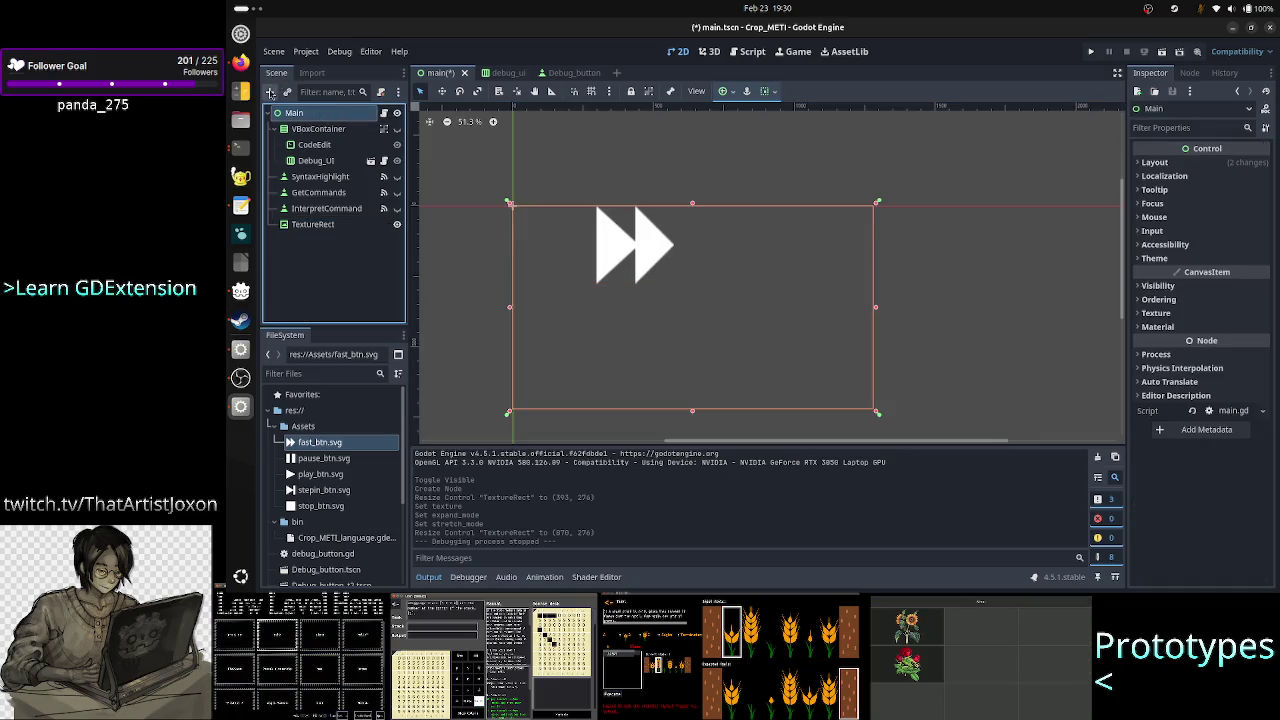
left_click(269, 91)
type("bu")
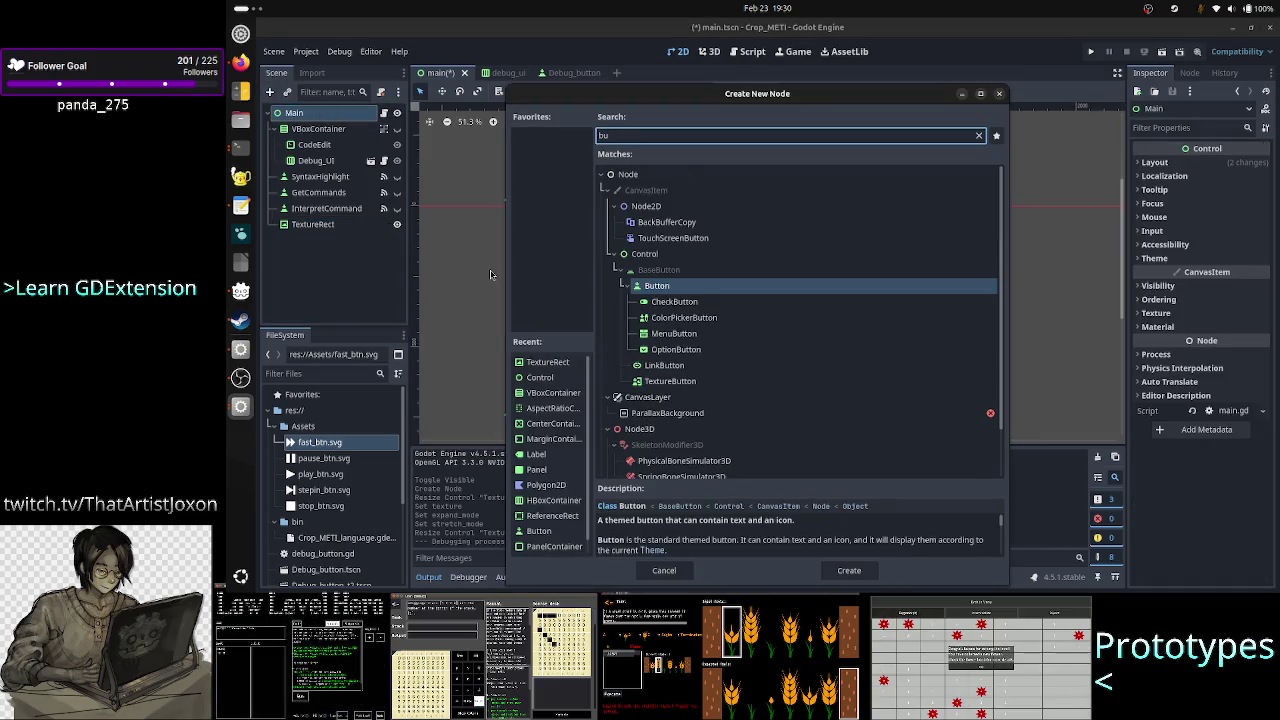
type("t")
double_click(711, 243)
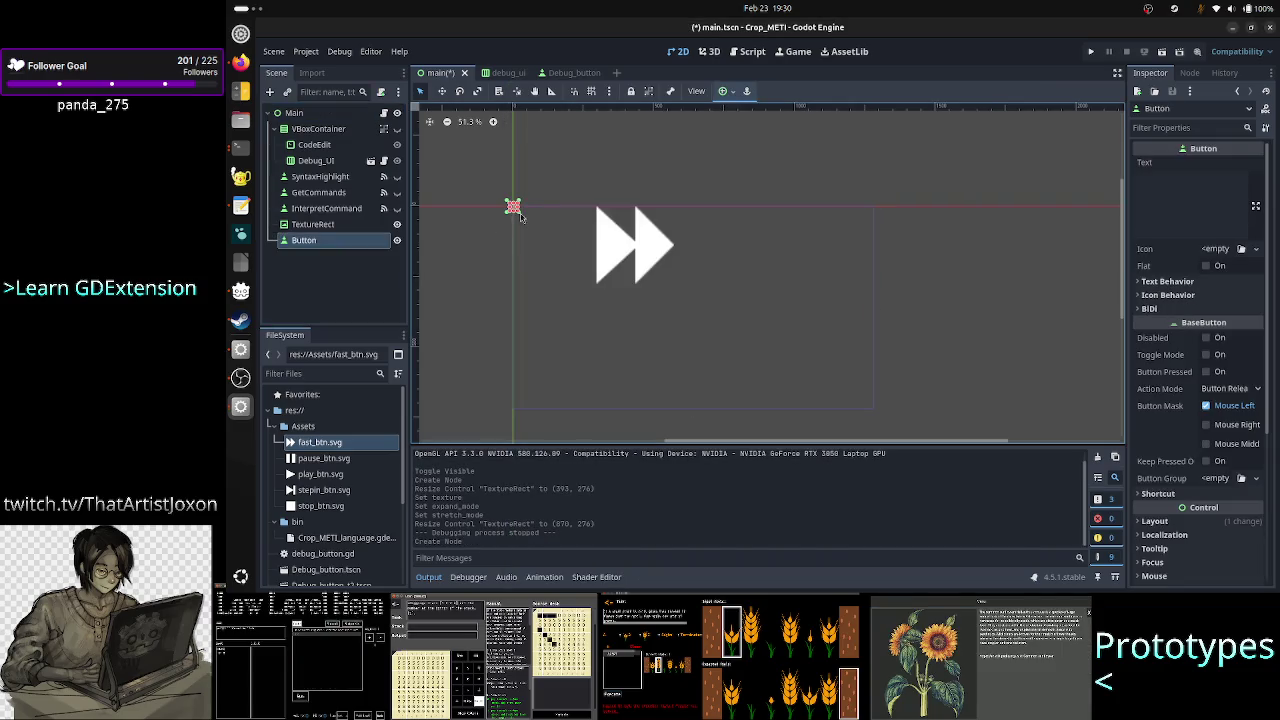
left_click_drag(516, 213, 542, 246)
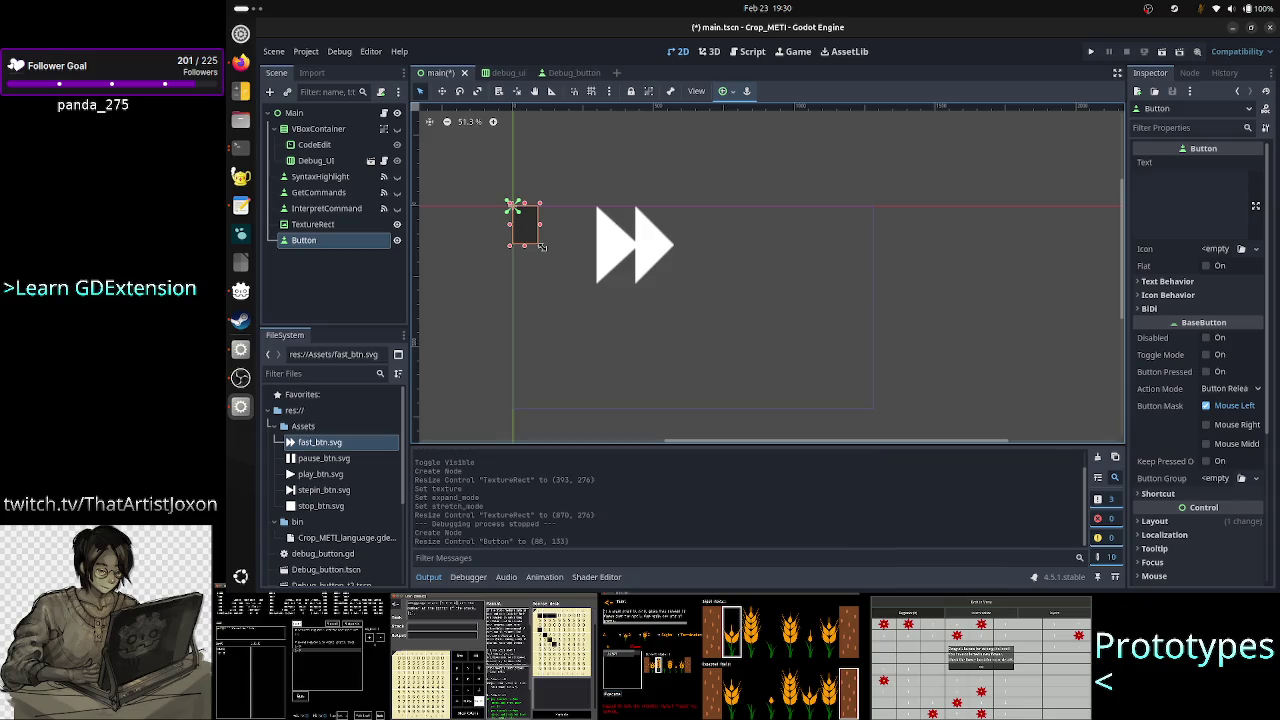
Connect the Button's pressed() signal to a new _on_button_pressed function in main.gd.
left_click(1189, 72)
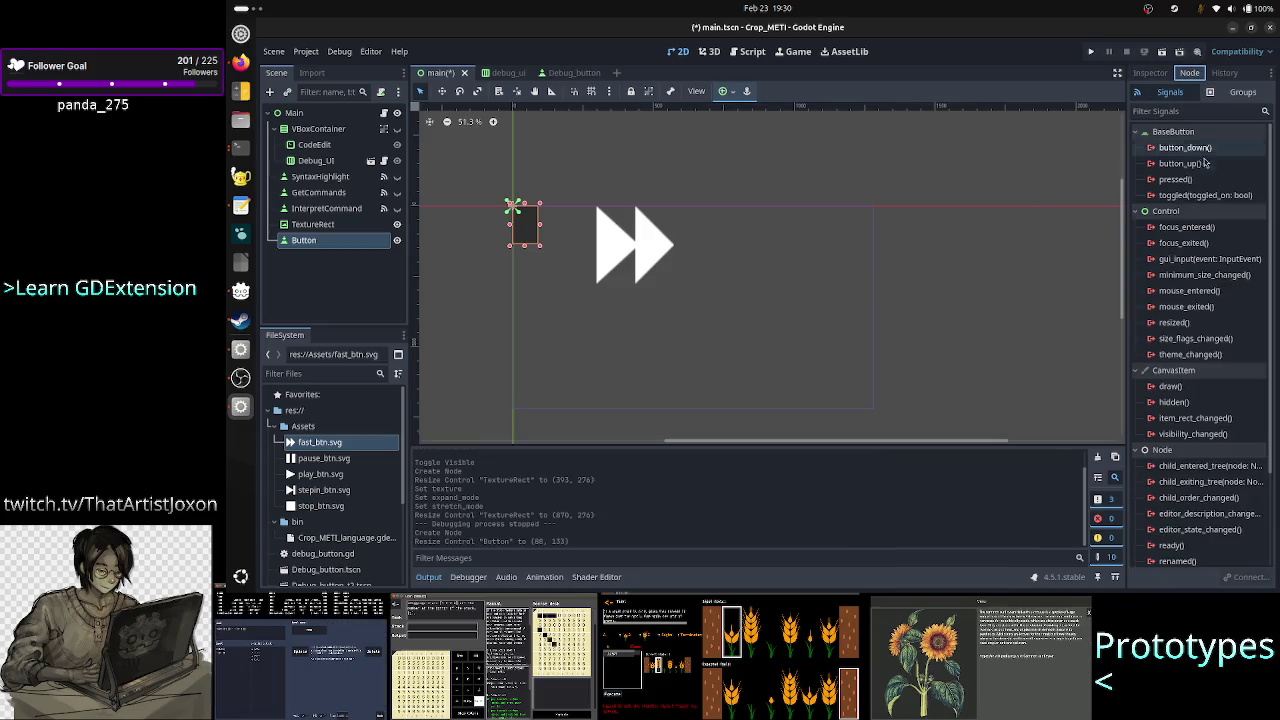
double_click(1175, 179)
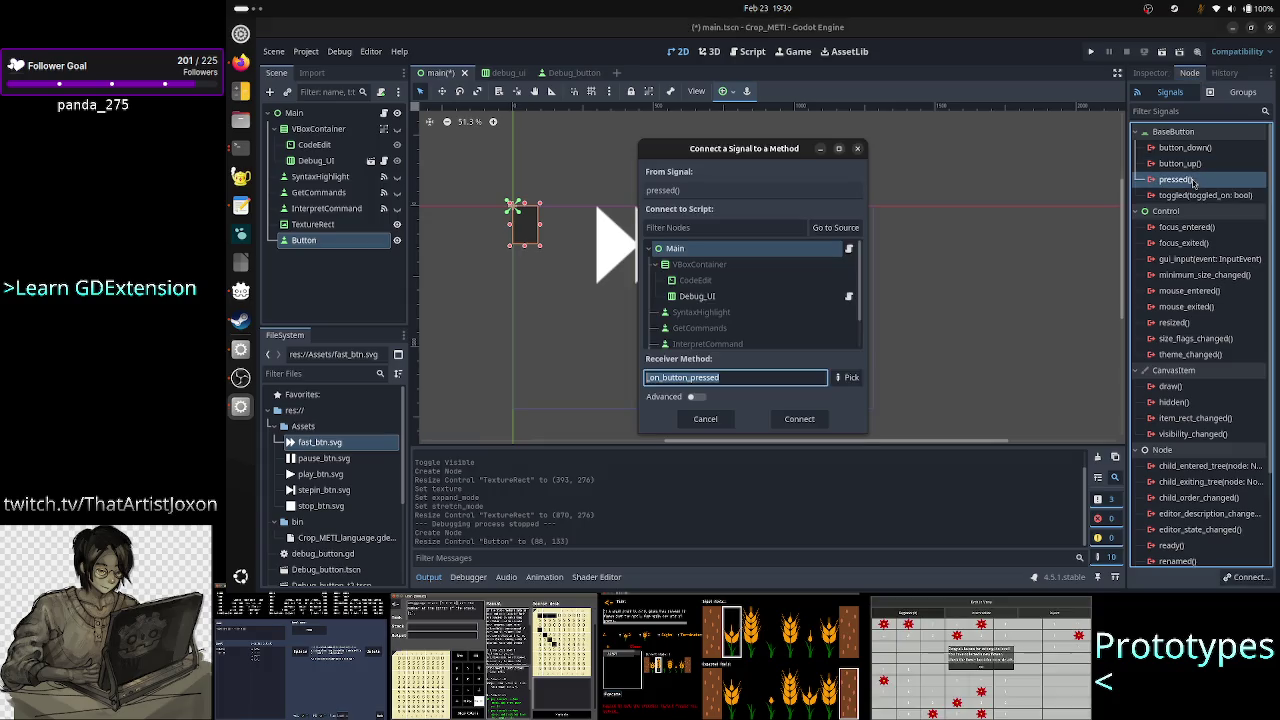
left_click(799, 419)
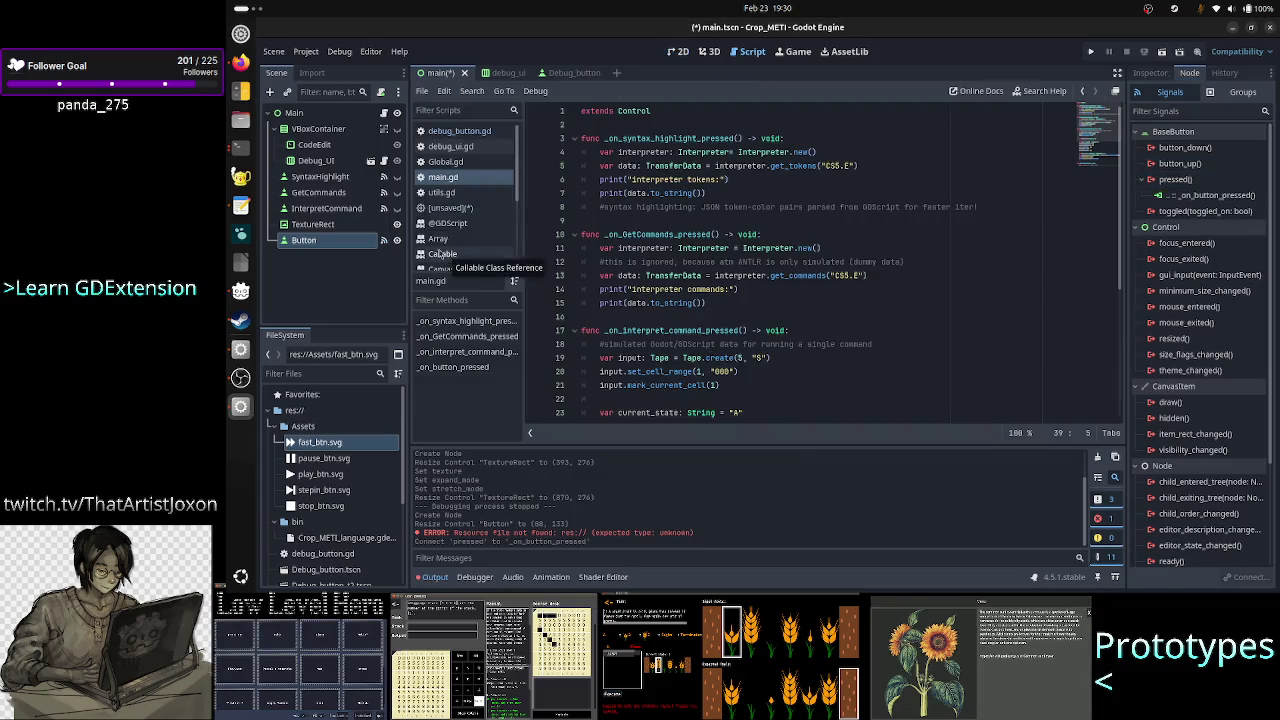
Replace the placeholder function body with 'var tex_pos = $TextureRect.position'.
scroll(721, 364, "down", 6)
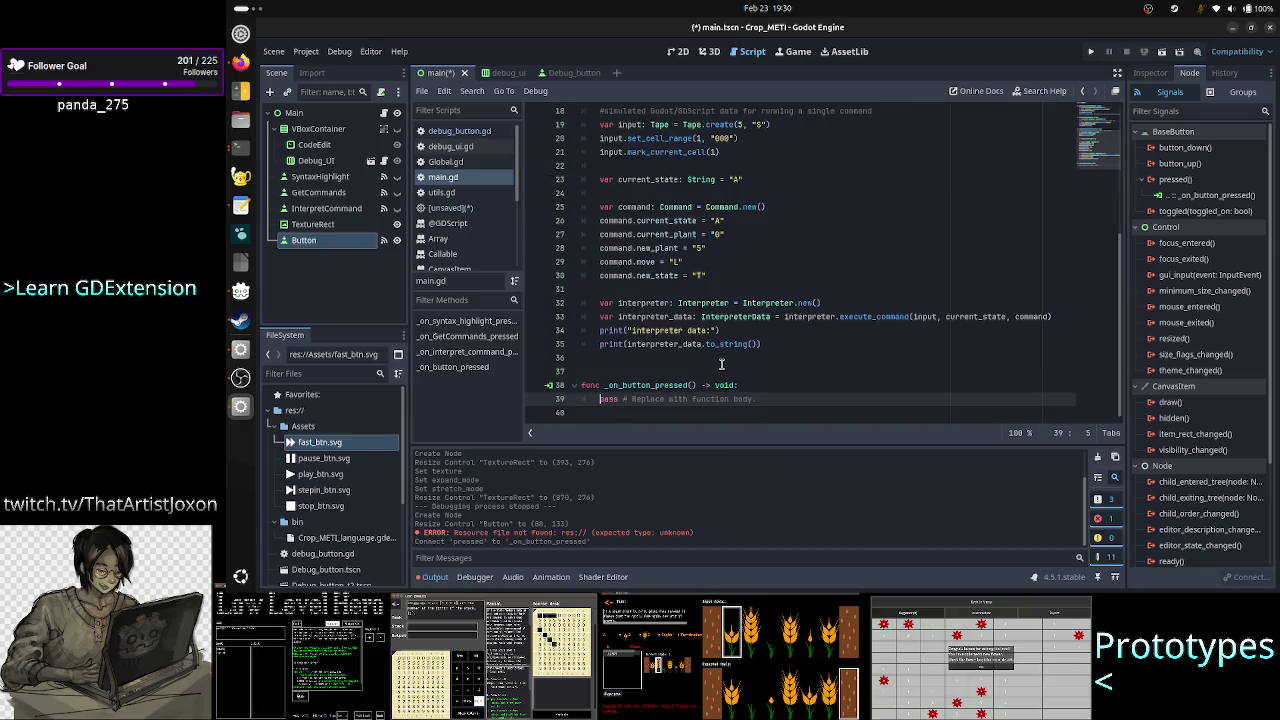
key("shift+End")
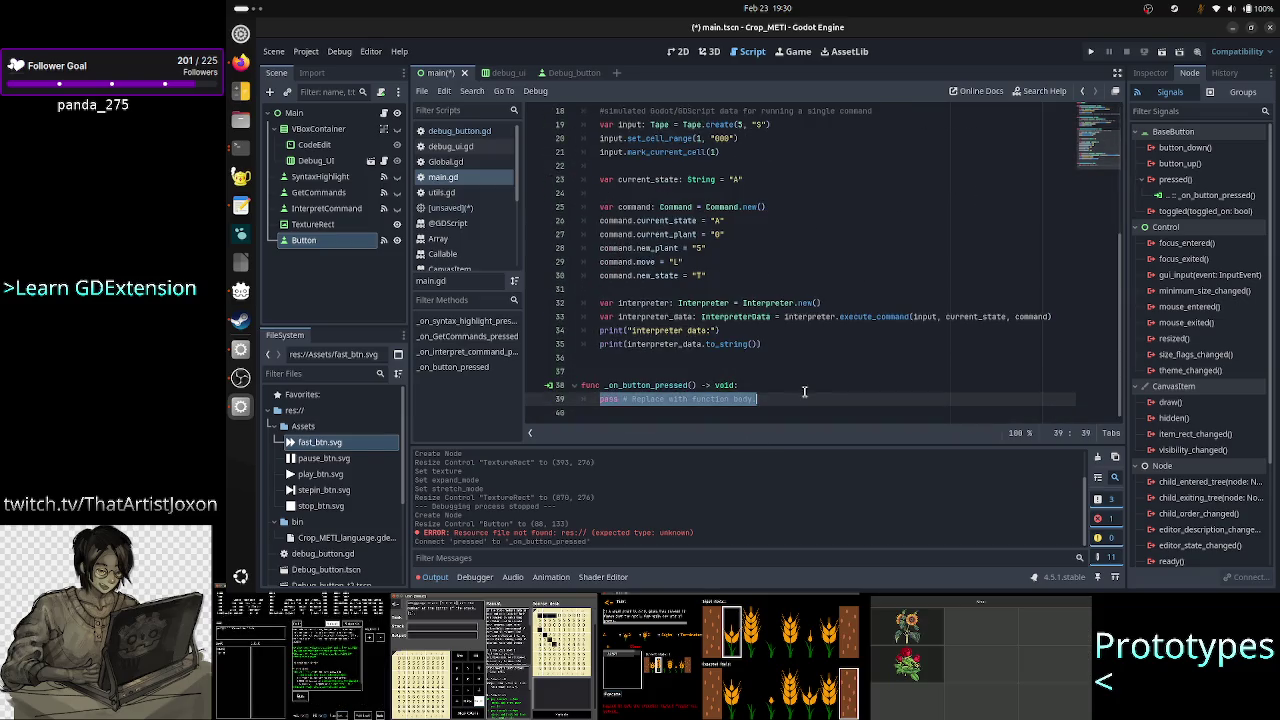
key("BackSpace")
type("var ")
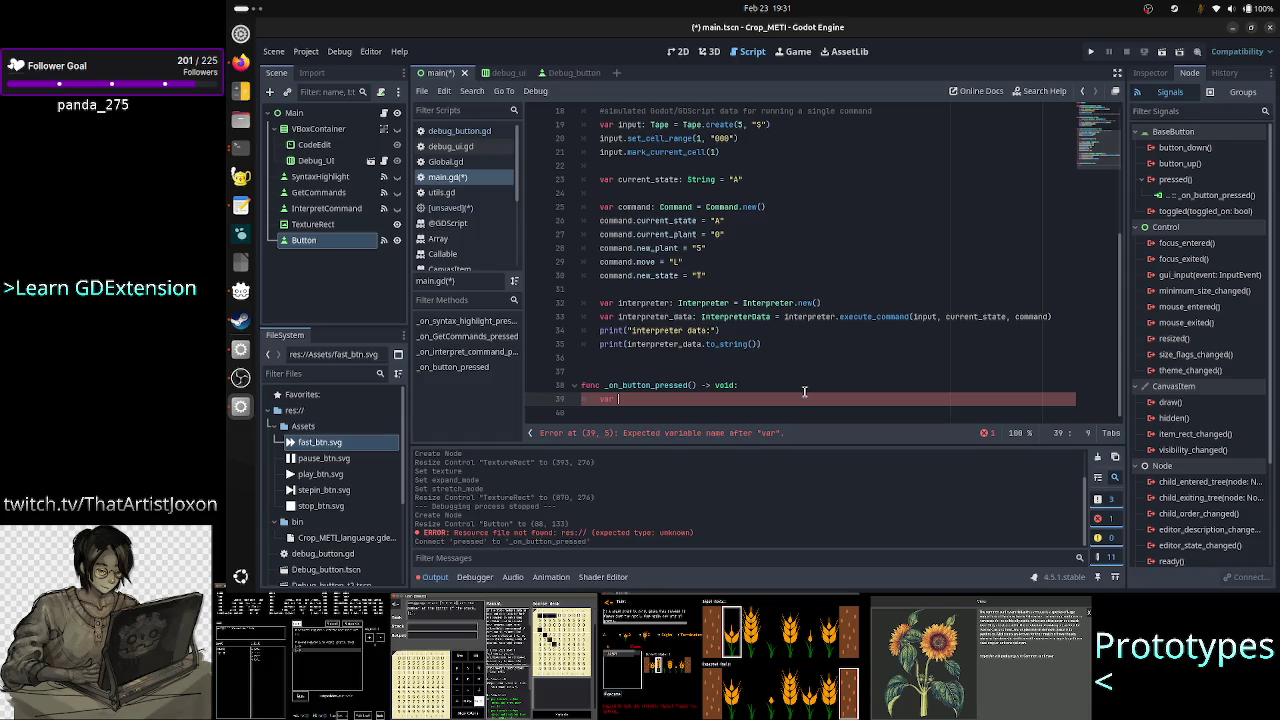
type("text")
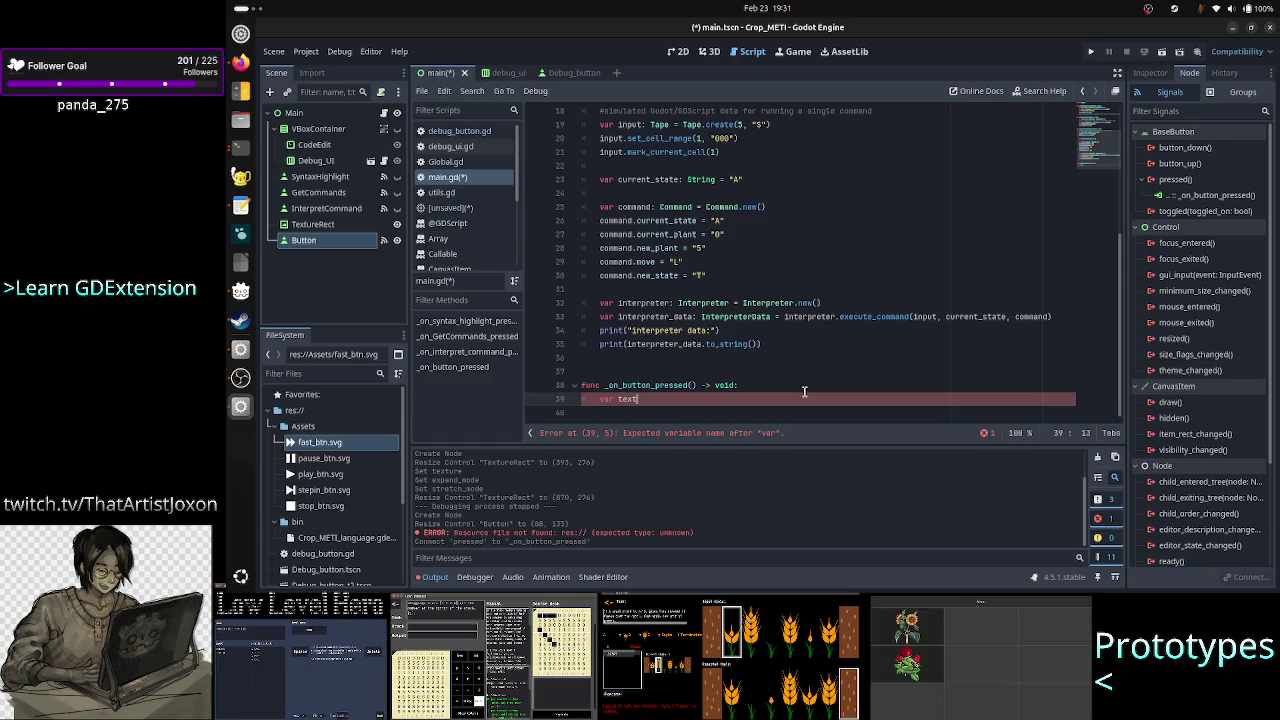
key("BackSpace")
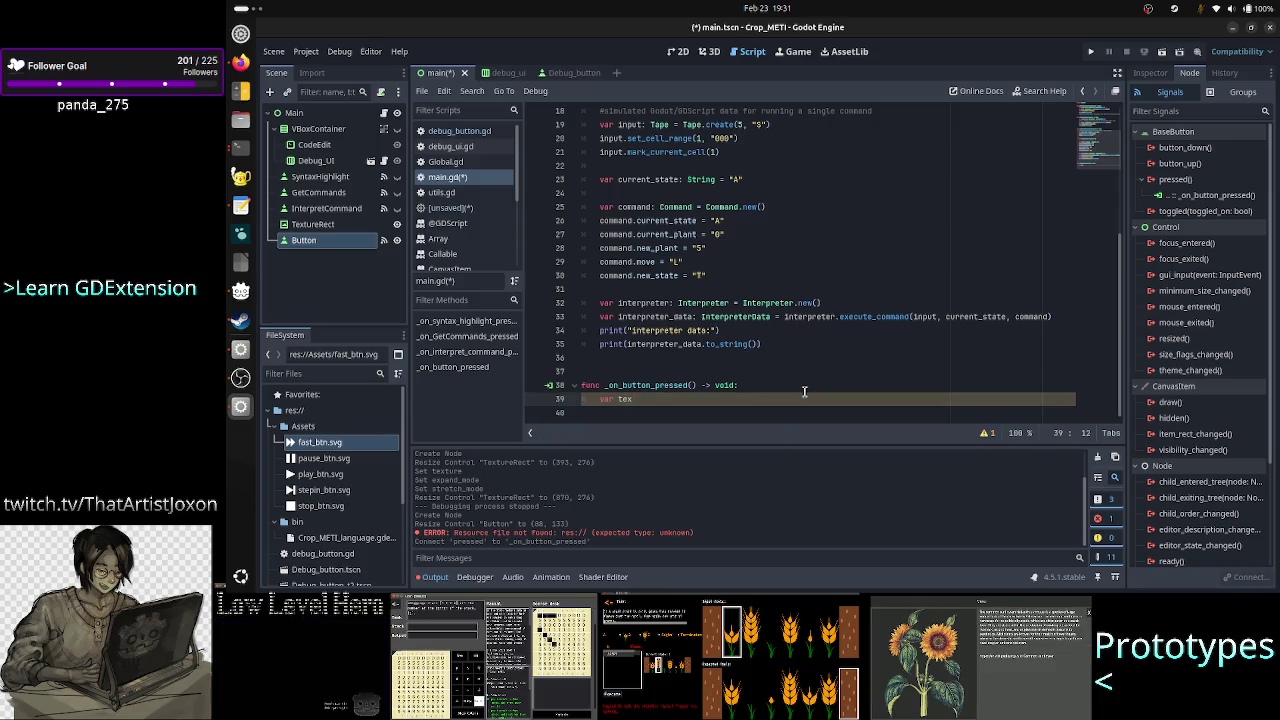
type("_pos = ")
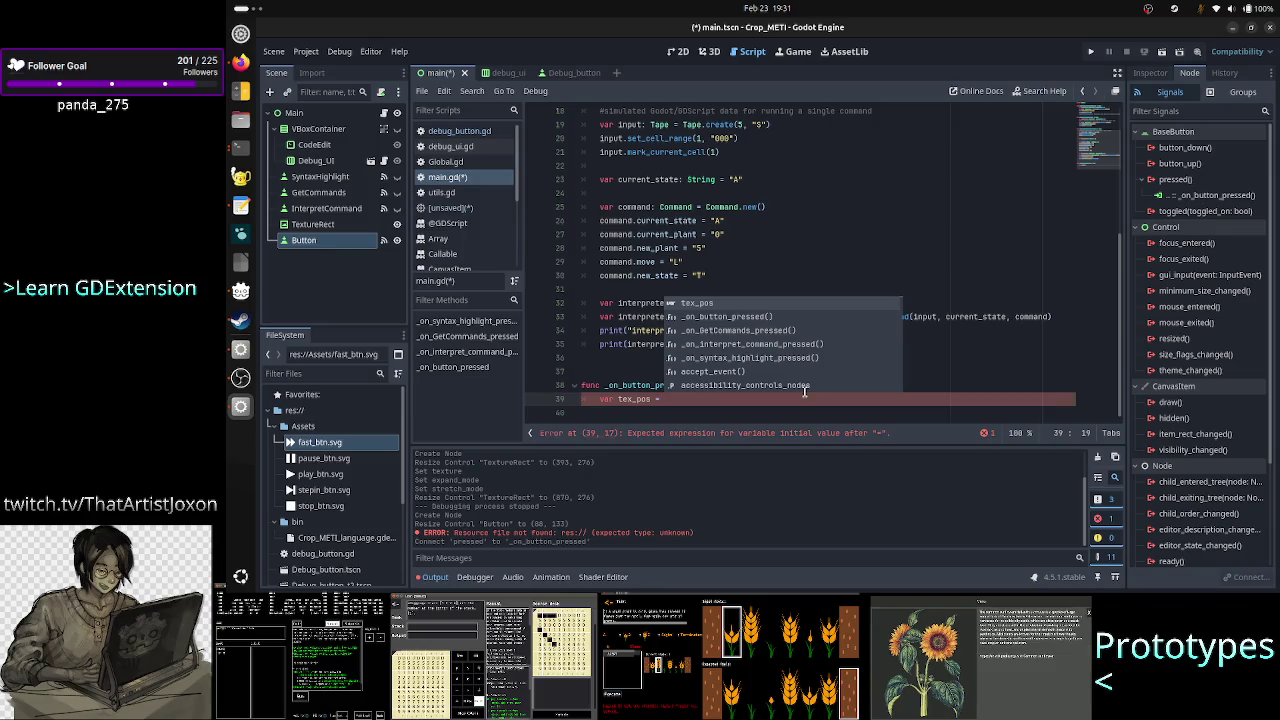
type("$TextureRect.")
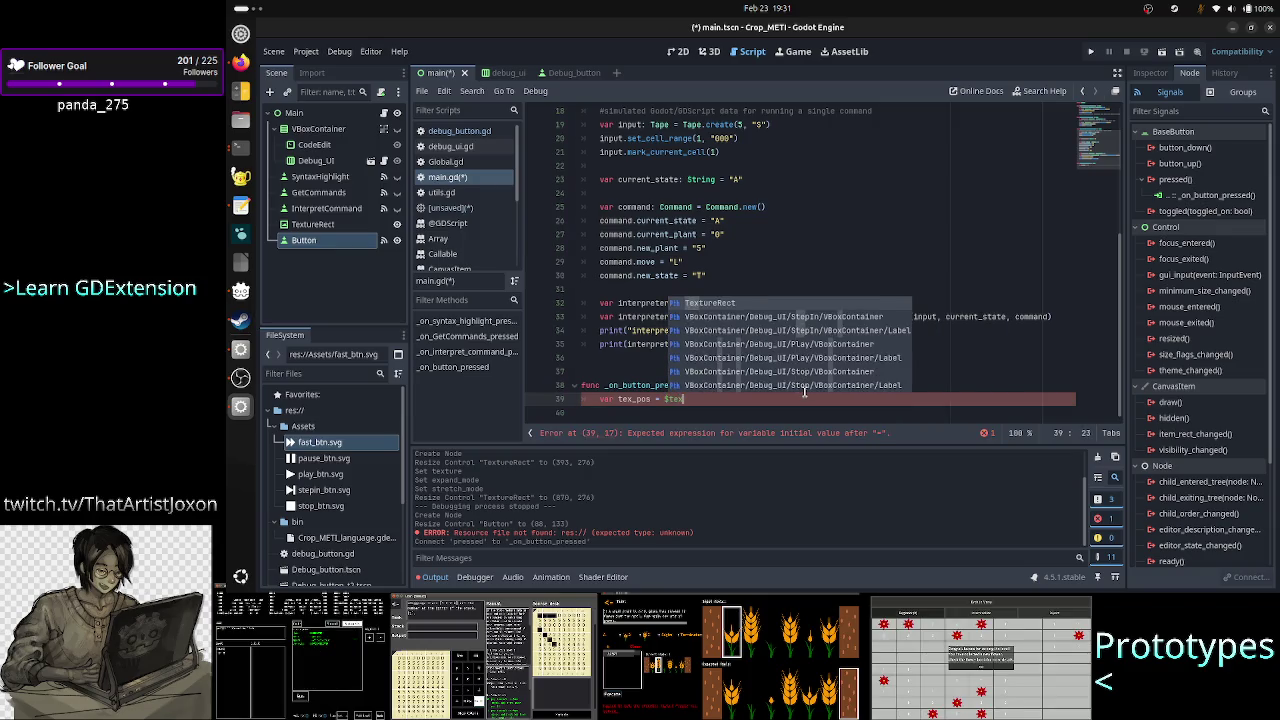
type("pos")
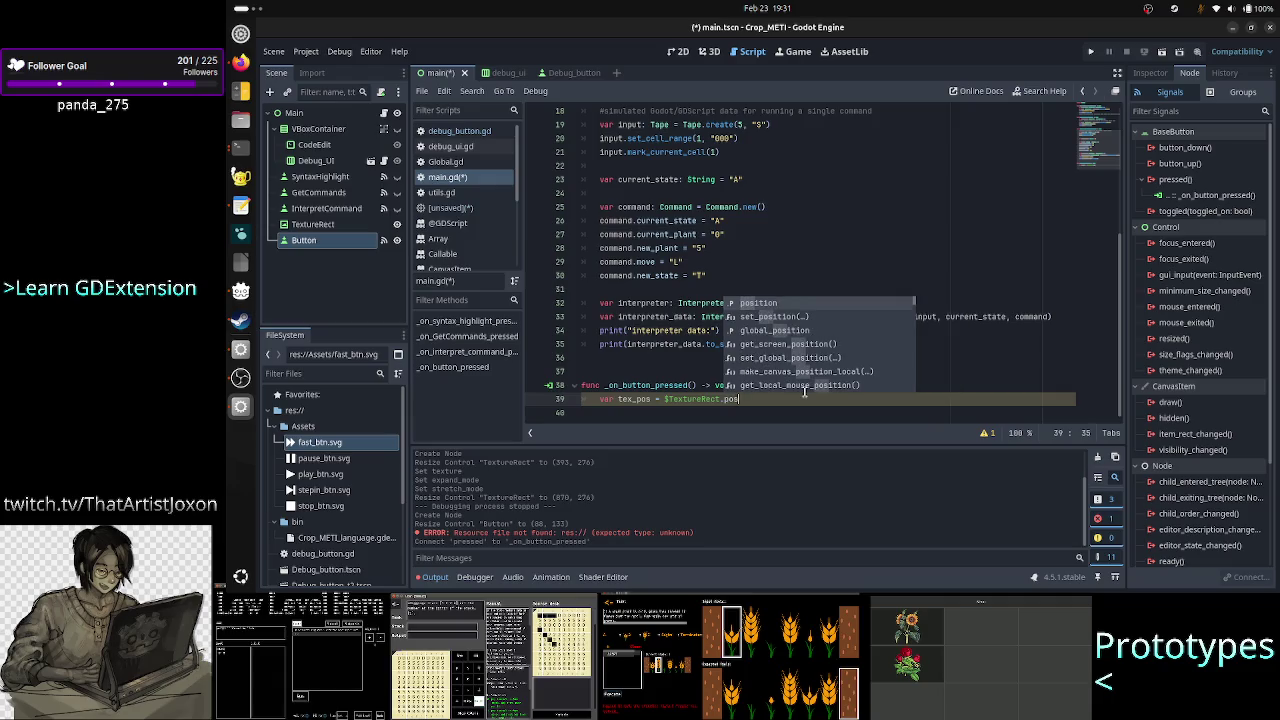
key("Return")
key("Return")
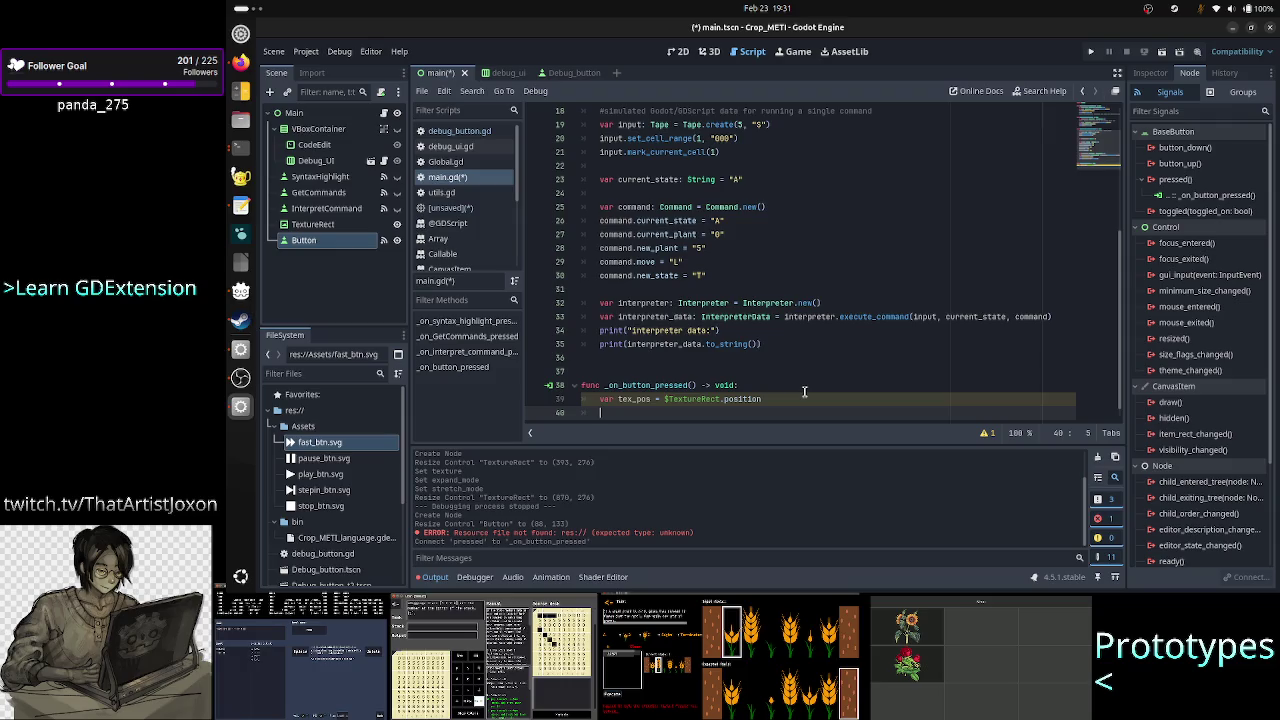
Add 'var text_size = $TextureRect.size' on the next line.
type("var text_")
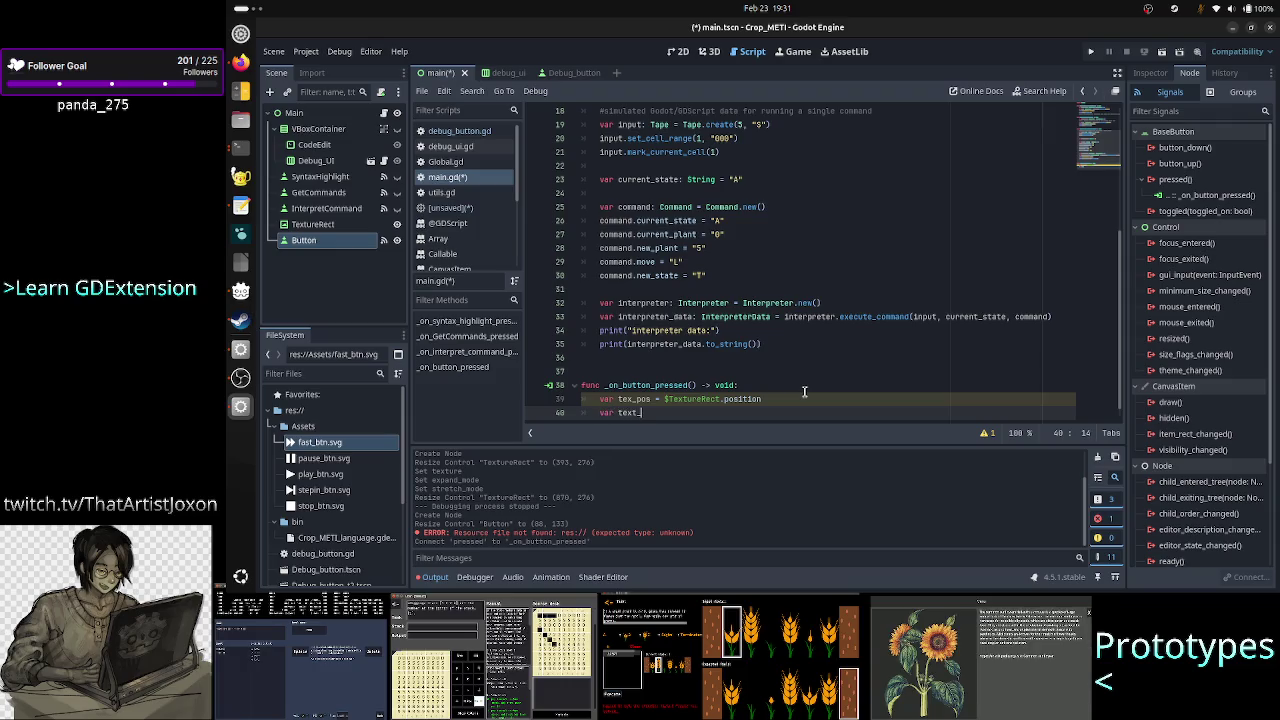
type("size = Te")
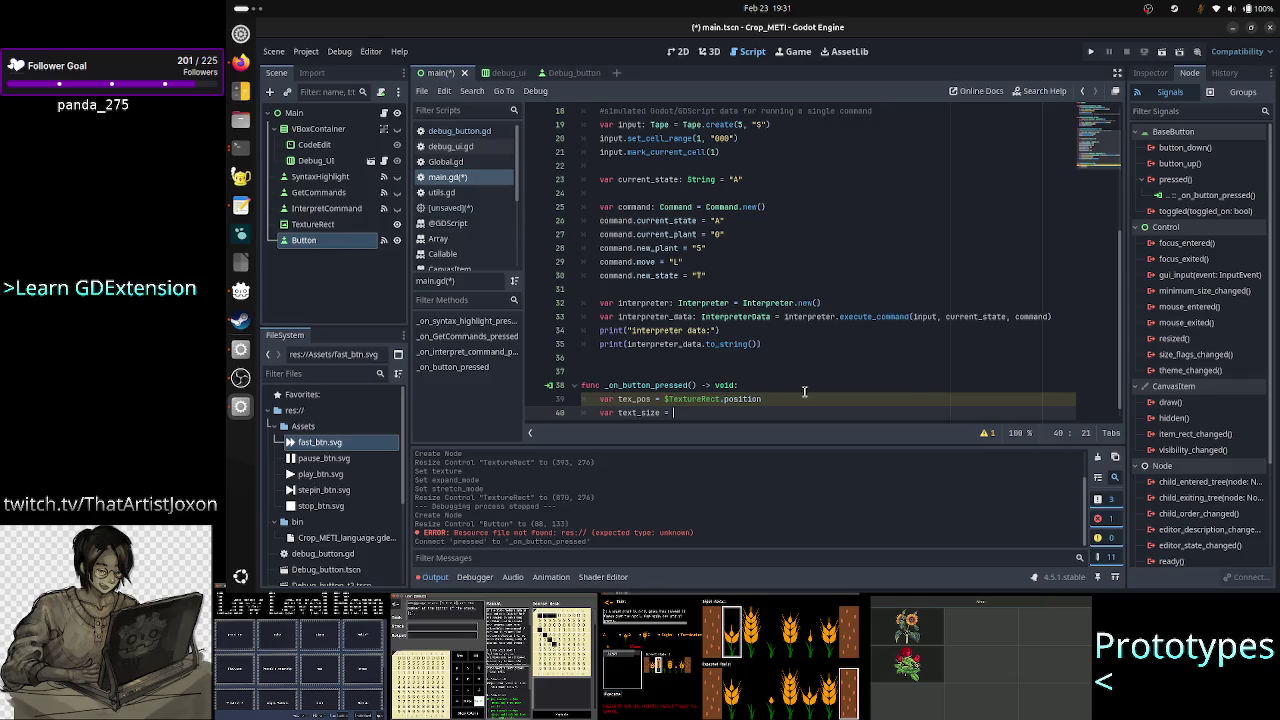
key("BackSpace")
key("BackSpace")
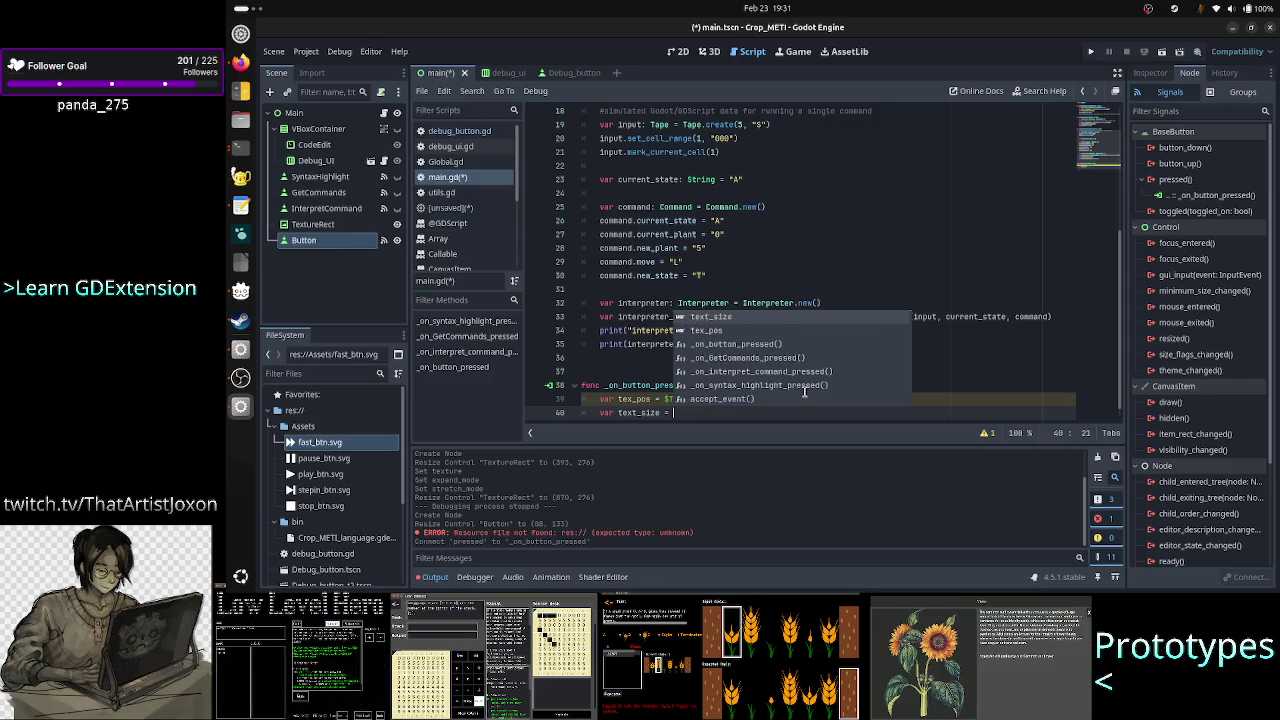
type("$Te")
key("Return")
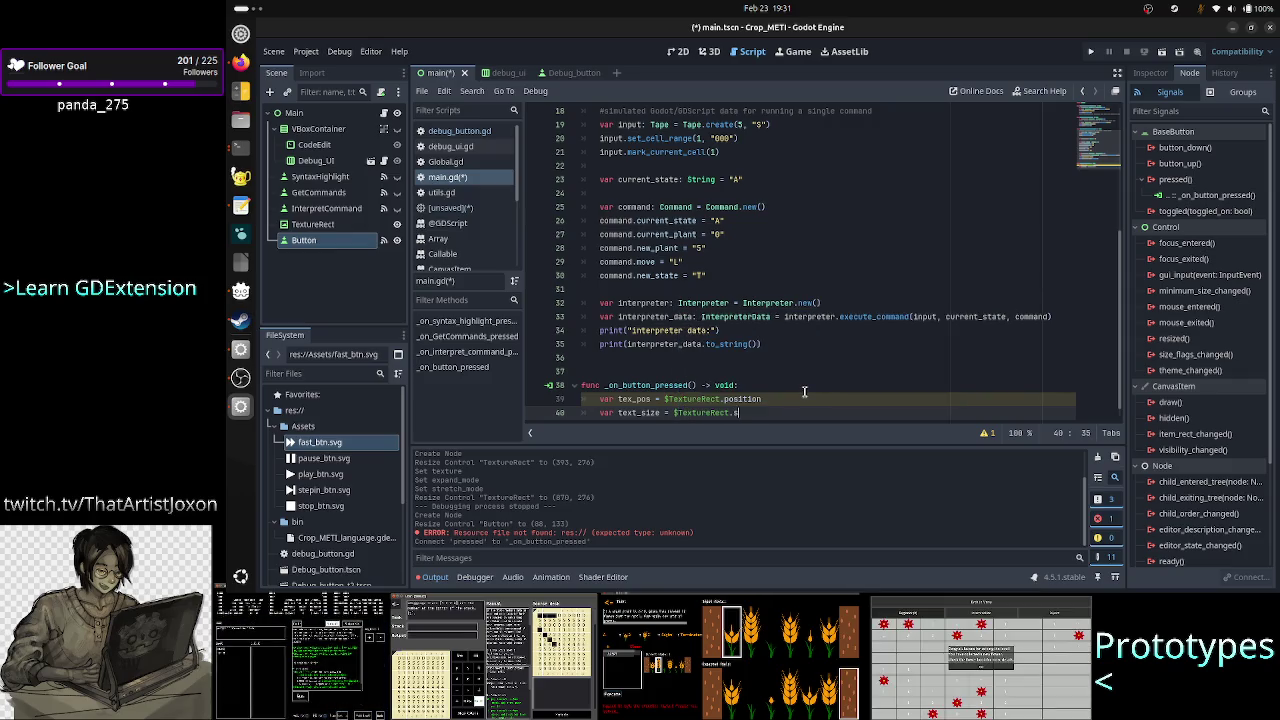
type("i")
key("Return")
key("Return")
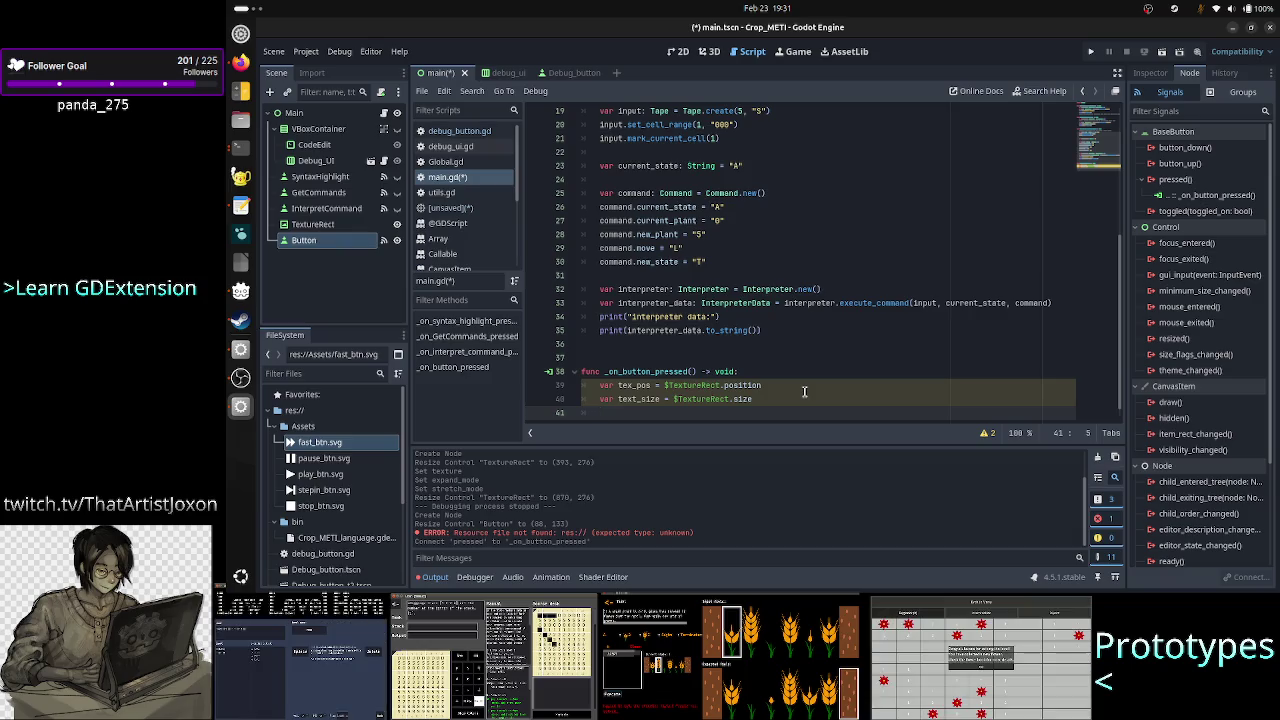
Begin line 41 as 'var offset = tex_pos +' and check the scene's 2D layout.
type("var")
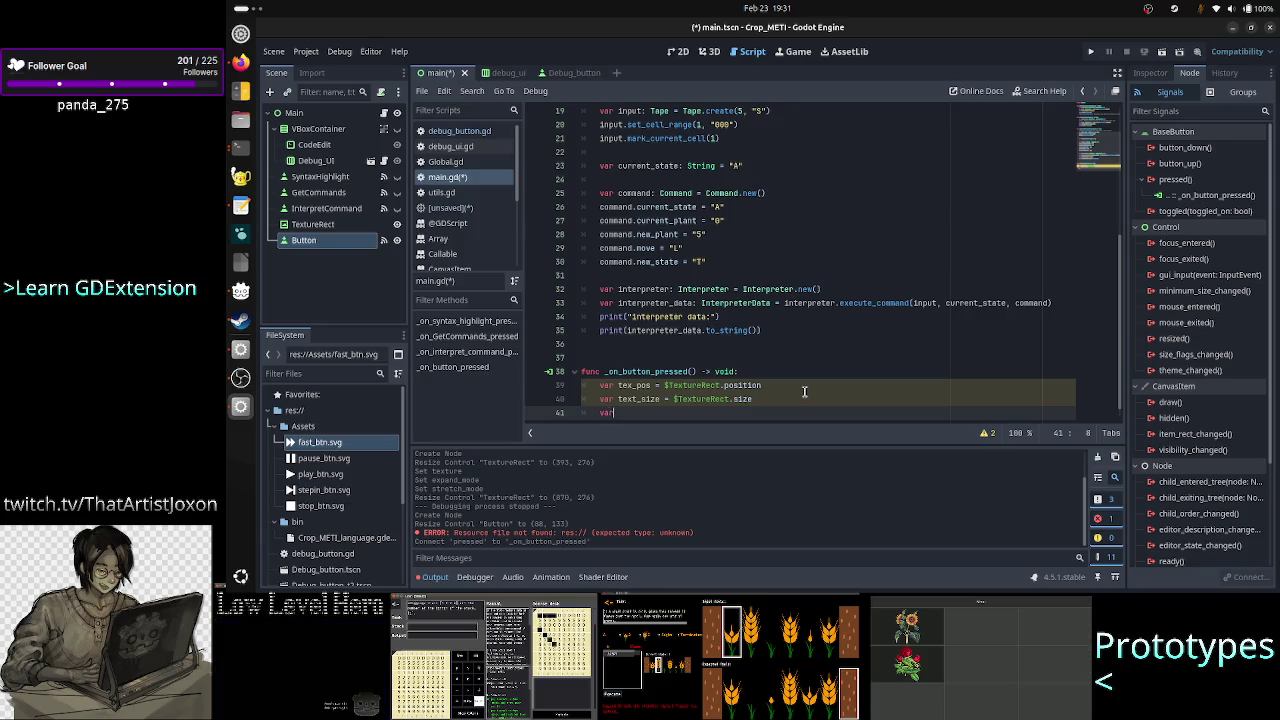
type(" offset")
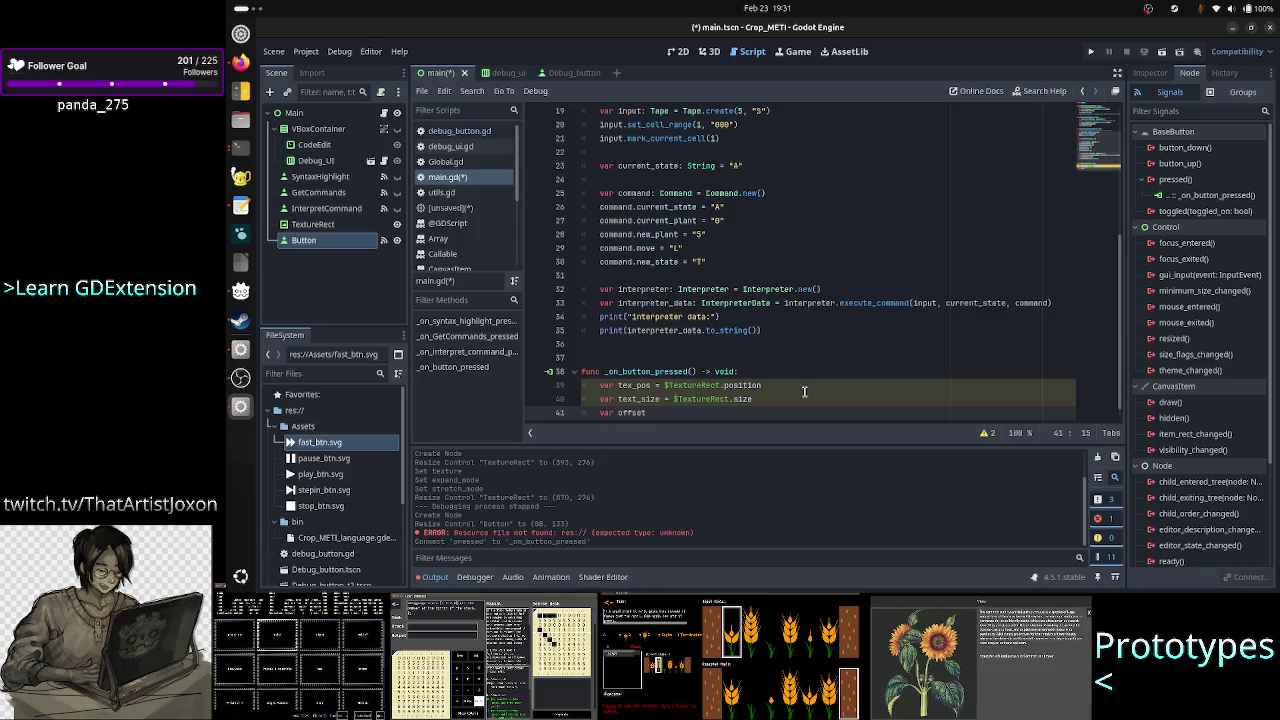
type(" = text")
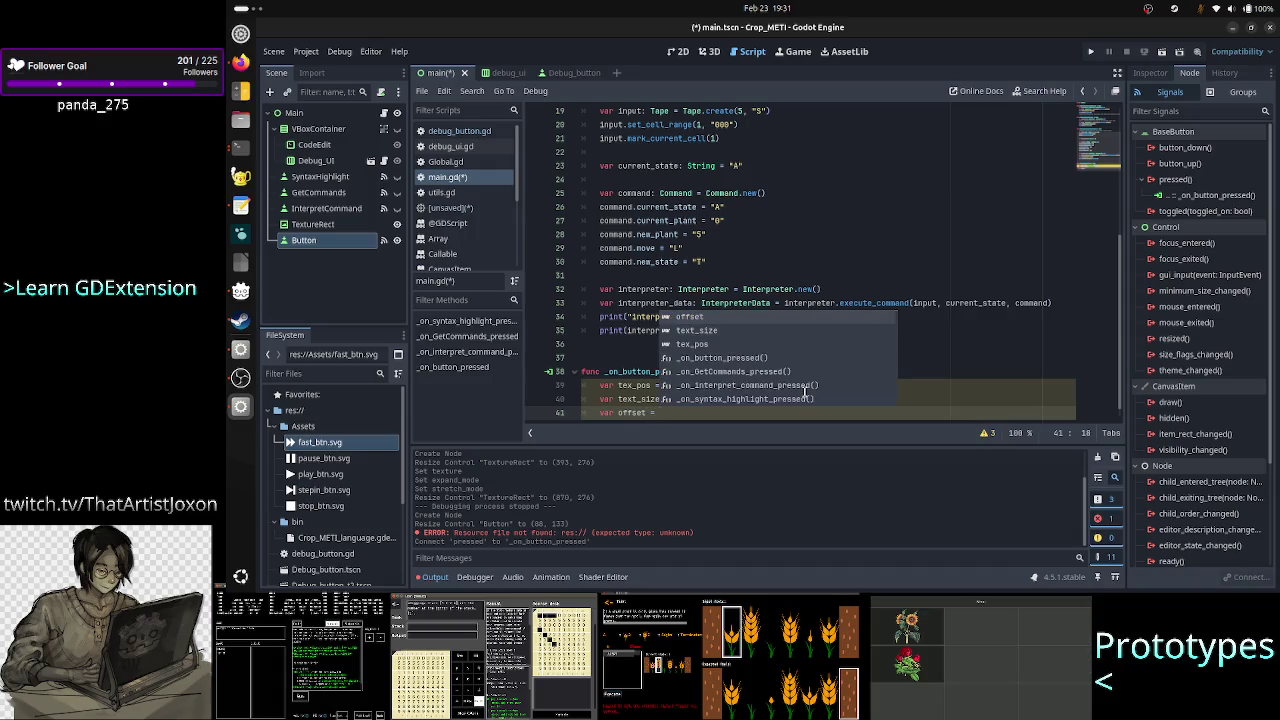
key("BackSpace")
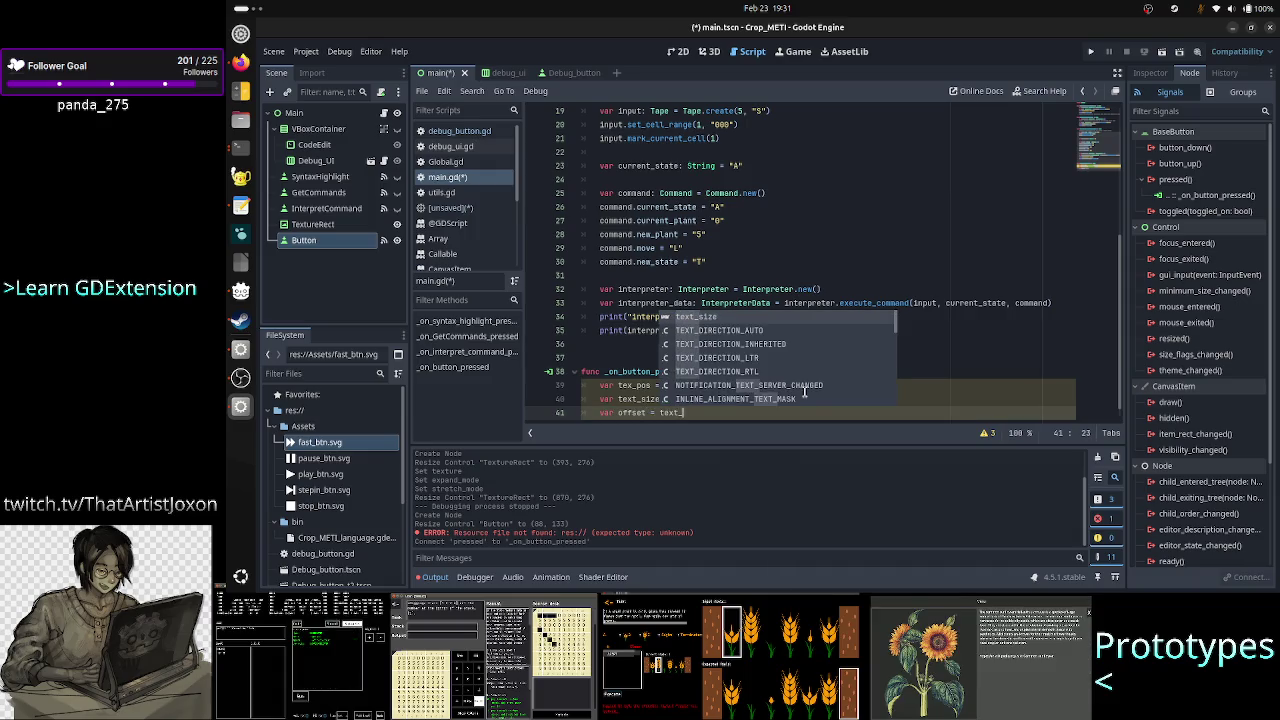
type("_pos ")
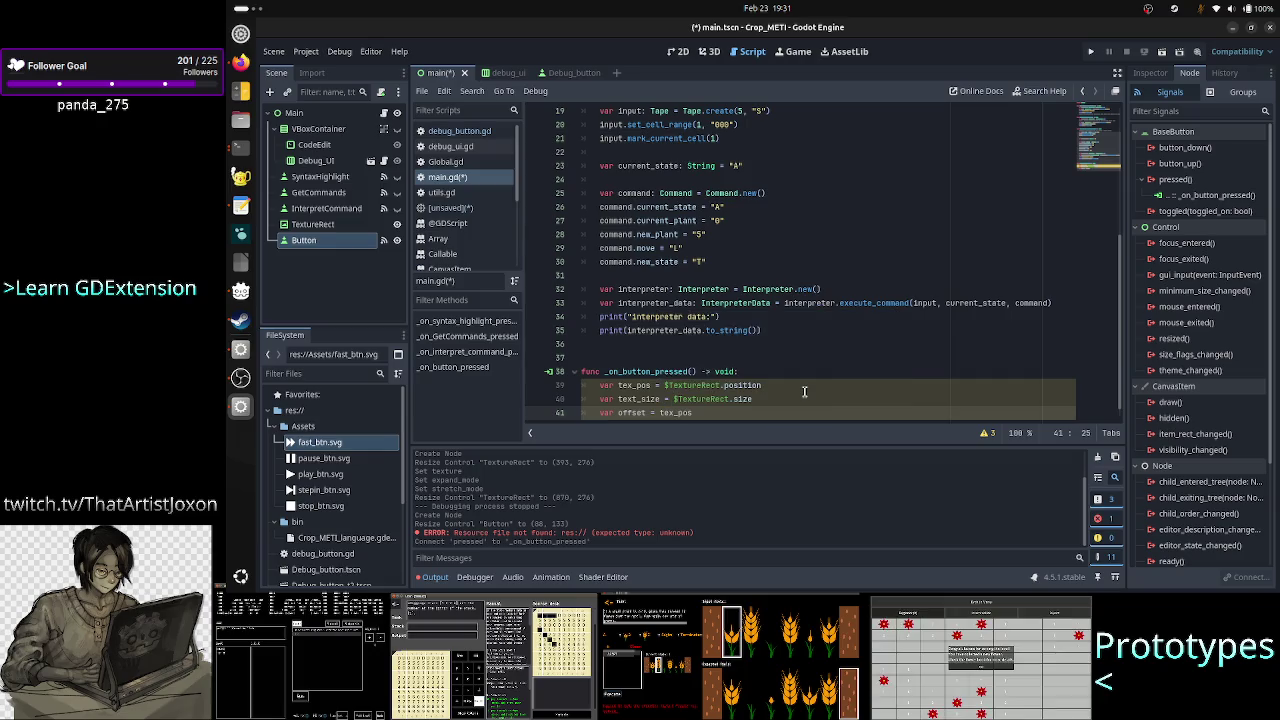
type("+")
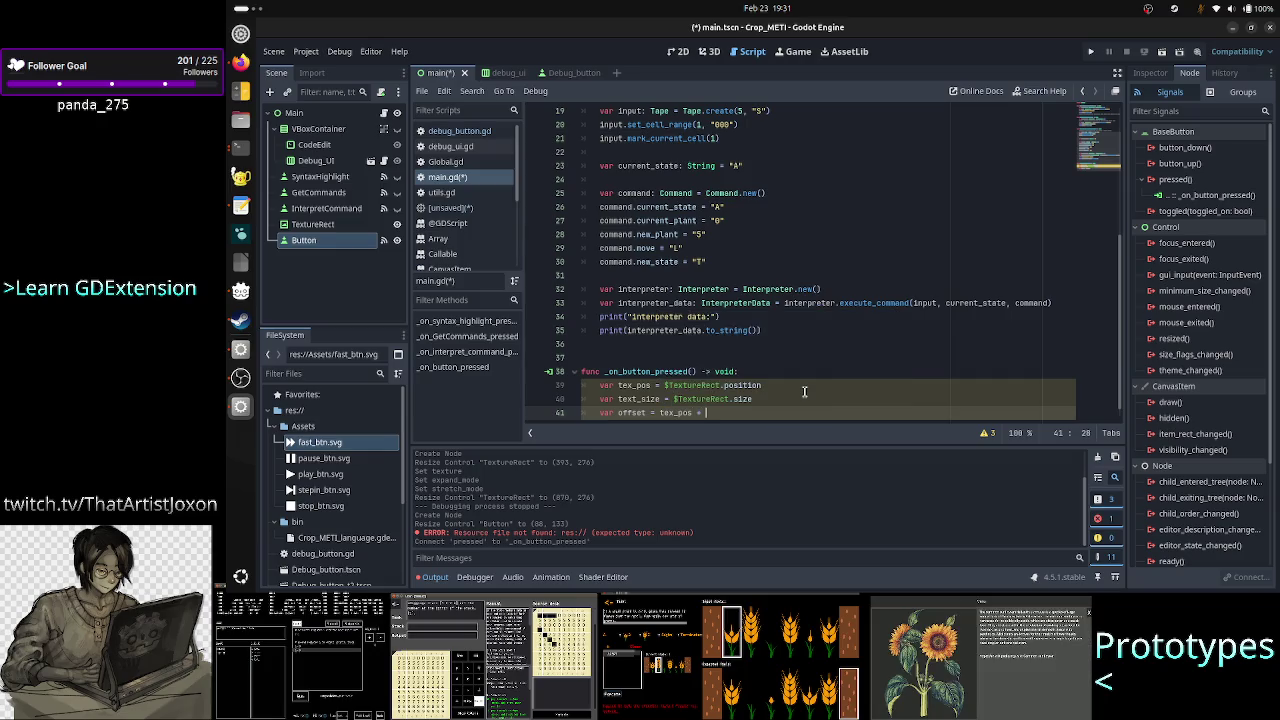
left_click(680, 54)
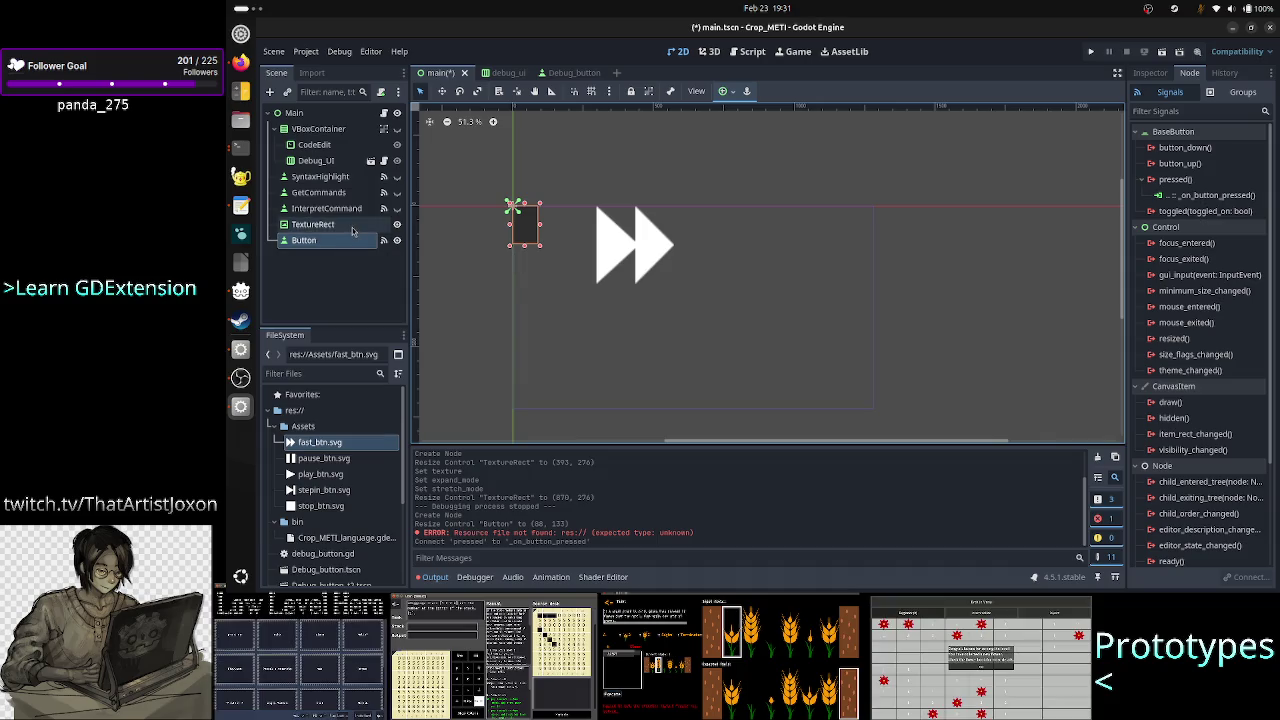
left_click(516, 262)
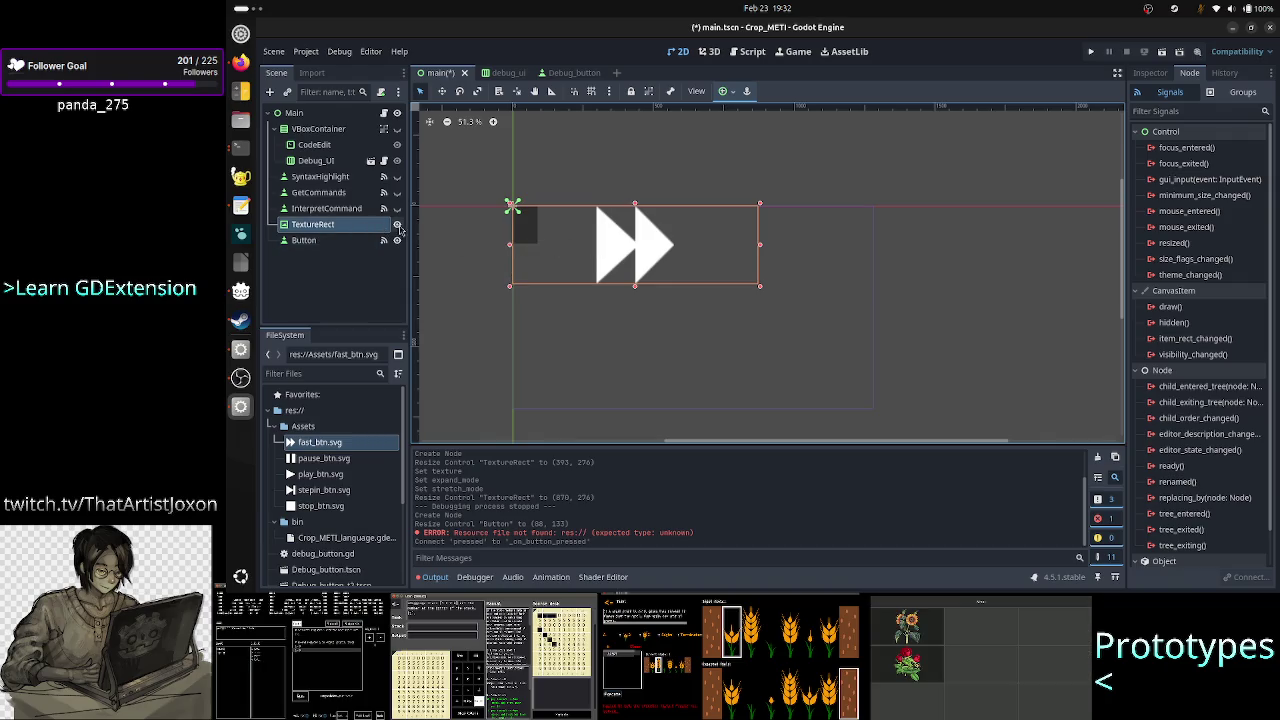
left_click(384, 114)
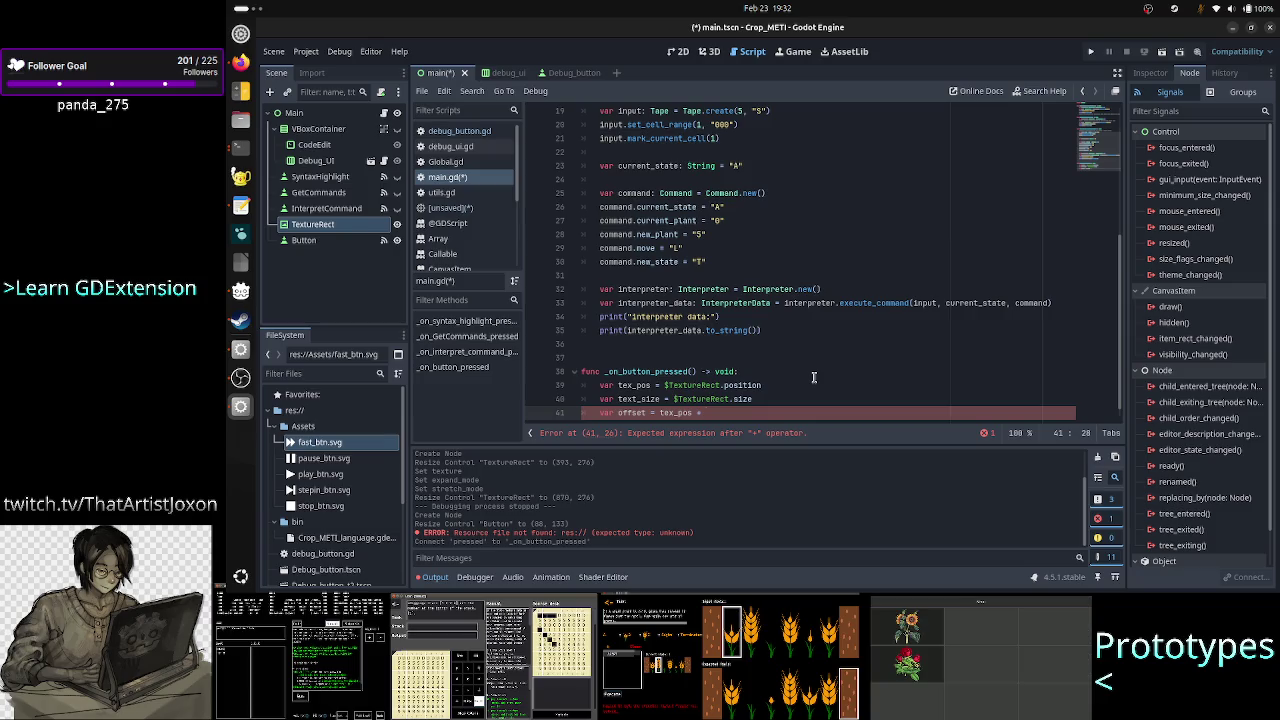
Finish the offset line as tex_pos + (text_size / 2) and view the 2D scene.
type("(text")
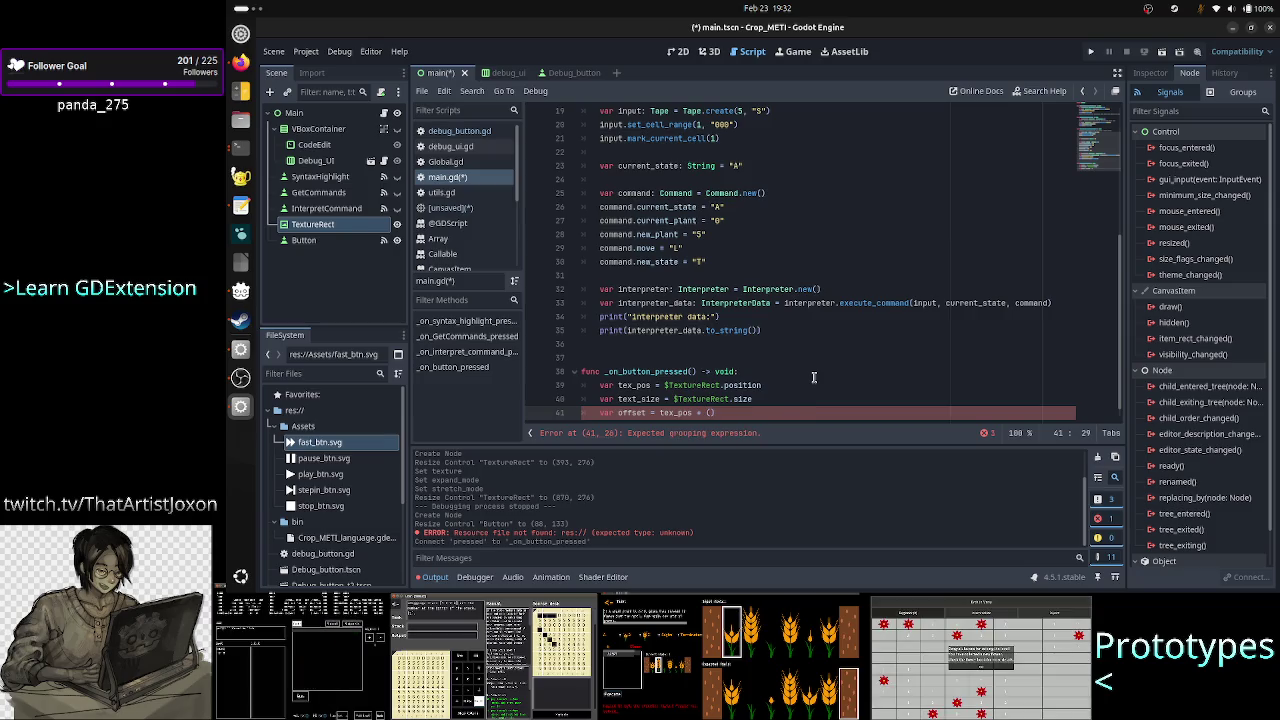
type("_size / 2")
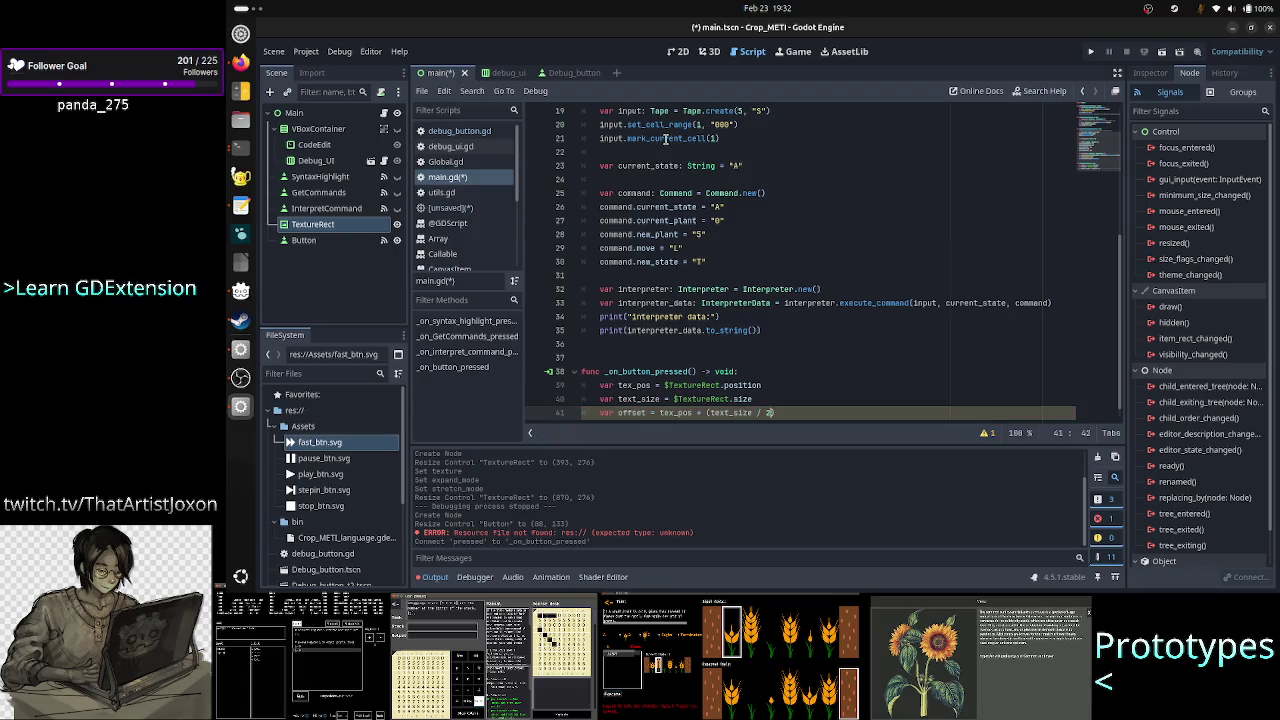
left_click(680, 52)
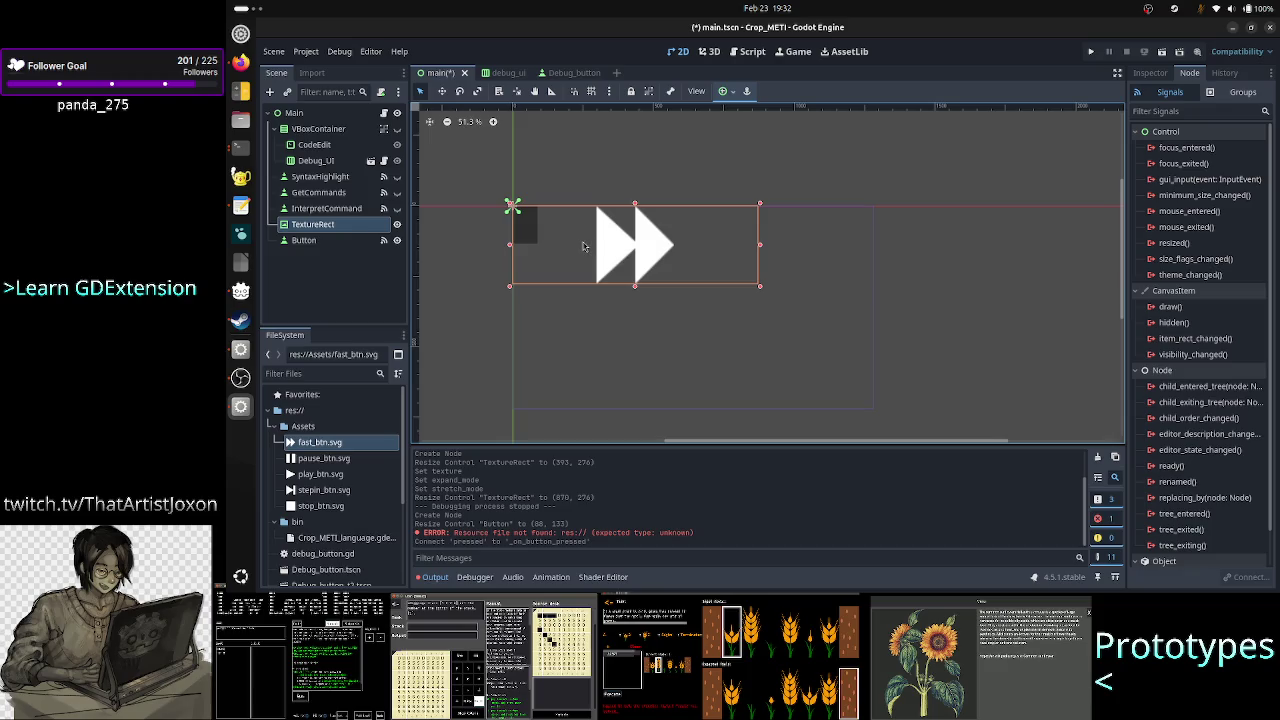
Briefly switch to another window and back, then return to the main.gd script.
key("alt+Tab")
key("alt+Tab")
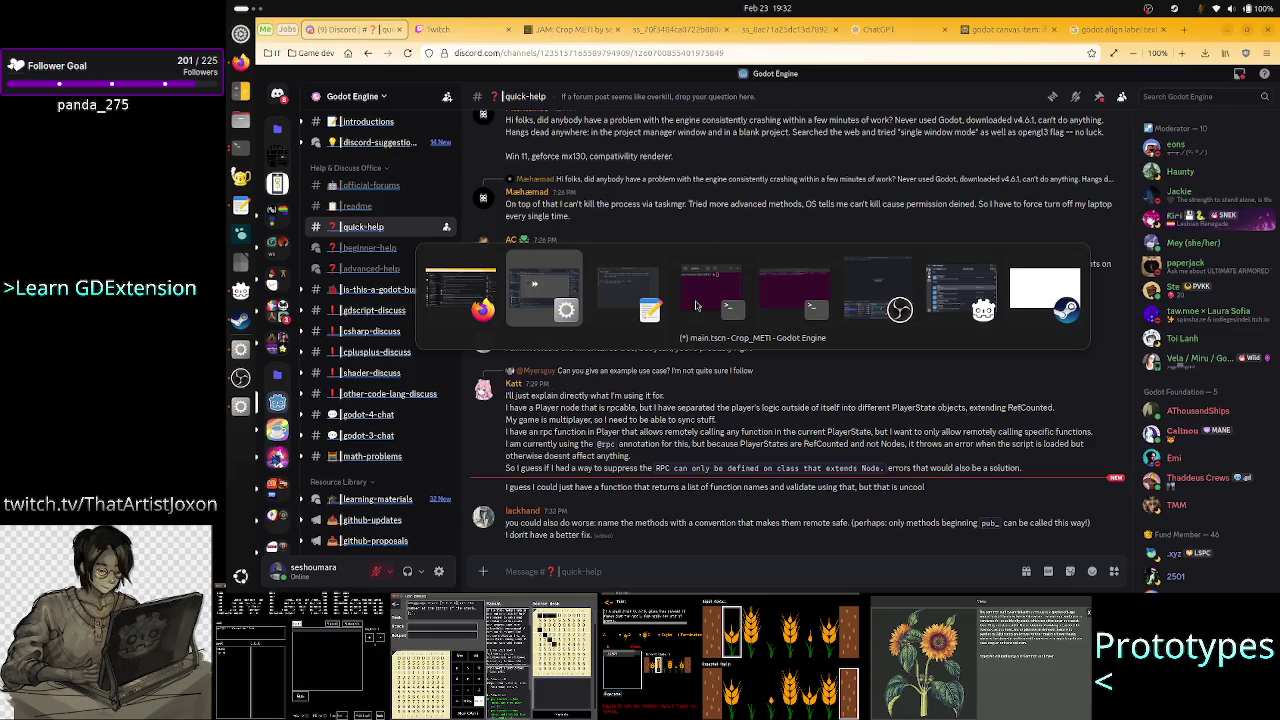
key("alt+Tab")
key("alt+Tab")
key("alt+Tab")
key("alt+Tab")
key("alt+Tab")
key("alt+Tab")
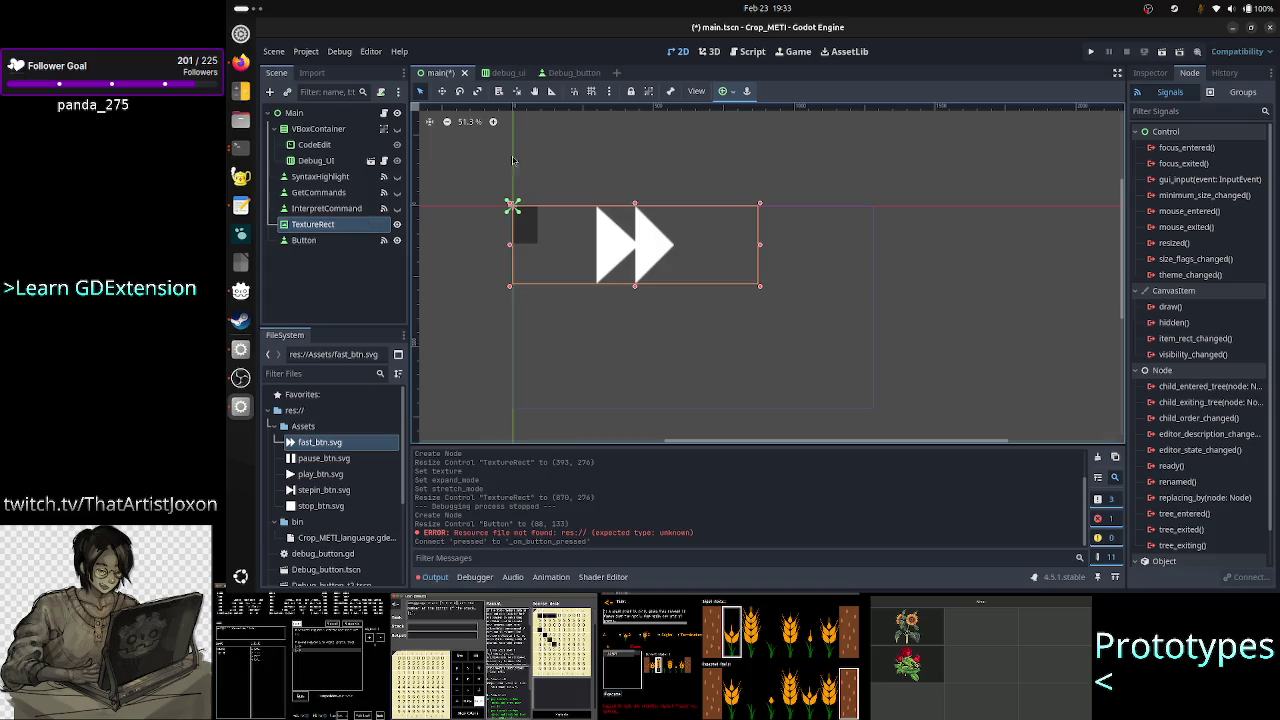
left_click(752, 51)
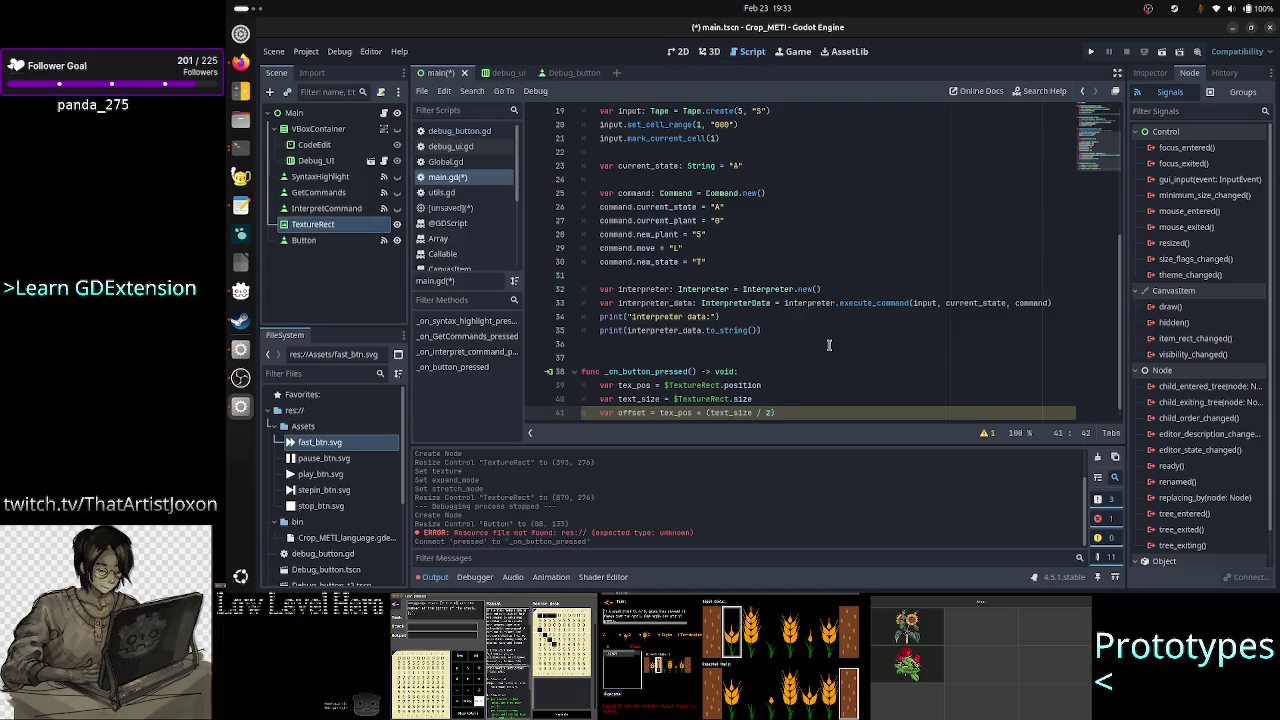
Append '- (64 / 2)' to the offset calculation on line 41.
key("Left")
key("Left")
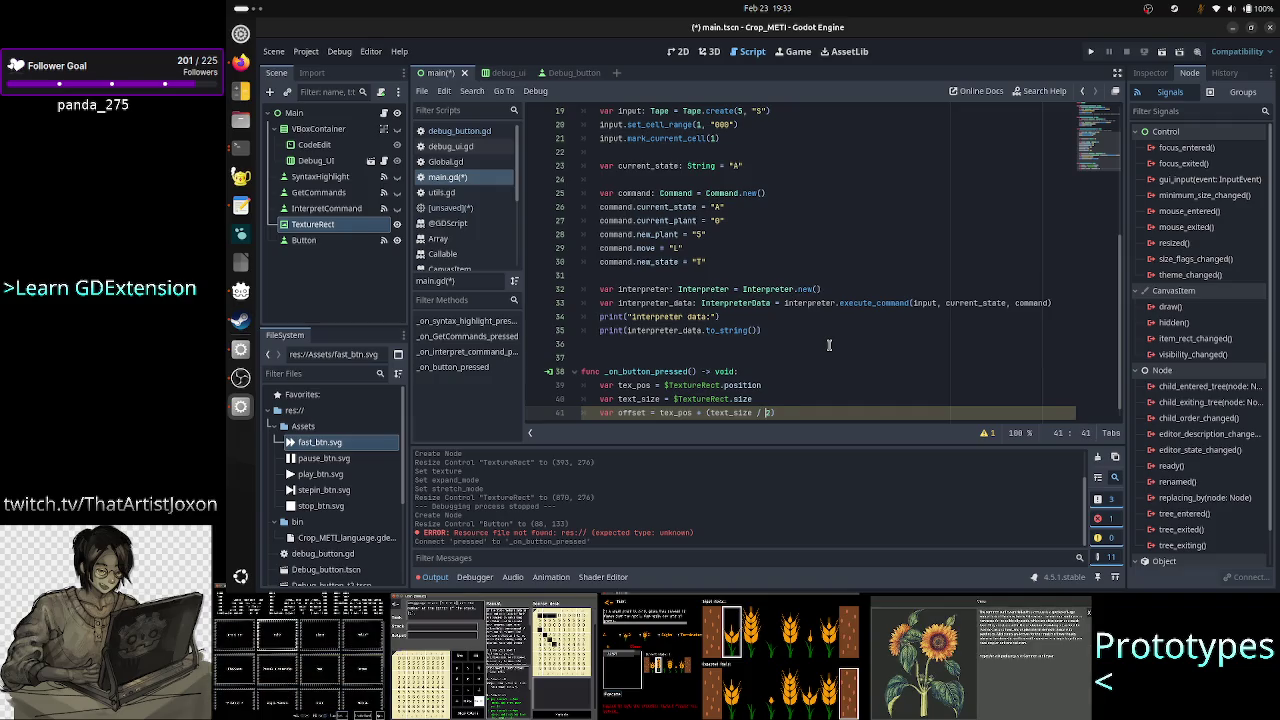
key("Right")
key("Right")
type("-")
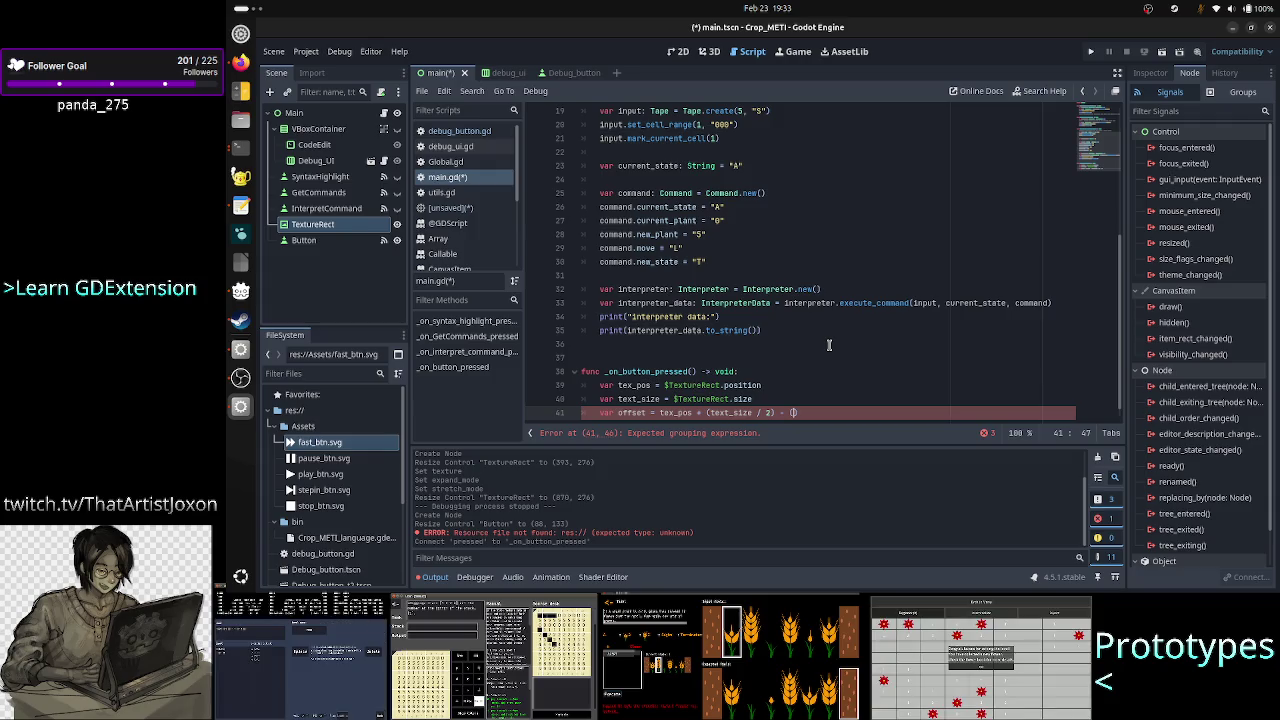
type("64 ")
type("/ 2")
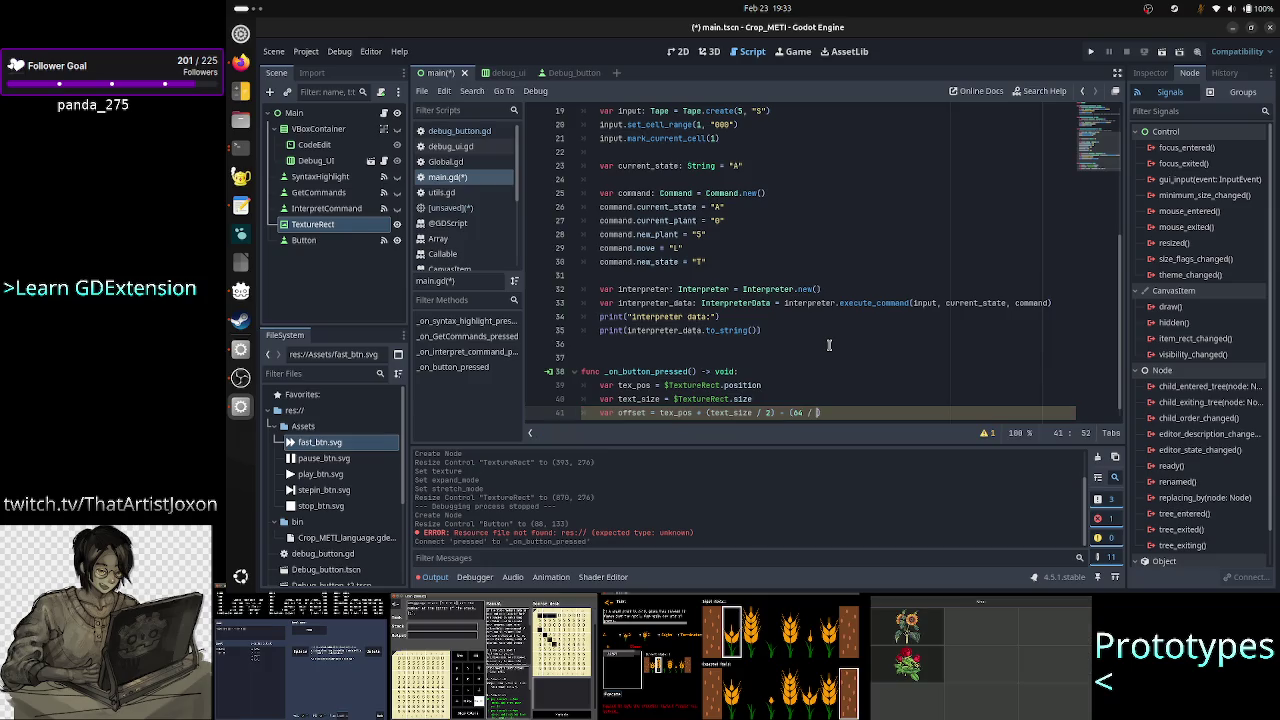
Add a print(offset) line below the offset calculation, then return to the 2D scene.
key("Return")
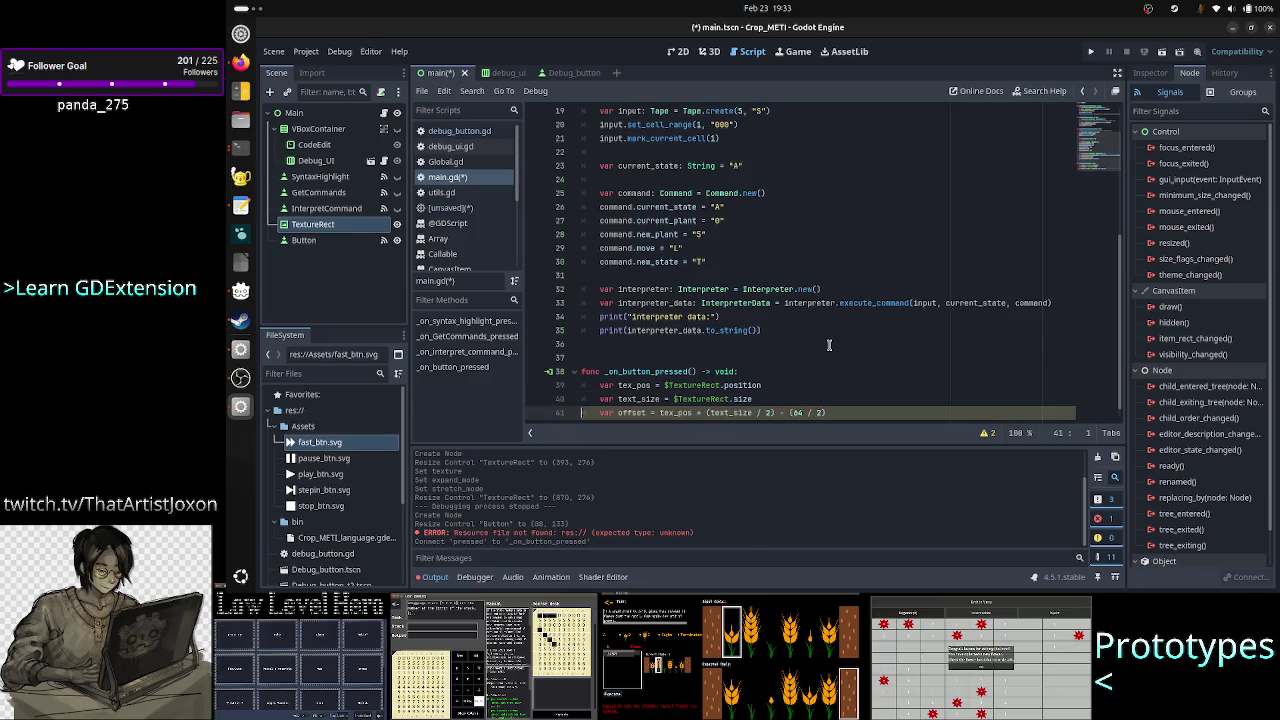
key("Tab")
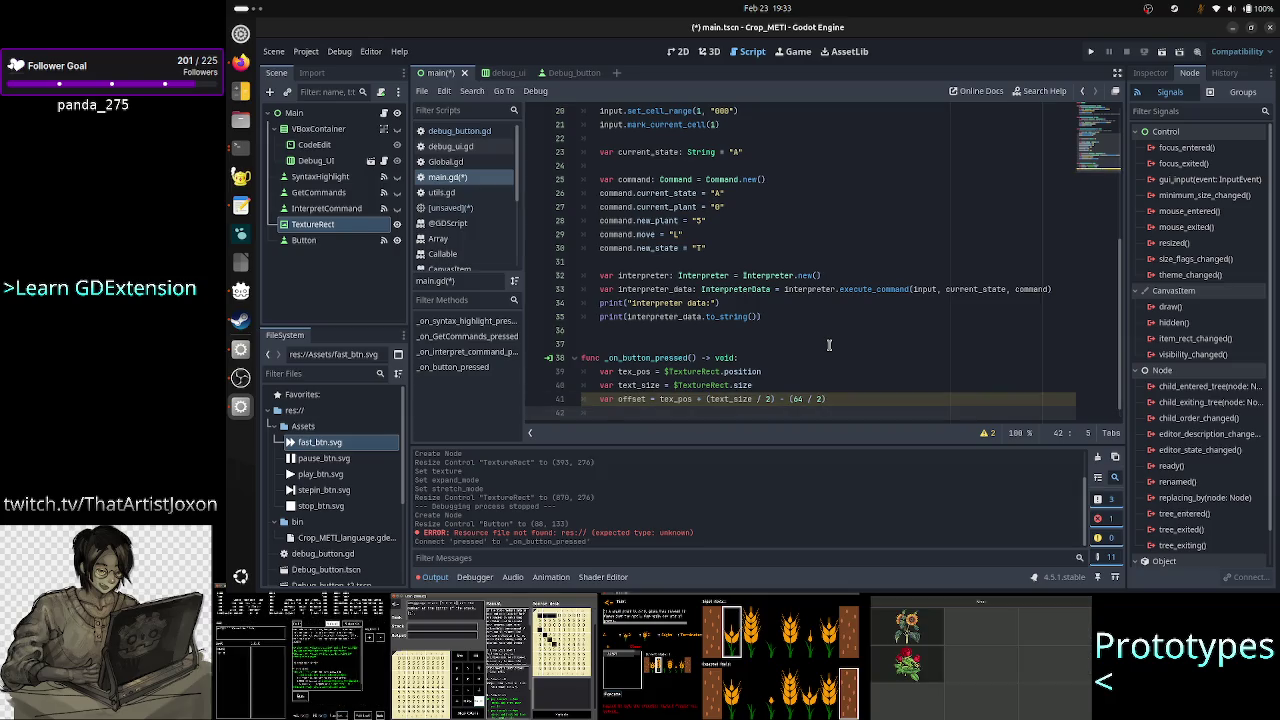
type("nt(")
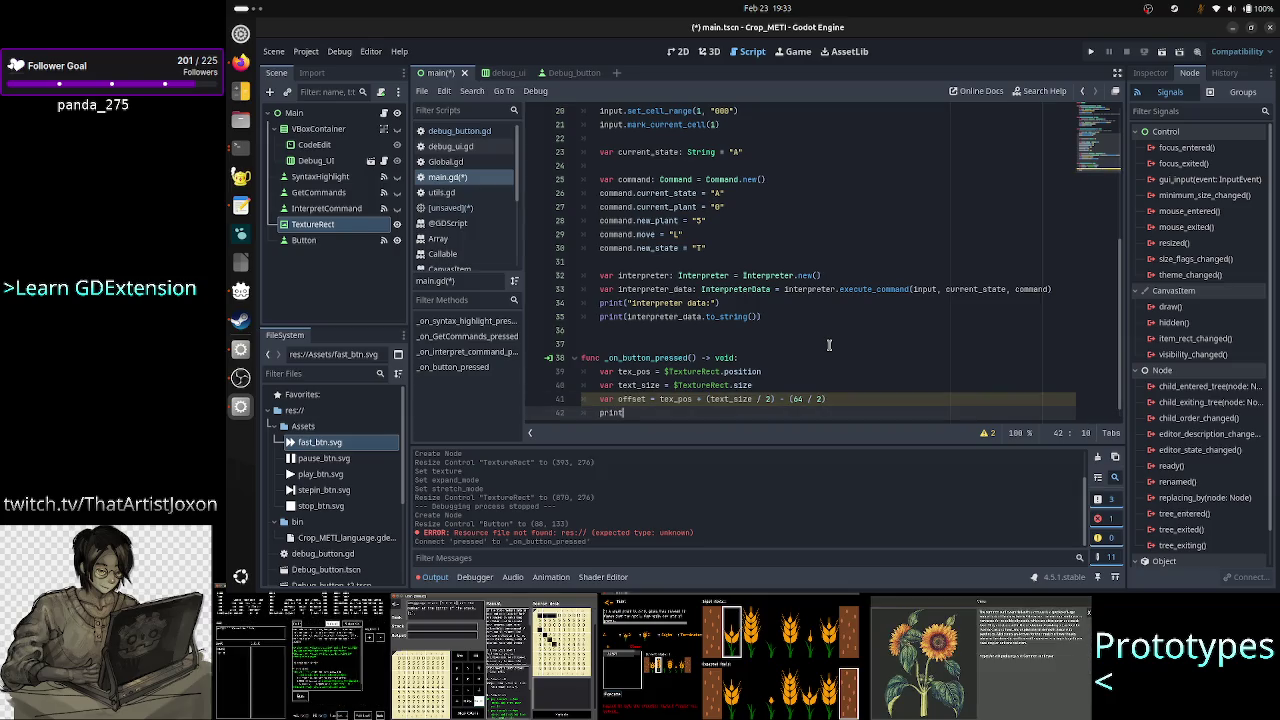
type("(offse")
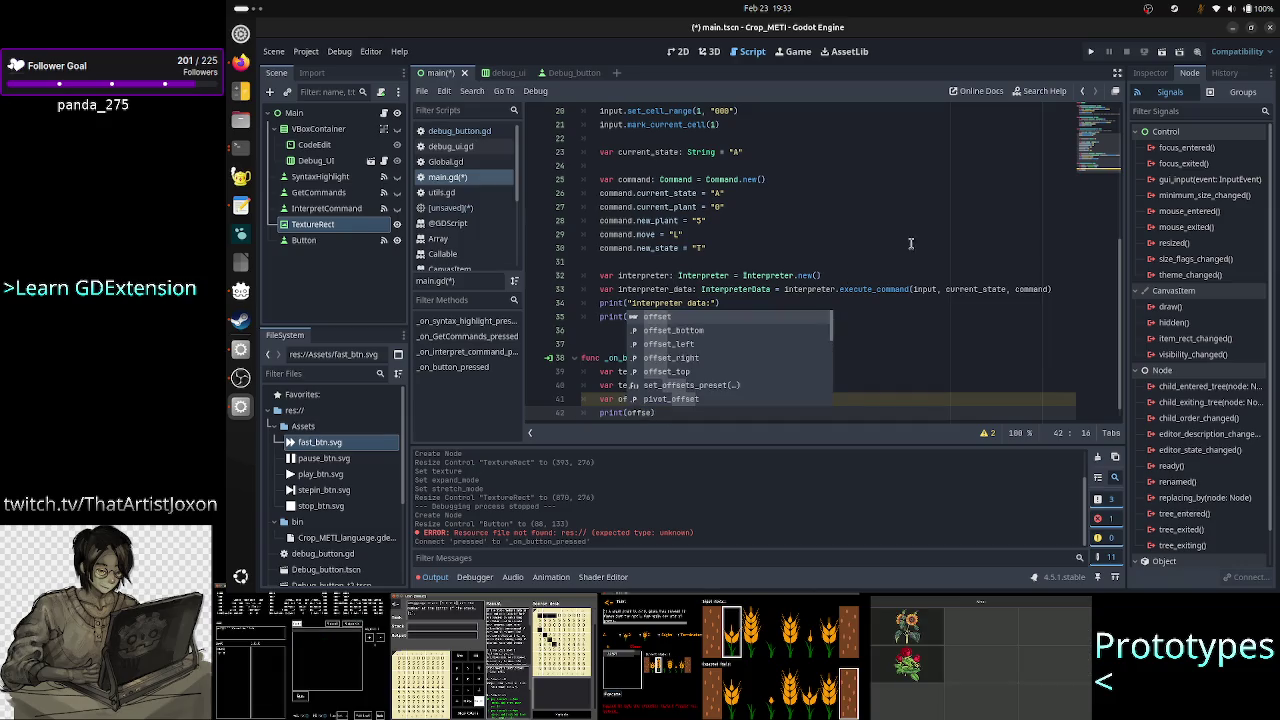
key("Return")
type(")")
key("Return")
key("BackSpace")
key("Tab")
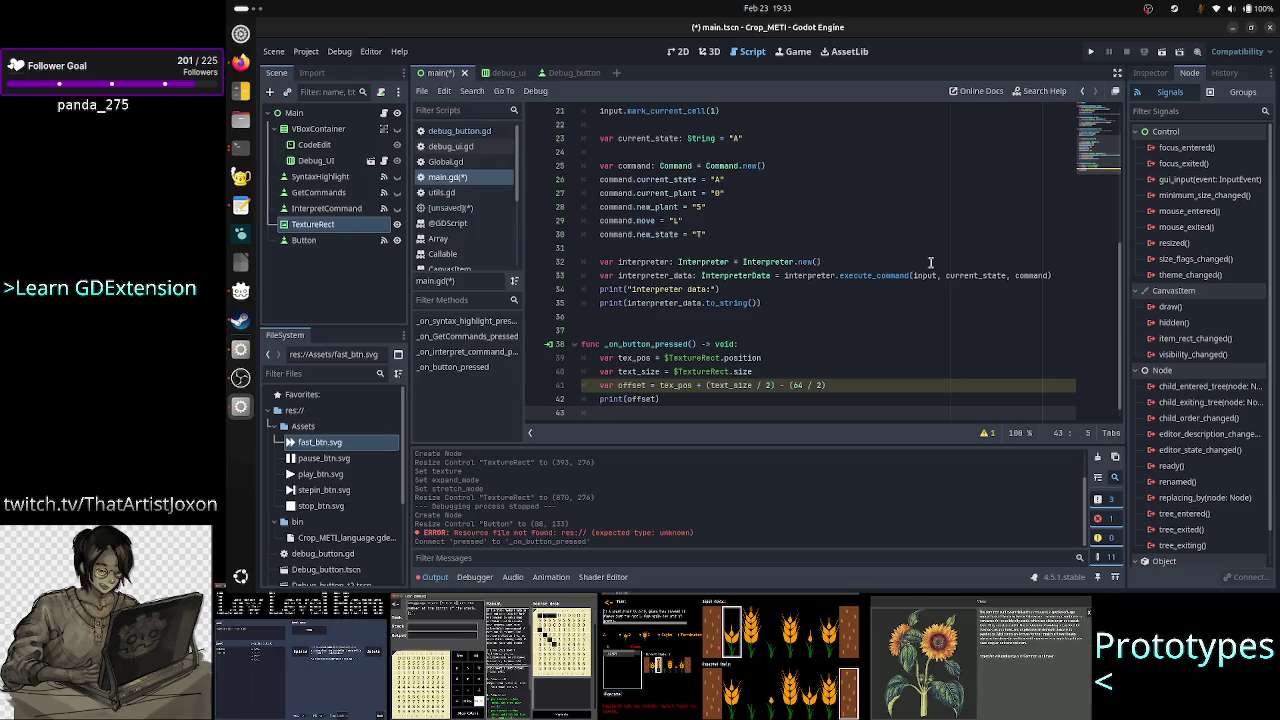
left_click(930, 263)
left_click(886, 124)
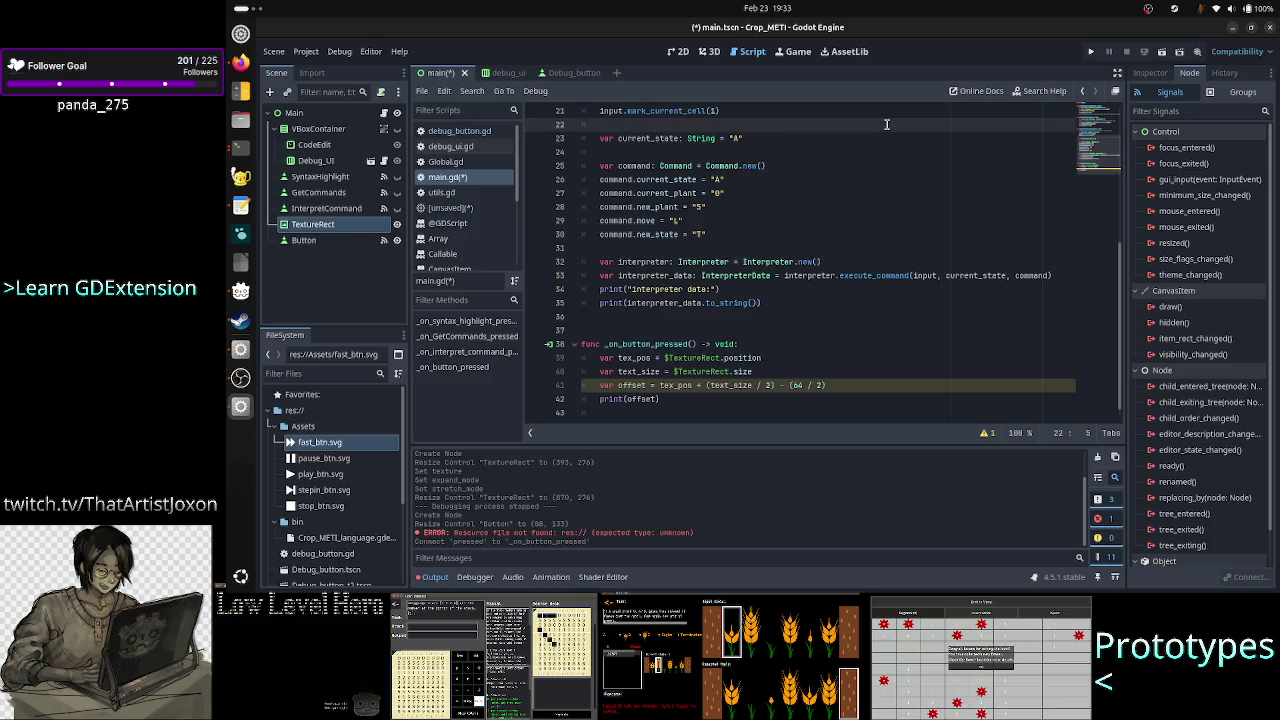
left_click(678, 51)
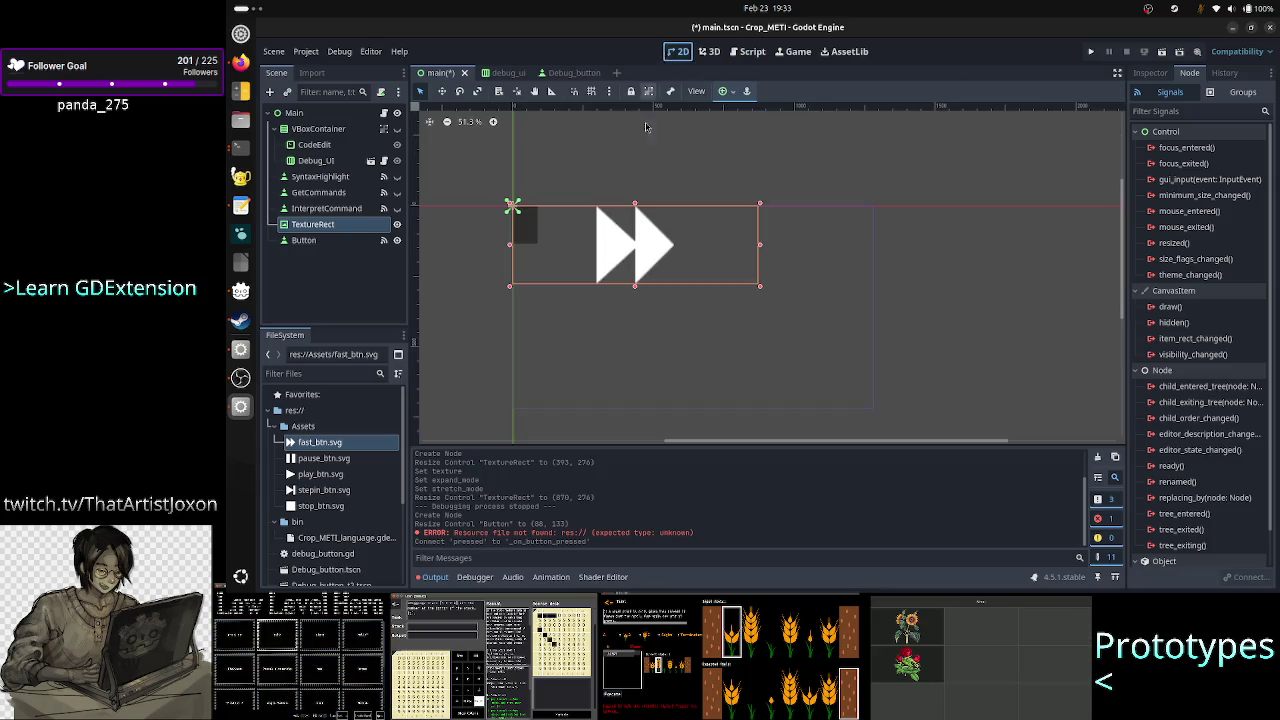
Add a Panel child under Main and drag it out to about 147×128 below the icon.
left_click(324, 244)
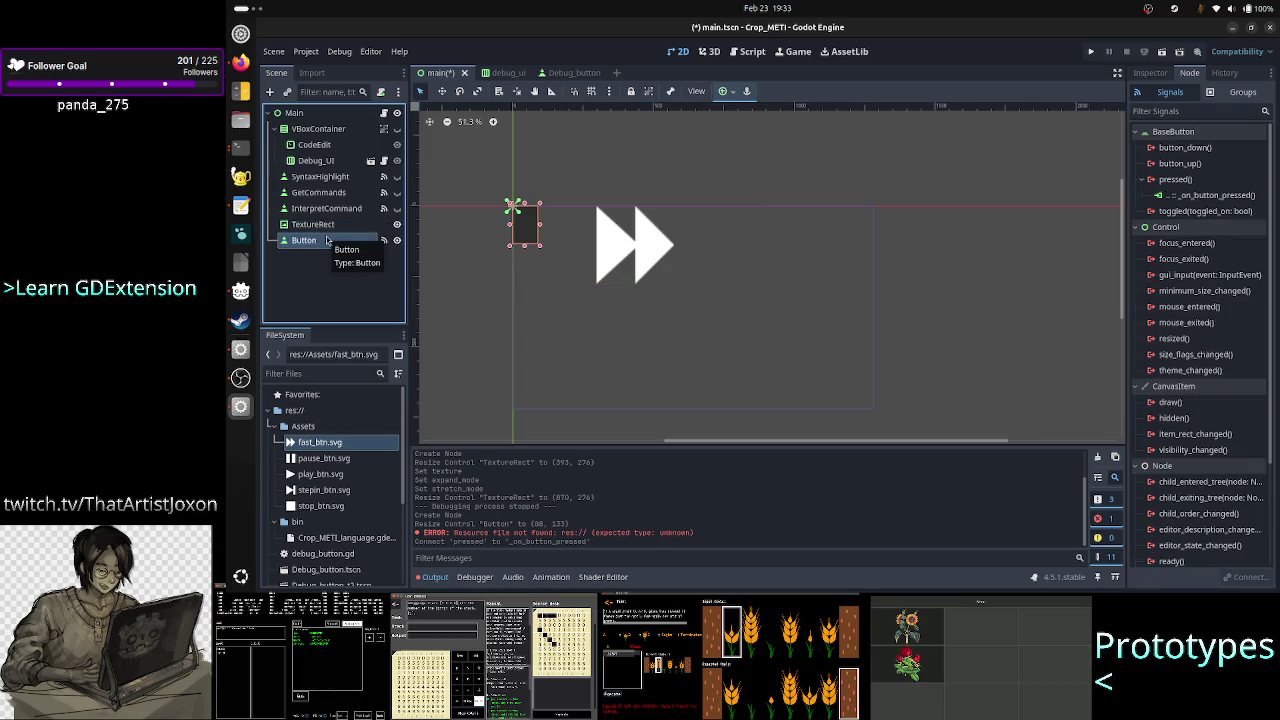
left_click(287, 112)
left_click(269, 92)
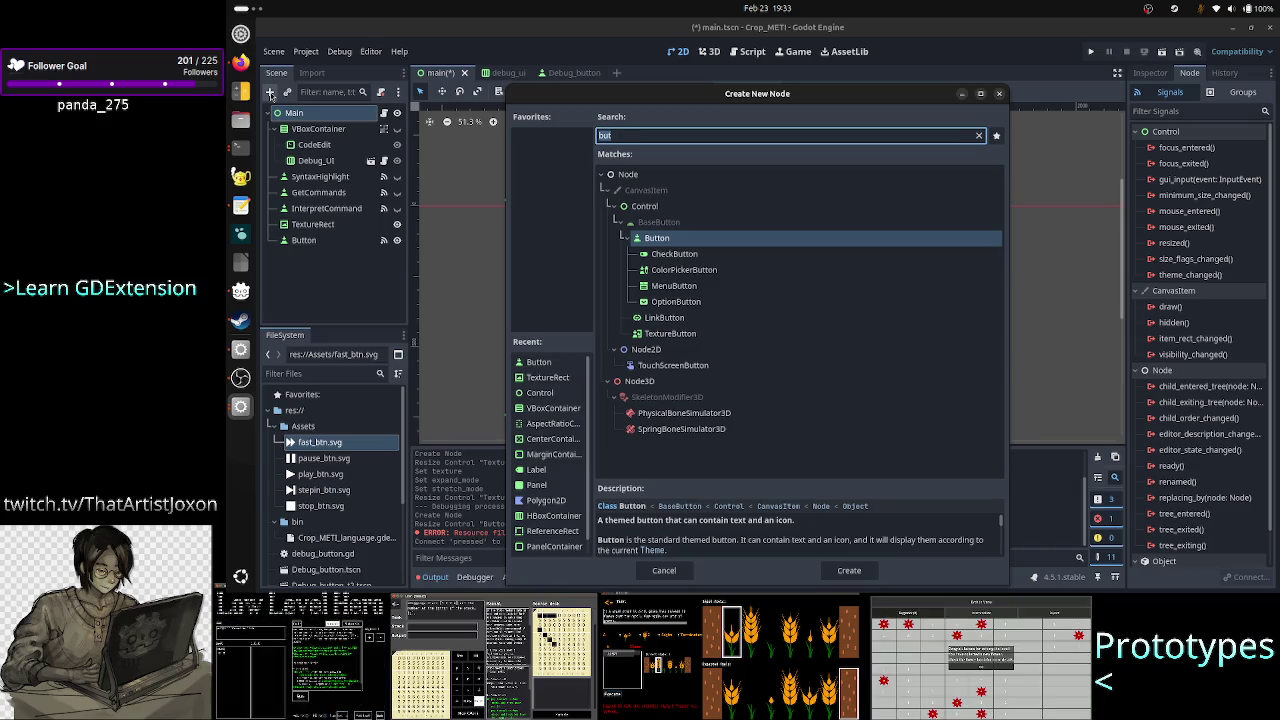
type("pa")
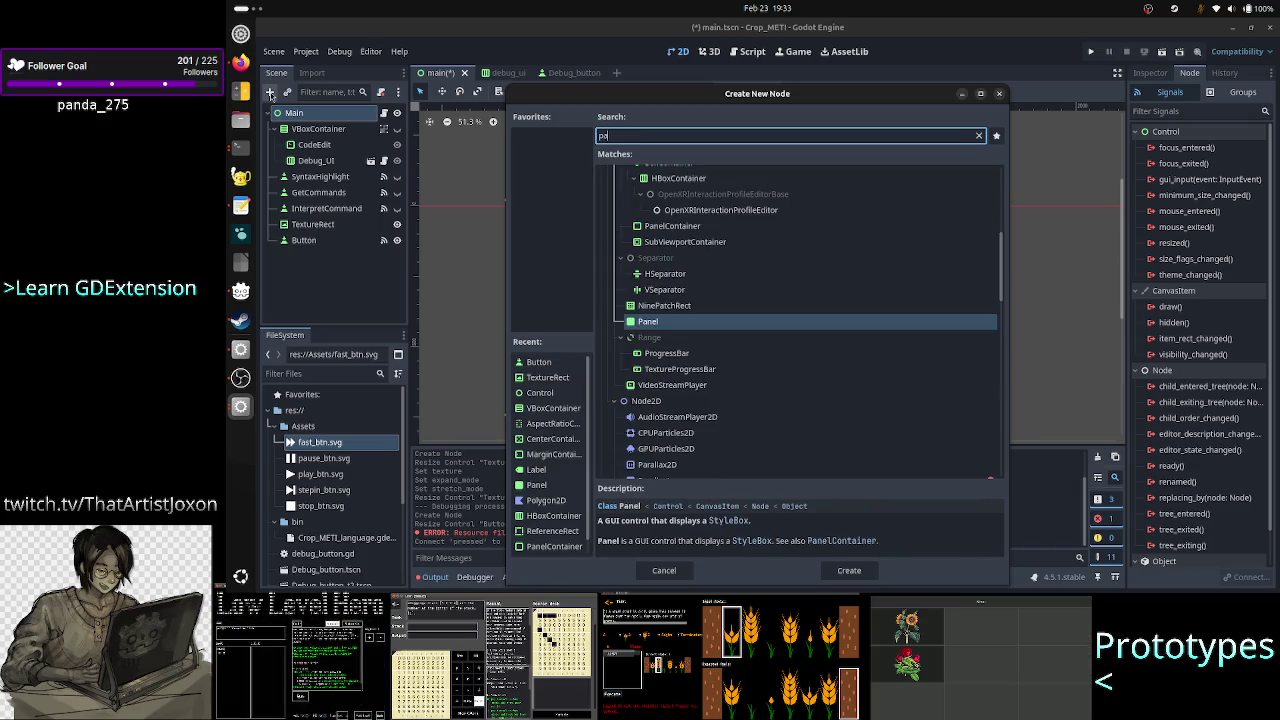
key("Return")
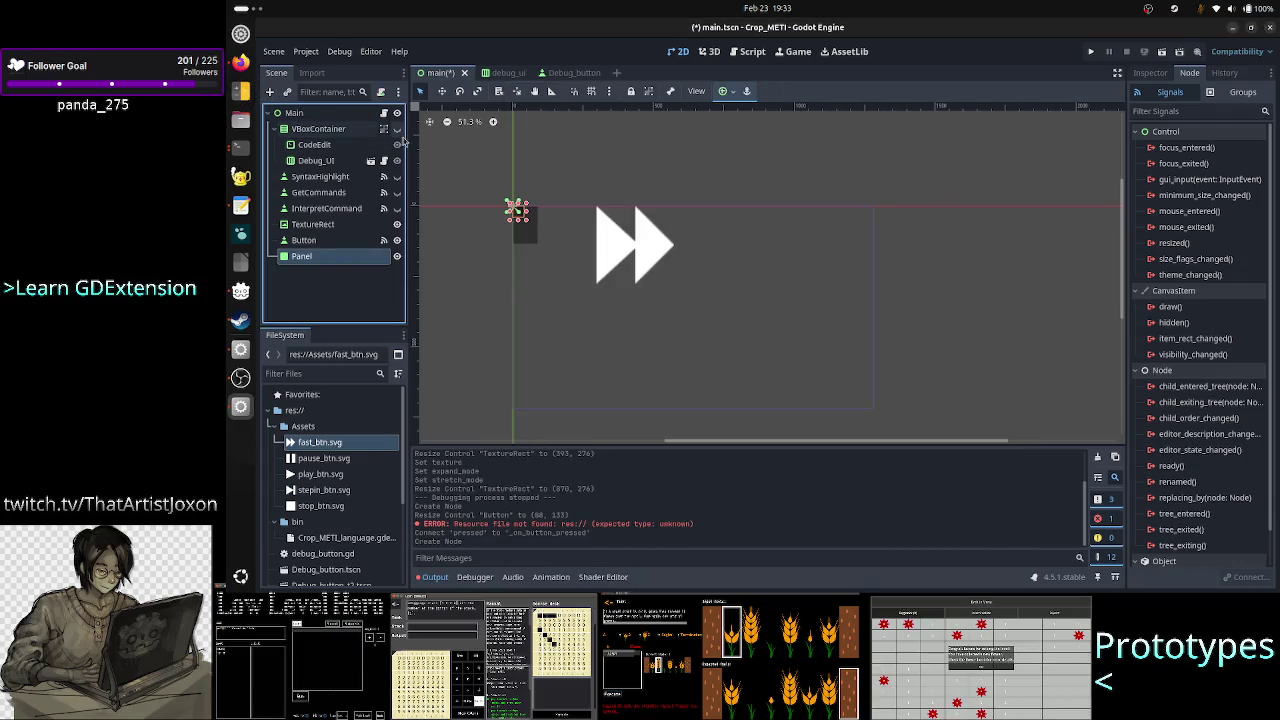
mouse_move(526, 223)
left_mouse_down()
mouse_move(552, 240)
mouse_move(580, 296)
mouse_move(543, 313)
mouse_move(558, 313)
mouse_move(549, 325)
left_mouse_up()
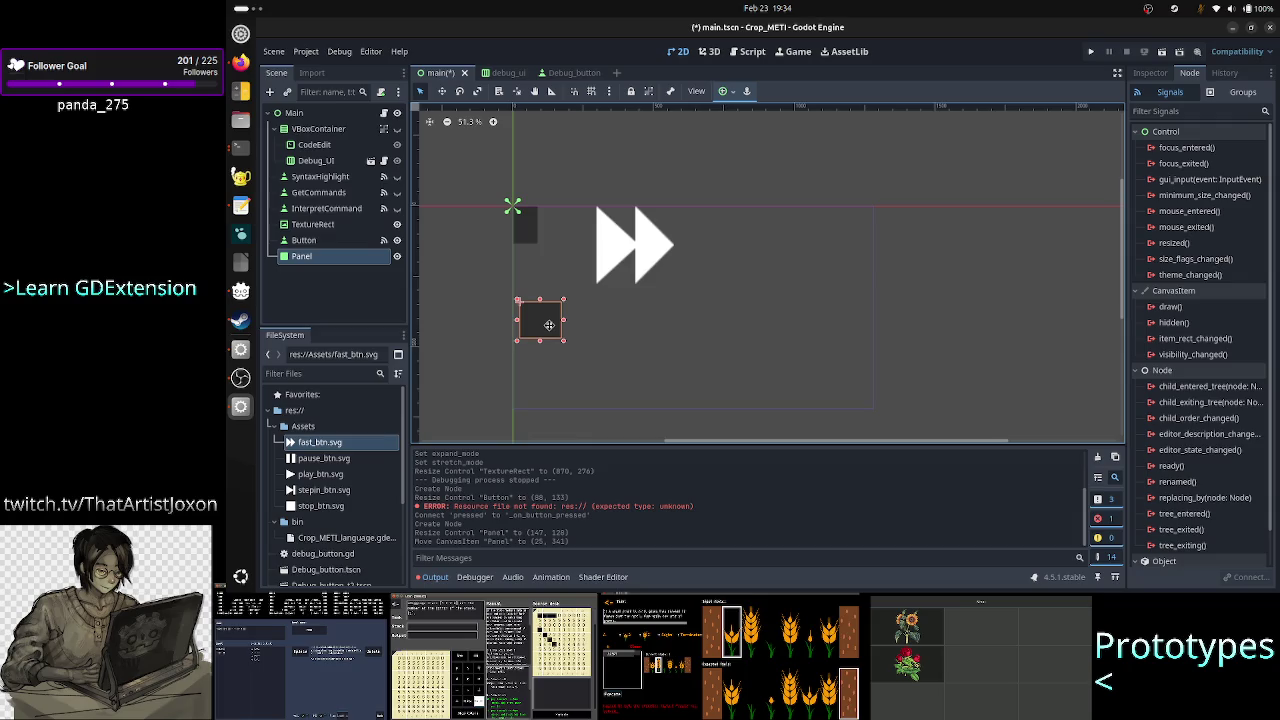
Expand the Panel's Transform section in the Inspector and revert its Position to the origin.
left_click(1150, 73)
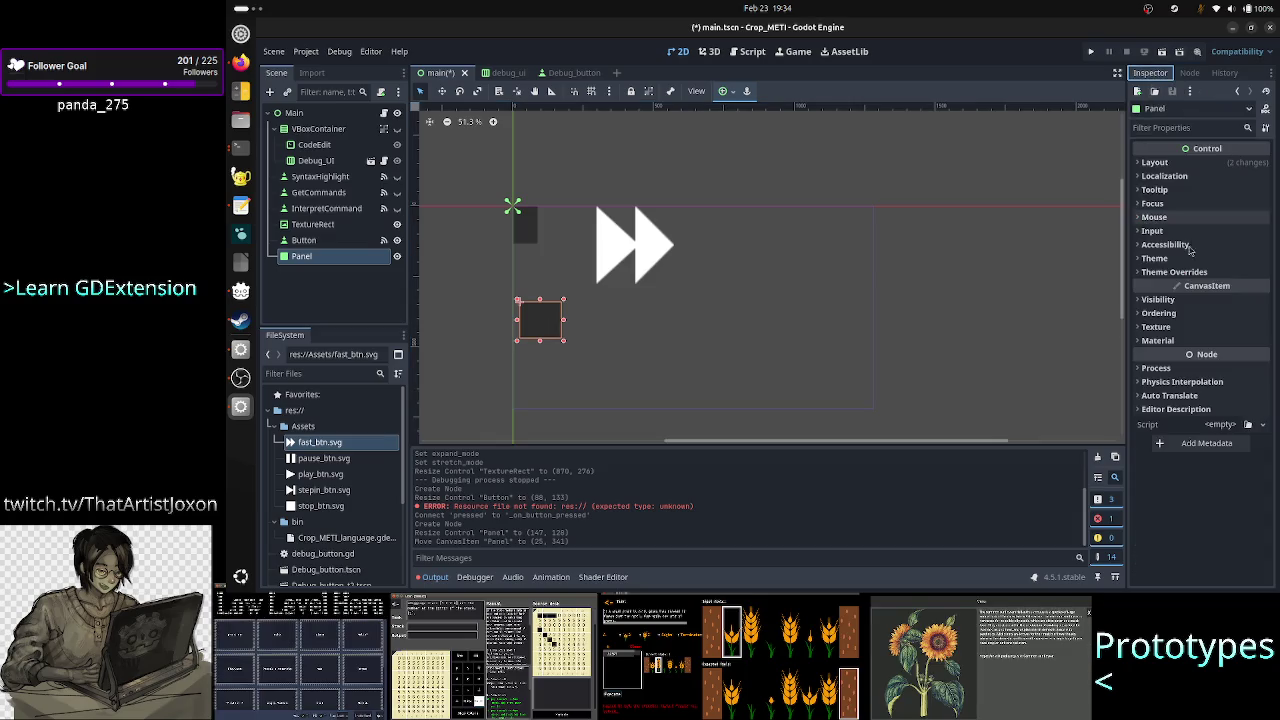
left_click(1180, 175)
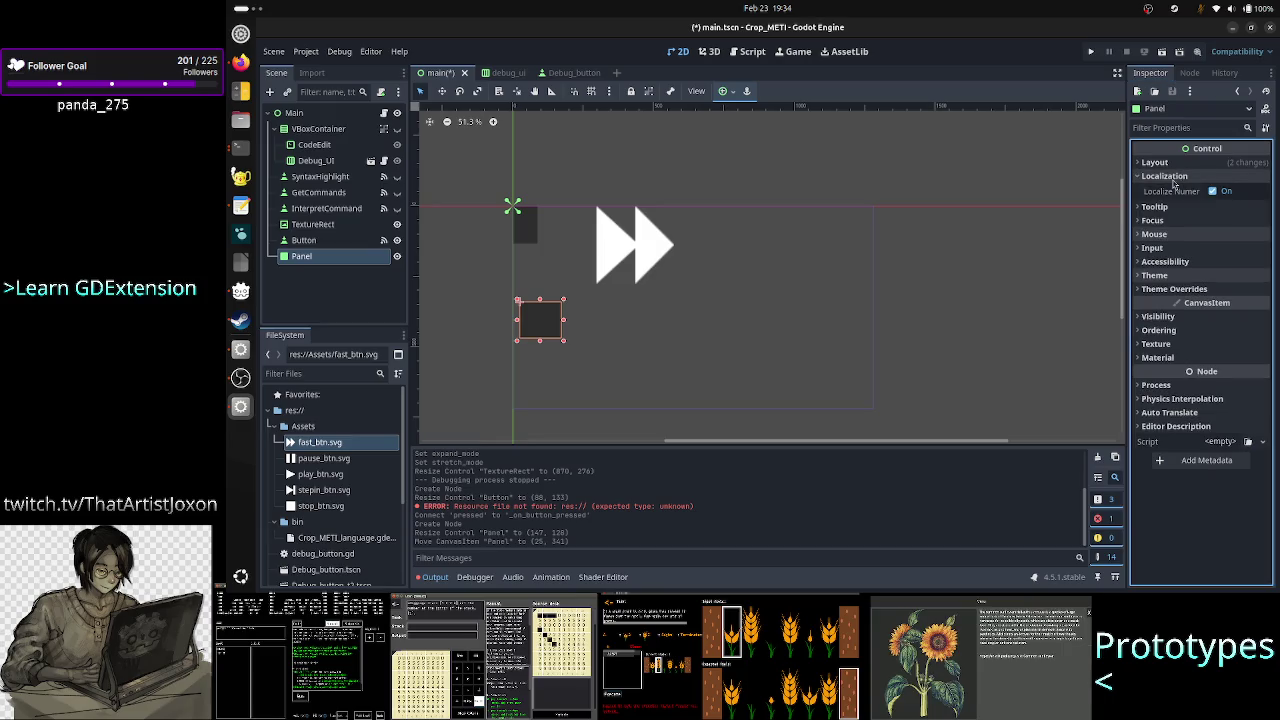
left_click(1170, 175)
left_click(1156, 162)
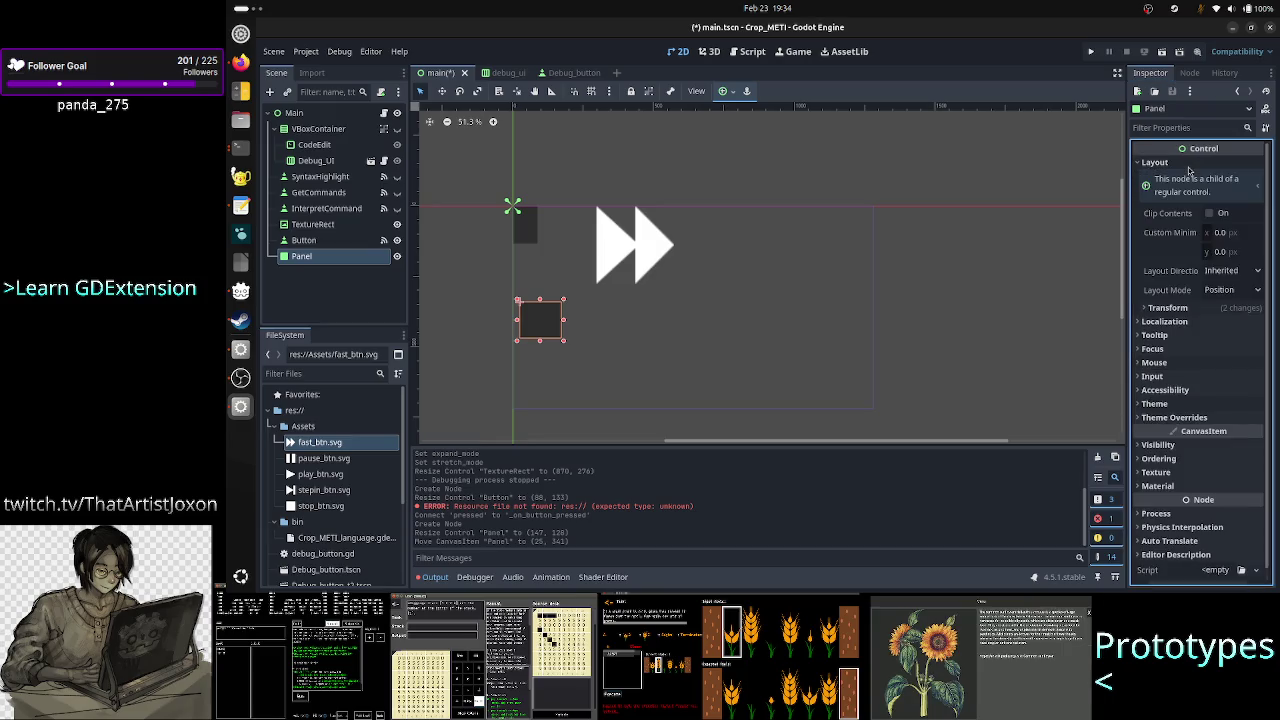
left_click(1188, 308)
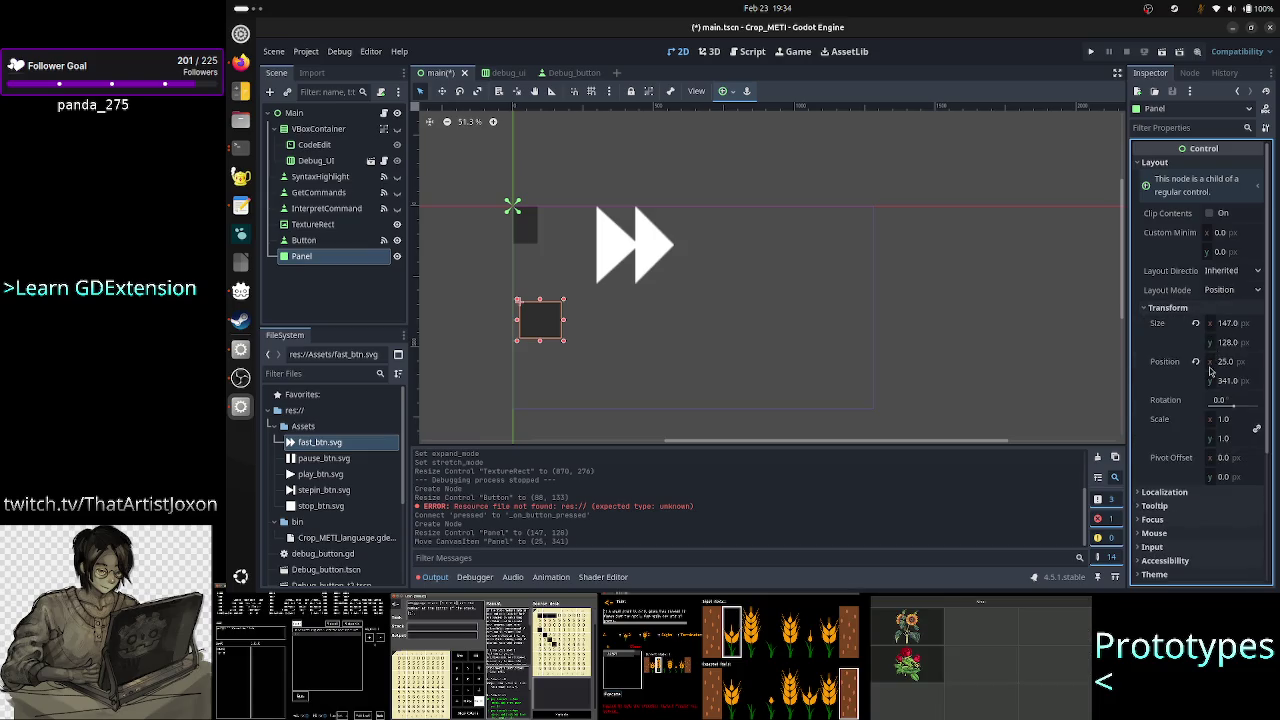
left_click(1196, 362)
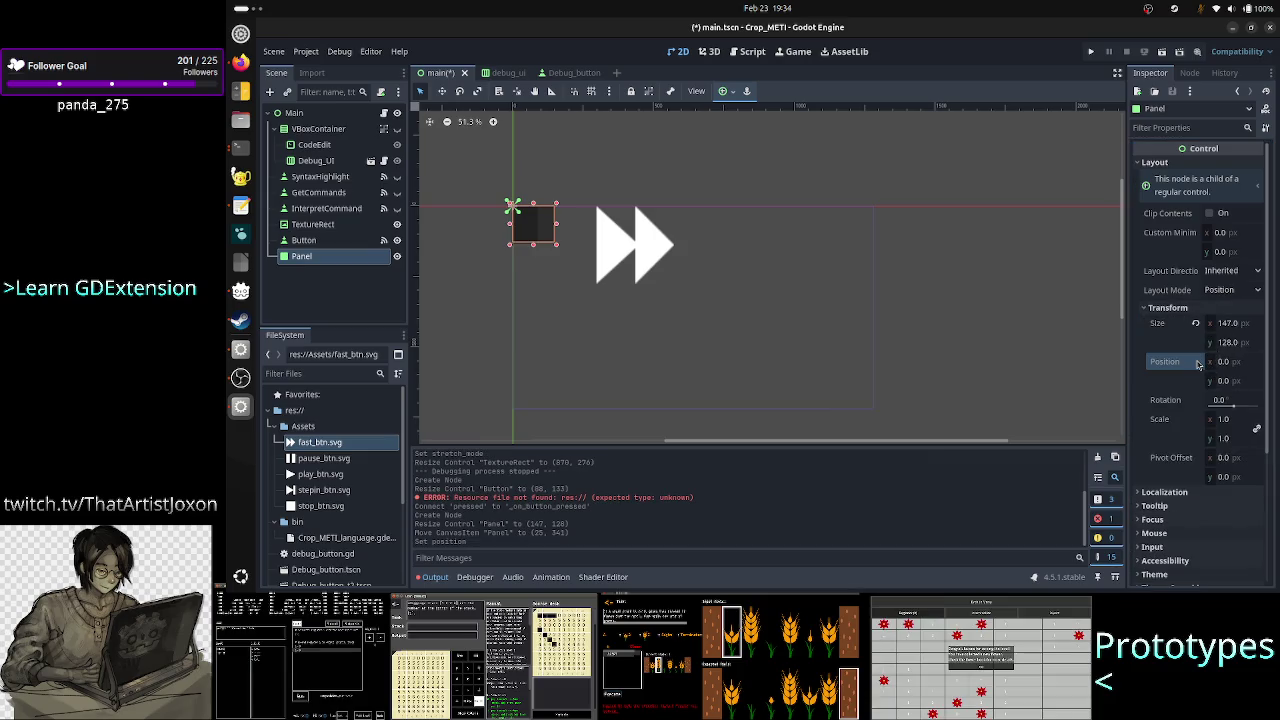
Set the Panel's Position y to 200, then change it to 300.
left_click(1234, 381)
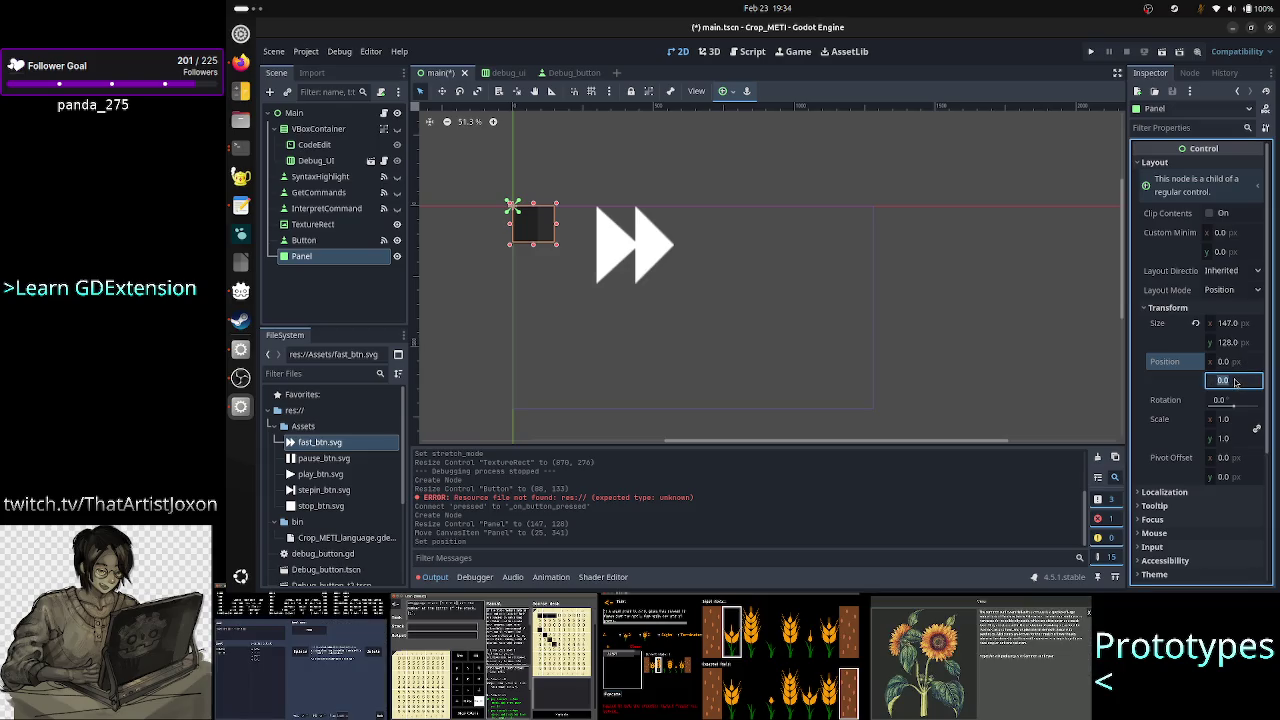
type("200")
key("Return")
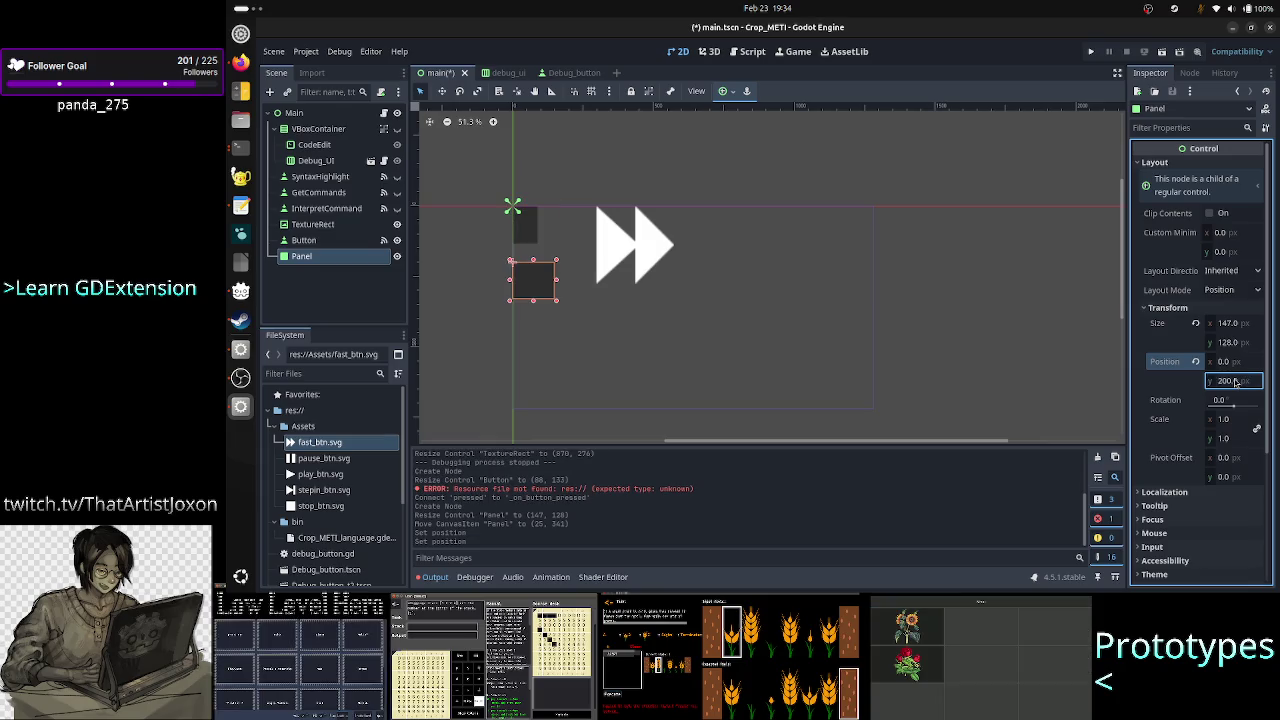
left_click(1234, 381)
type("300")
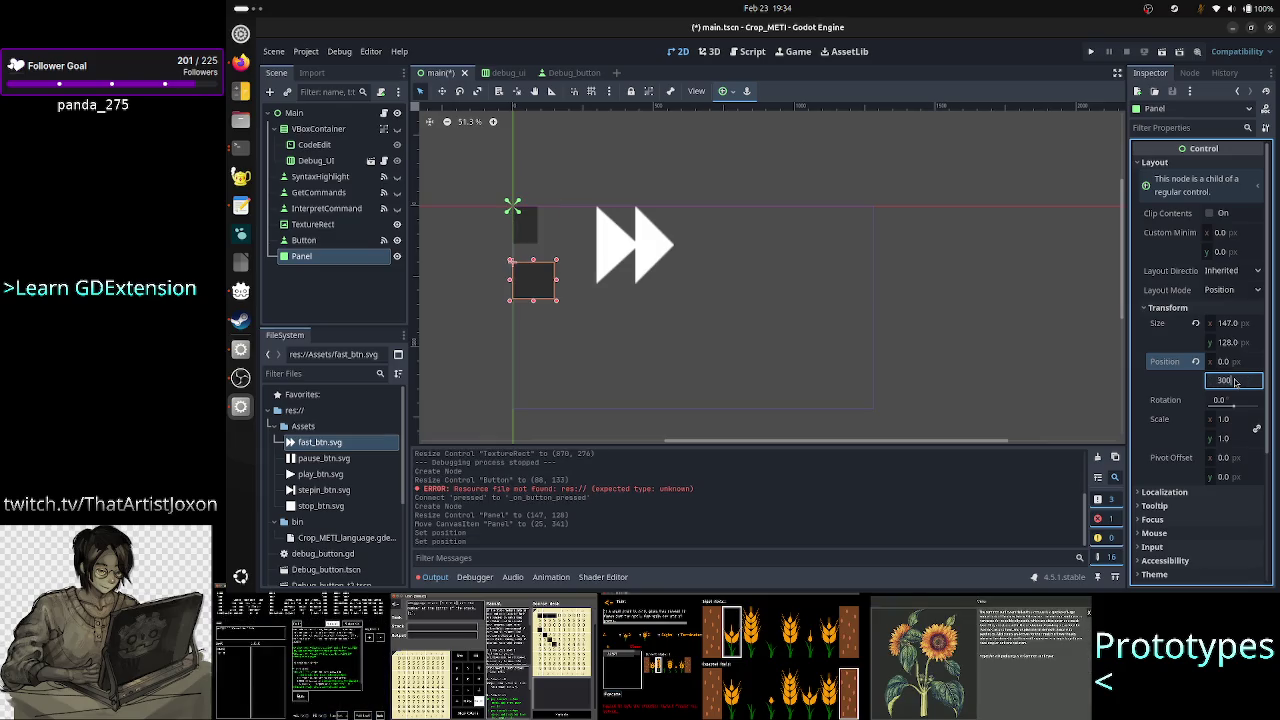
key("Return")
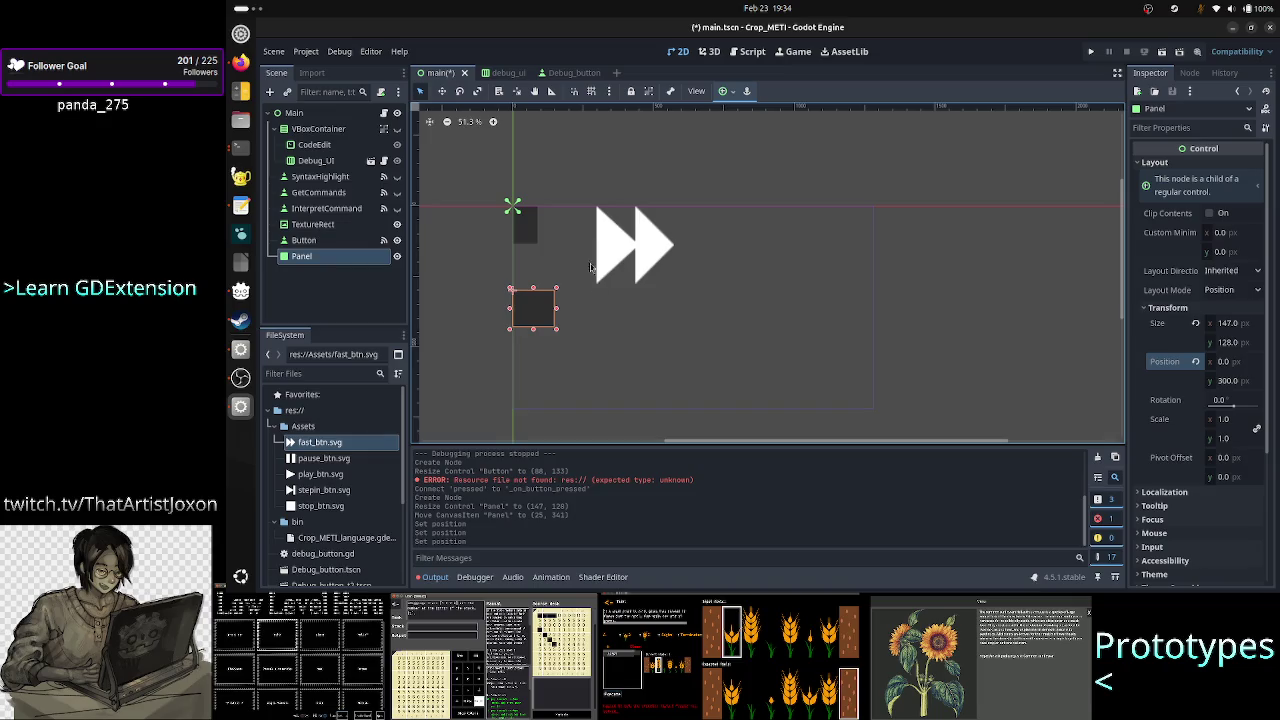
In main.gd, add '$Panel.position.x = offset' after the print(offset) line.
left_click(384, 112)
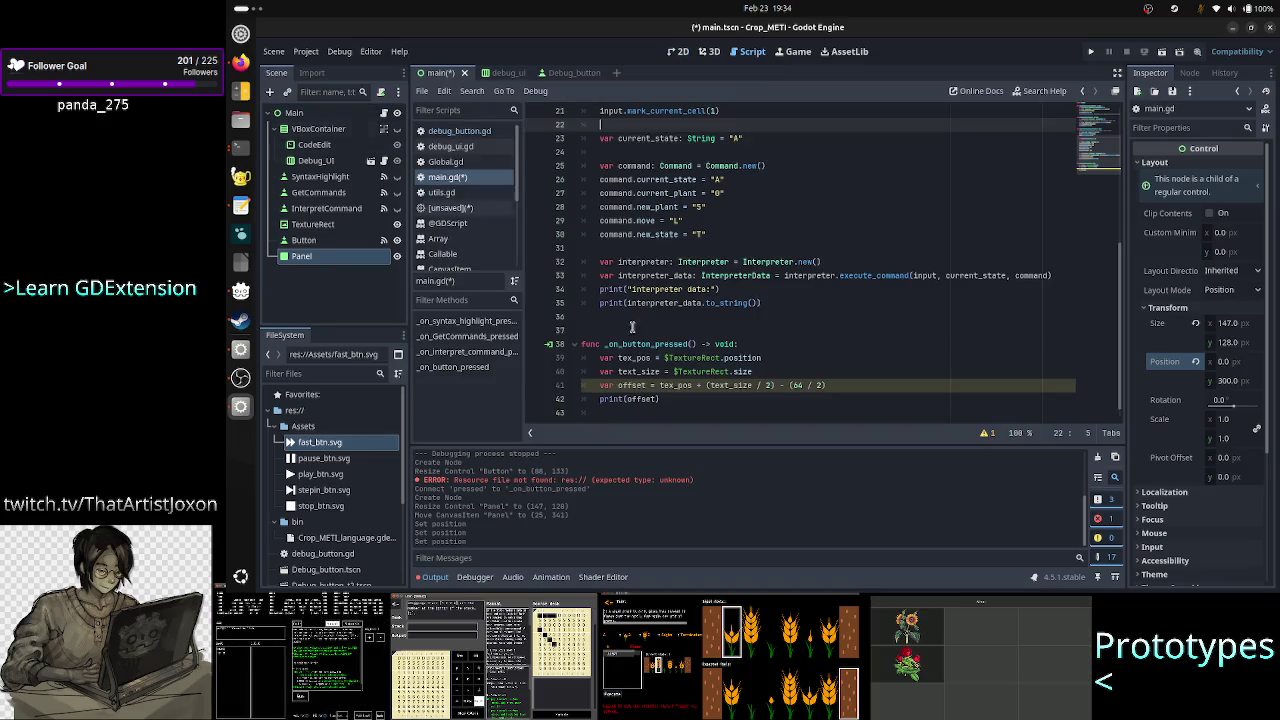
left_click(746, 400)
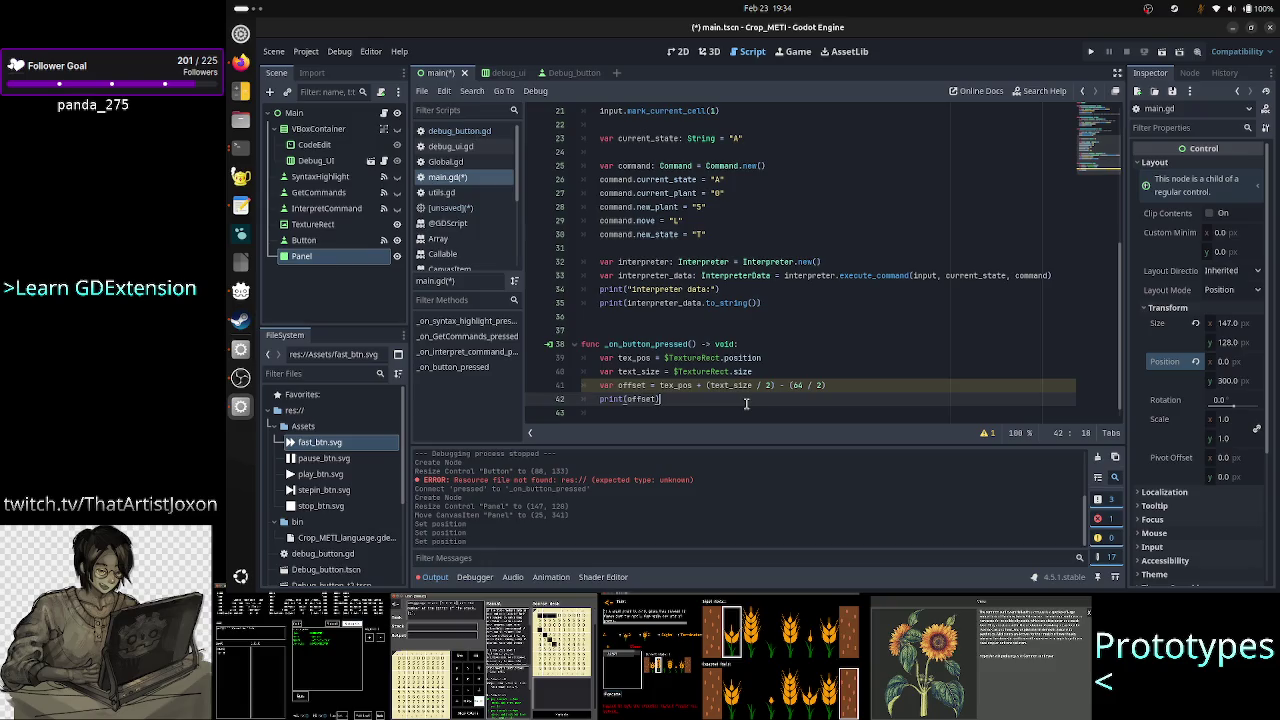
key("Return")
type("panel.po")
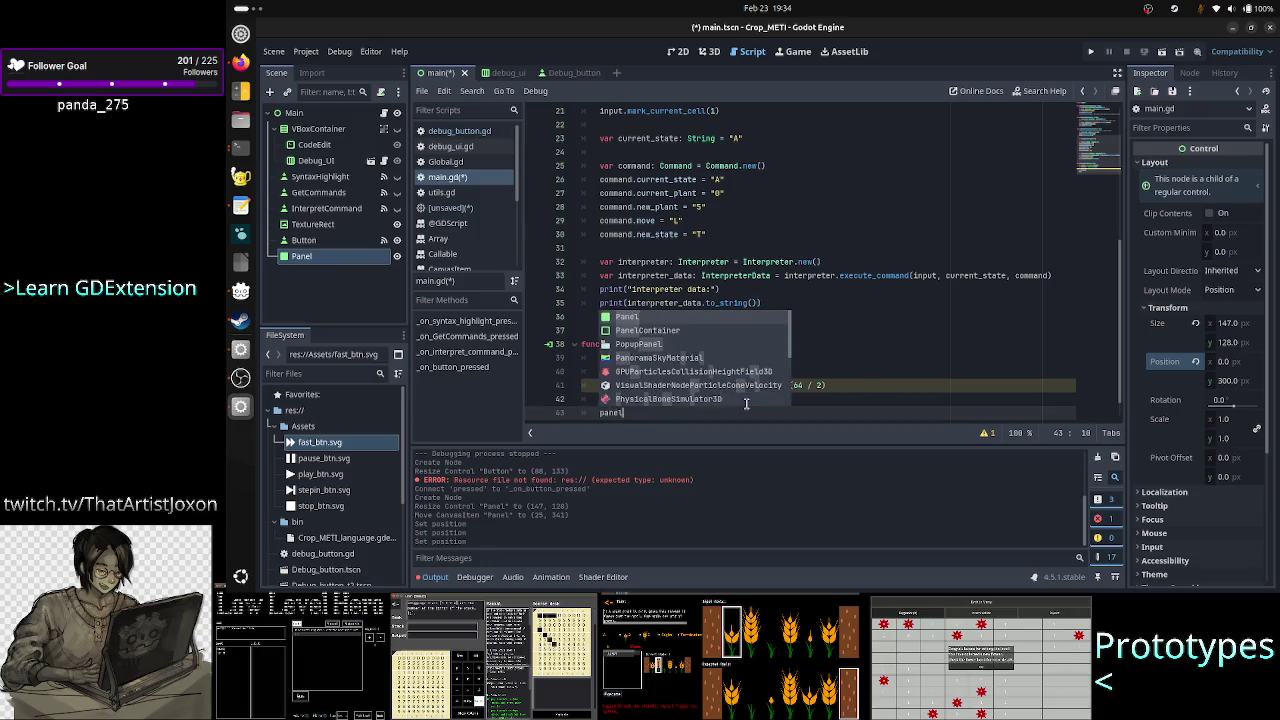
type("s")
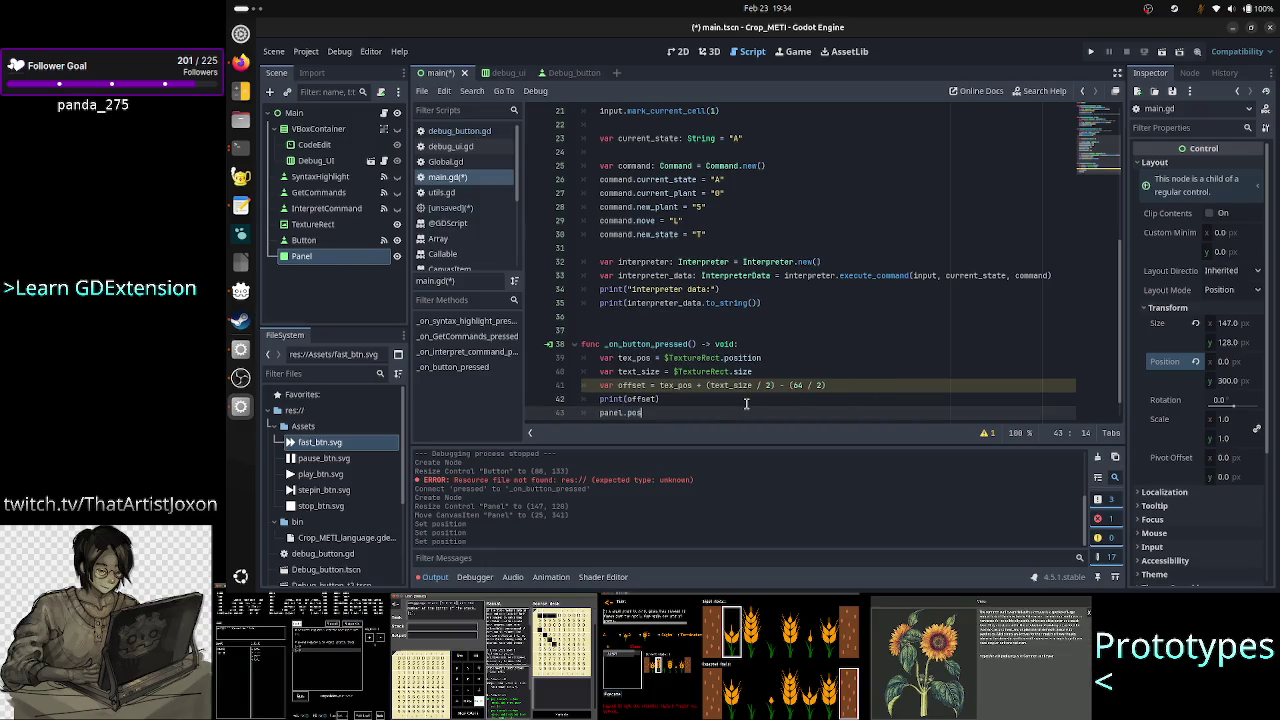
key("BackSpace")
key("BackSpace")
key("BackSpace")
key("BackSpace")
key("BackSpace")
type("$Pa")
key("Return")
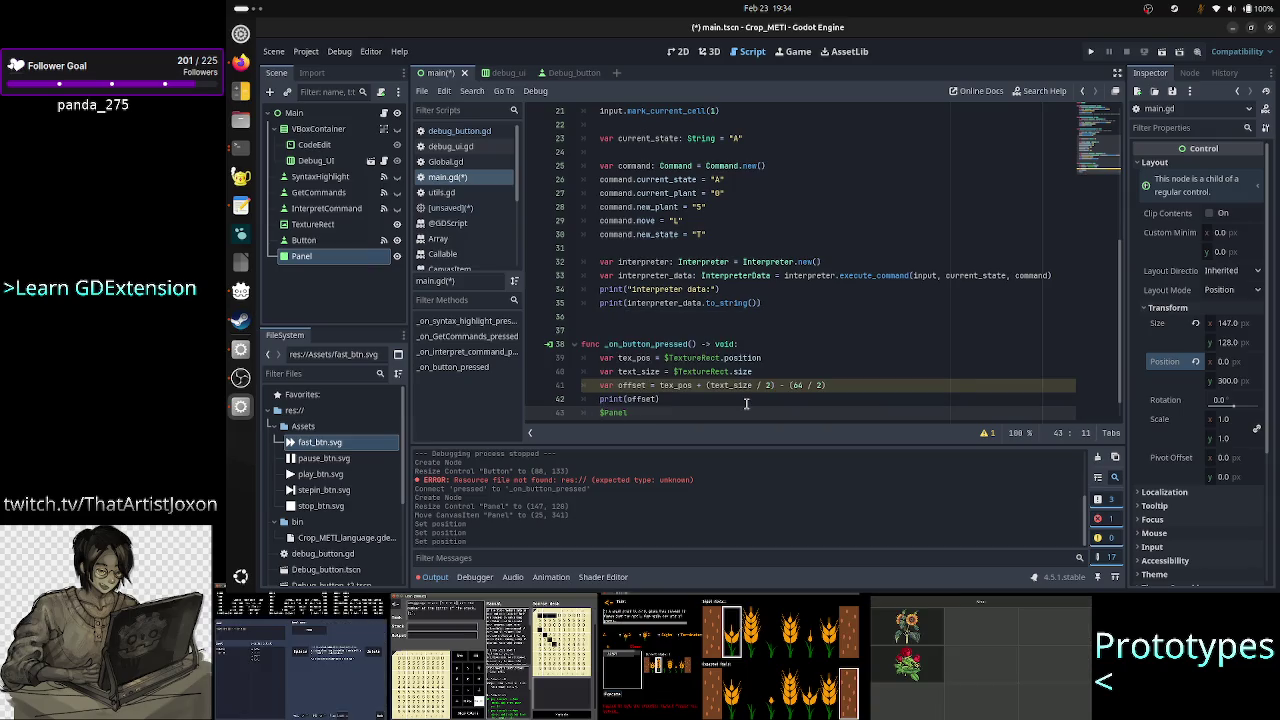
type(".pos")
key("Return")
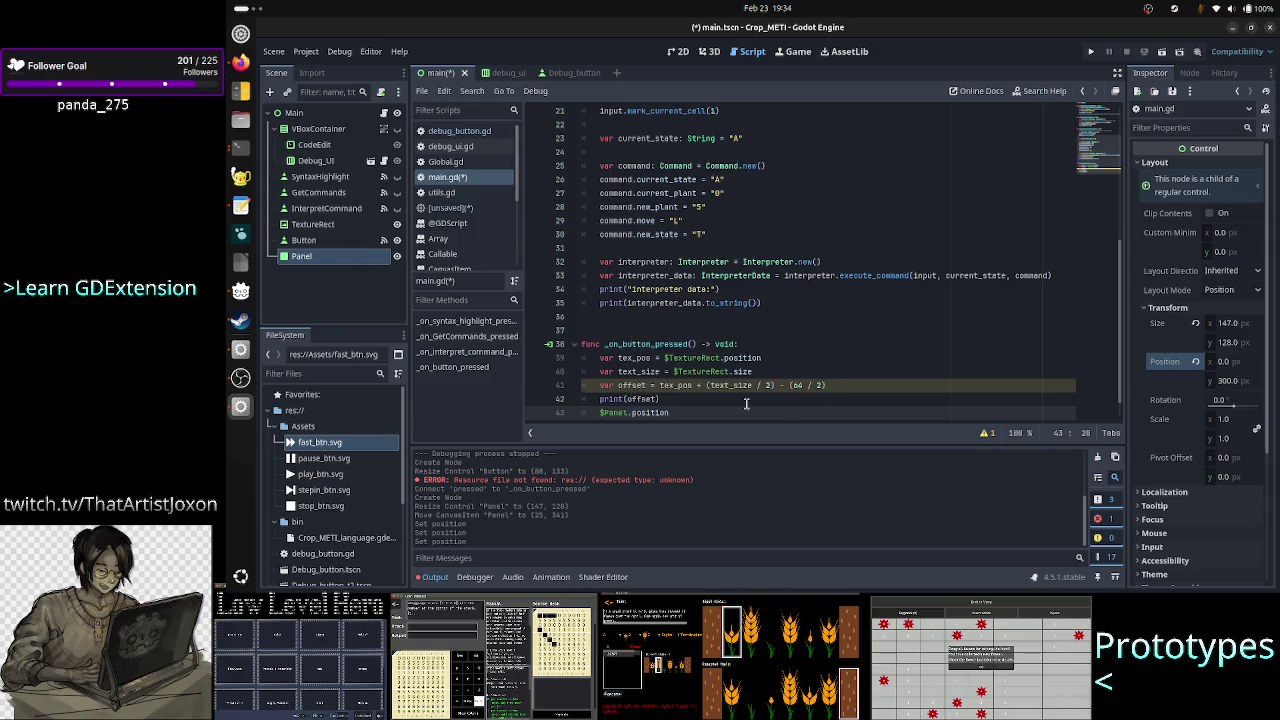
type(".x = off")
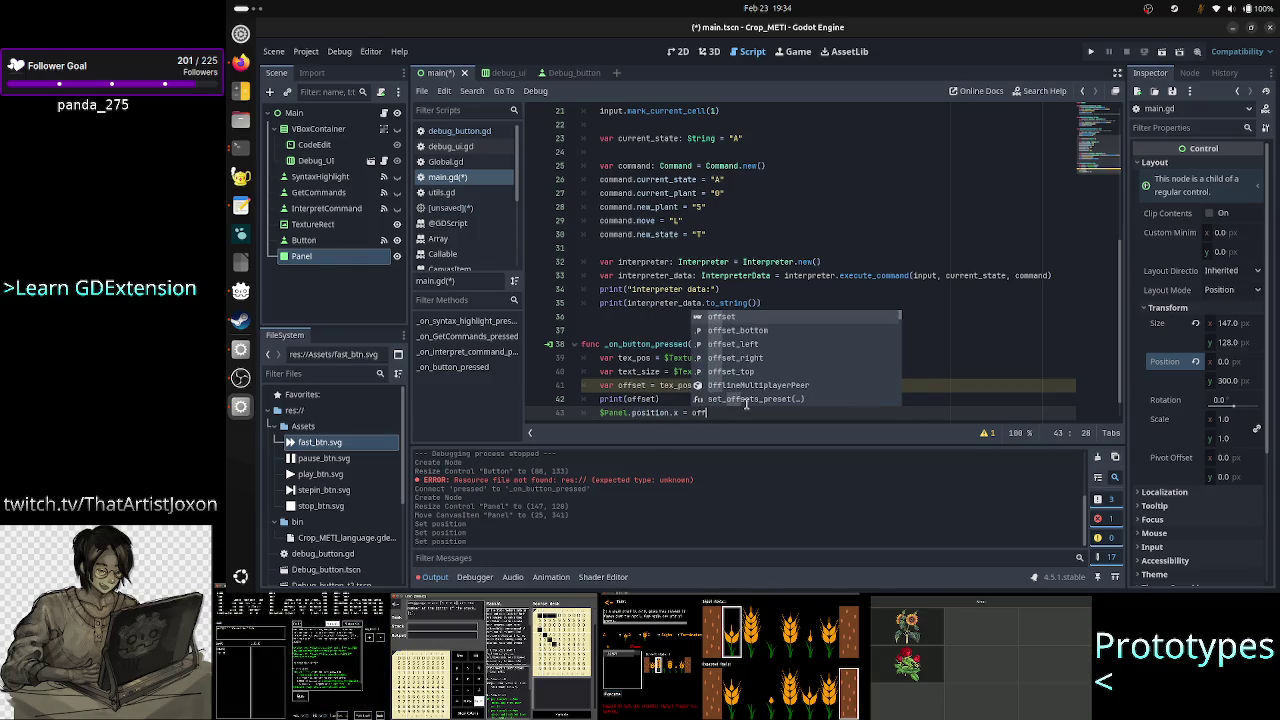
key("Return")
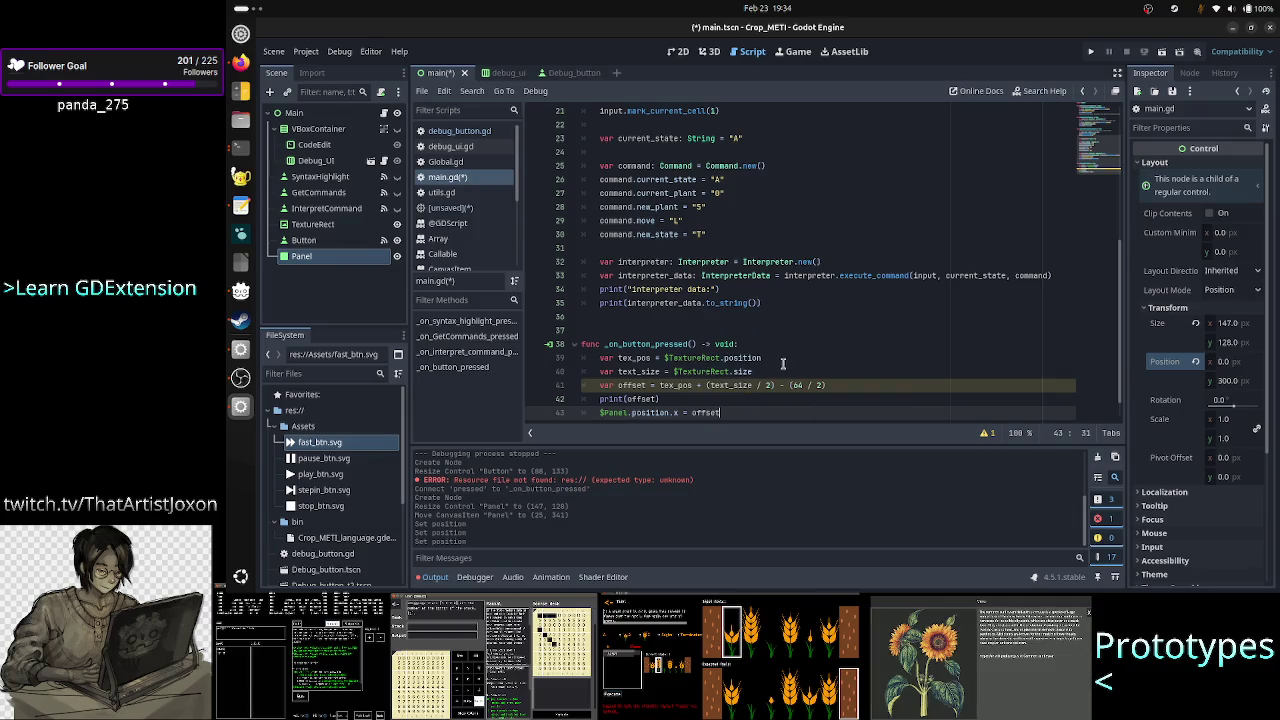
Review the integer division warning and start turning line 41's '/ 2' divisors into '/ 2.0'.
left_click(984, 434)
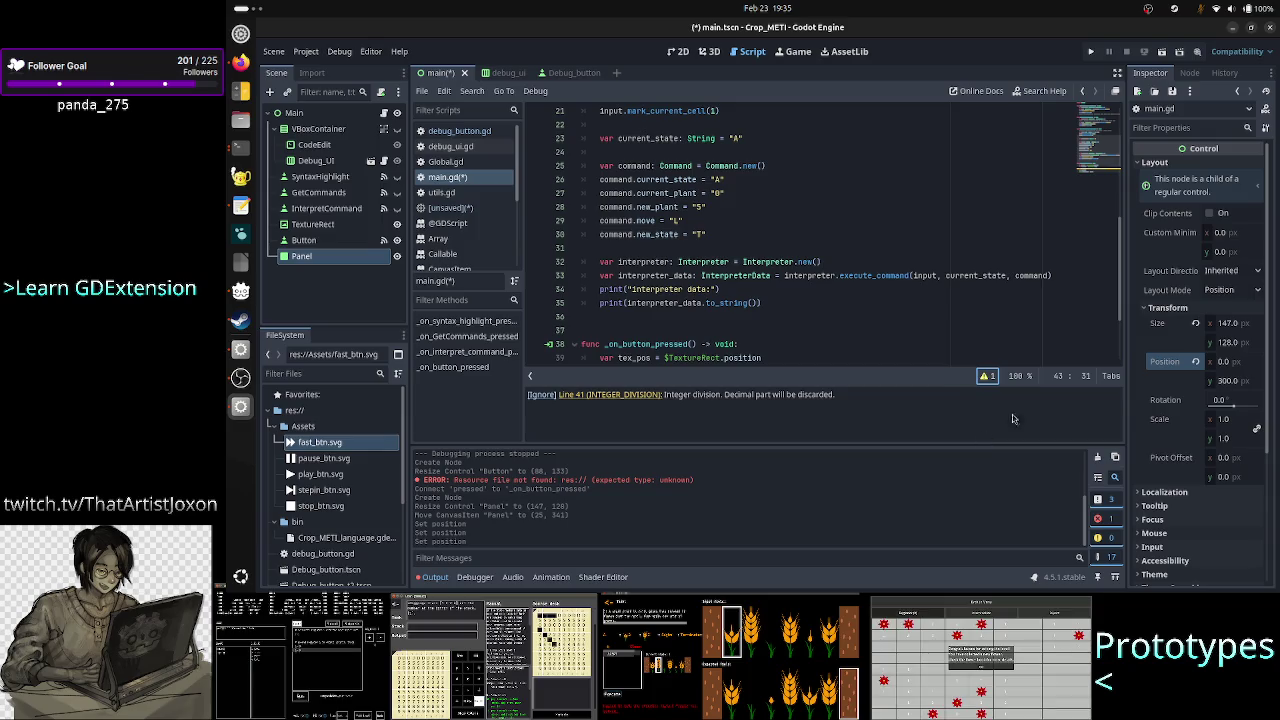
left_click(986, 376)
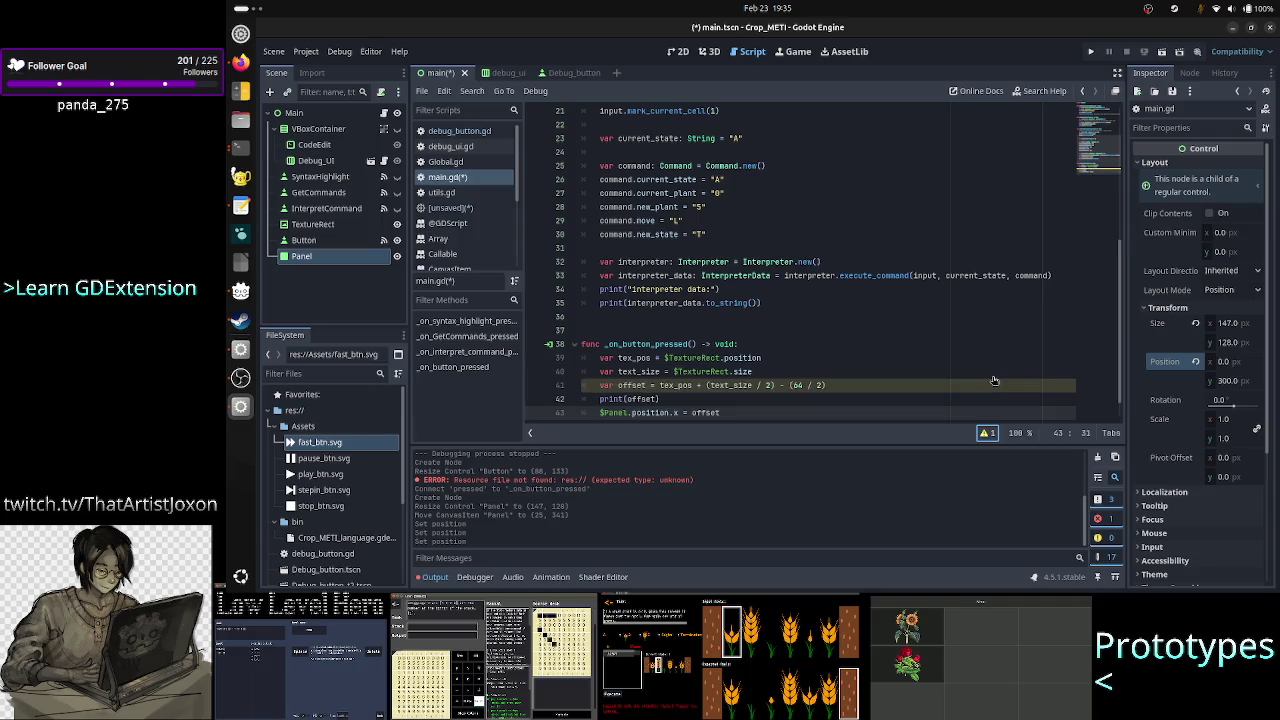
left_click(864, 375)
key("Down")
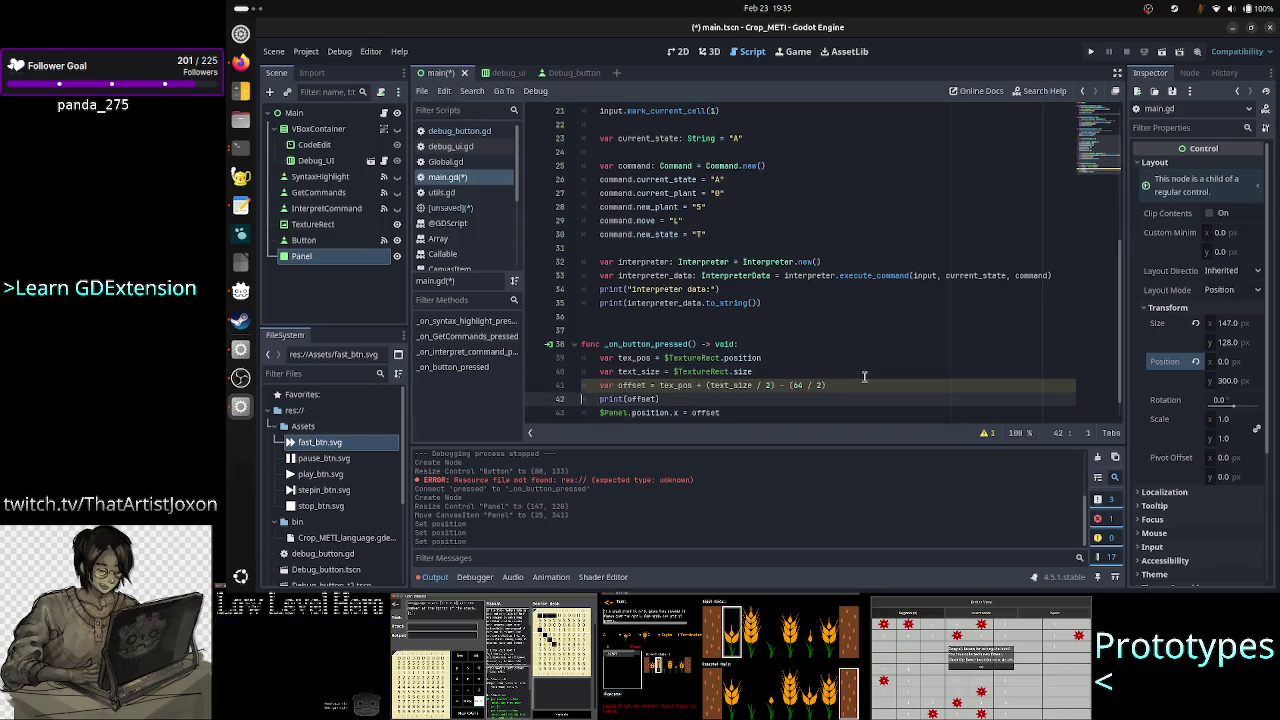
key("End")
key("Left")
type(".")
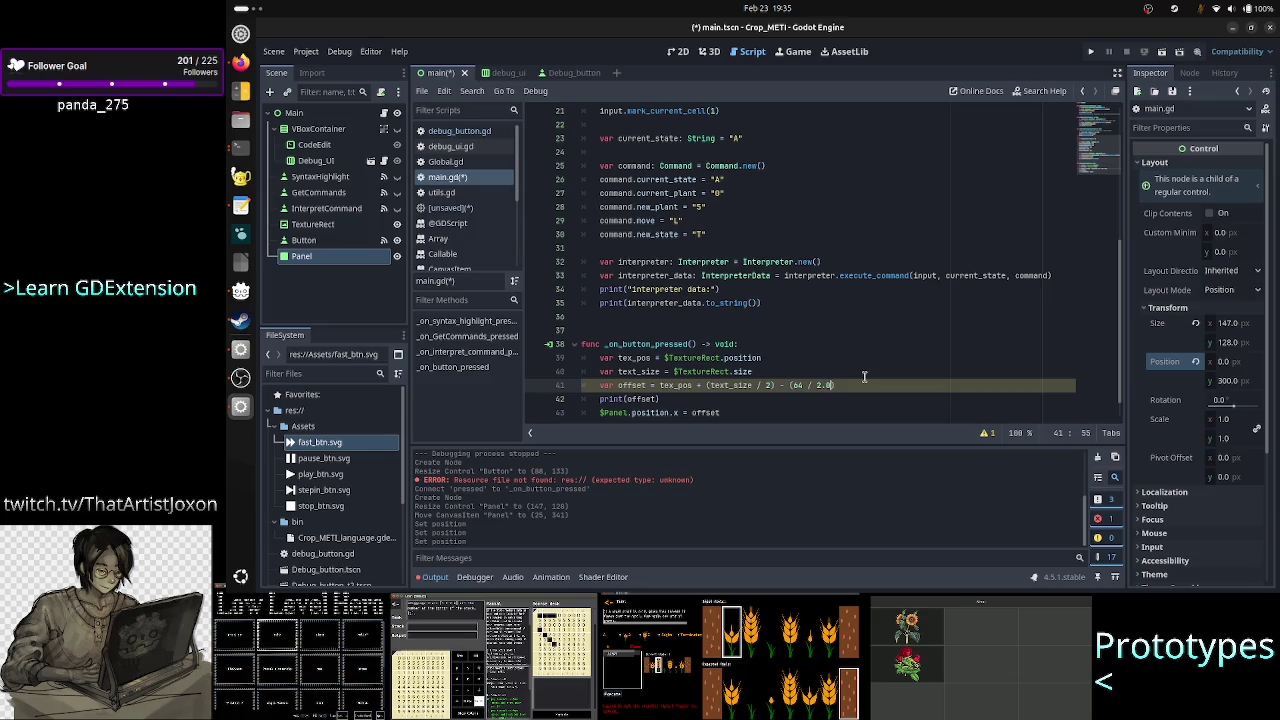
key("Left")
key("Left")
key("Left")
key("Left")
Make the divisor 2.0, run the game, press its button, and stop after the line 41 operand error.
type(".0")
left_click(1092, 53)
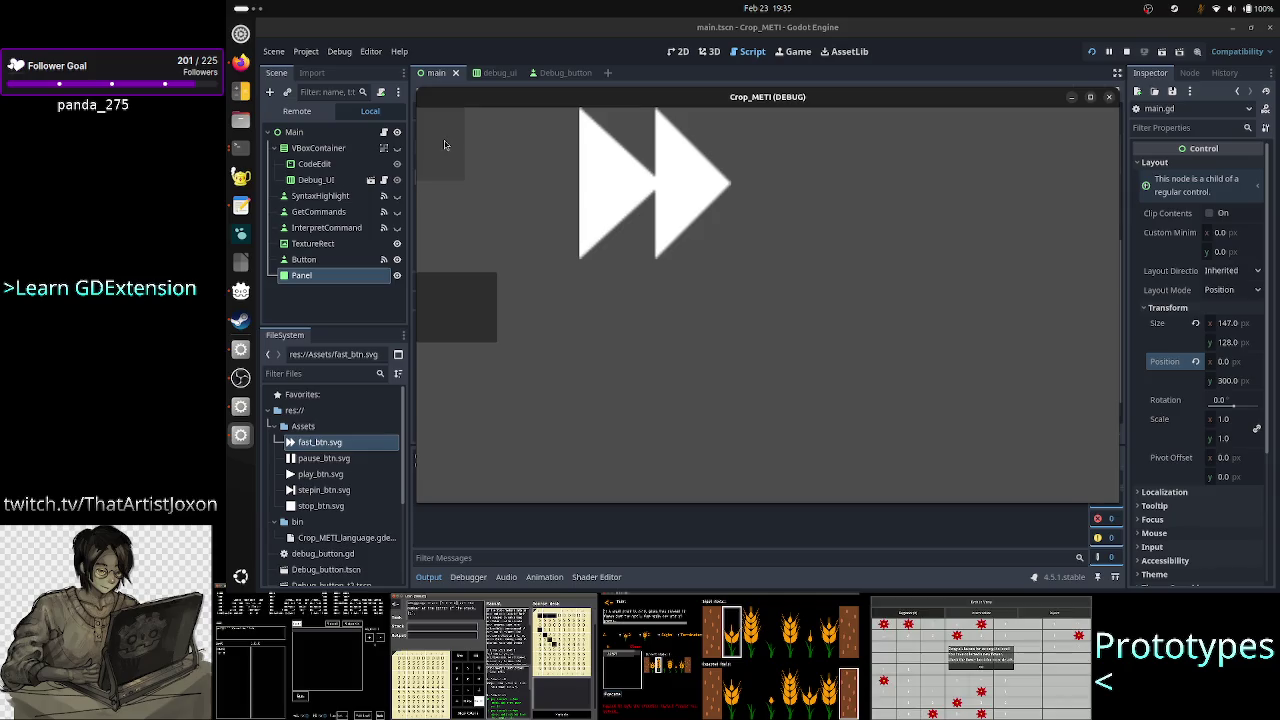
left_click(446, 146)
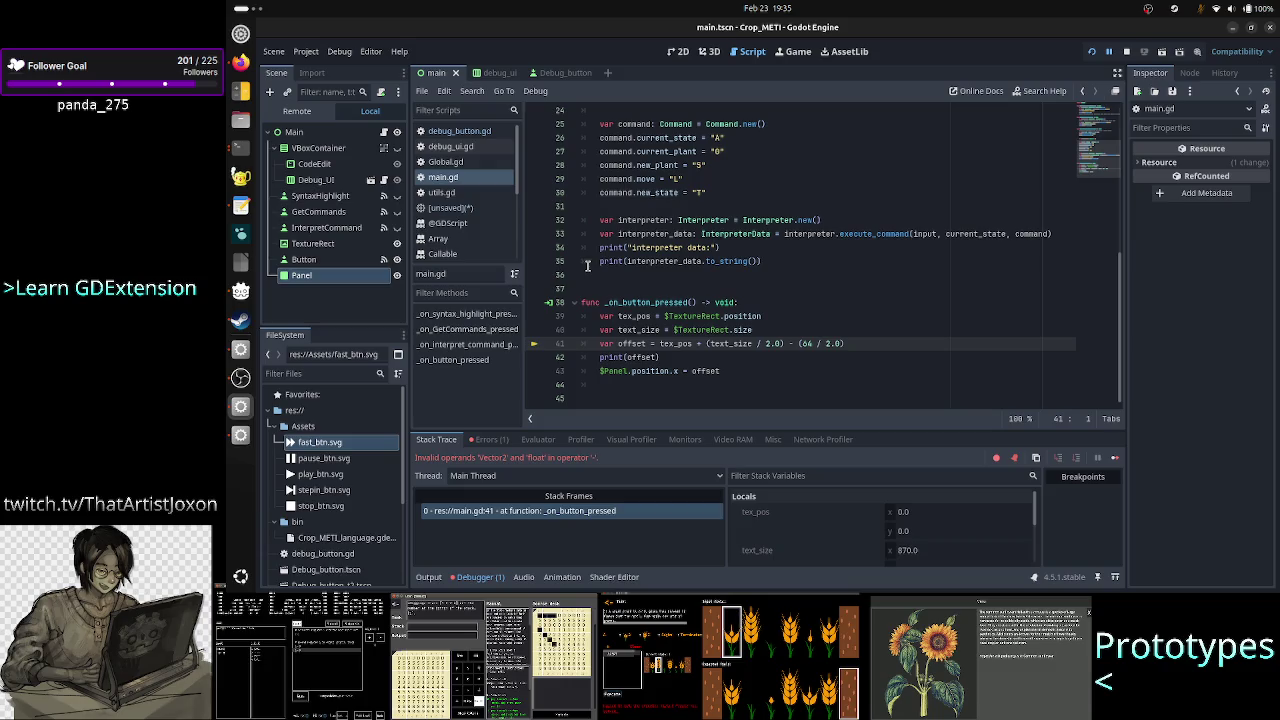
left_click(1127, 52)
left_click(693, 344)
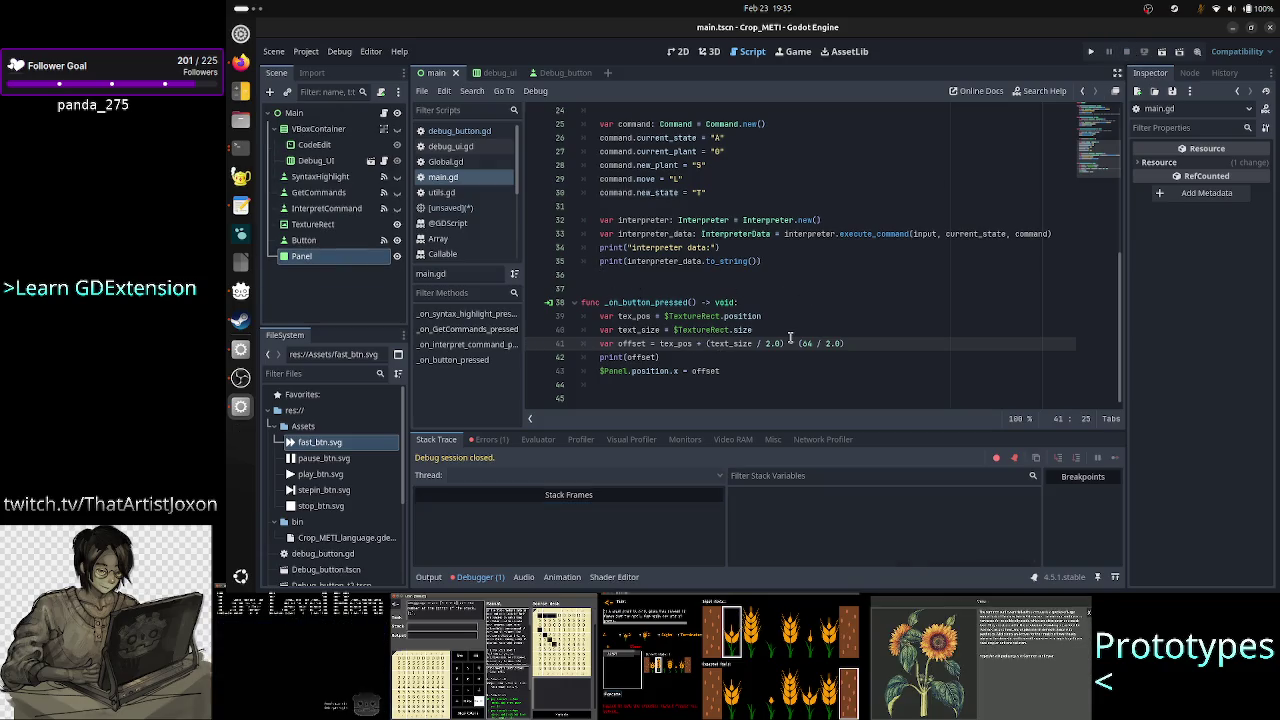
Change line 41 to use tex_pos.x and text_size.x, rerun the game, and shrink its window.
type(".x")
key("Right")
key("Right")
key("Right")
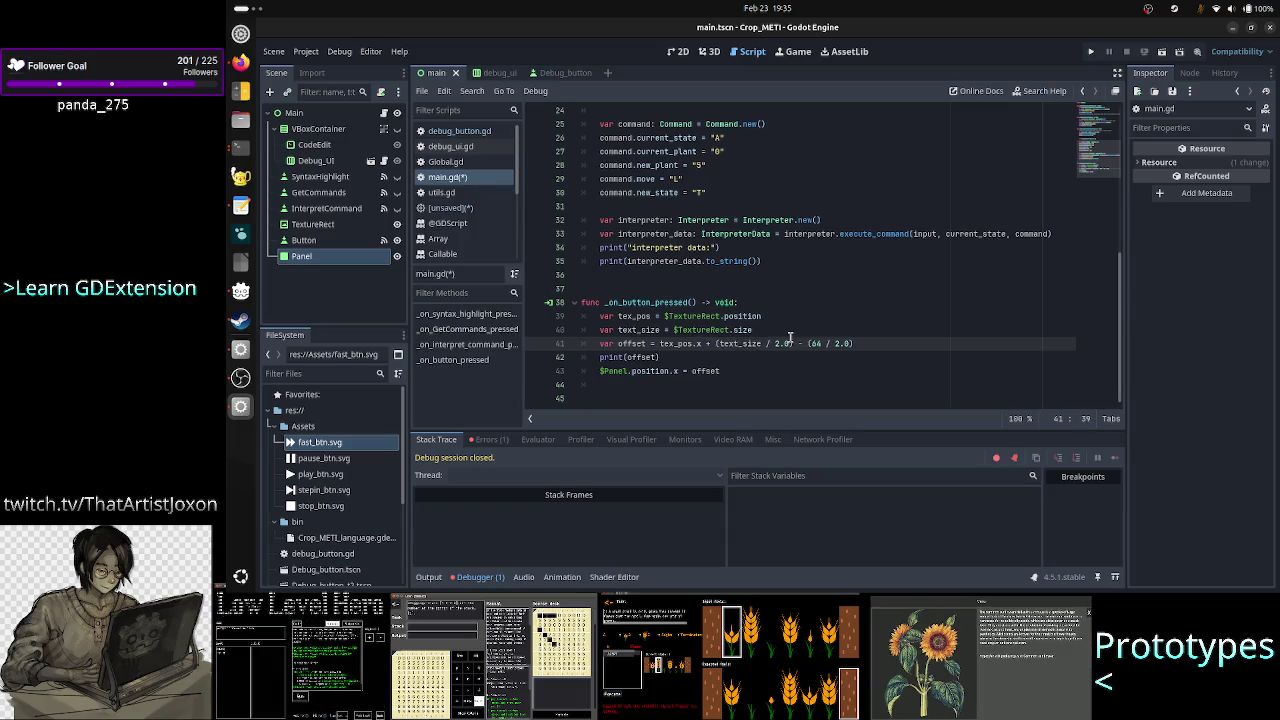
type(".x")
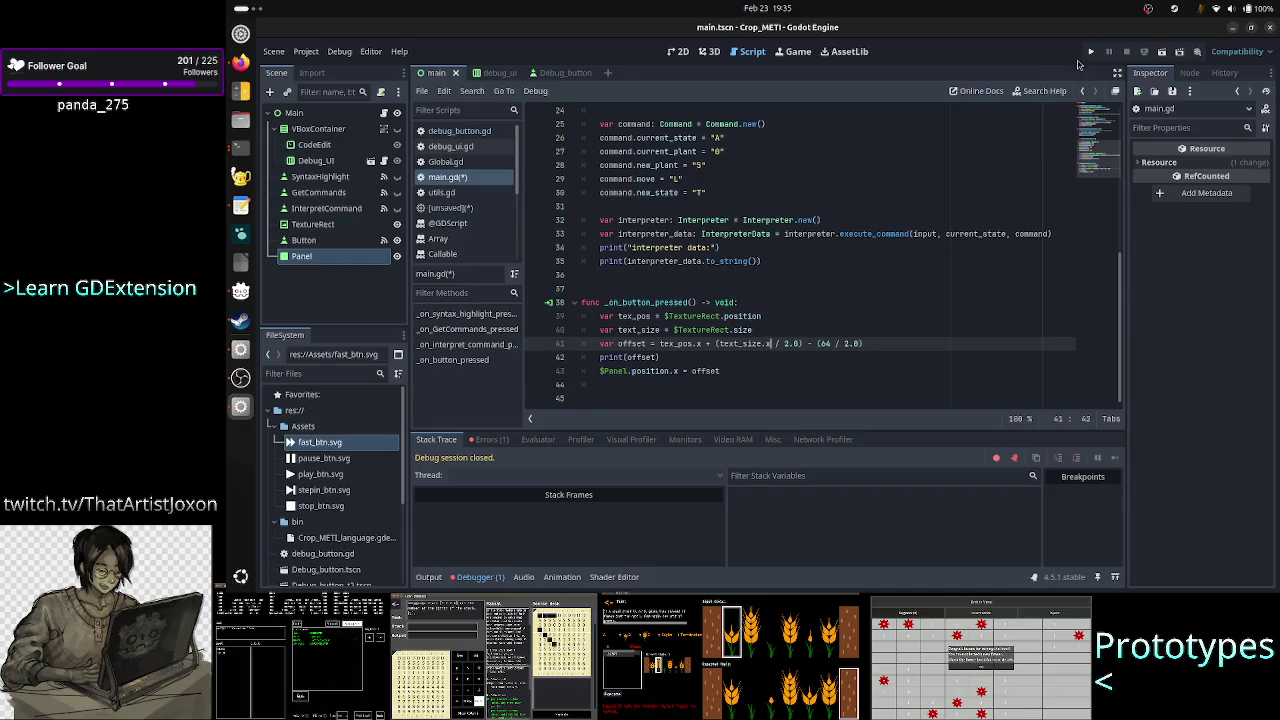
left_click(1090, 51)
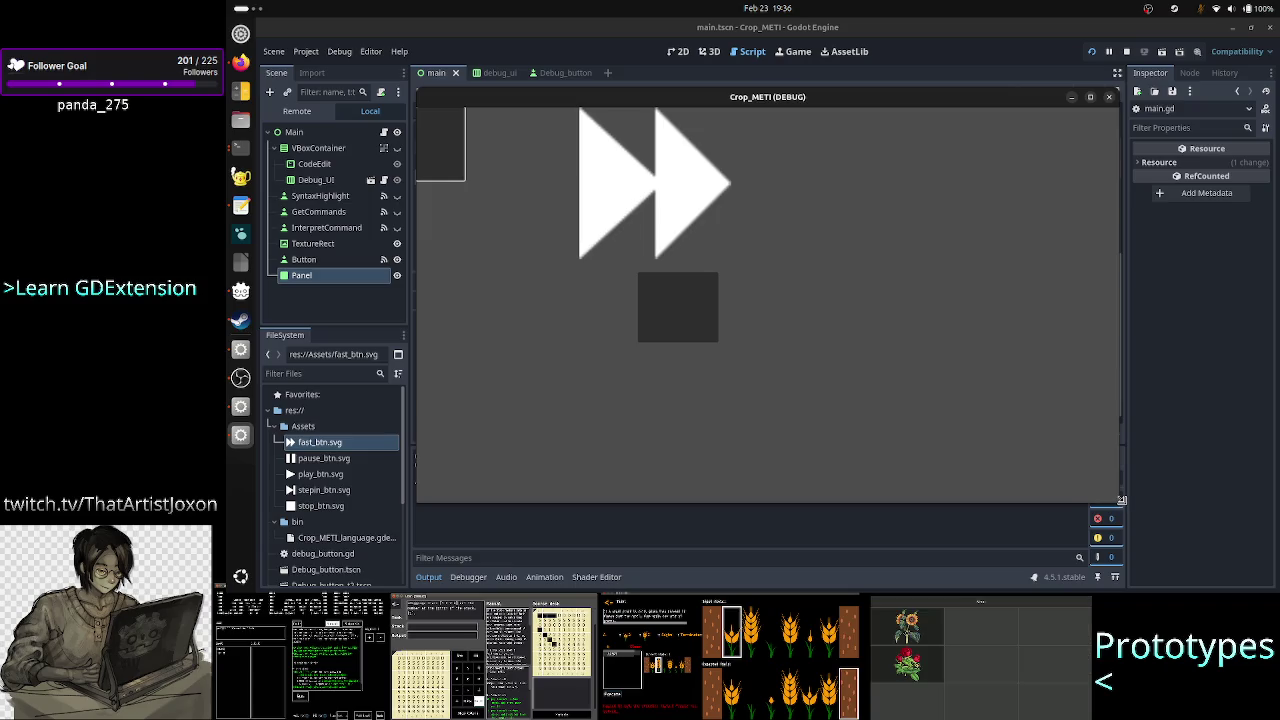
mouse_move(1122, 500)
left_mouse_down()
mouse_move(1186, 557)
mouse_move(805, 441)
mouse_move(742, 332)
mouse_move(604, 180)
left_mouse_up()
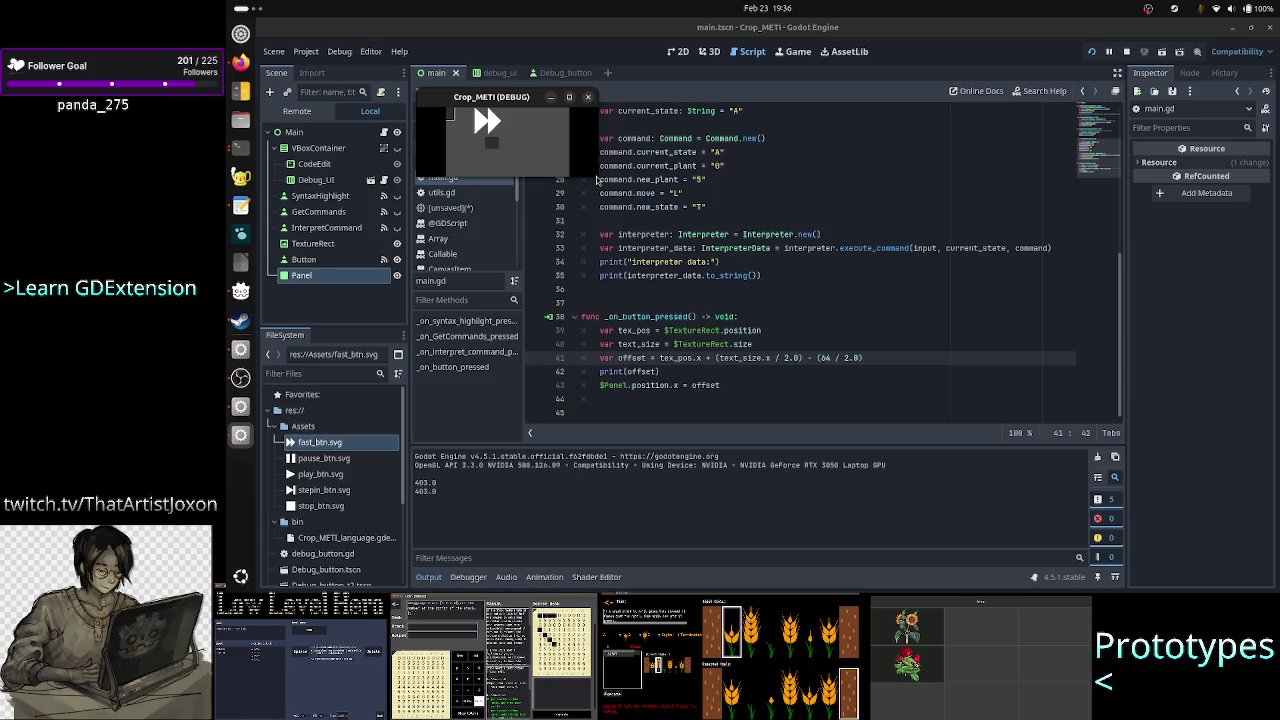
Enlarge the Crop_METI debug window slightly, then close it and return to the 2D main scene.
left_click_drag(598, 179, 631, 211)
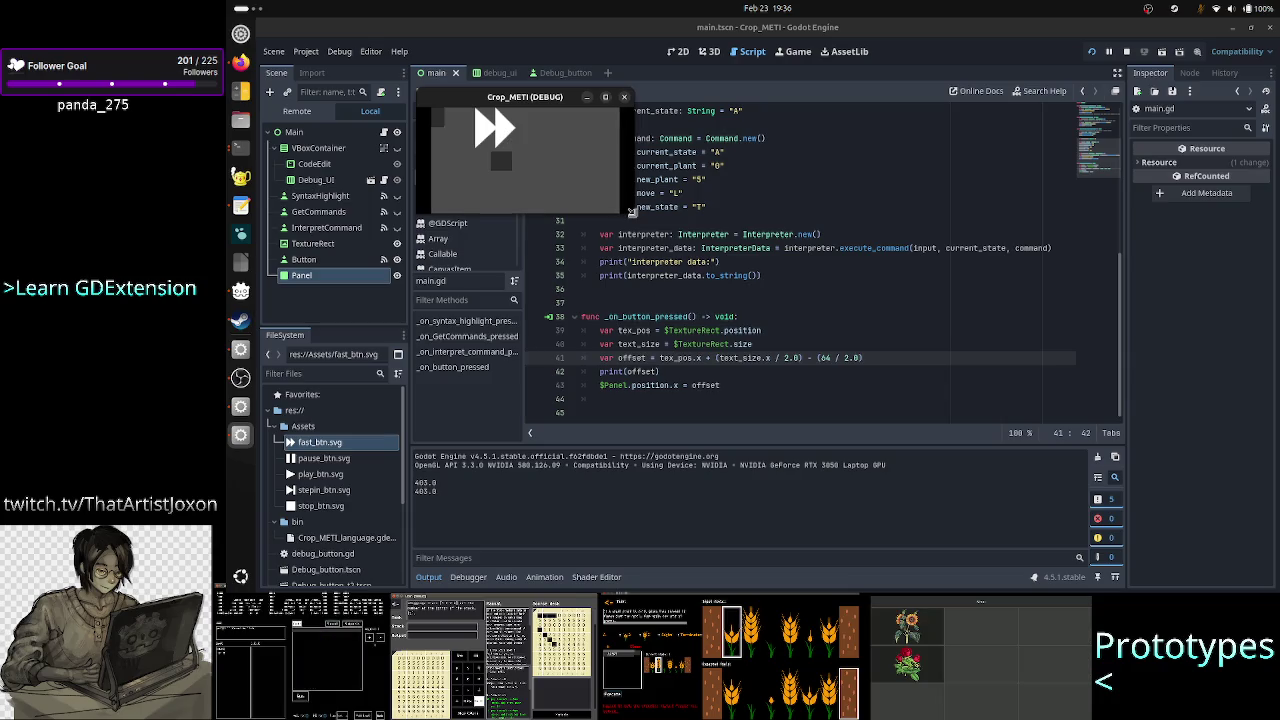
left_click_drag(632, 212, 679, 307)
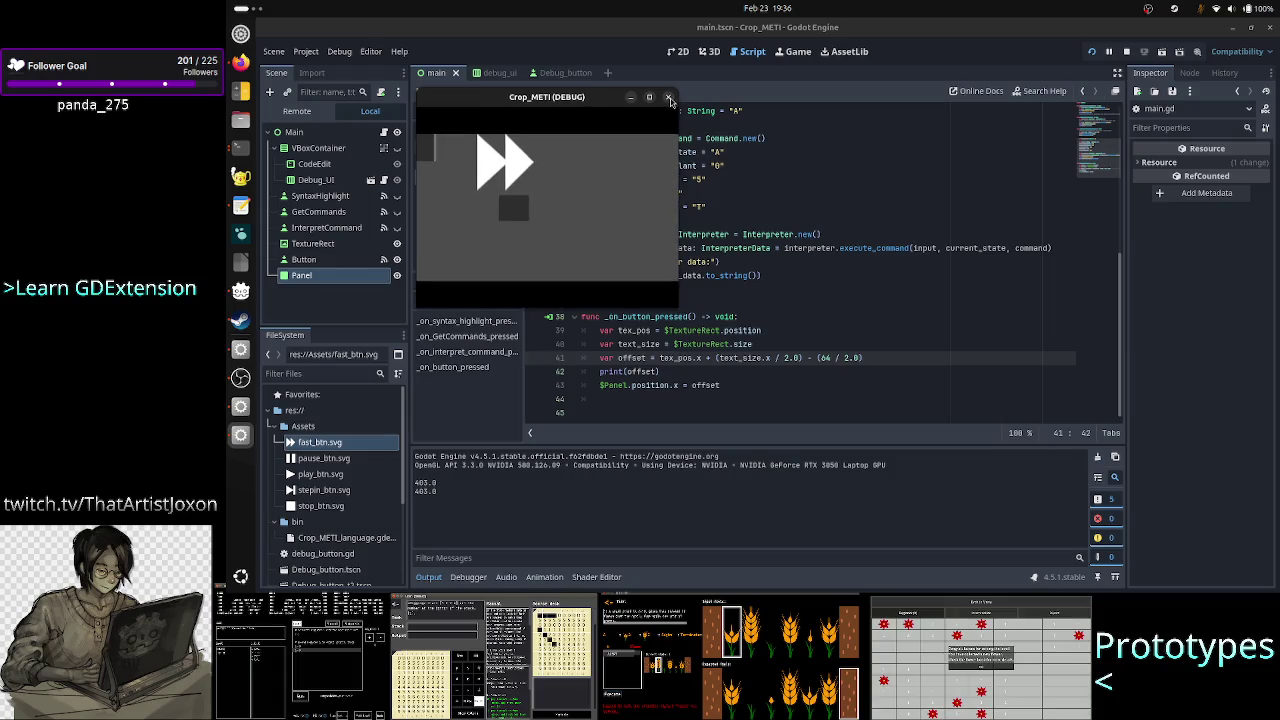
left_click(669, 97)
left_click(679, 58)
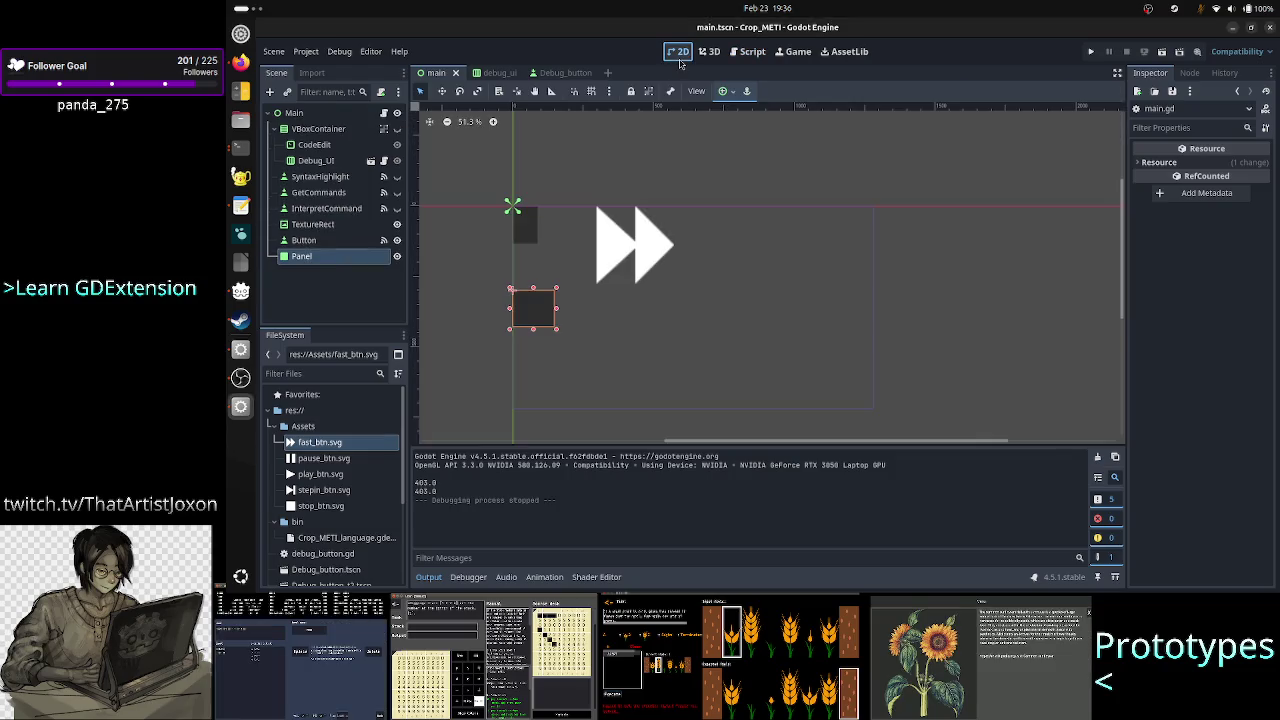
Inspect the TextureRect's fast_btn texture and 870×276 size, then open the Debug_button scene.
left_click(318, 225)
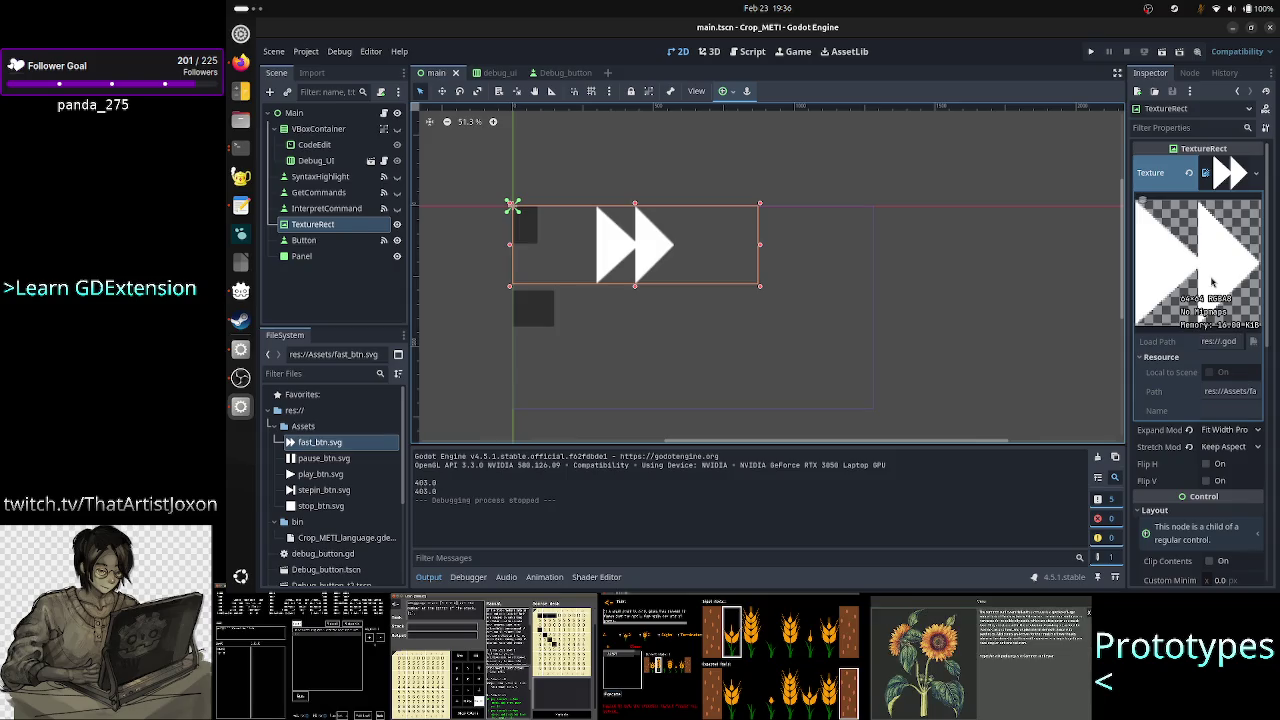
scroll(1228, 475, "down", 5)
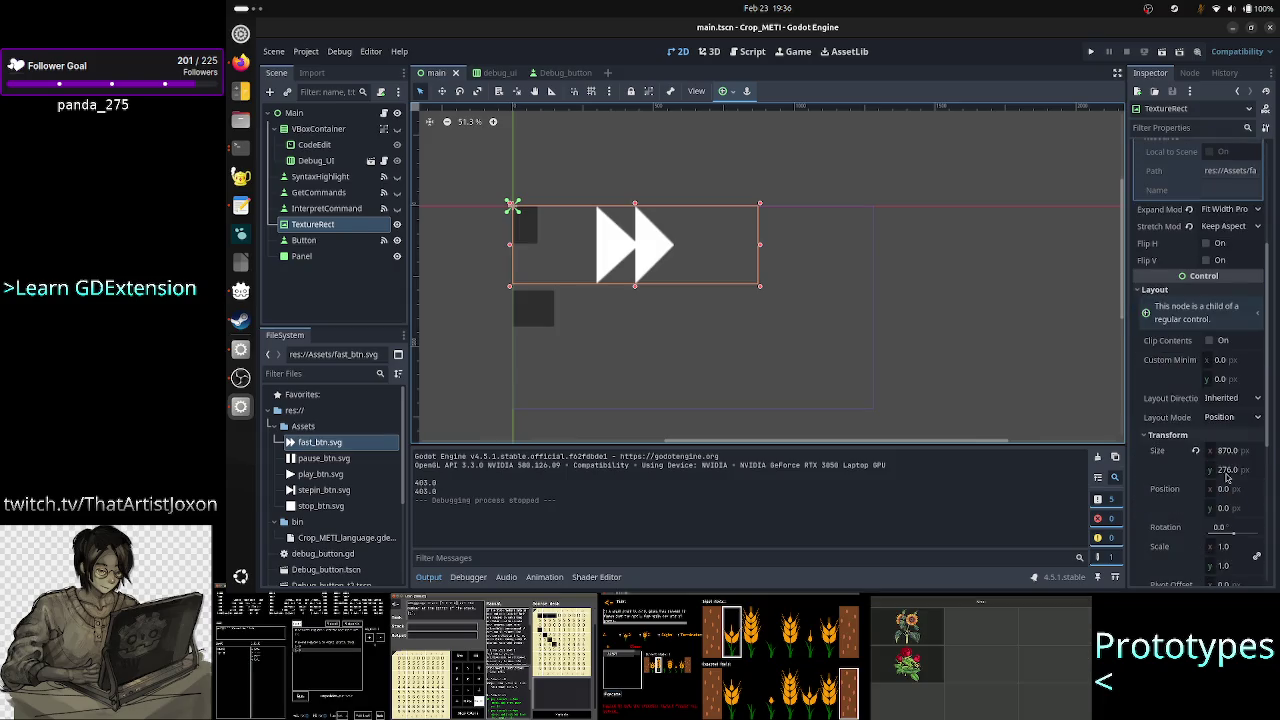
scroll(1227, 477, "up", 5)
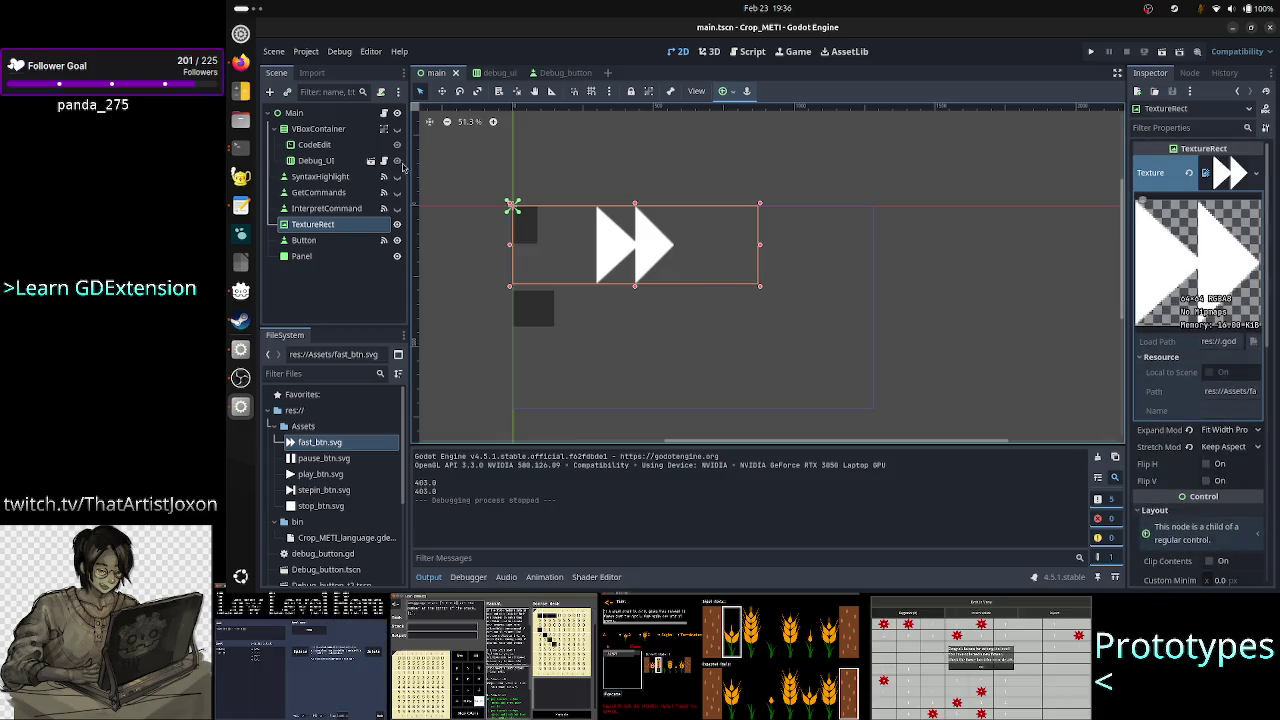
left_click(556, 78)
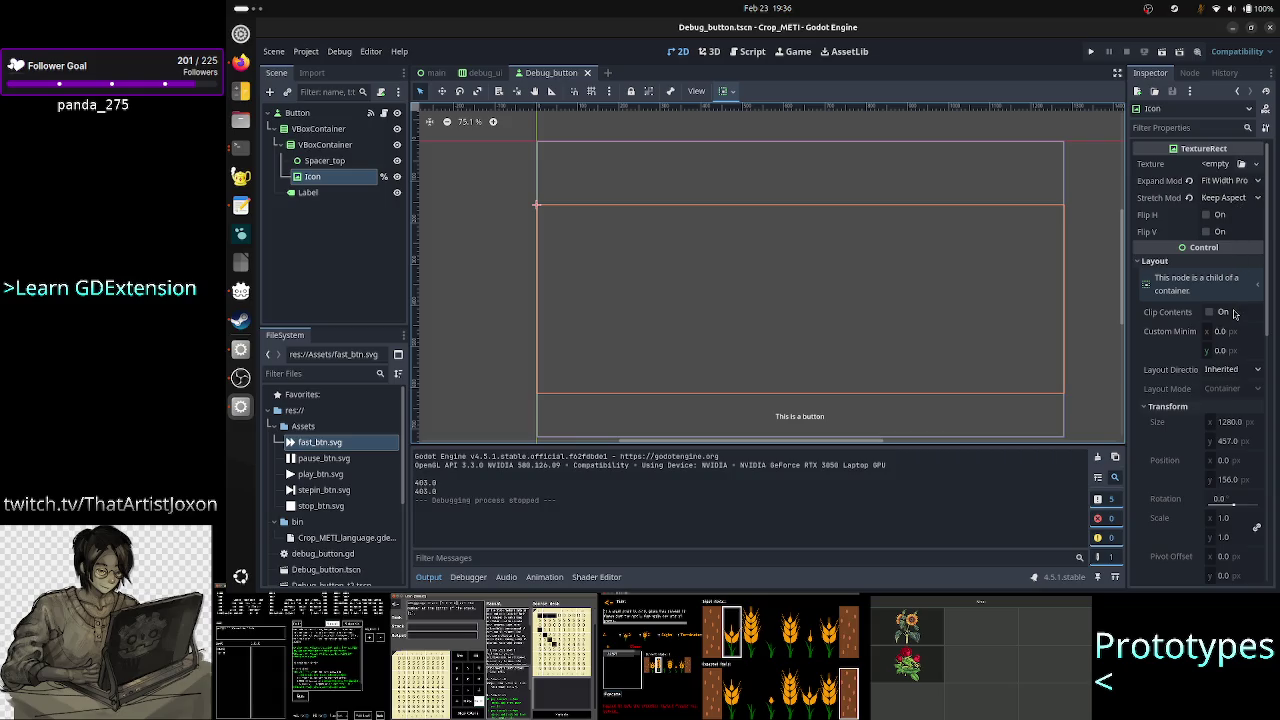
scroll(1244, 385, "down", 3)
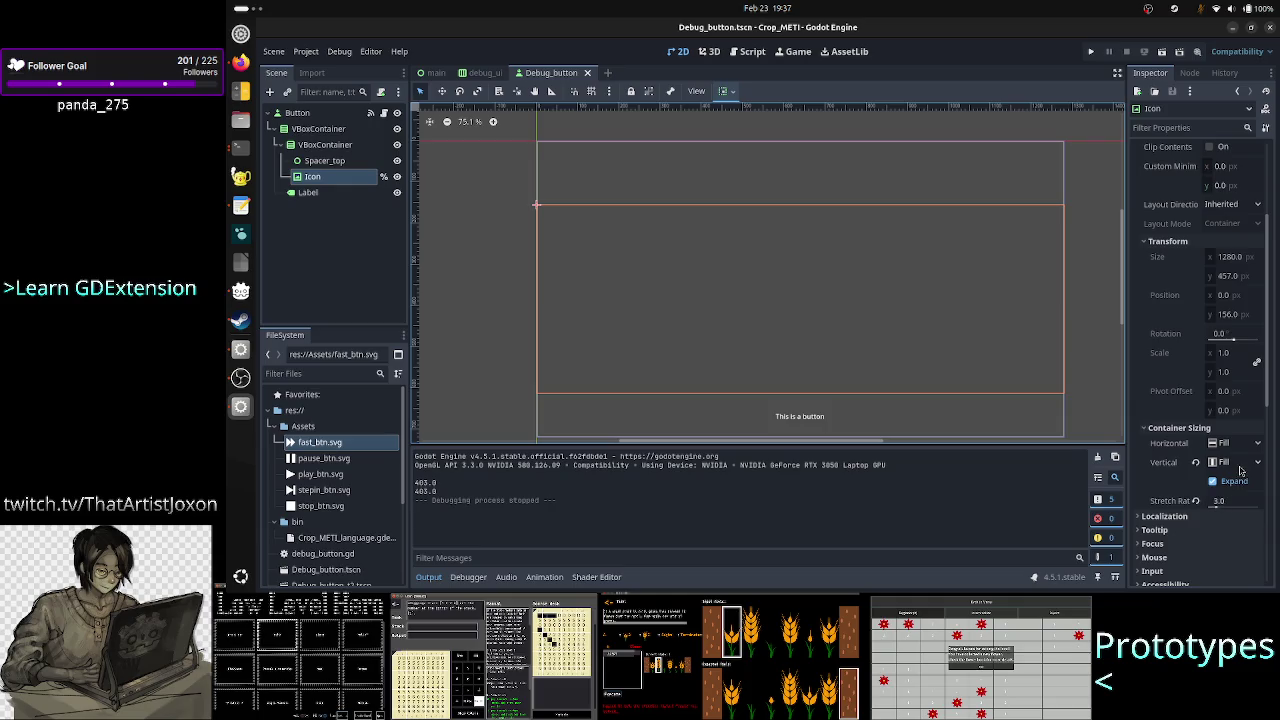
scroll(1226, 402, "down", 3)
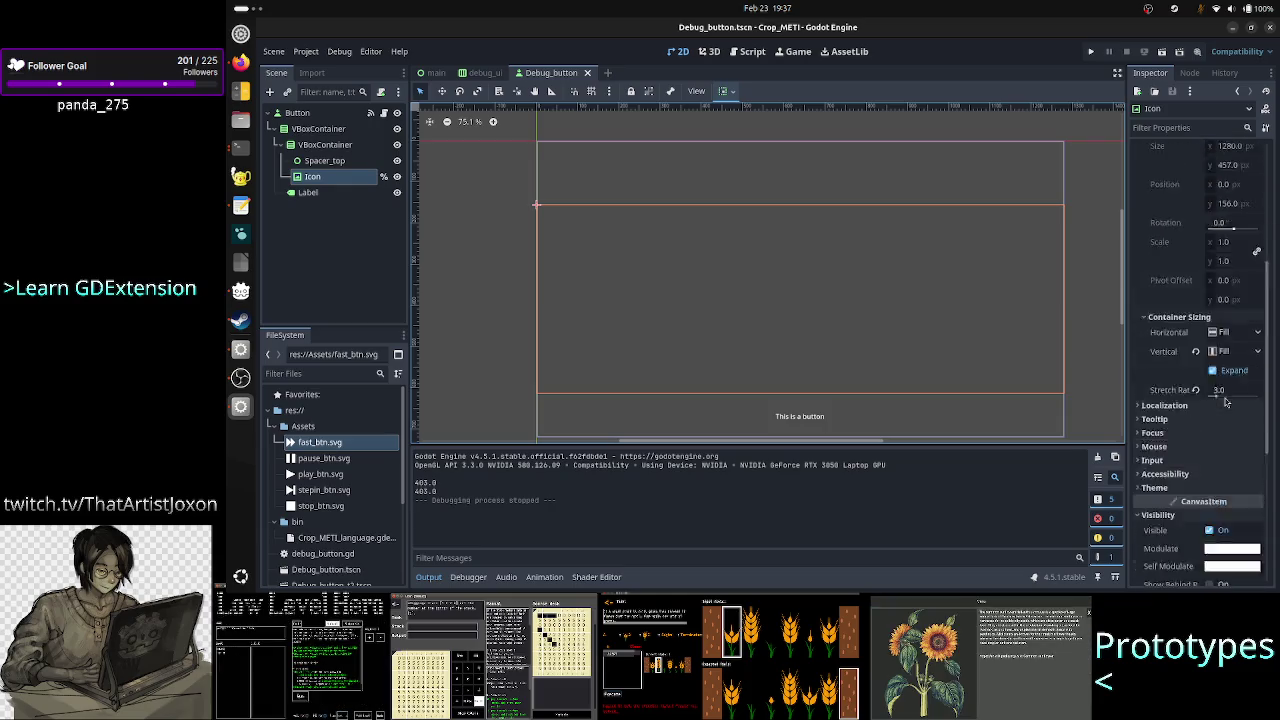
scroll(1226, 402, "up", 7)
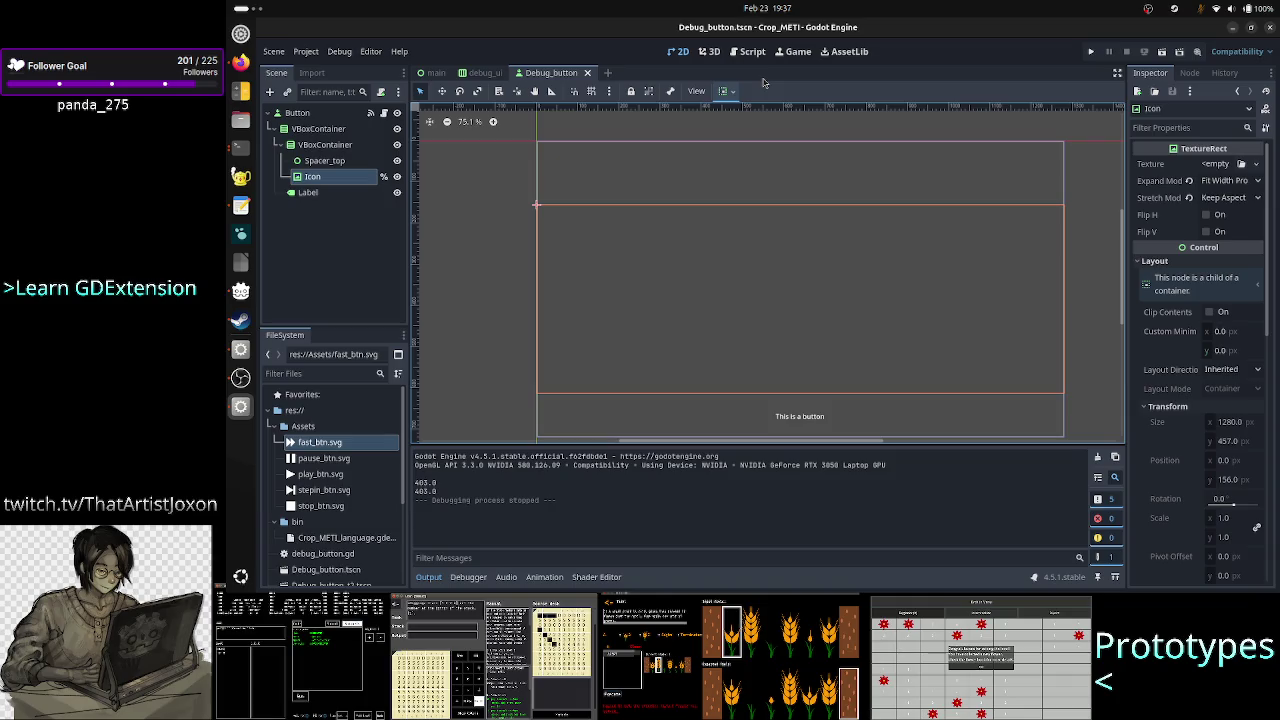
left_click(1086, 60)
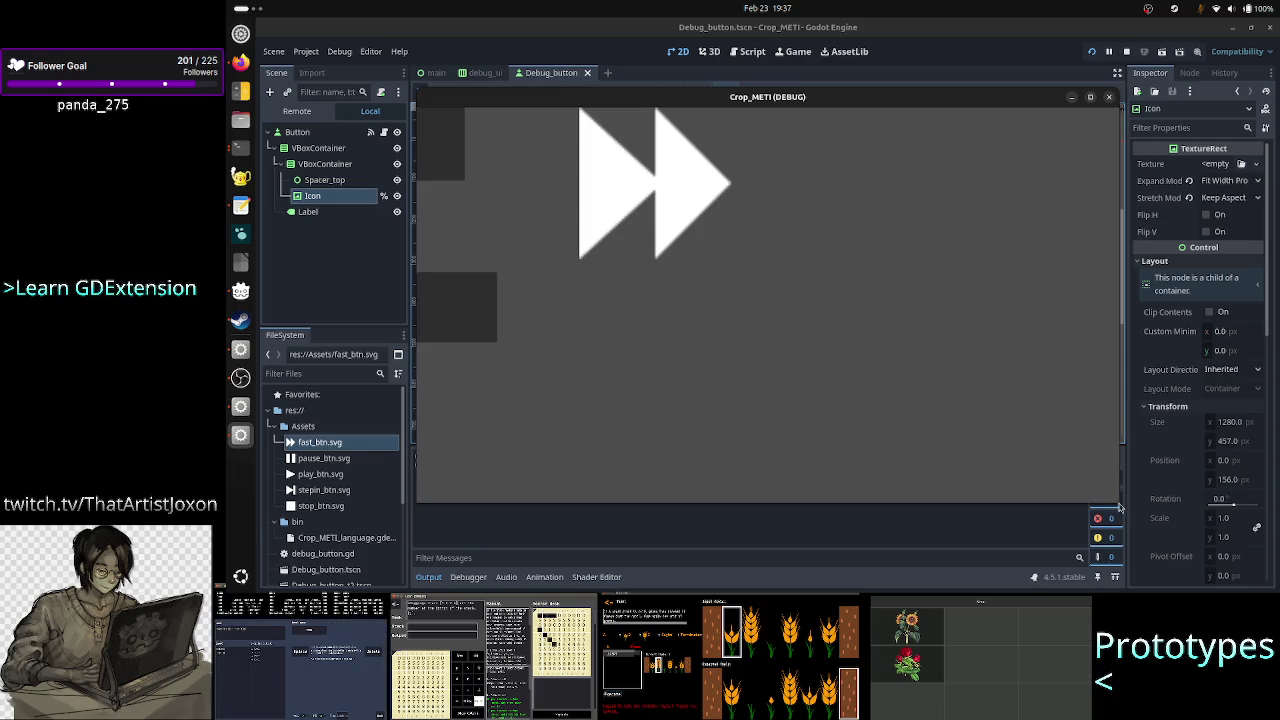
mouse_move(1120, 508)
left_mouse_down()
mouse_move(875, 402)
mouse_move(787, 337)
mouse_move(718, 257)
mouse_move(597, 231)
mouse_move(532, 196)
mouse_move(480, 136)
mouse_move(443, 123)
mouse_move(537, 280)
mouse_move(633, 402)
mouse_move(746, 445)
mouse_move(987, 597)
left_mouse_up()
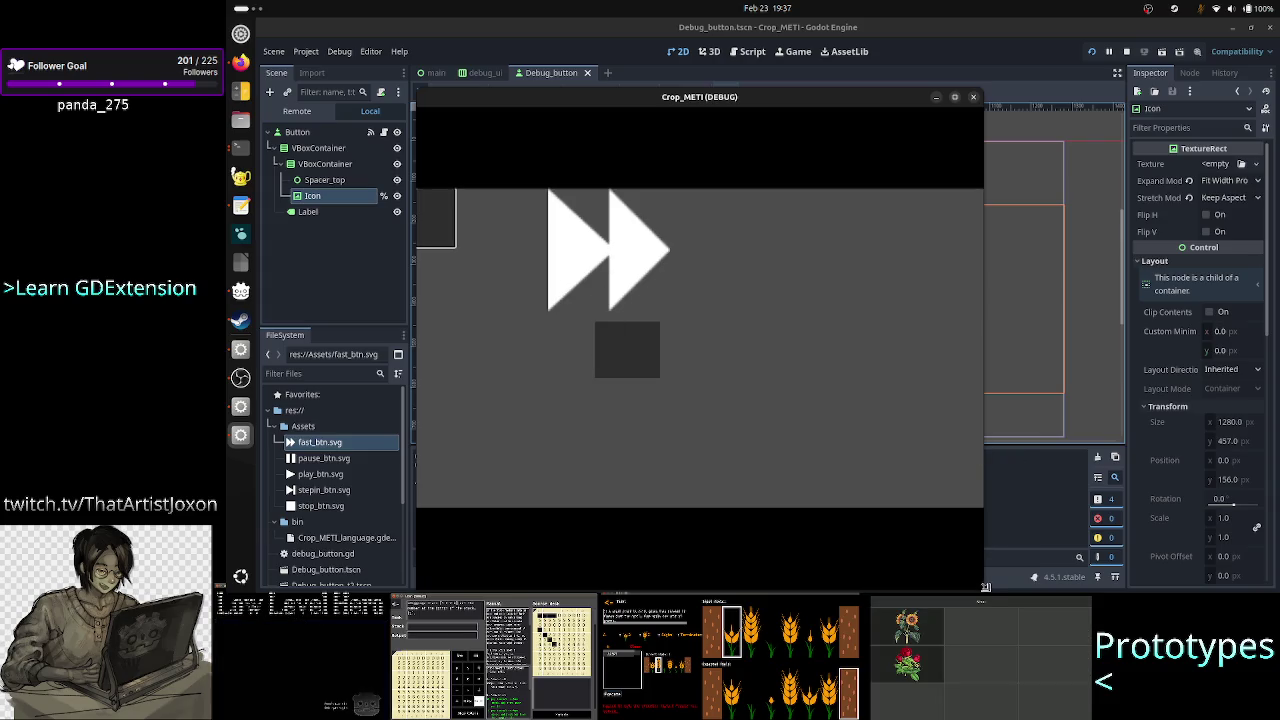
mouse_move(983, 507)
left_mouse_down()
mouse_move(785, 457)
mouse_move(724, 398)
mouse_move(692, 324)
mouse_move(656, 286)
mouse_move(566, 230)
left_mouse_up()
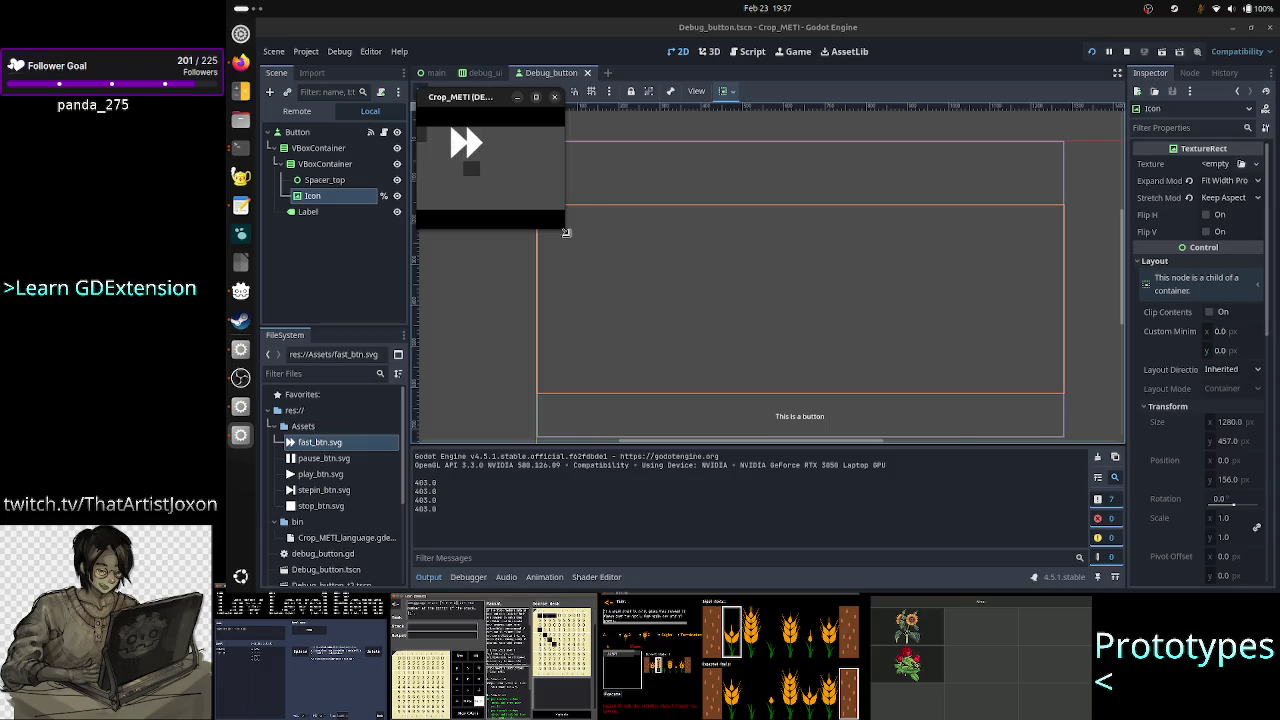
mouse_move(562, 226)
left_mouse_down()
mouse_move(720, 286)
mouse_move(918, 306)
mouse_move(940, 334)
mouse_move(1184, 472)
mouse_move(1218, 540)
left_mouse_up()
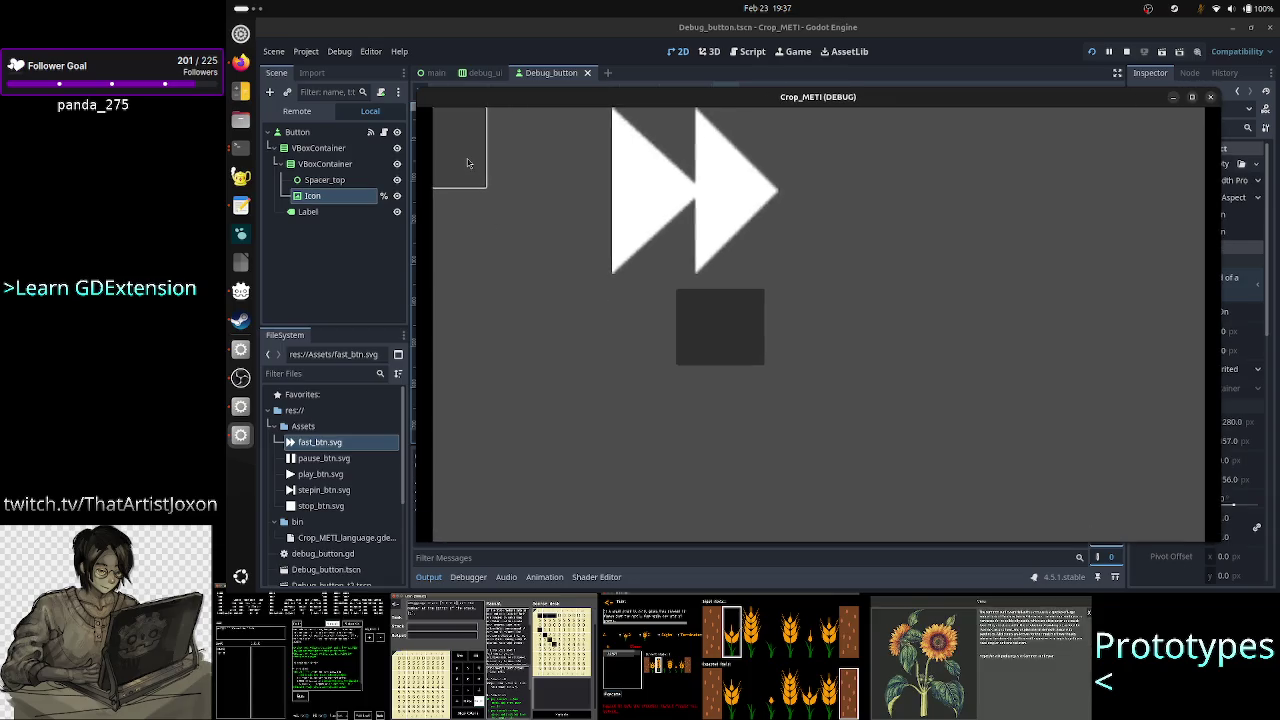
left_click(1211, 97)
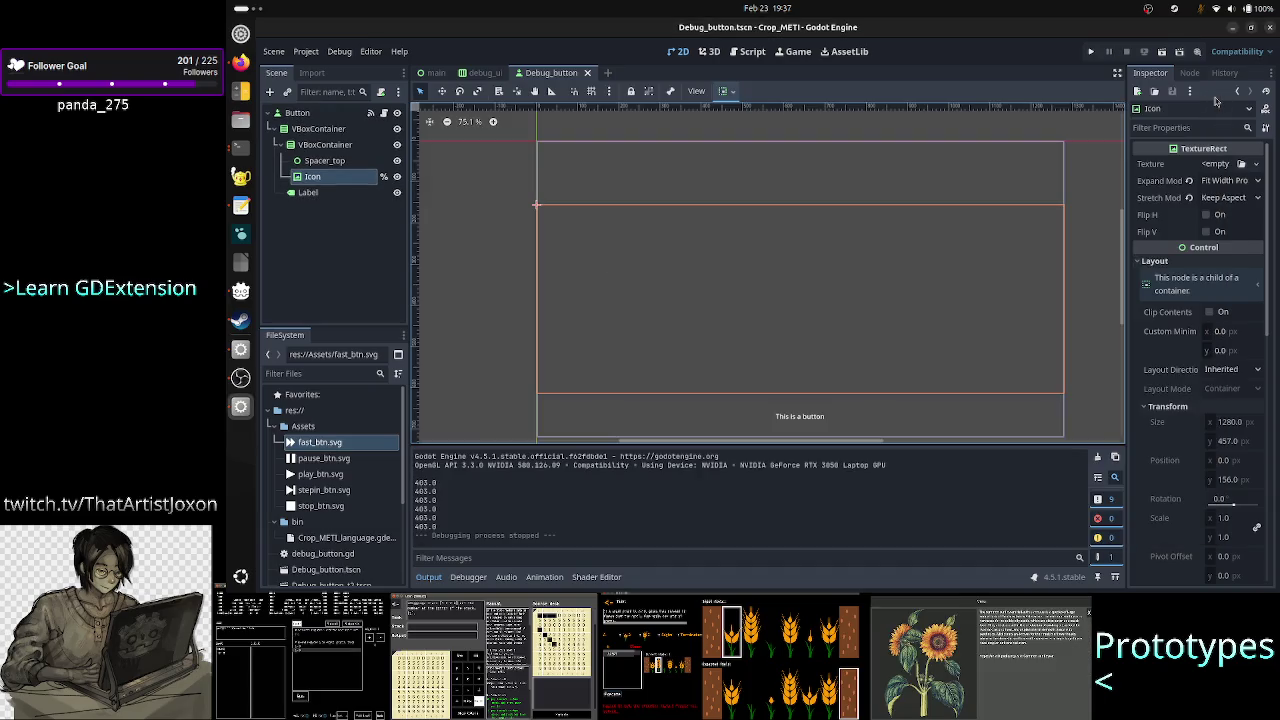
left_click(750, 51)
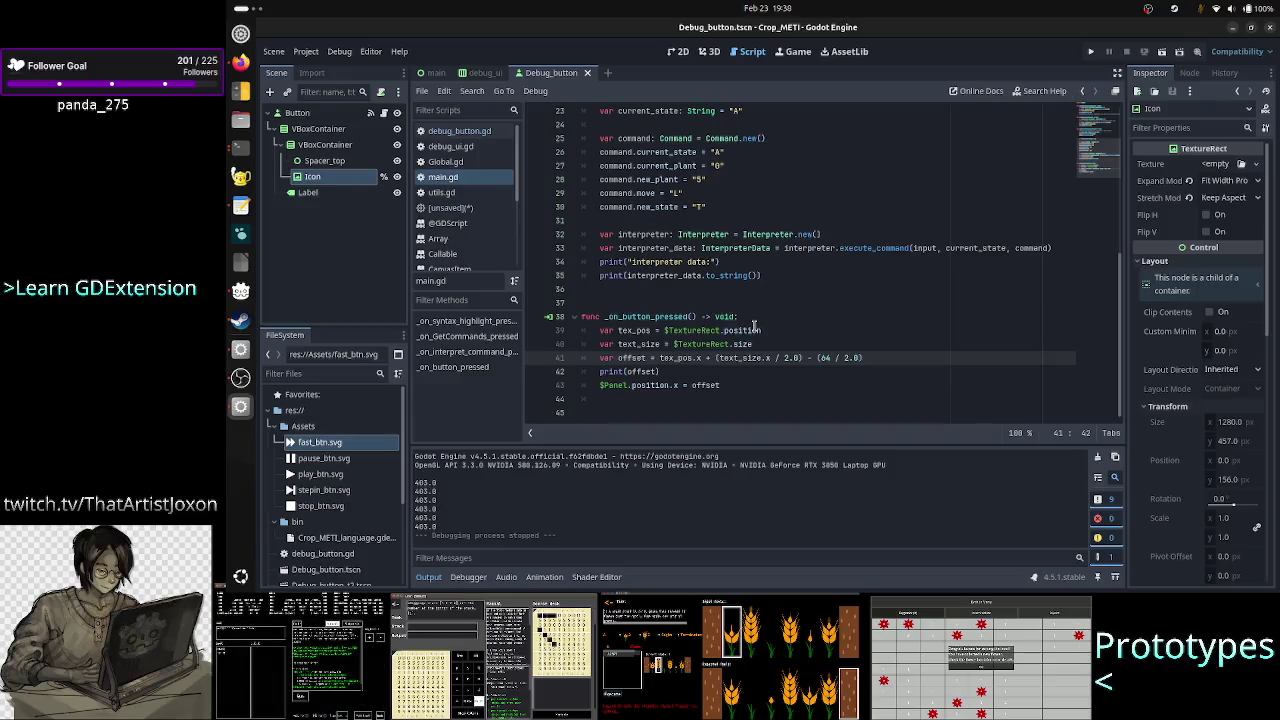
Place the cursor just before the 64 on line 41 and run the game again.
left_click(835, 366)
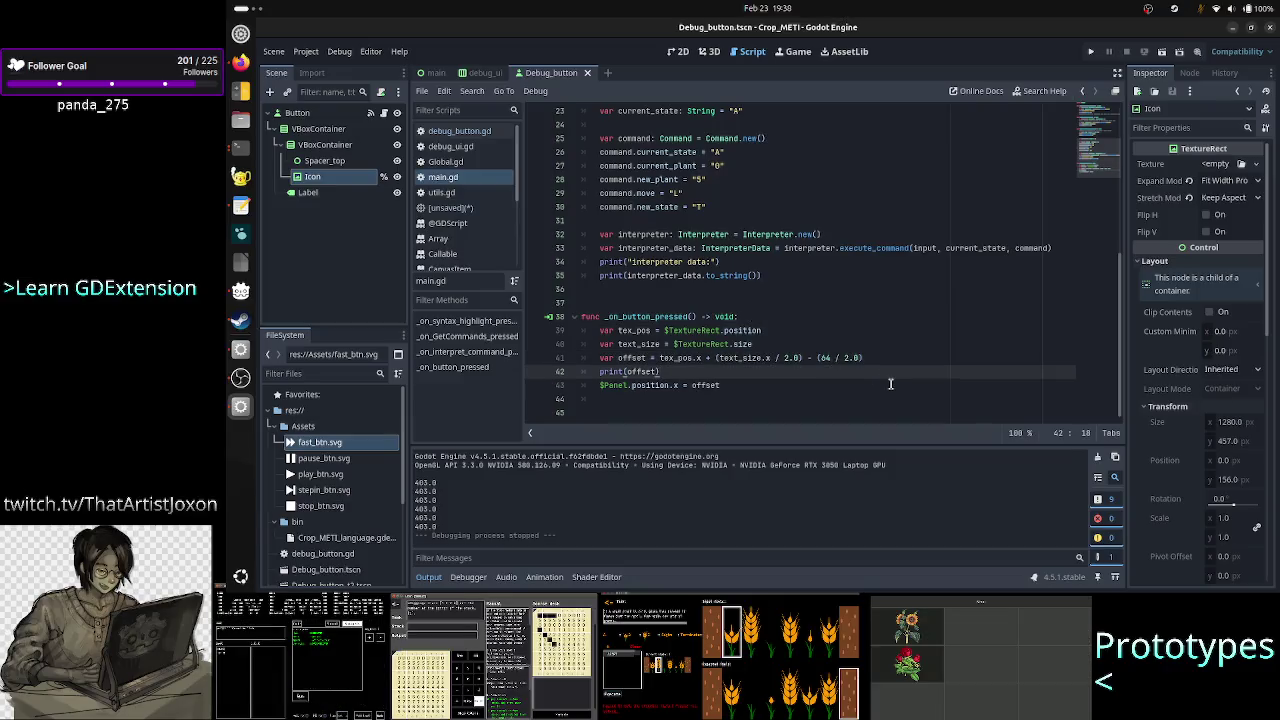
left_click(828, 360)
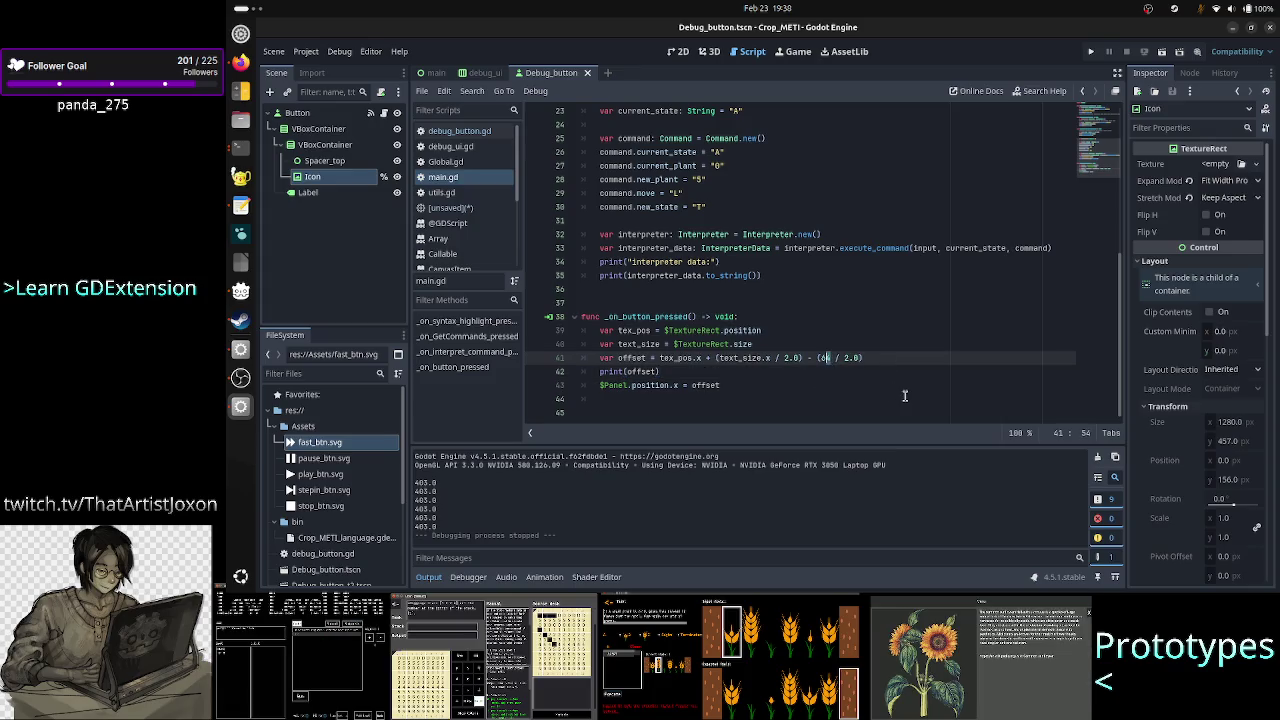
key("Left")
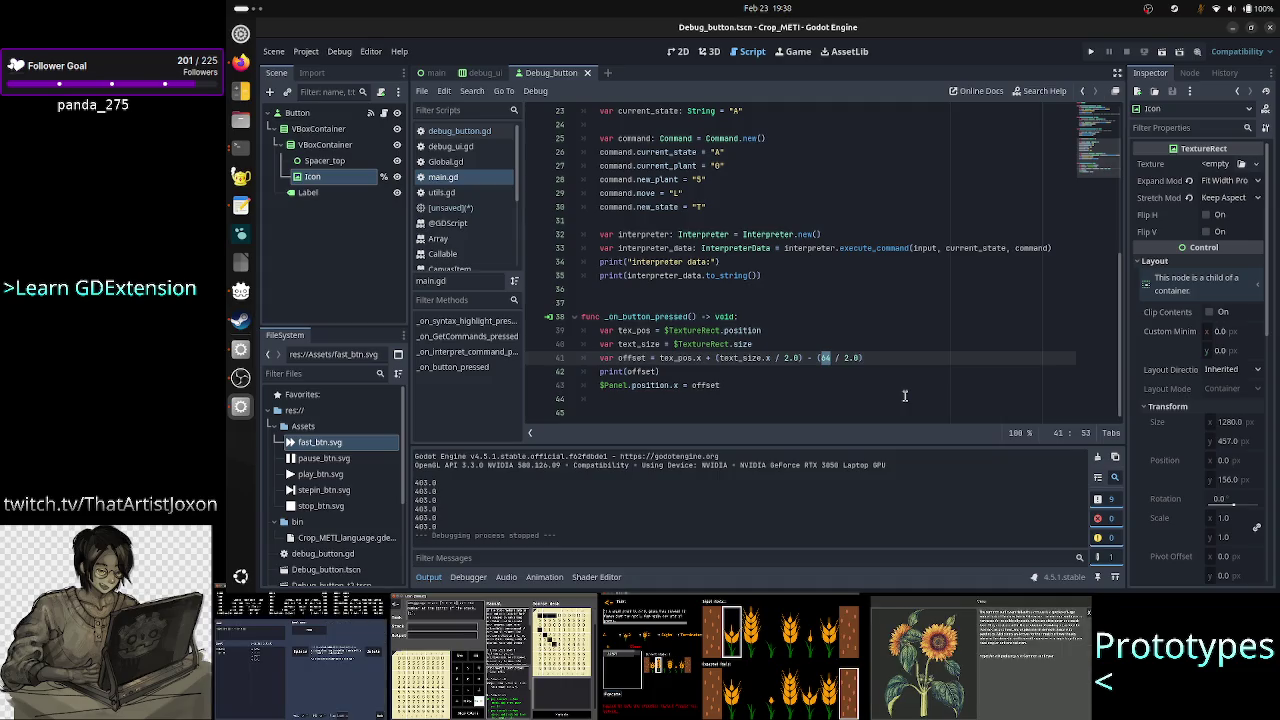
left_click(1091, 52)
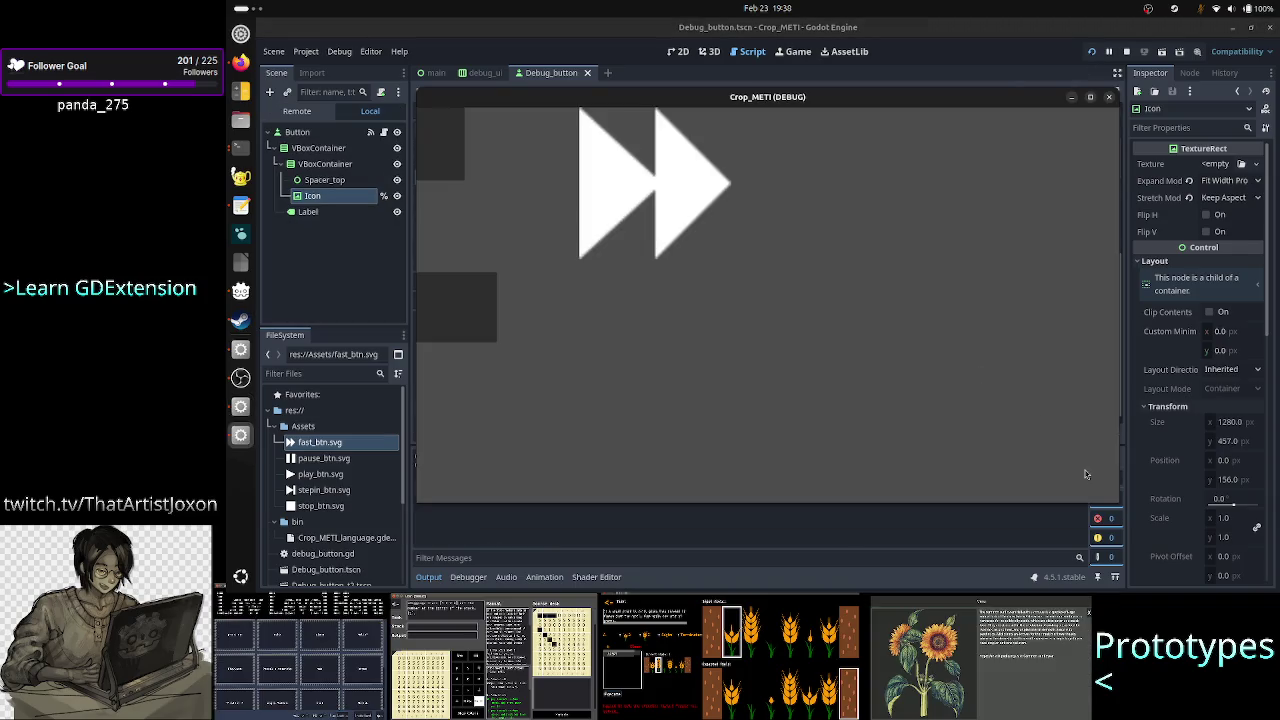
Shrink the Crop_METI debug window to a small box beside the code, then close it.
mouse_move(1119, 499)
left_mouse_down()
mouse_move(957, 421)
mouse_move(921, 369)
left_mouse_up()
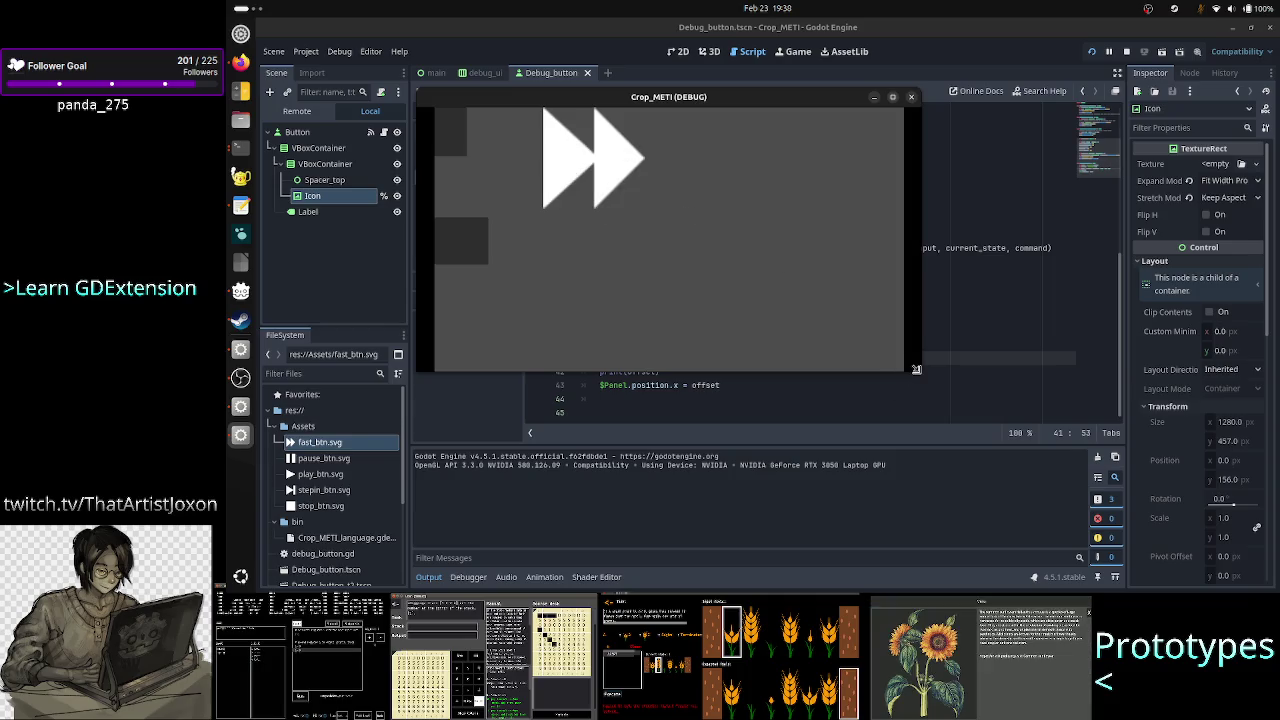
left_click_drag(916, 369, 919, 372)
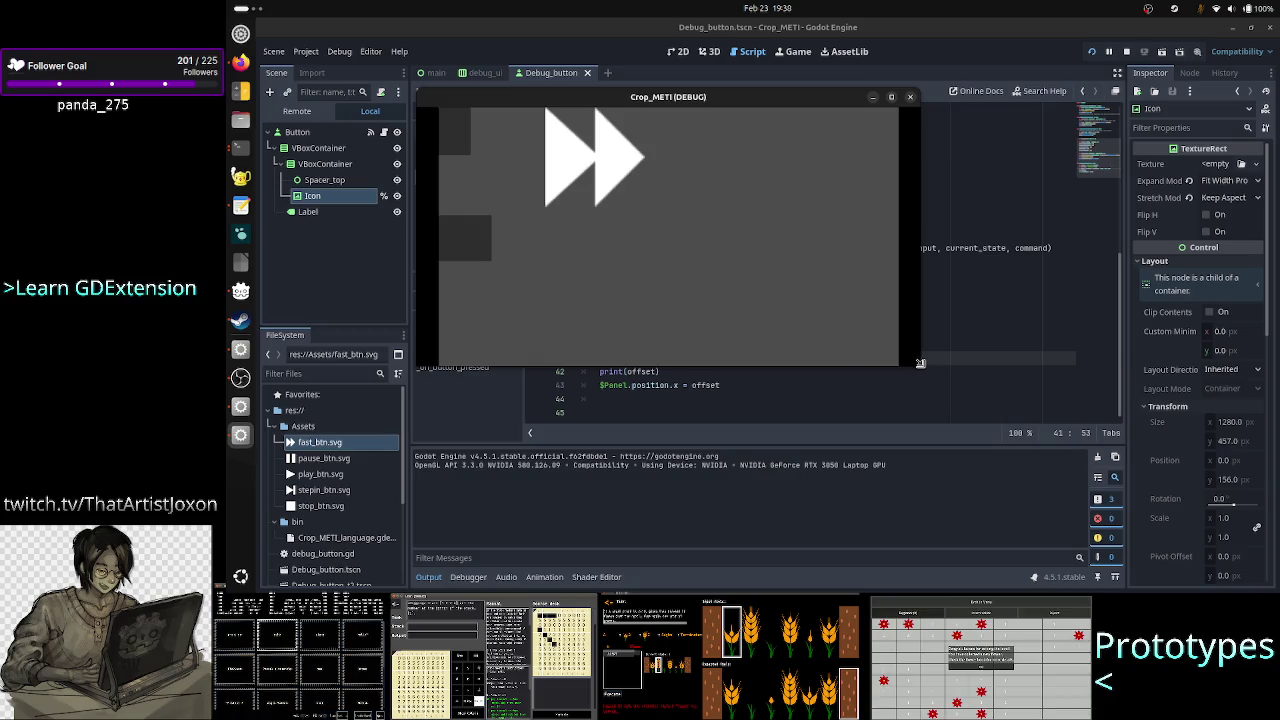
mouse_move(919, 362)
left_mouse_down()
mouse_move(752, 316)
mouse_move(684, 226)
left_mouse_up()
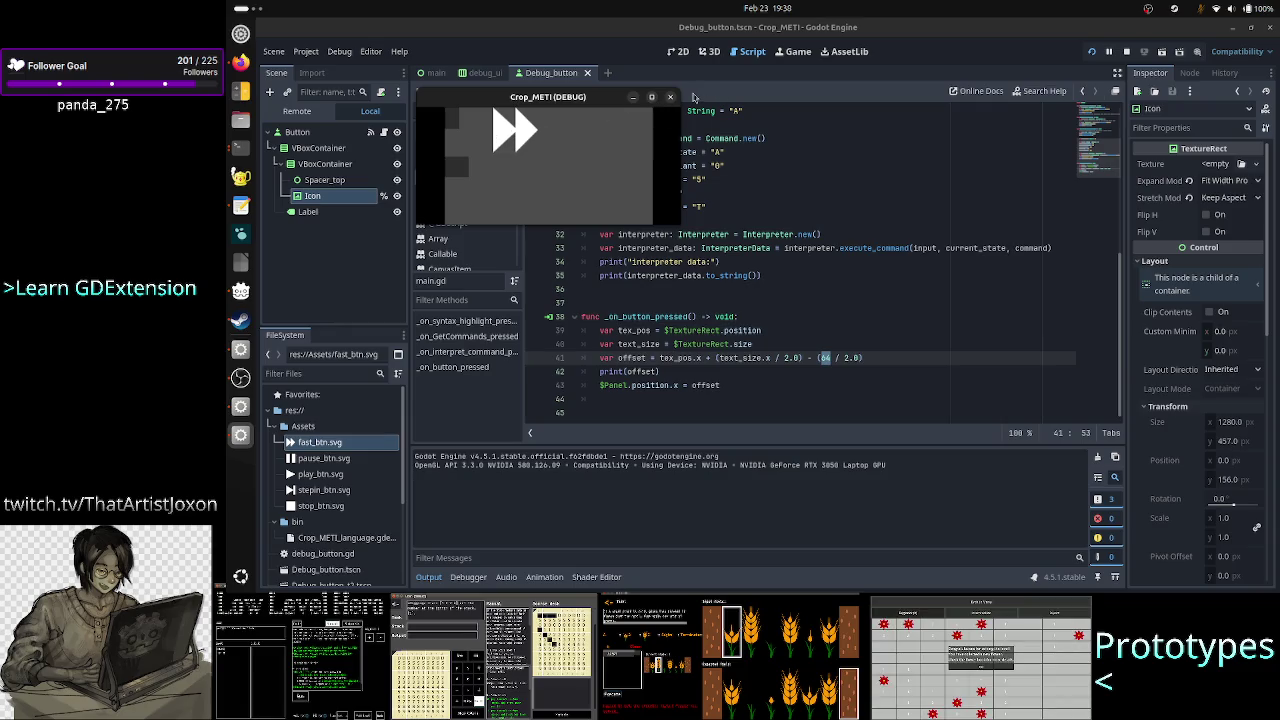
mouse_move(679, 222)
left_mouse_down()
mouse_move(529, 182)
mouse_move(557, 206)
mouse_move(823, 280)
mouse_move(950, 373)
mouse_move(996, 429)
mouse_move(1274, 590)
left_mouse_up()
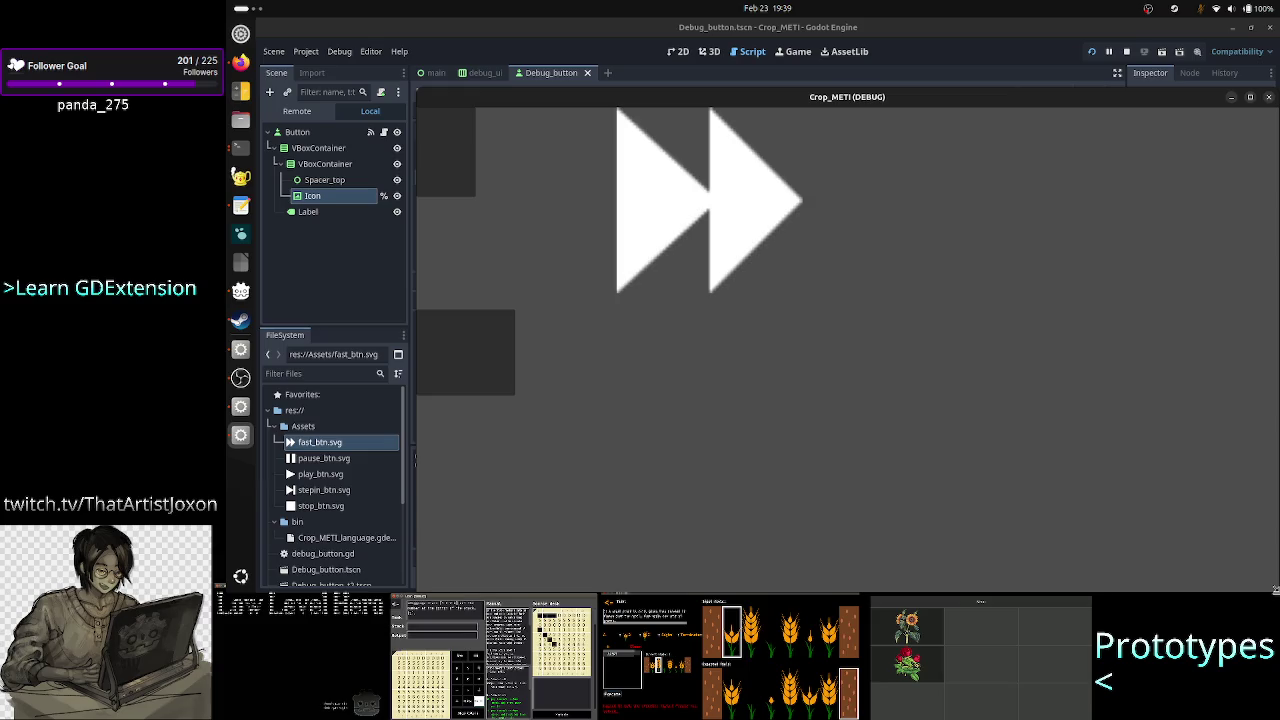
mouse_move(1274, 590)
left_mouse_down()
mouse_move(783, 390)
mouse_move(756, 319)
mouse_move(651, 251)
mouse_move(616, 203)
mouse_move(548, 170)
mouse_move(538, 148)
mouse_move(504, 146)
mouse_move(450, 114)
left_mouse_up()
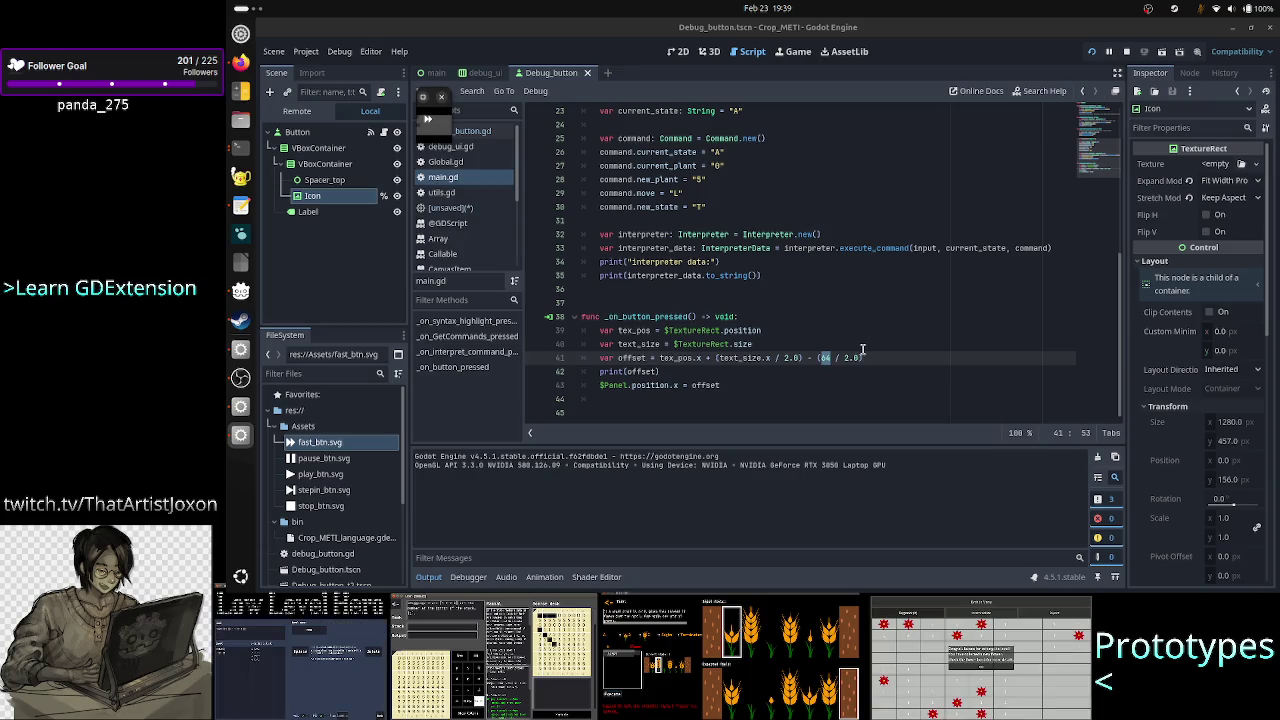
left_click(825, 358)
Insert a blank line 41 above the offset calculation, keeping its (64 / 2.0) unchanged.
type("$")
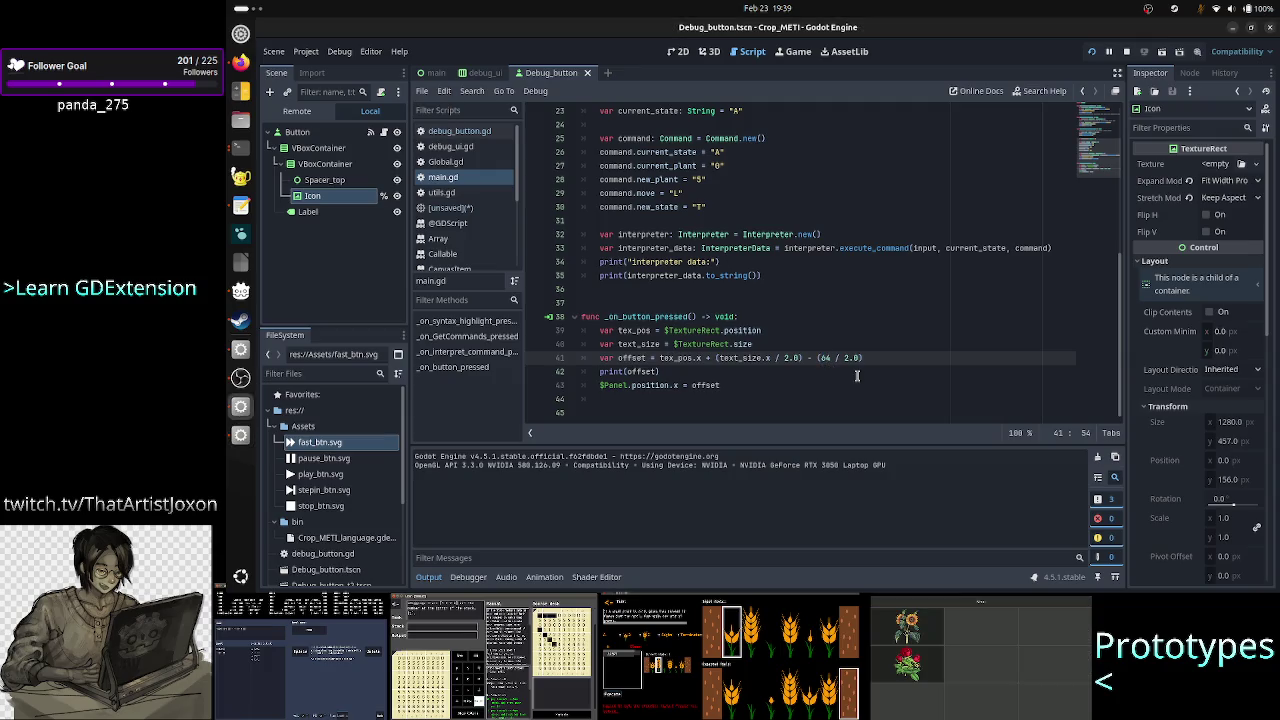
key("Right")
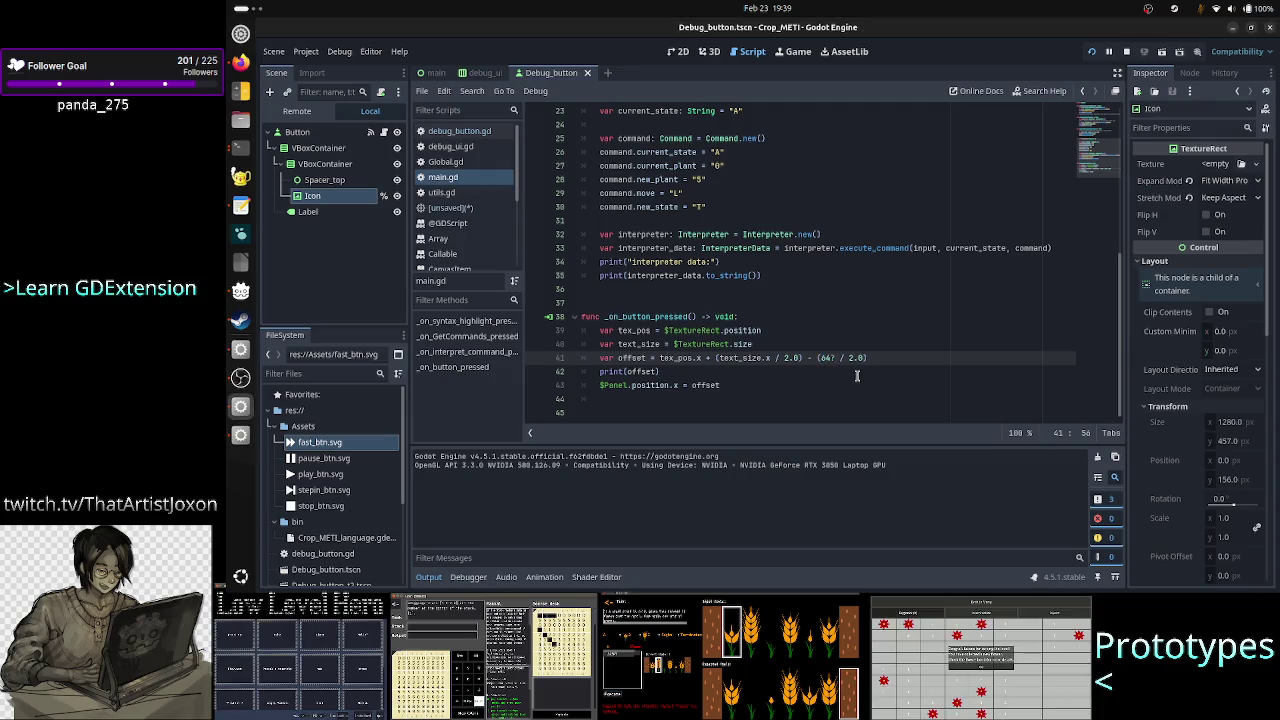
key("BackSpace")
key("BackSpace")
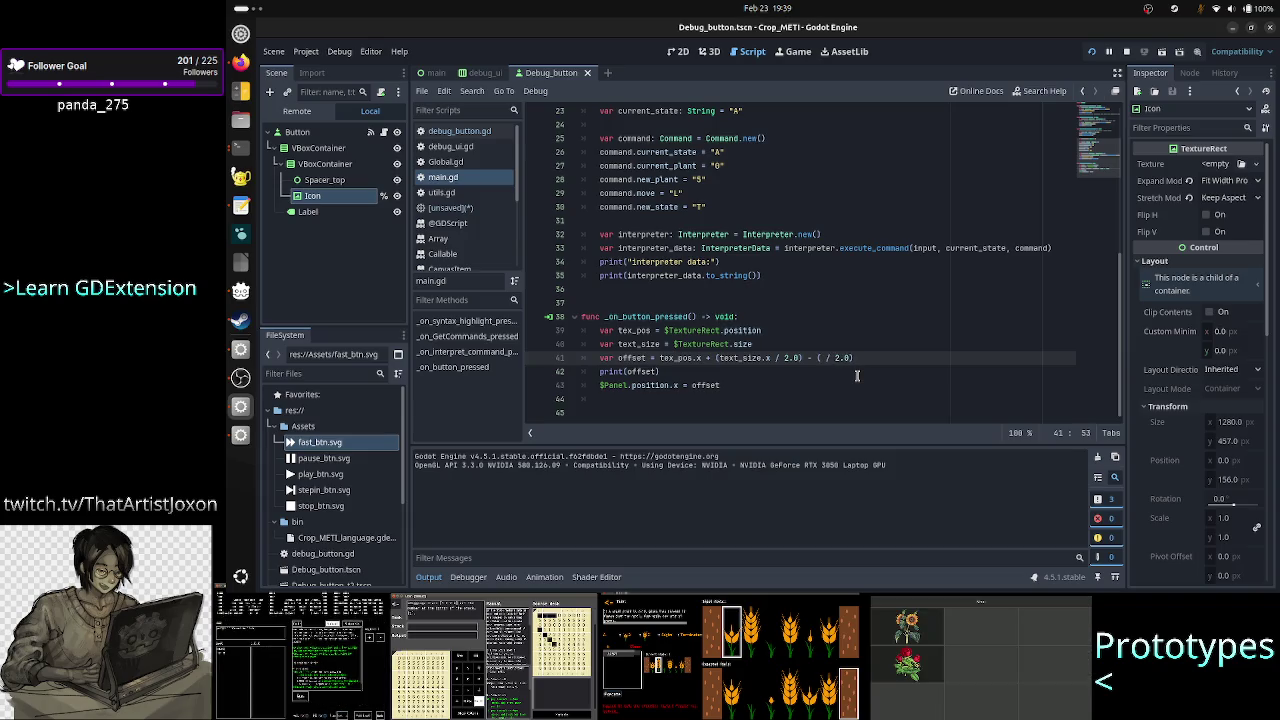
key("Down")
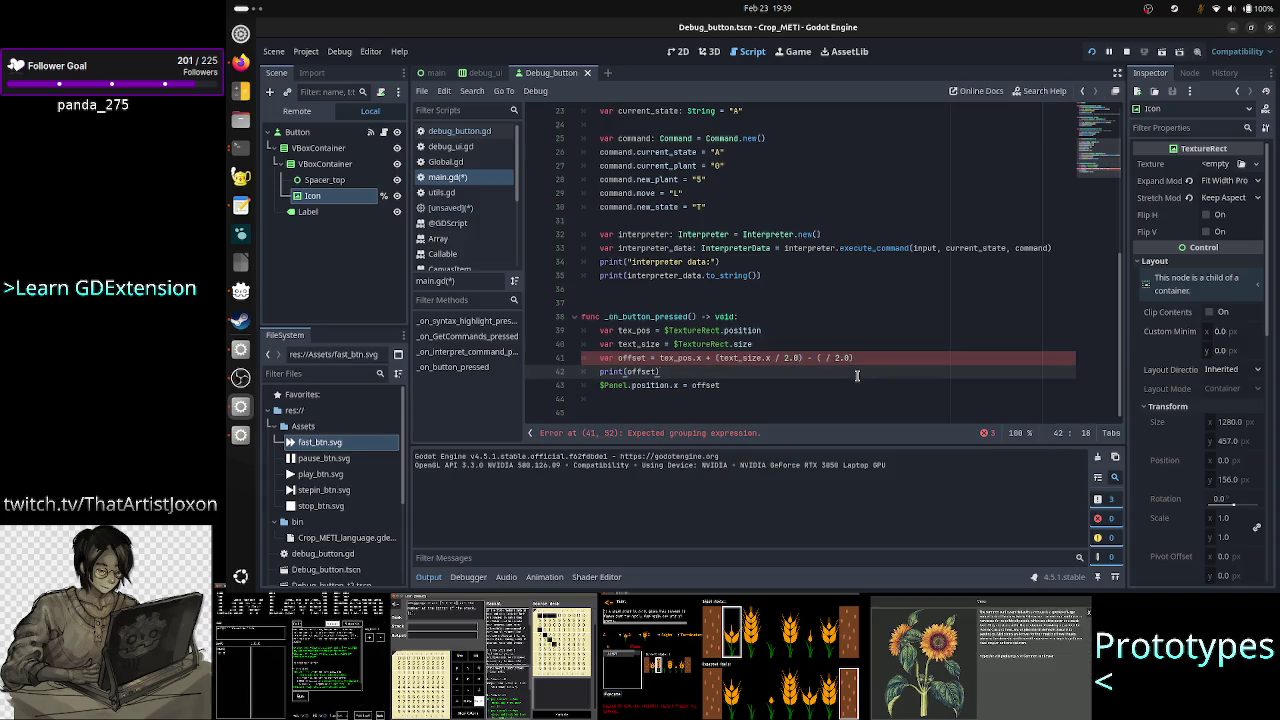
key("Up")
type("64?")
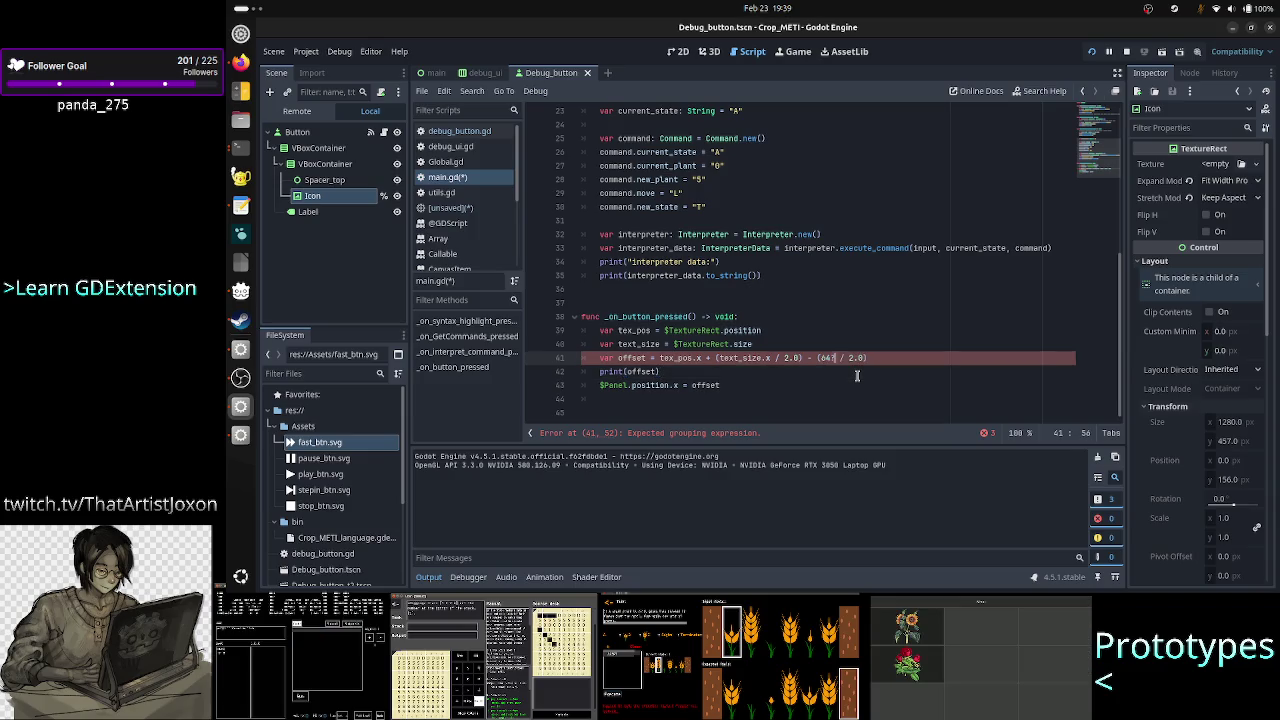
key("BackSpace")
key("Up")
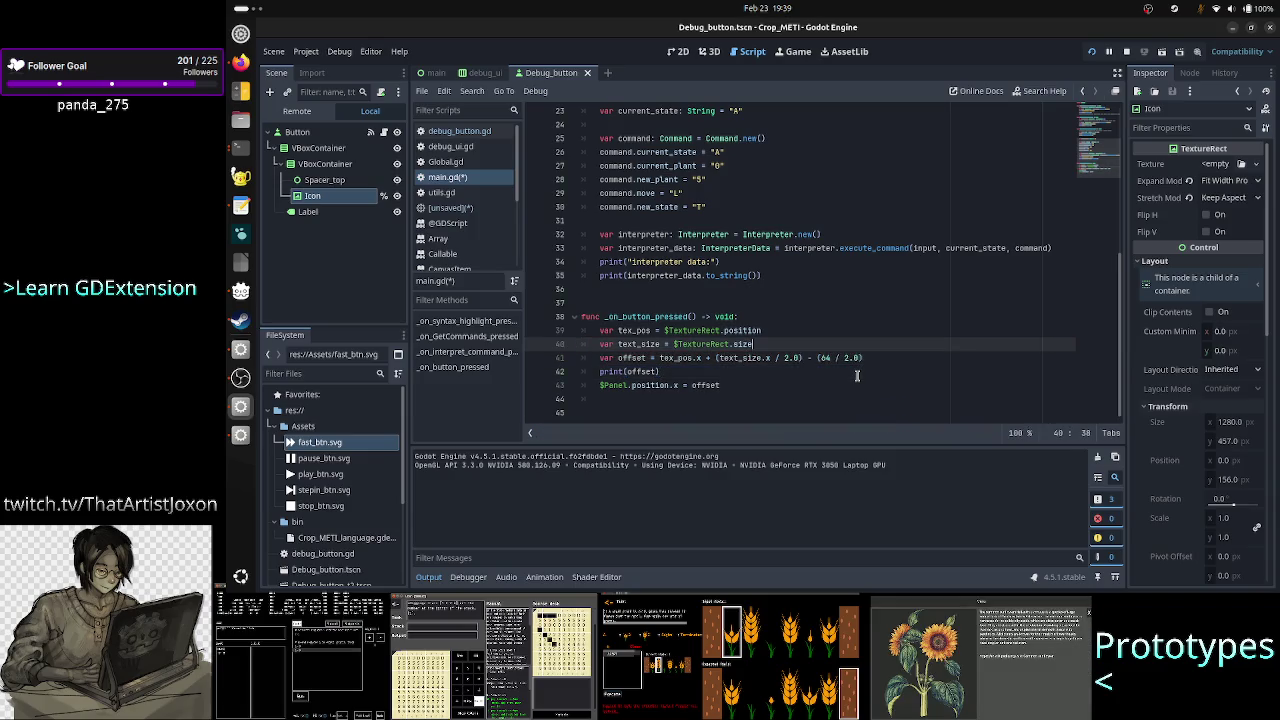
key("Return")
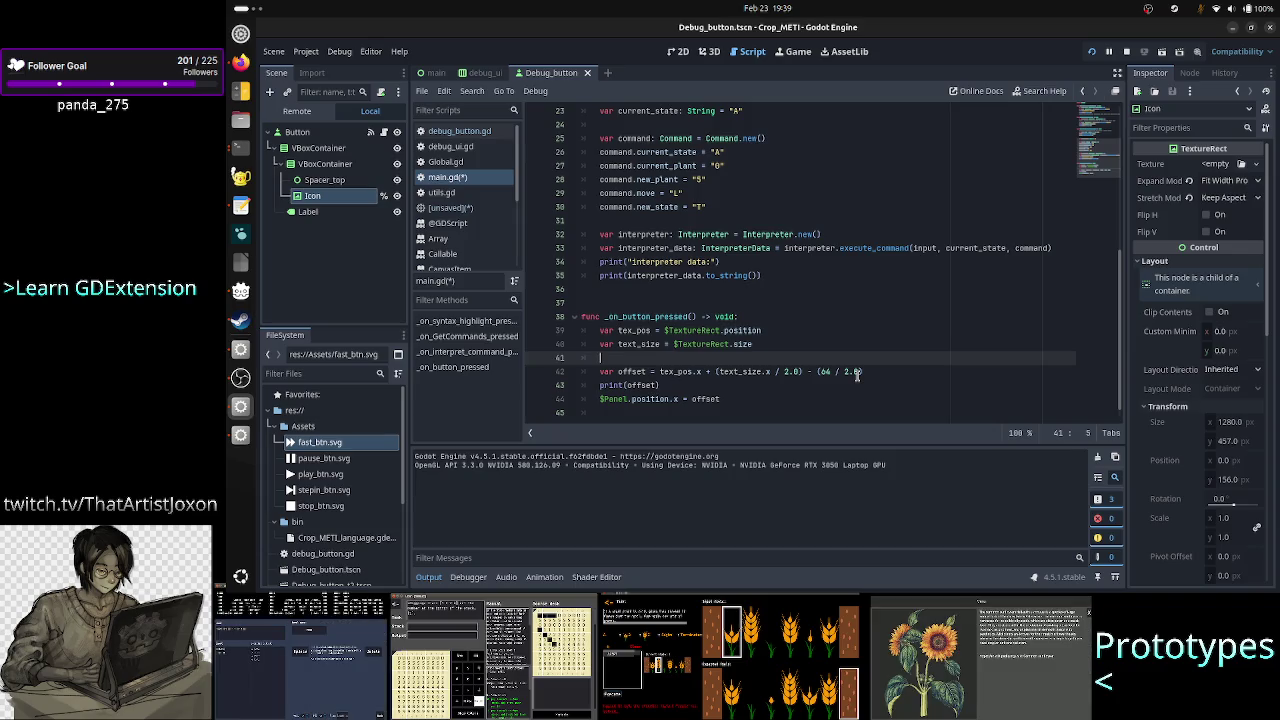
left_click(1040, 91)
type("texture")
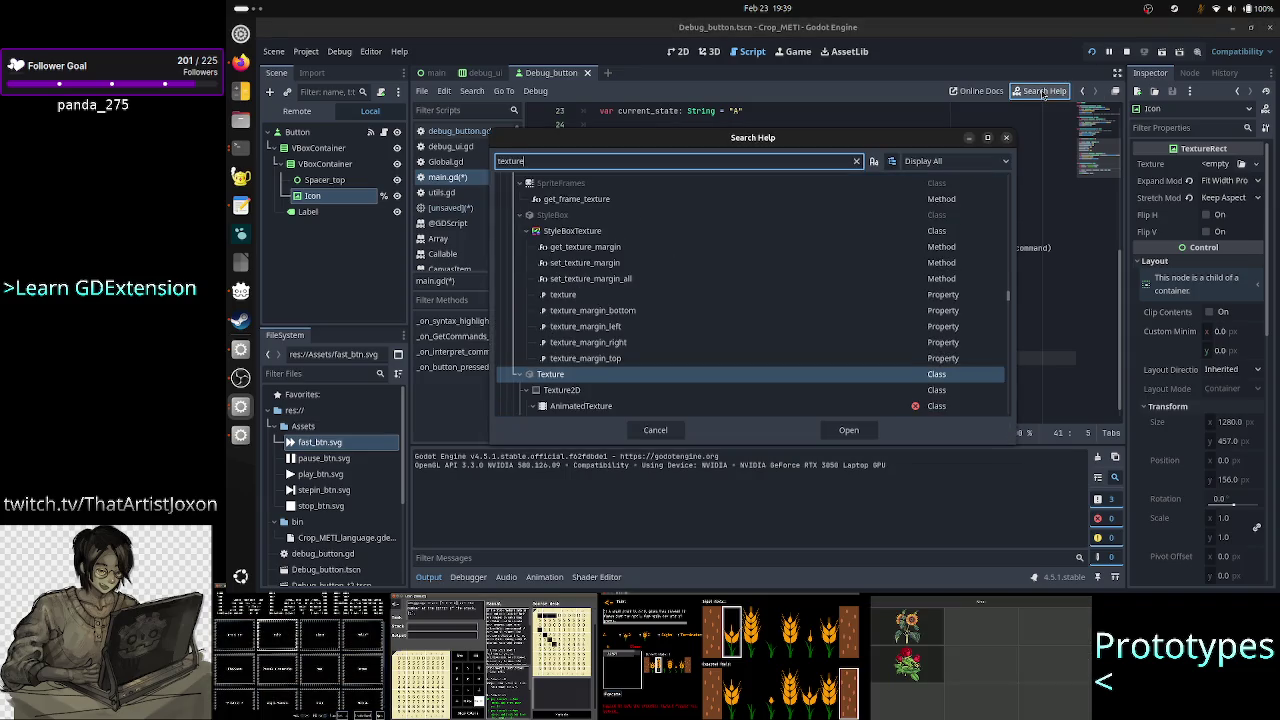
key("Return")
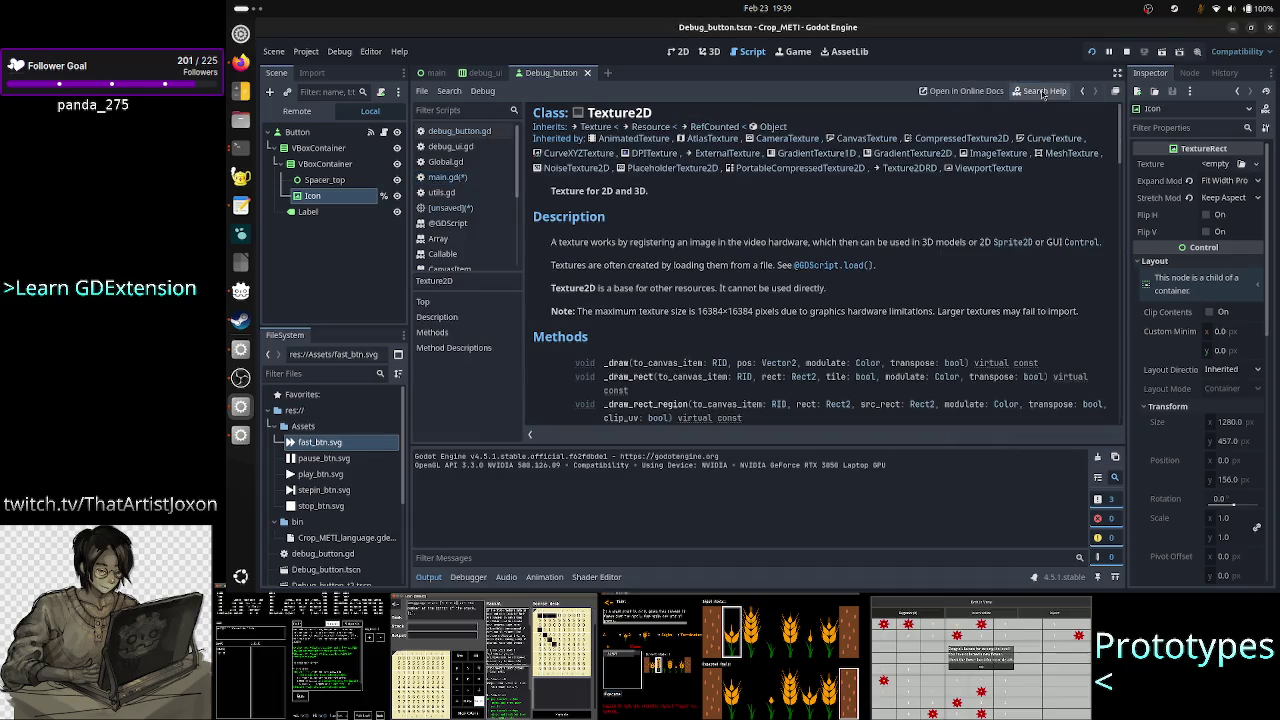
scroll(760, 330, "down", 5)
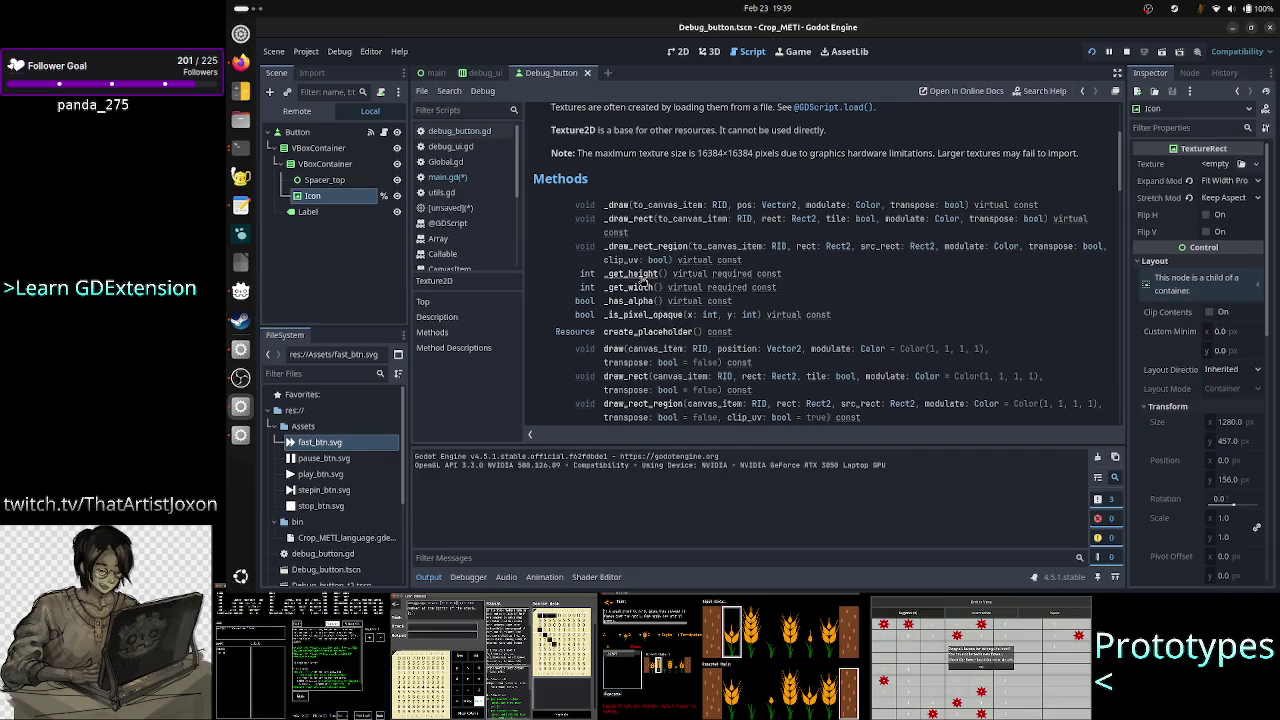
left_click(640, 273)
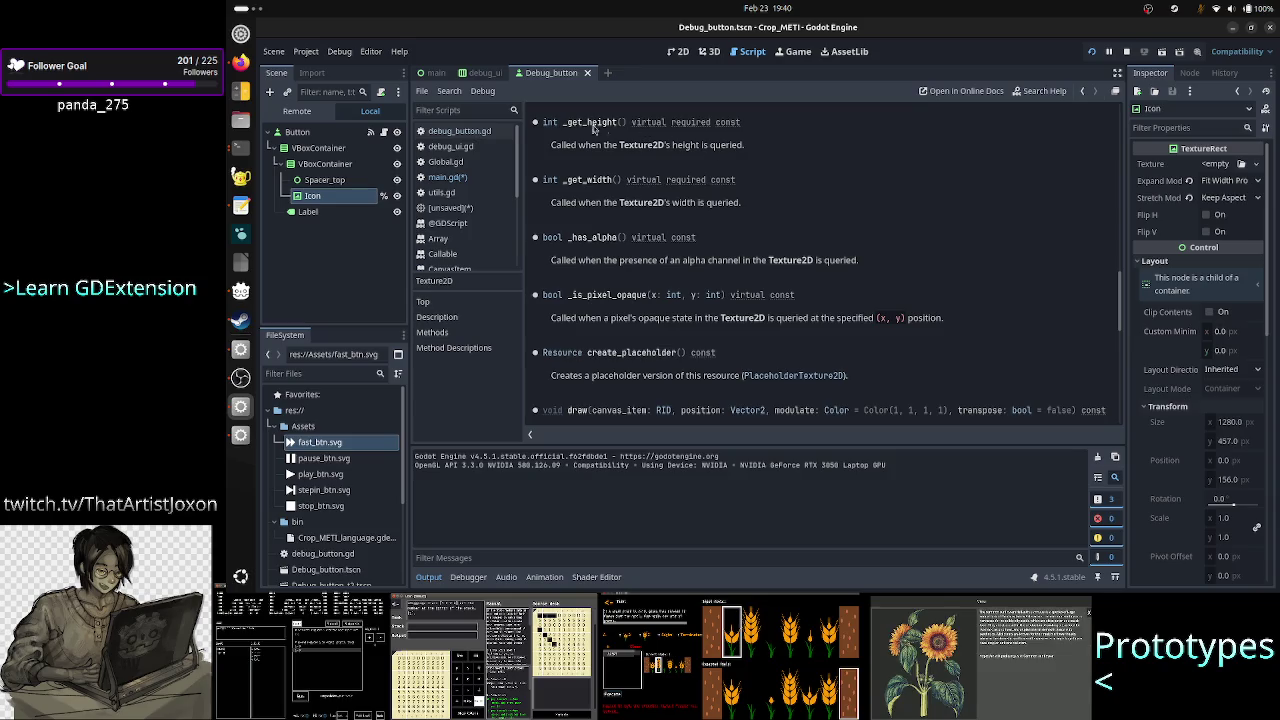
left_click(467, 180)
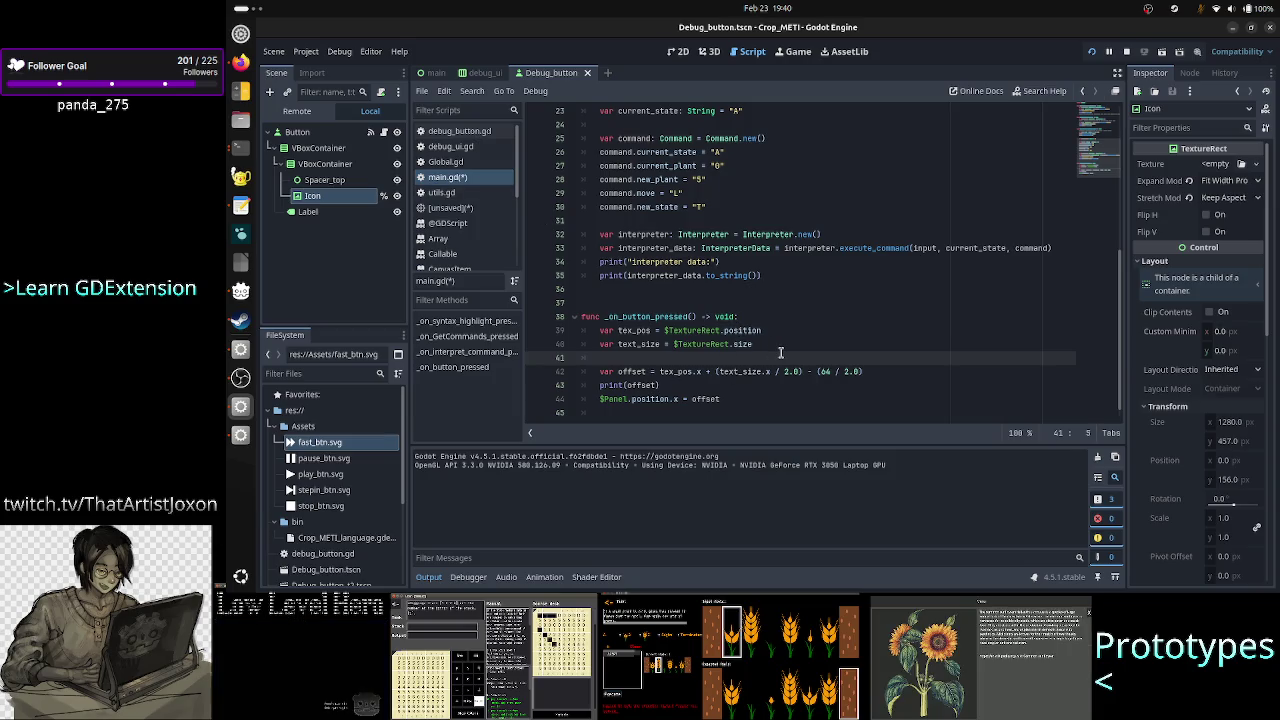
Make line 41 print $TextureRect.texture._get_height, then stop and relaunch the game.
type("print($T")
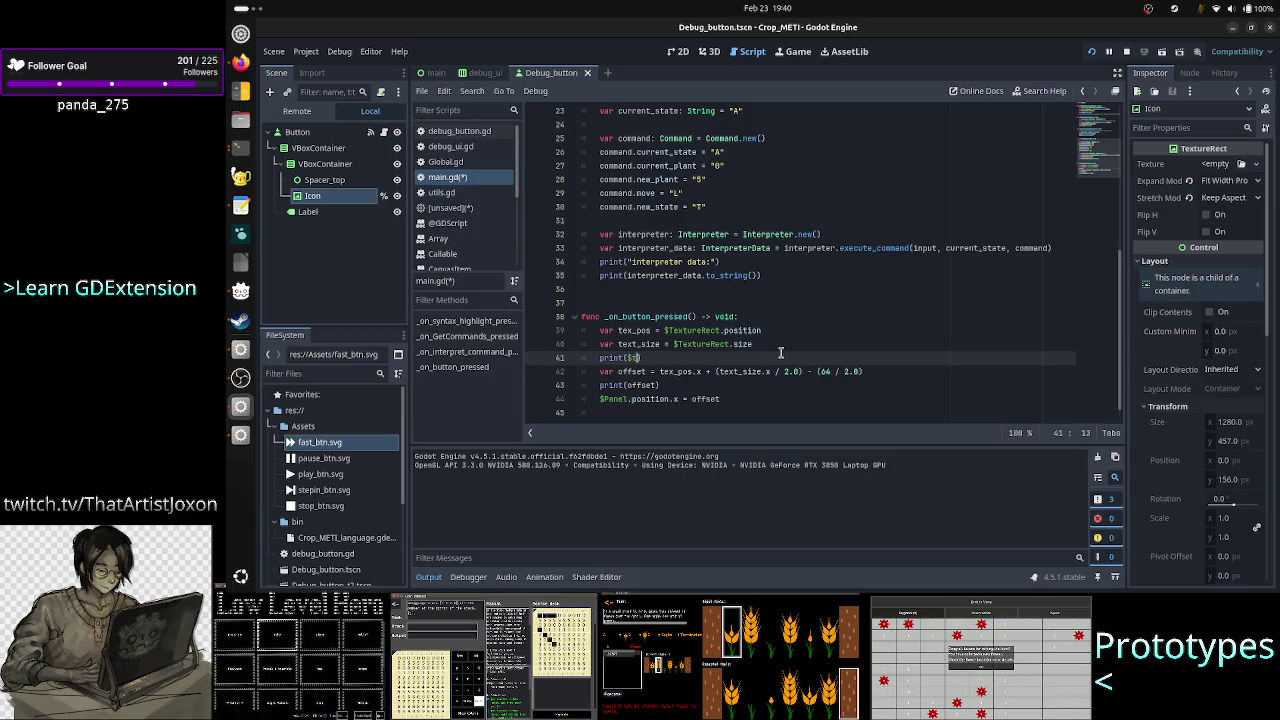
type("ex")
key("BackSpace")
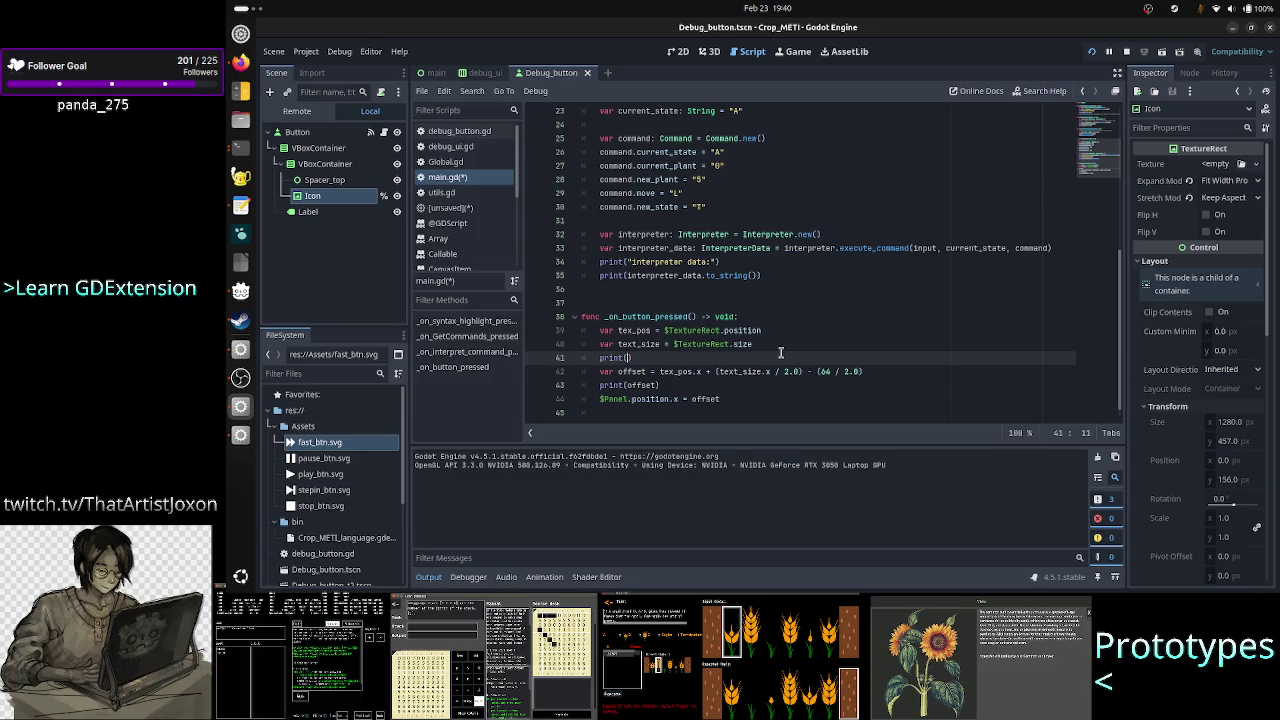
type("ex")
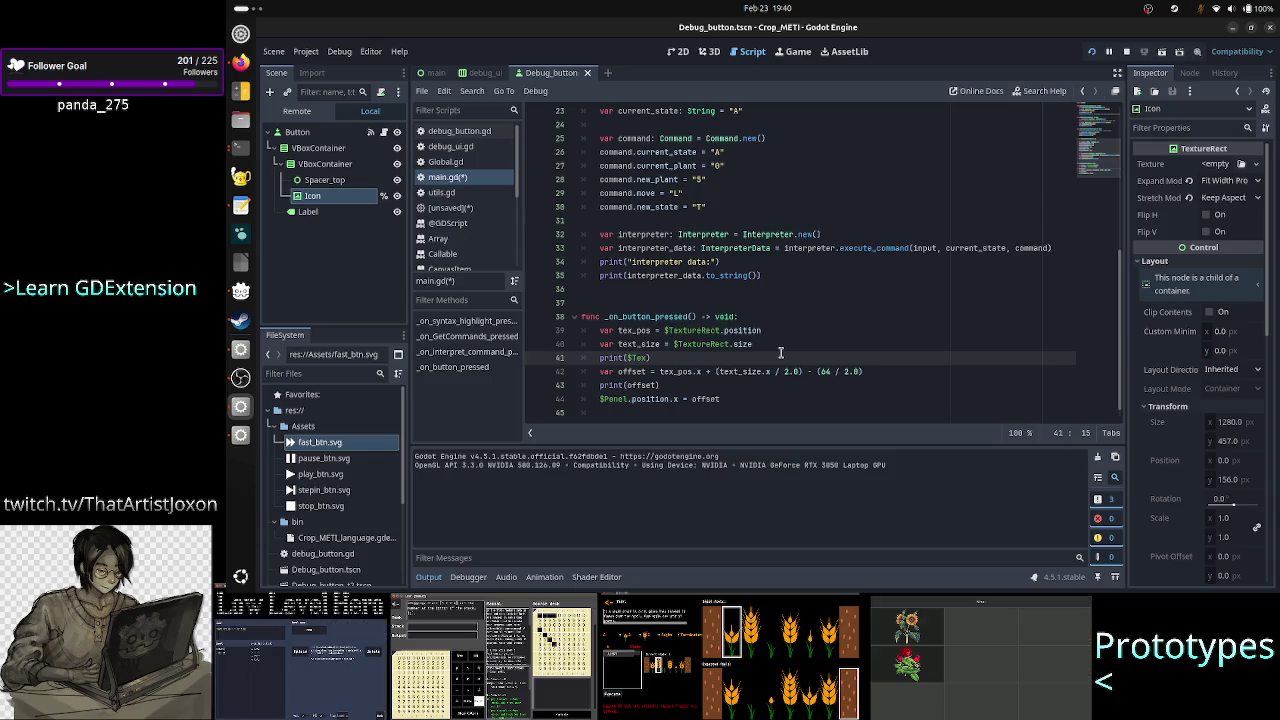
type("tureRe")
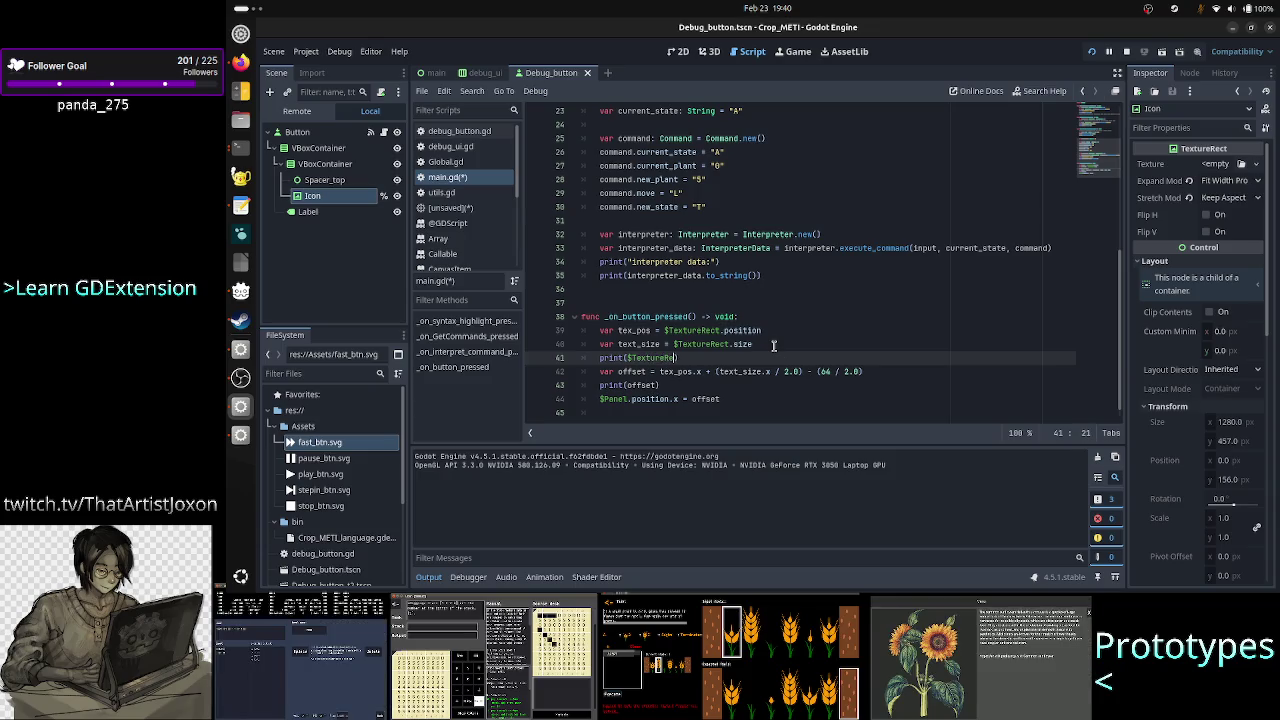
type("ct.te")
type("xture.ge")
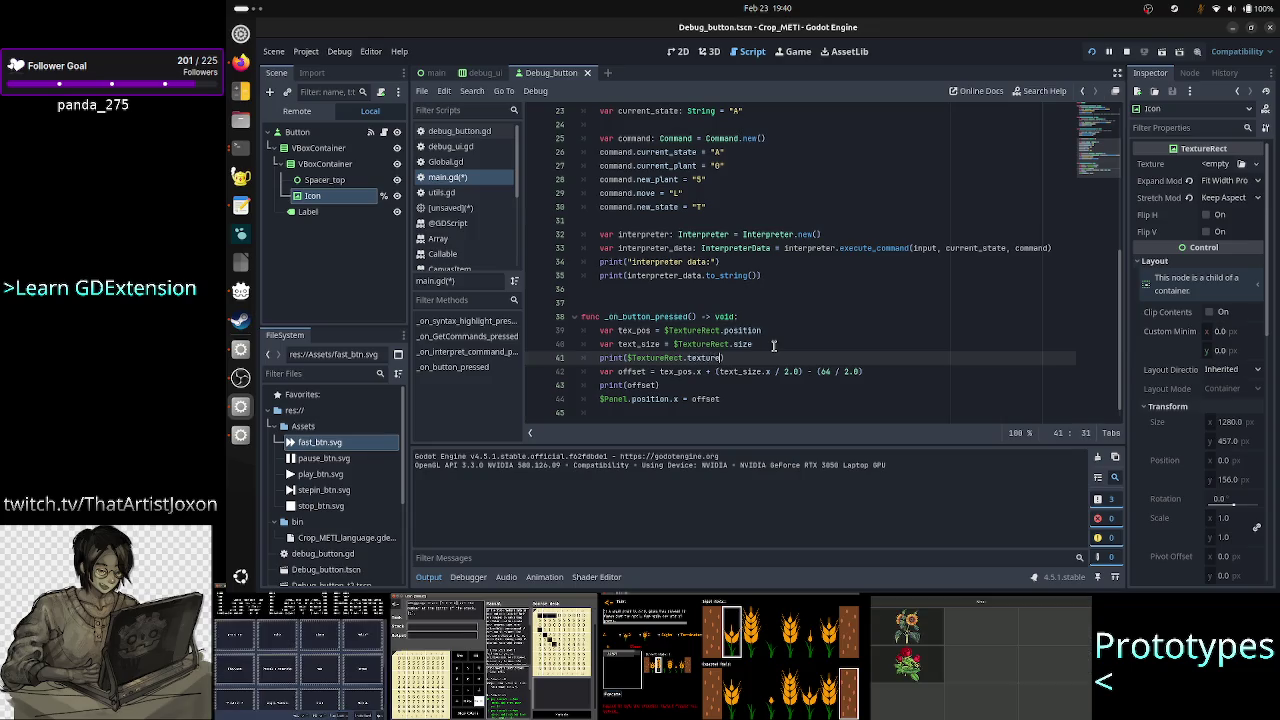
type("t_he")
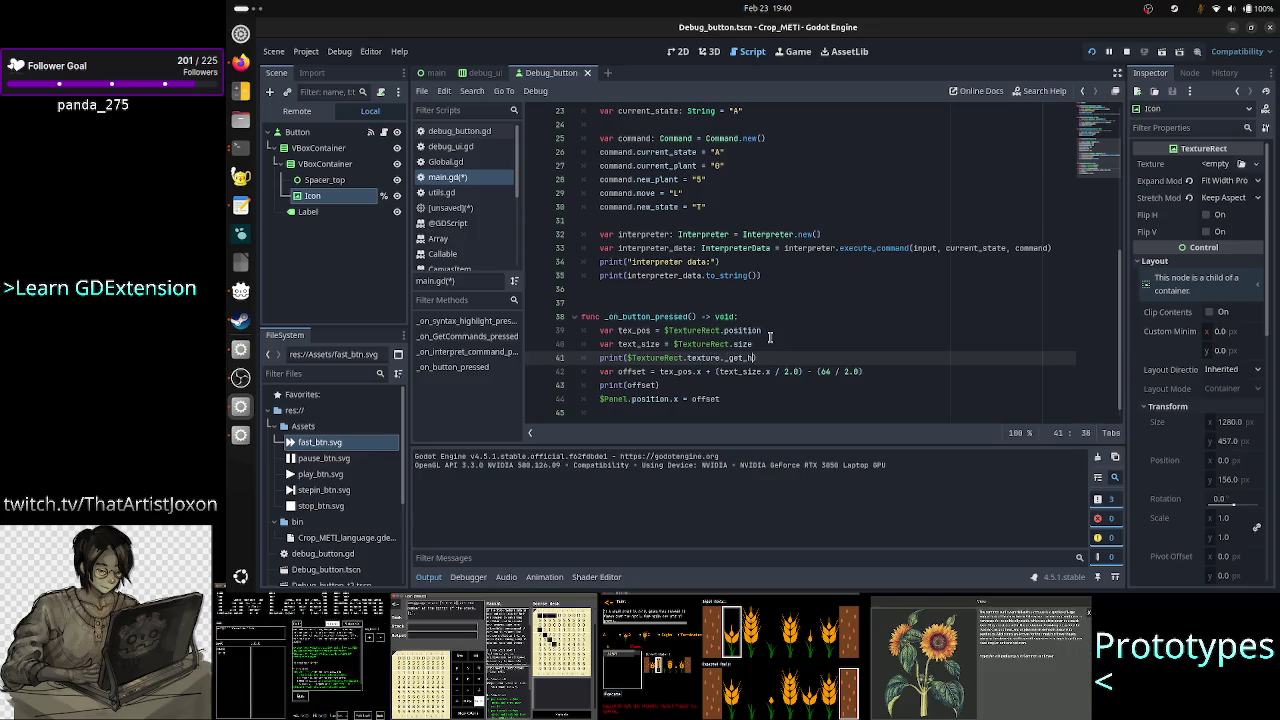
type("ight()")
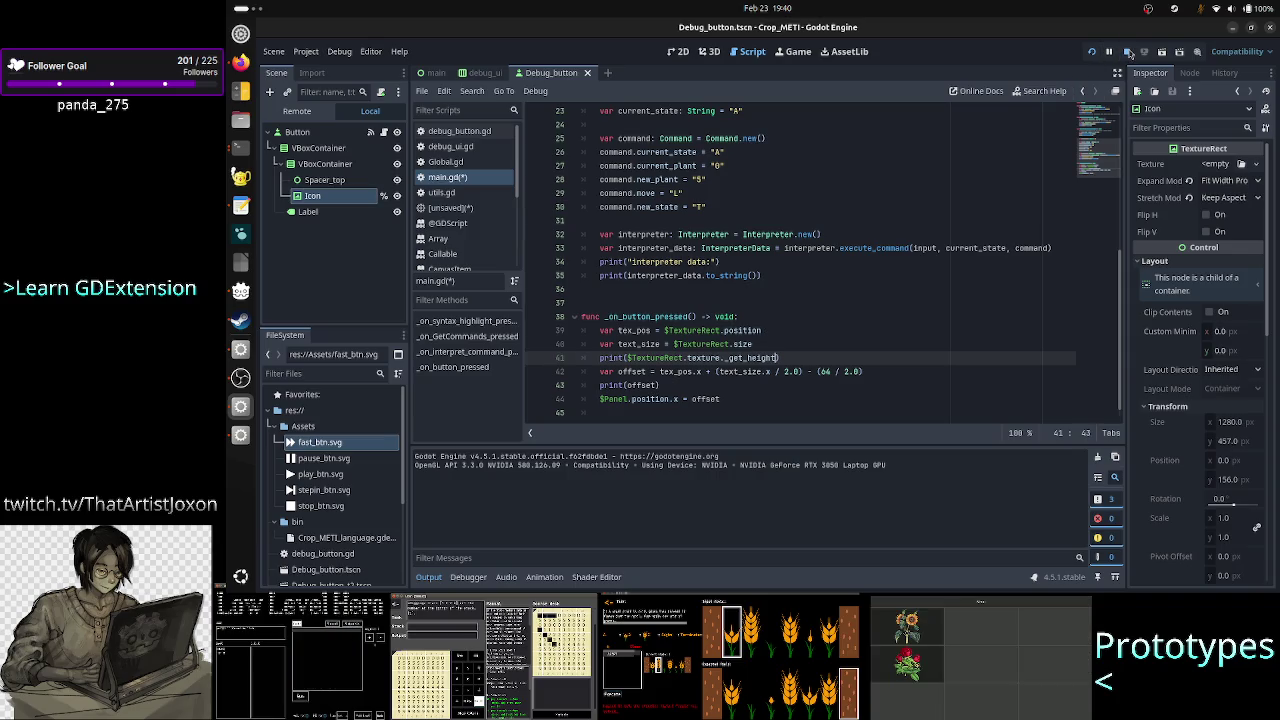
left_click(1127, 52)
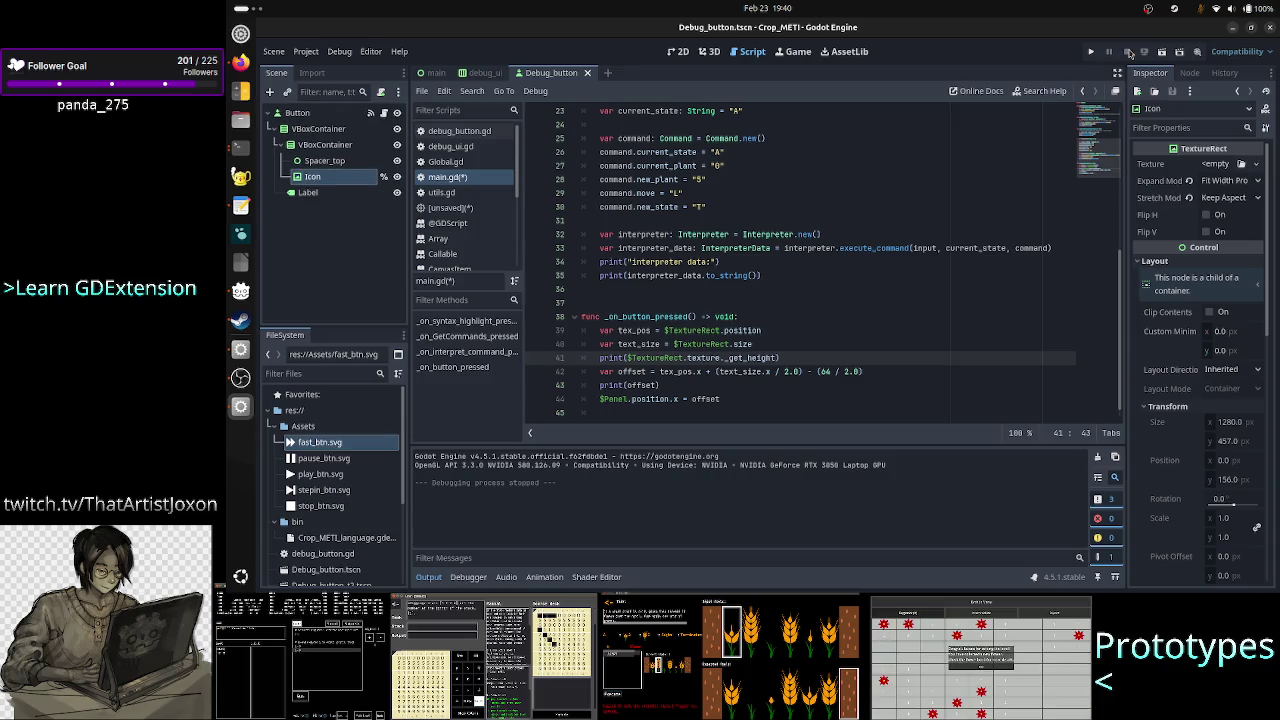
left_click(1092, 52)
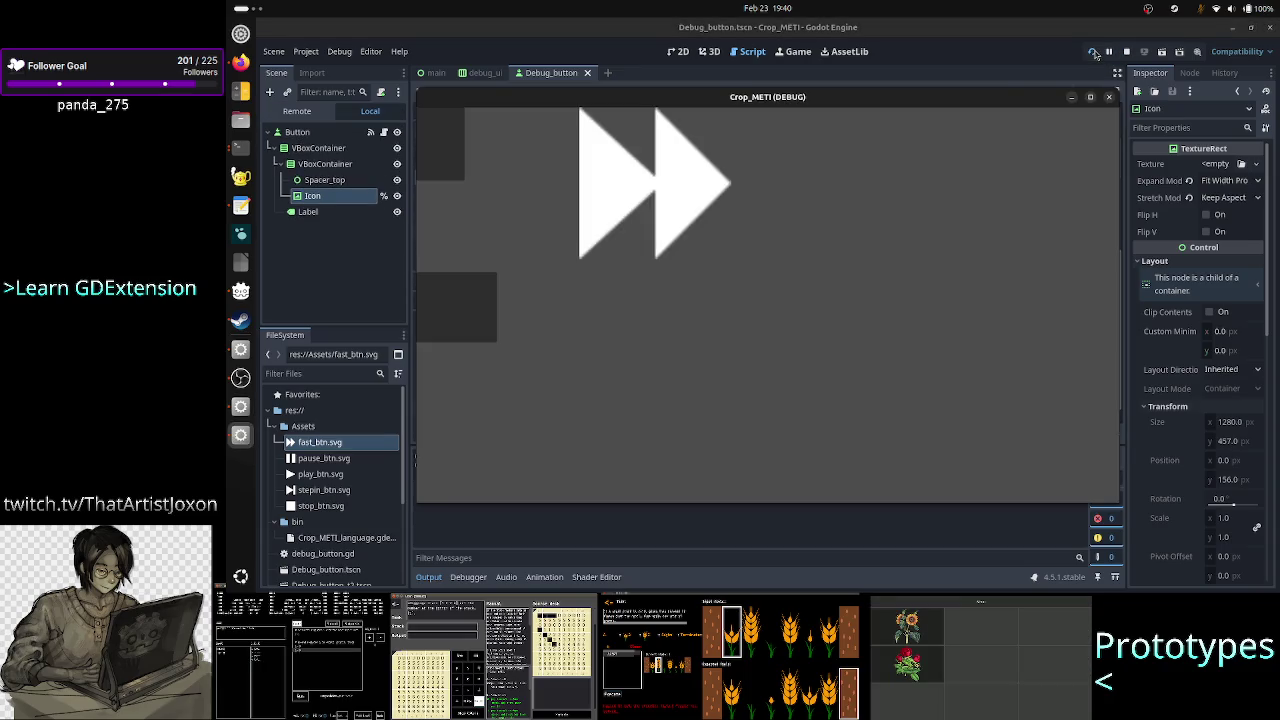
Press the game's button to hit the line 41 '_get_height' error on CompressedTexture2D, then return to the main scene.
left_click(449, 147)
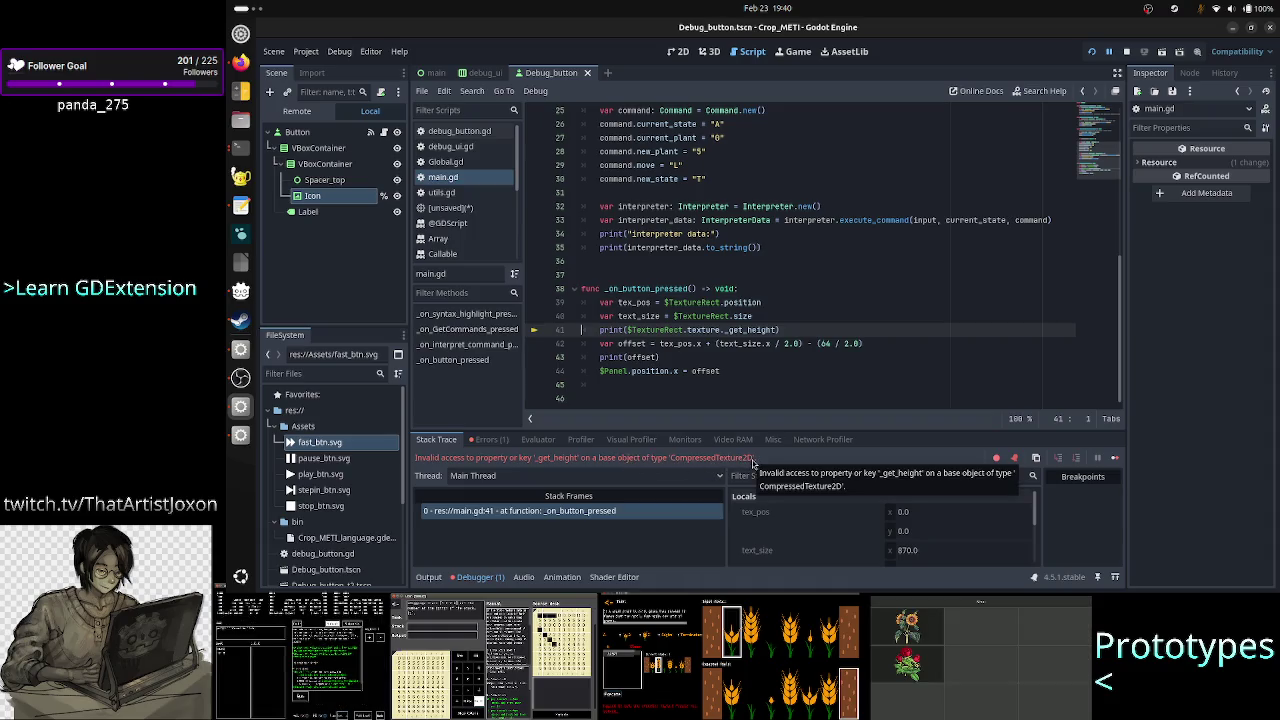
mouse_move(746, 349)
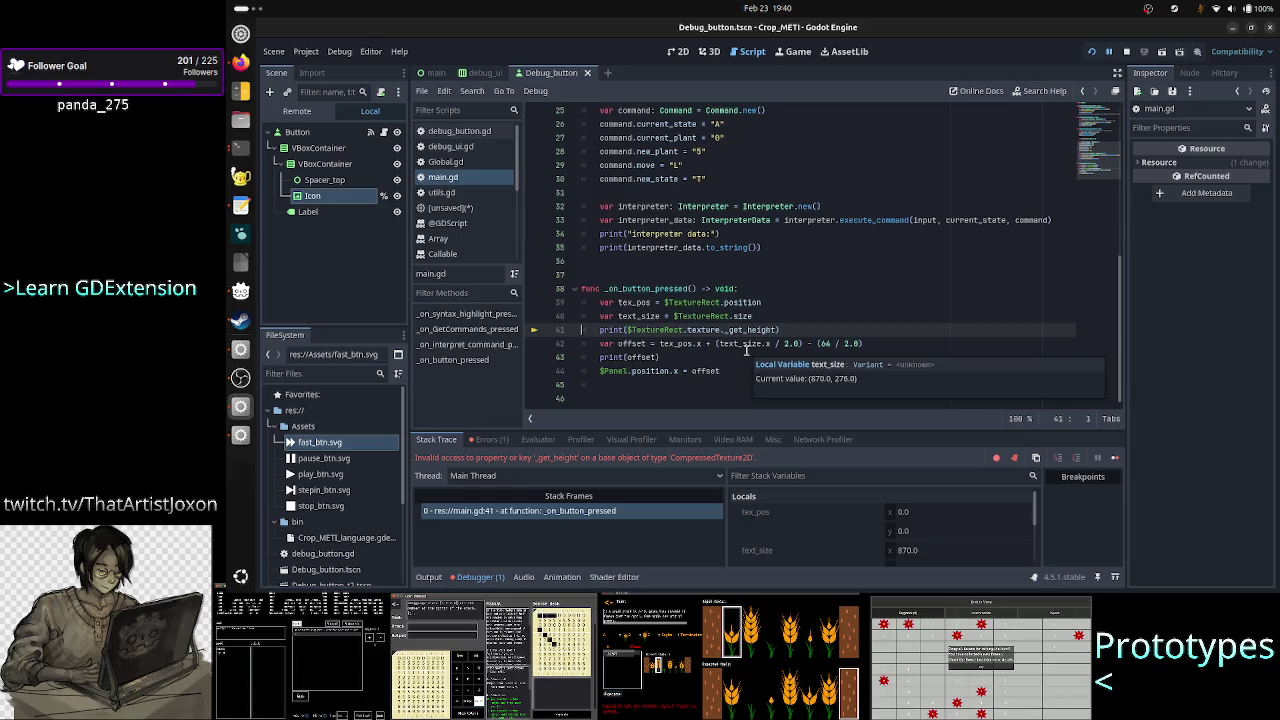
left_click(811, 344)
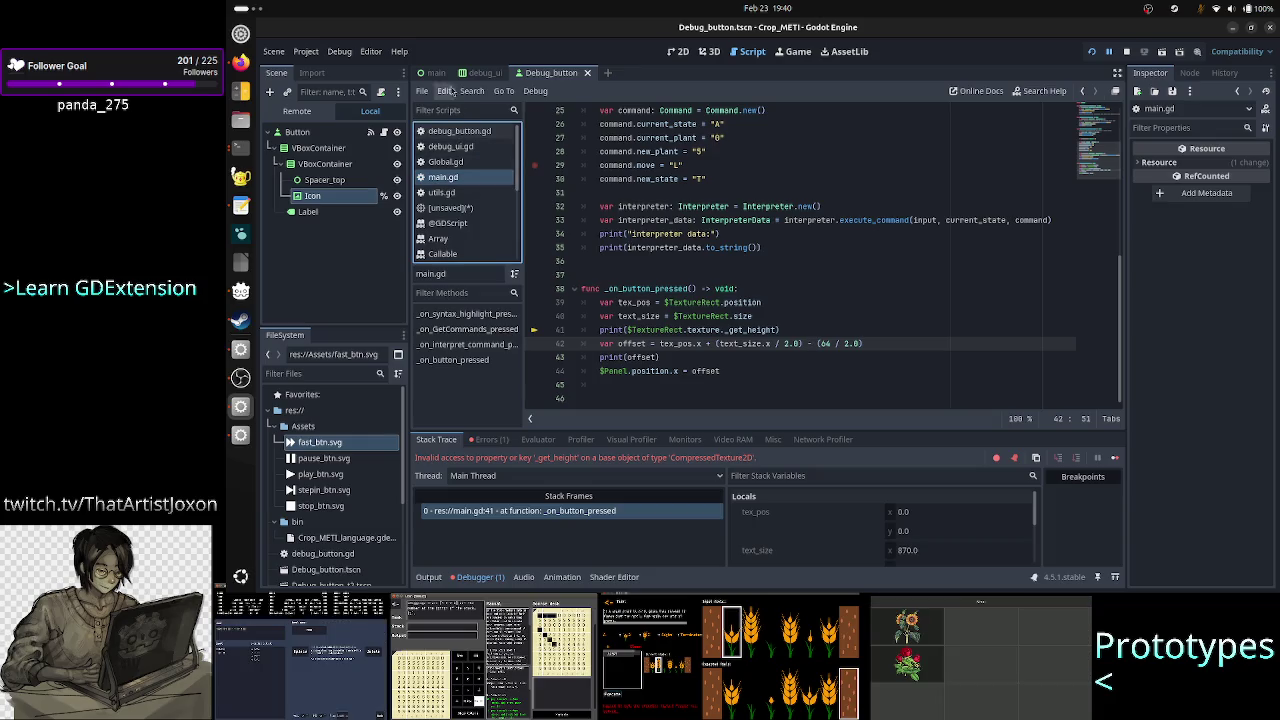
left_click(436, 73)
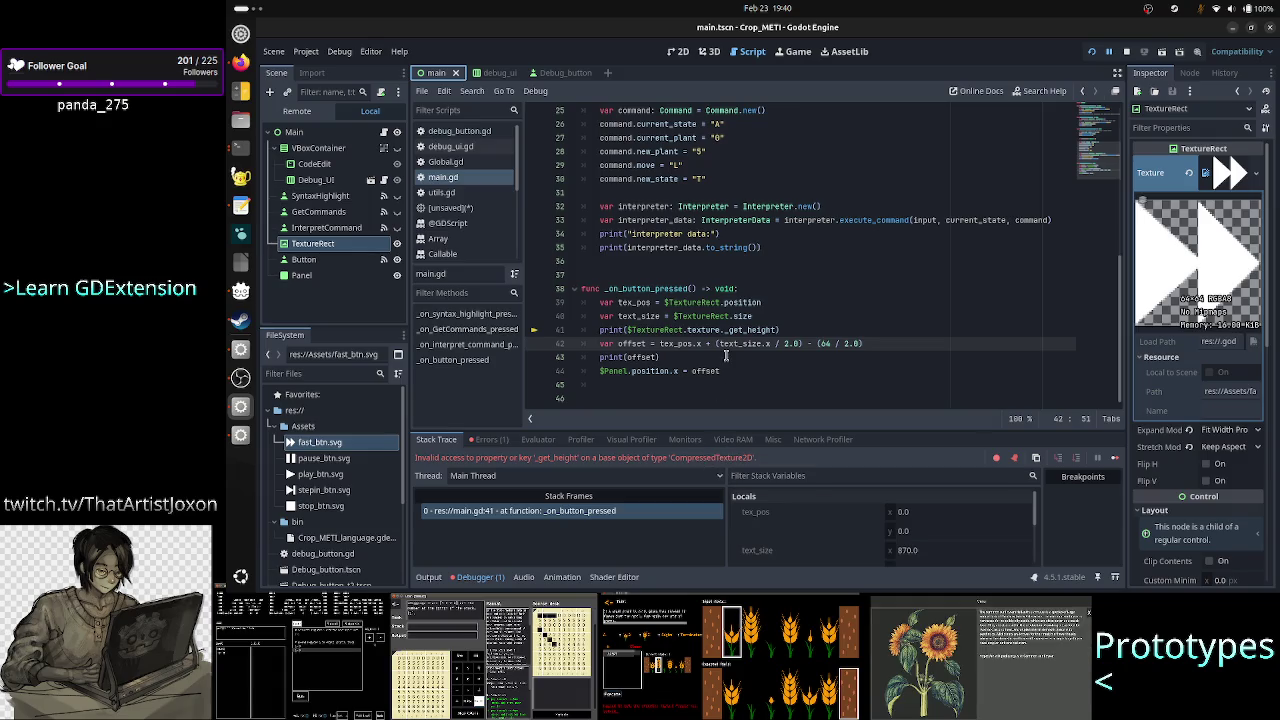
left_click(777, 329)
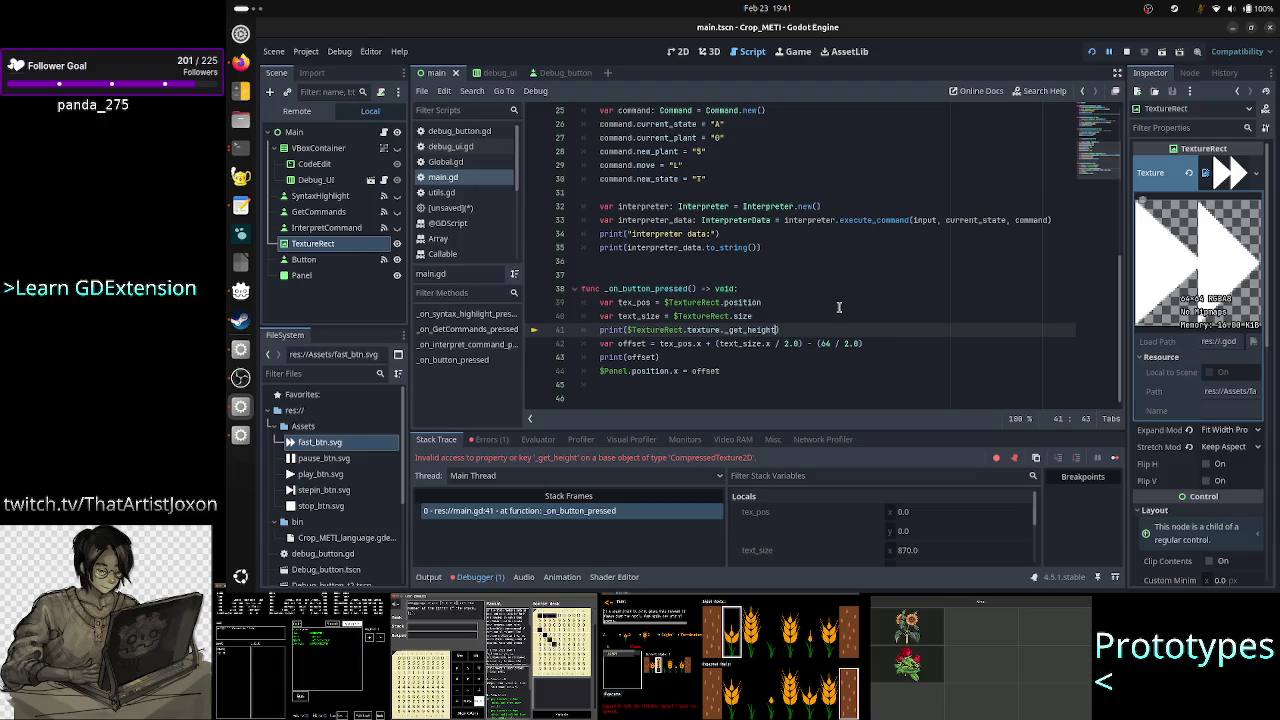
Trim line 41 to print just $TextureRect.texture, then resume and stop the game.
key("BackSpace")
key("BackSpace")
key("BackSpace")
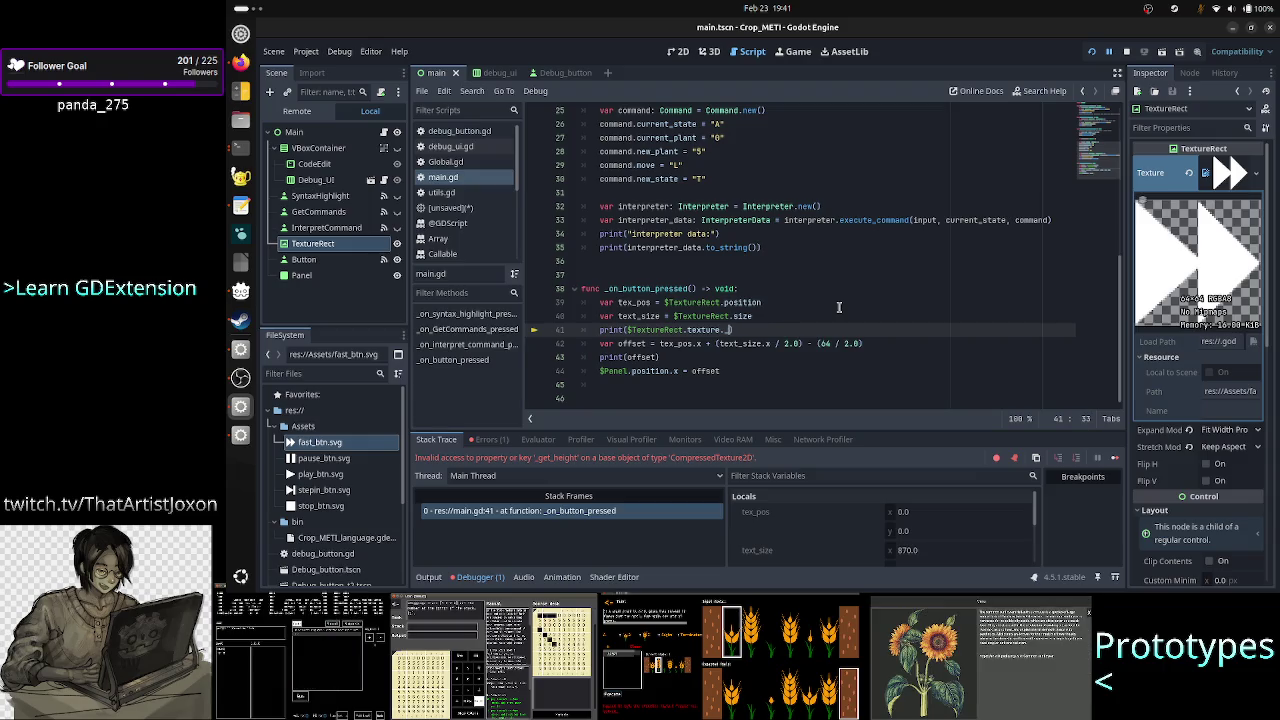
key("BackSpace")
key("BackSpace")
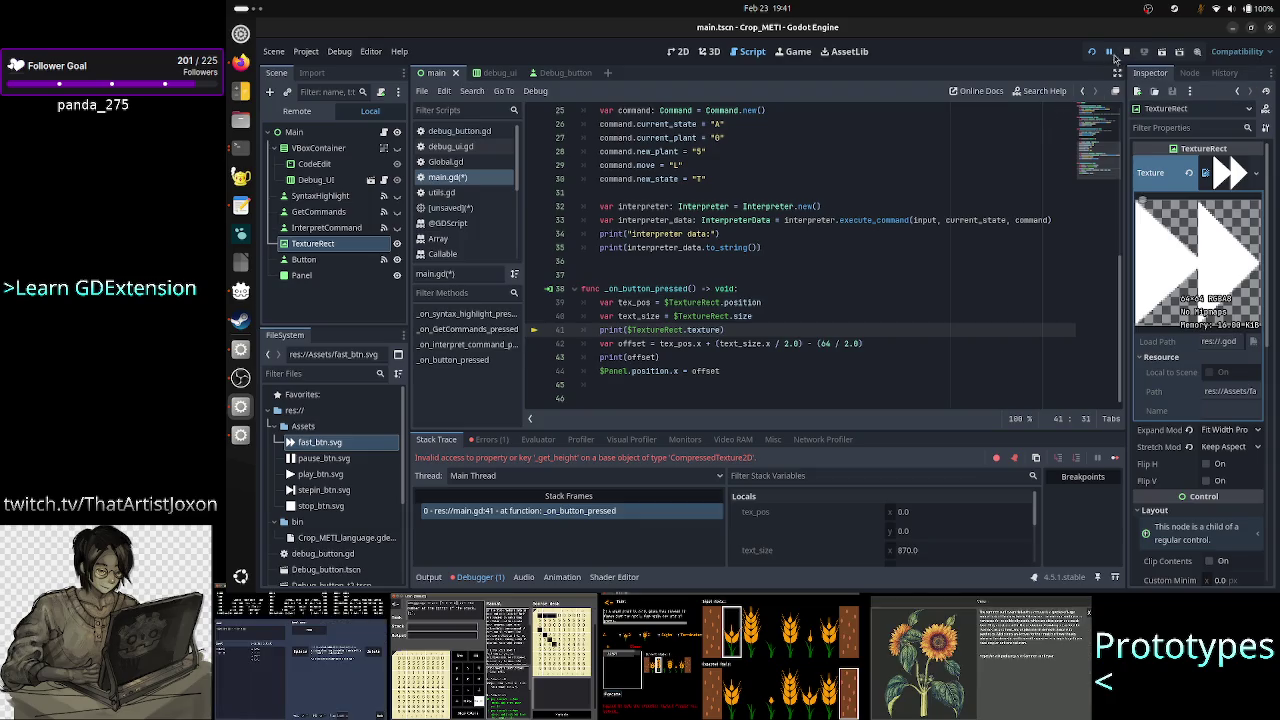
left_click(1108, 52)
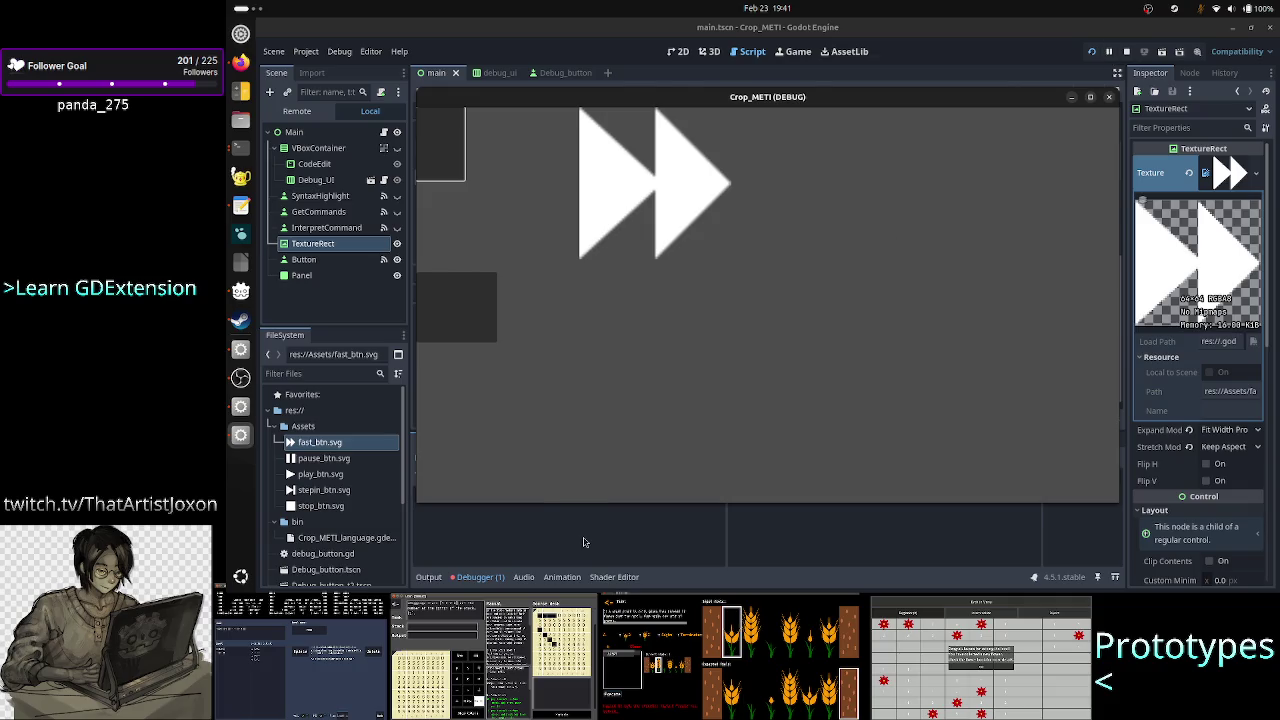
left_click(585, 542)
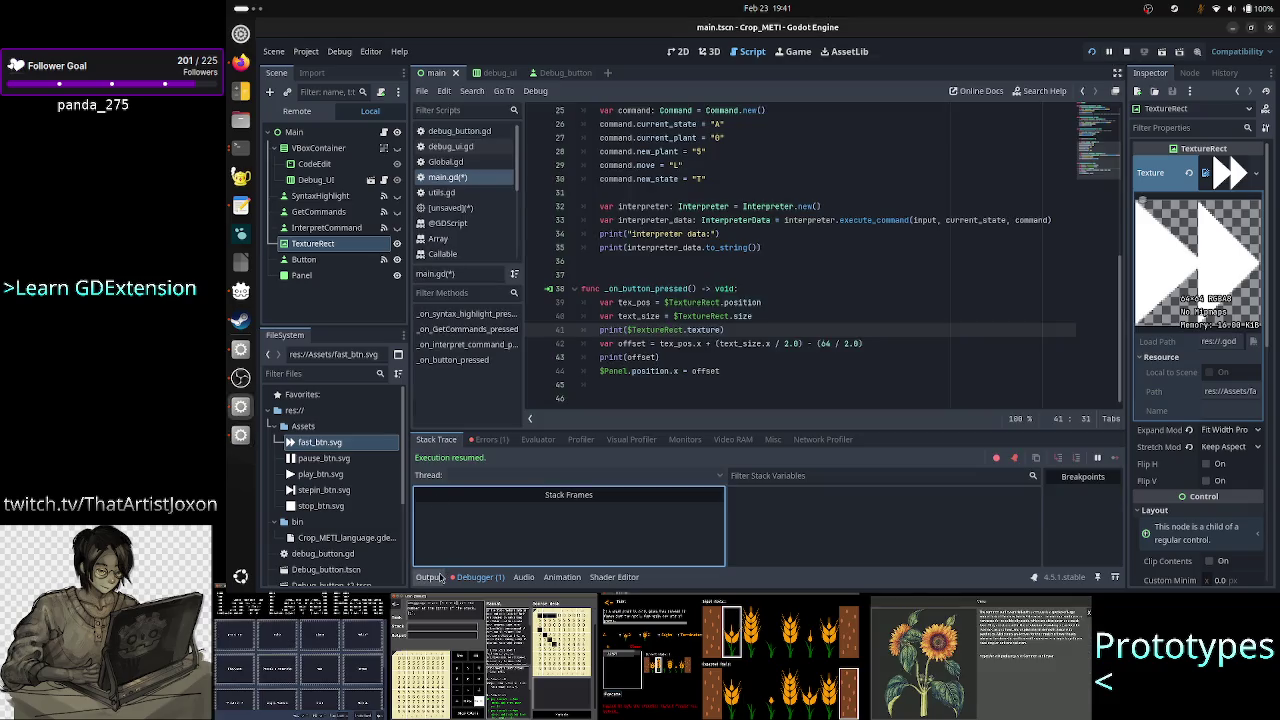
left_click(432, 577)
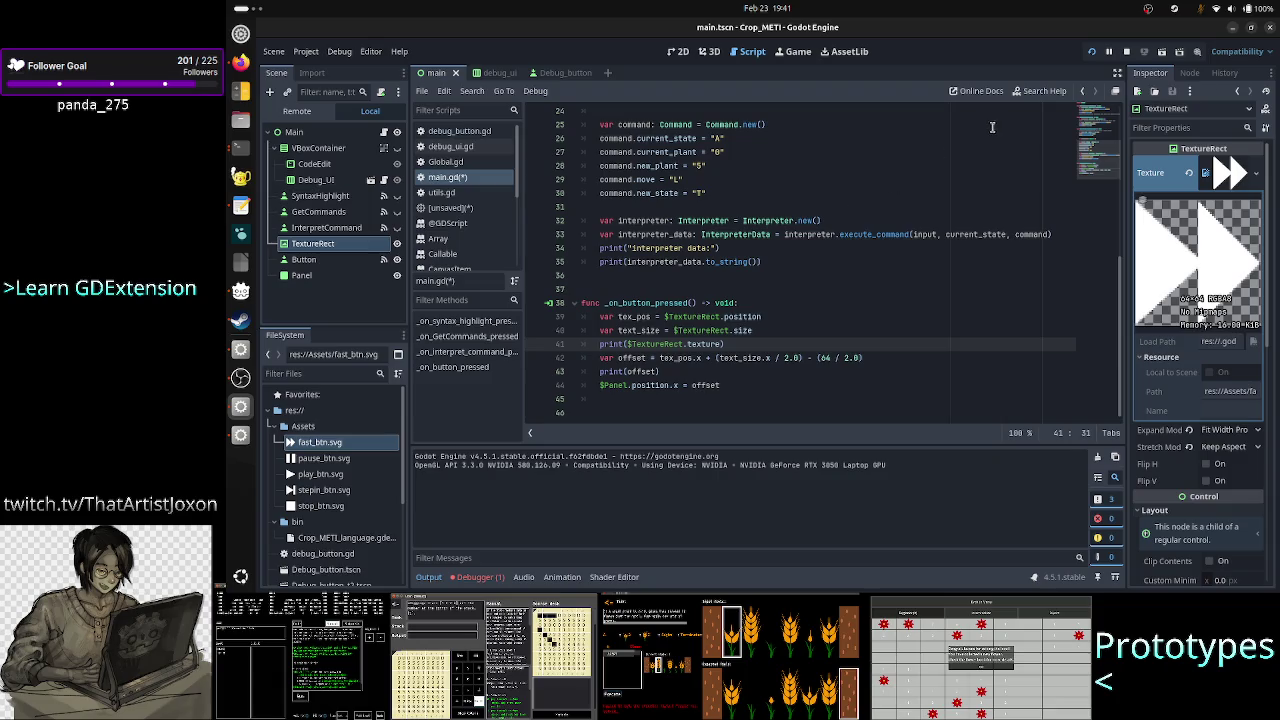
left_click(1133, 54)
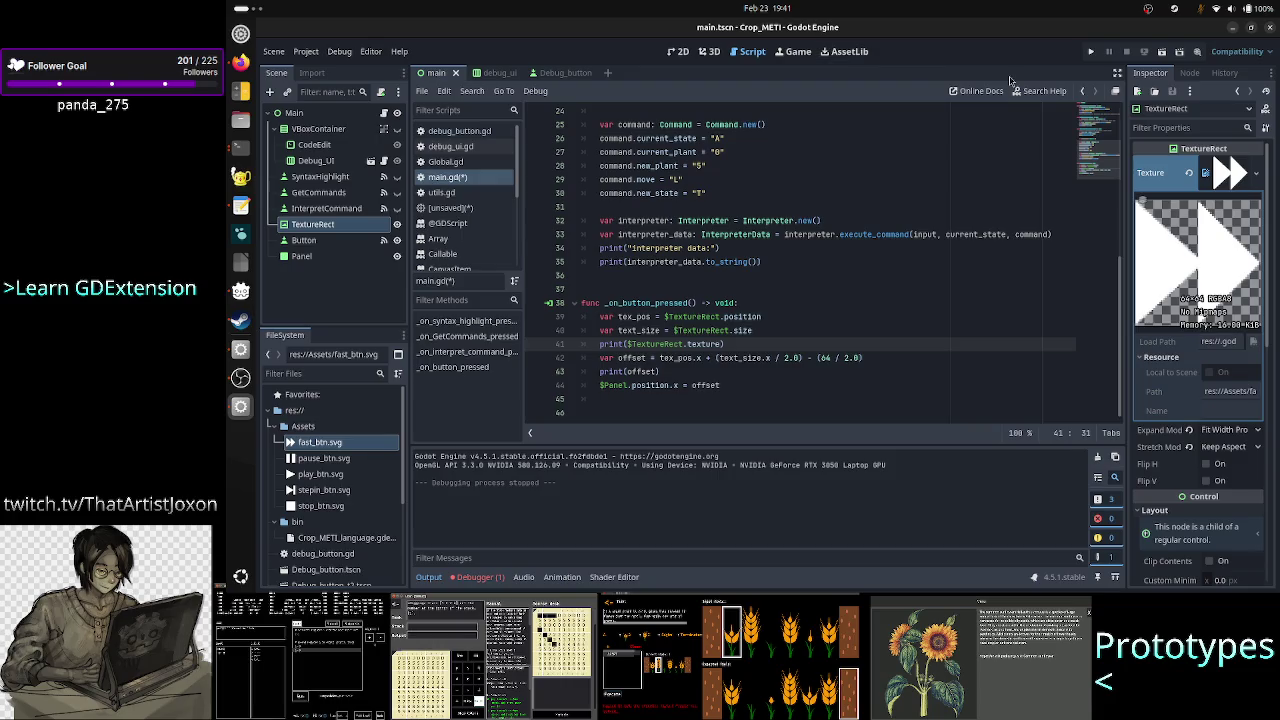
Open the TextureRect class reference.
scroll(460, 218, "down", 3)
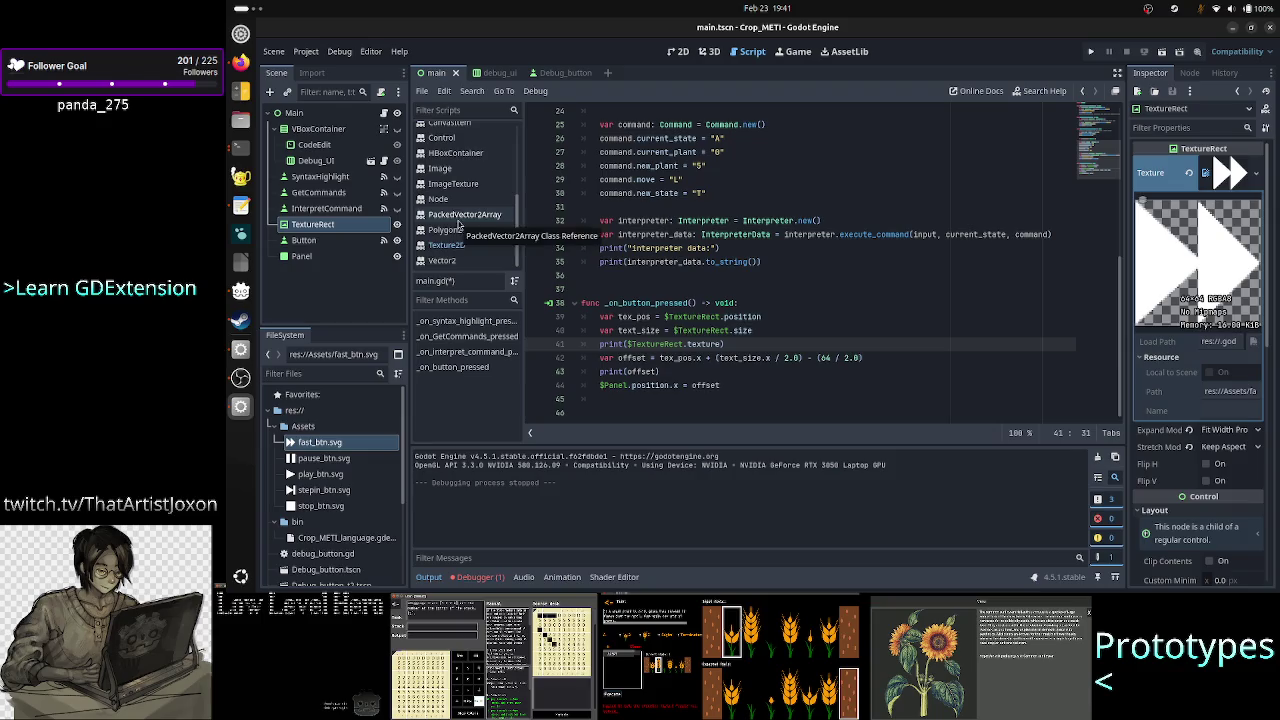
scroll(470, 188, "up", 1)
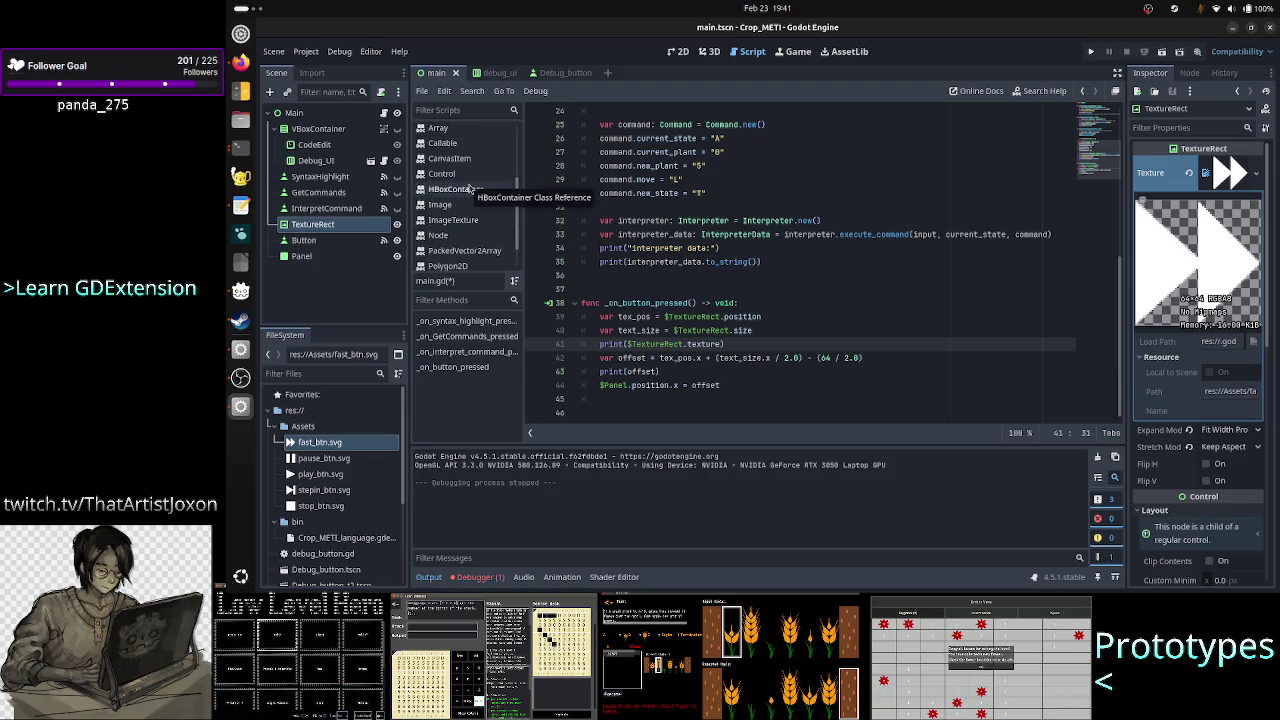
left_click(1265, 108)
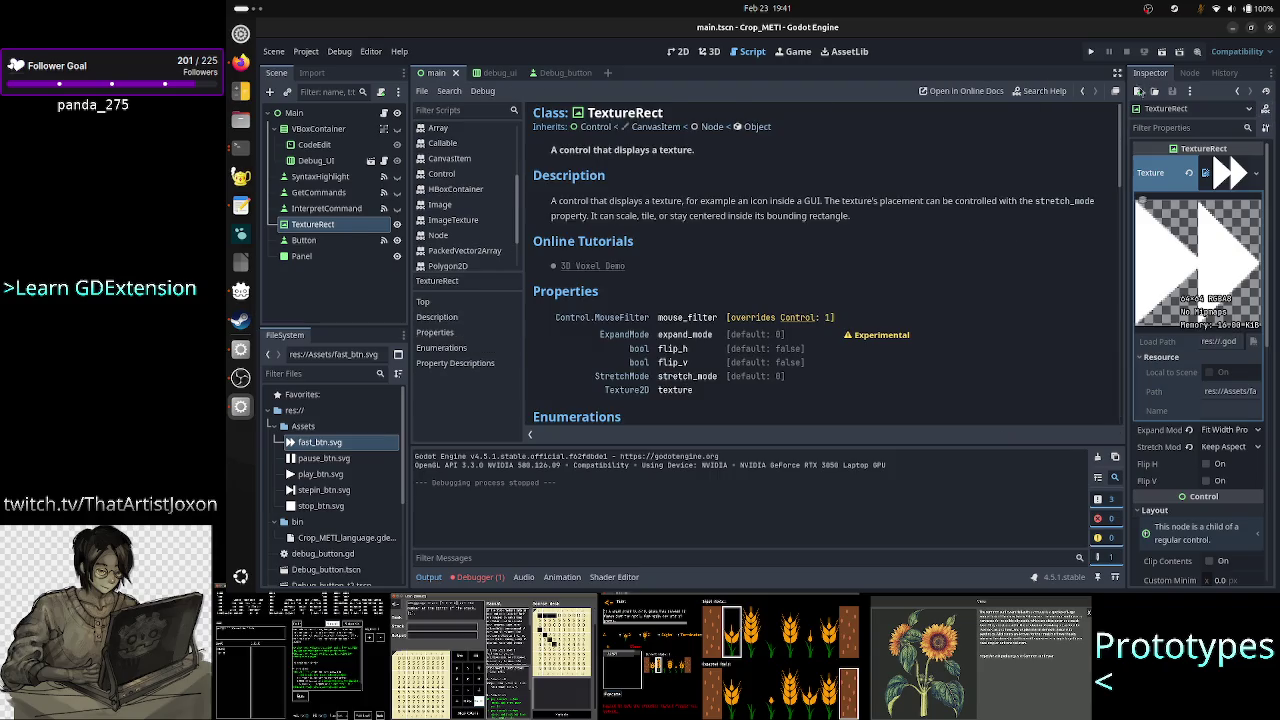
Search the help for 'rect' and view TextureRect's texture property description.
left_click(1040, 91)
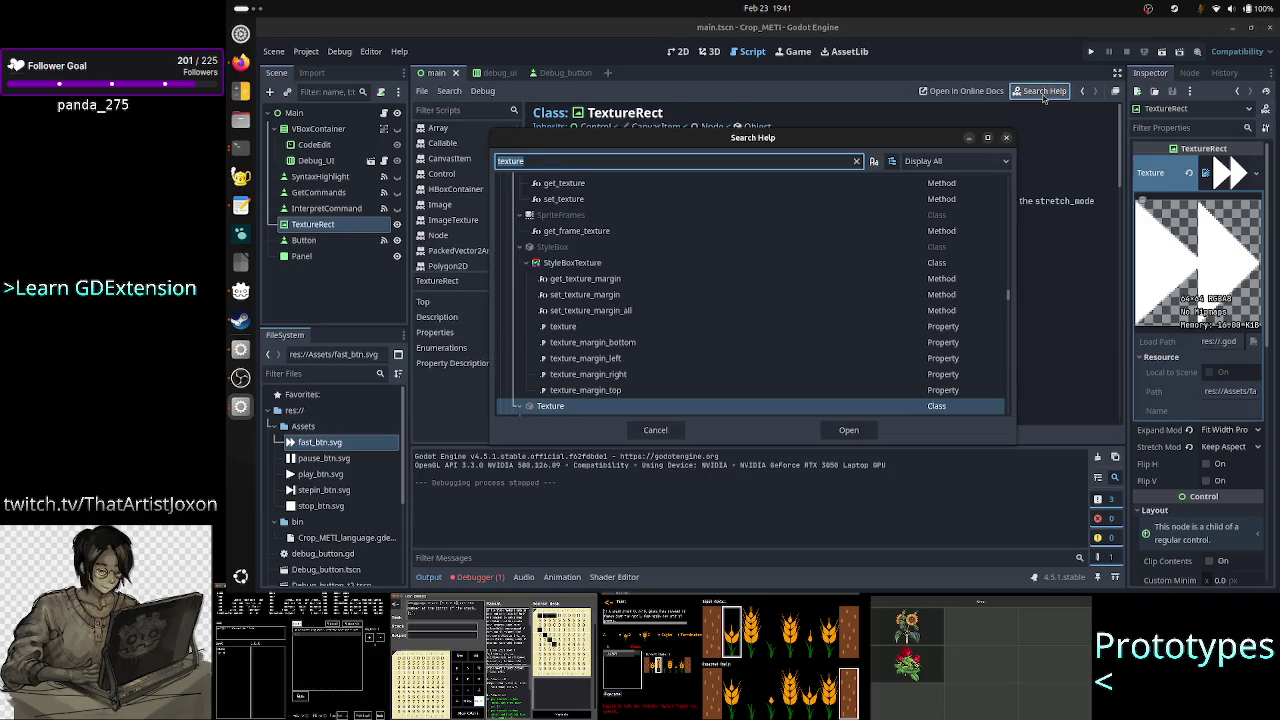
type("rect")
key("Return")
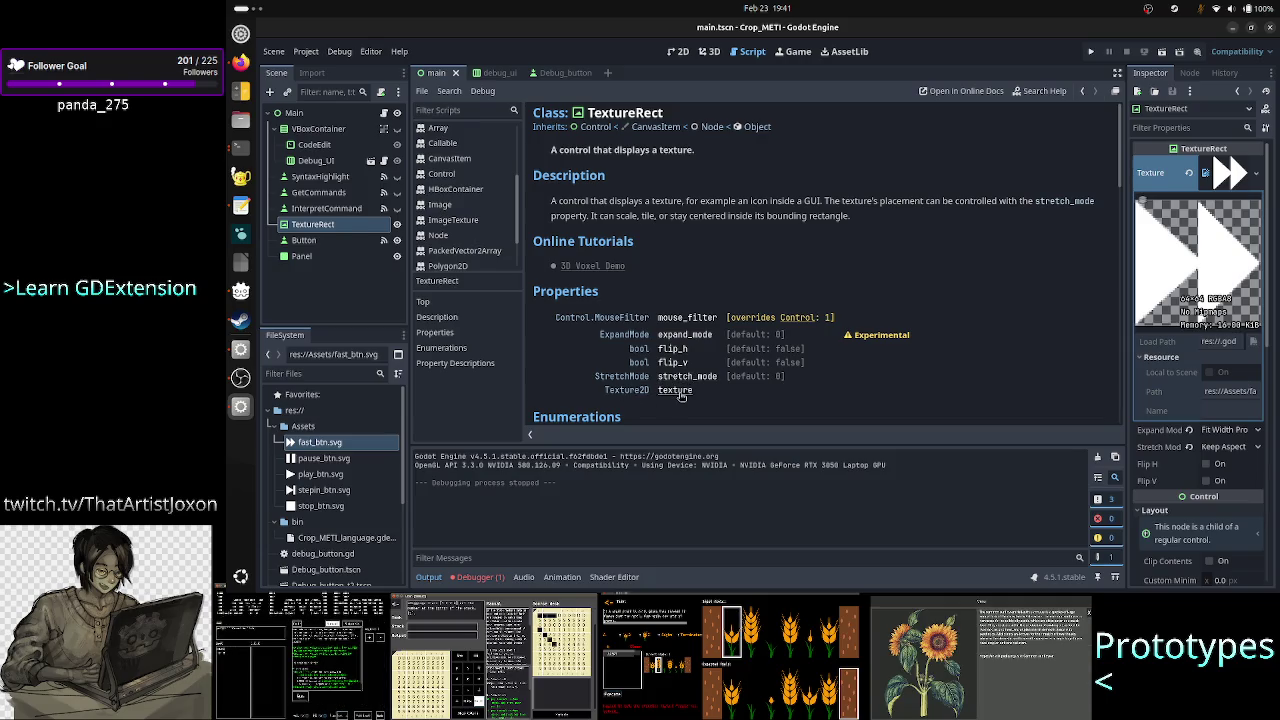
left_click(680, 392)
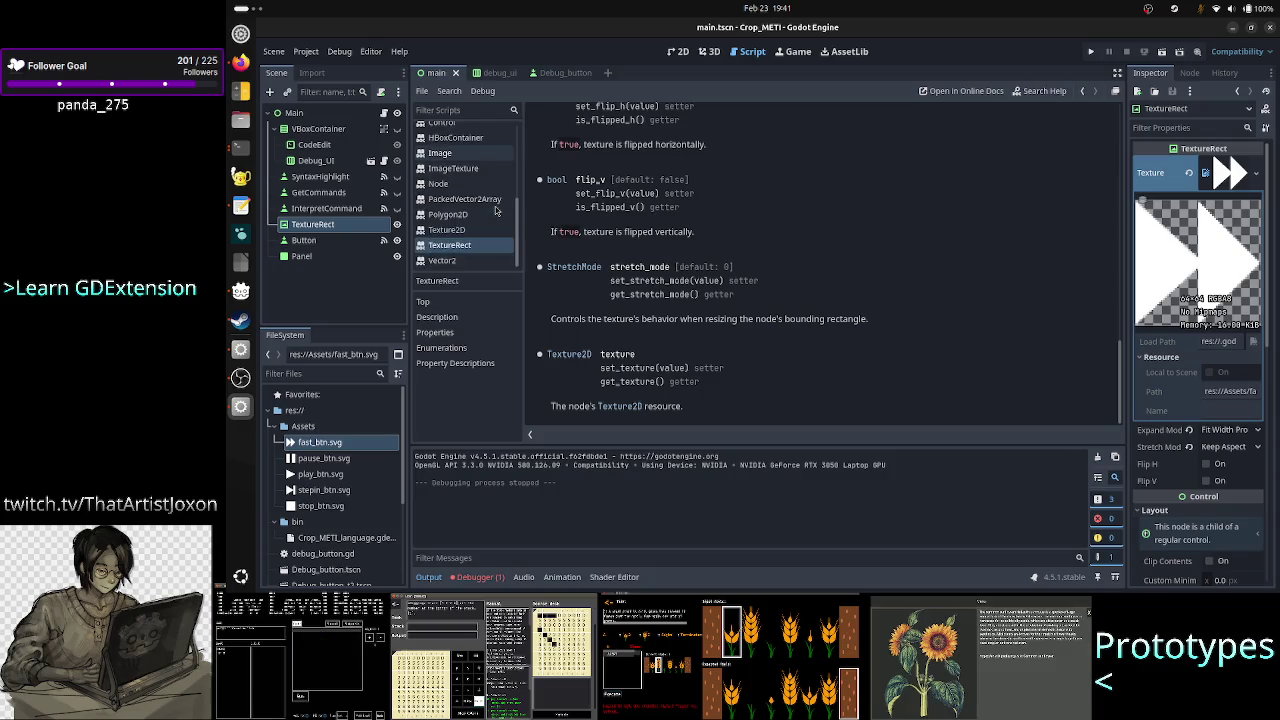
scroll(676, 270, "up", 10)
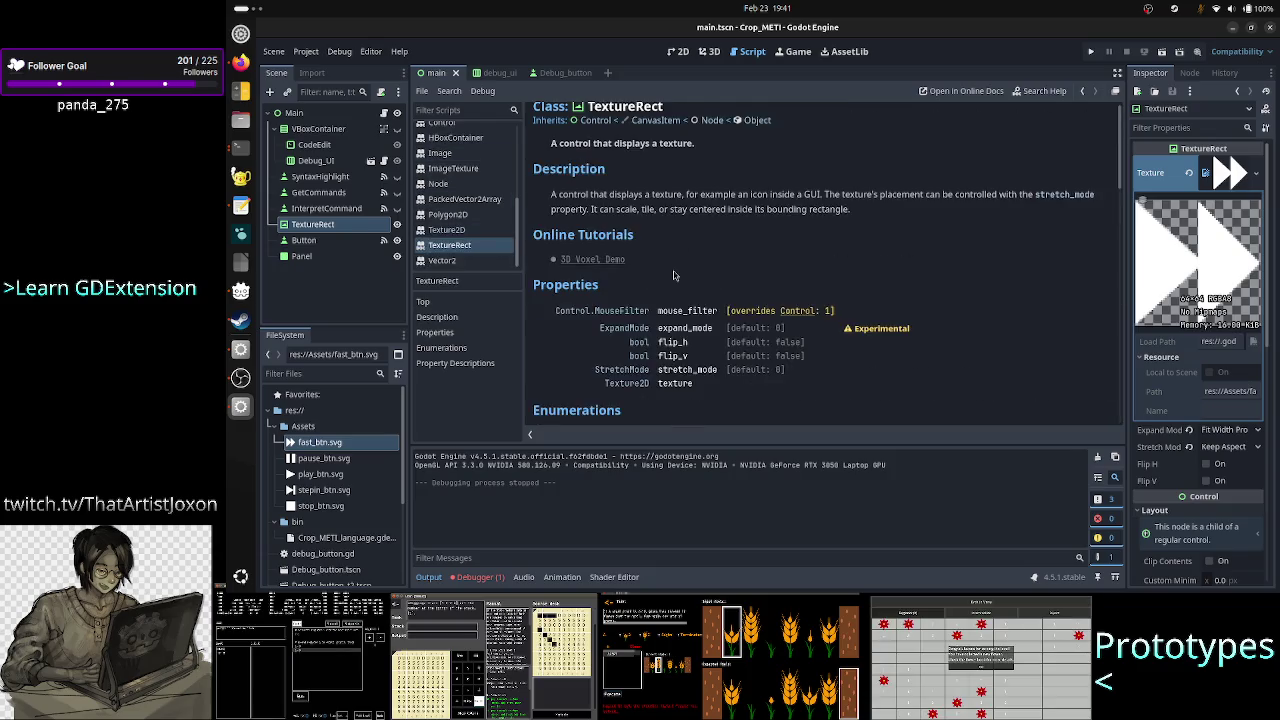
scroll(675, 275, "down", 2)
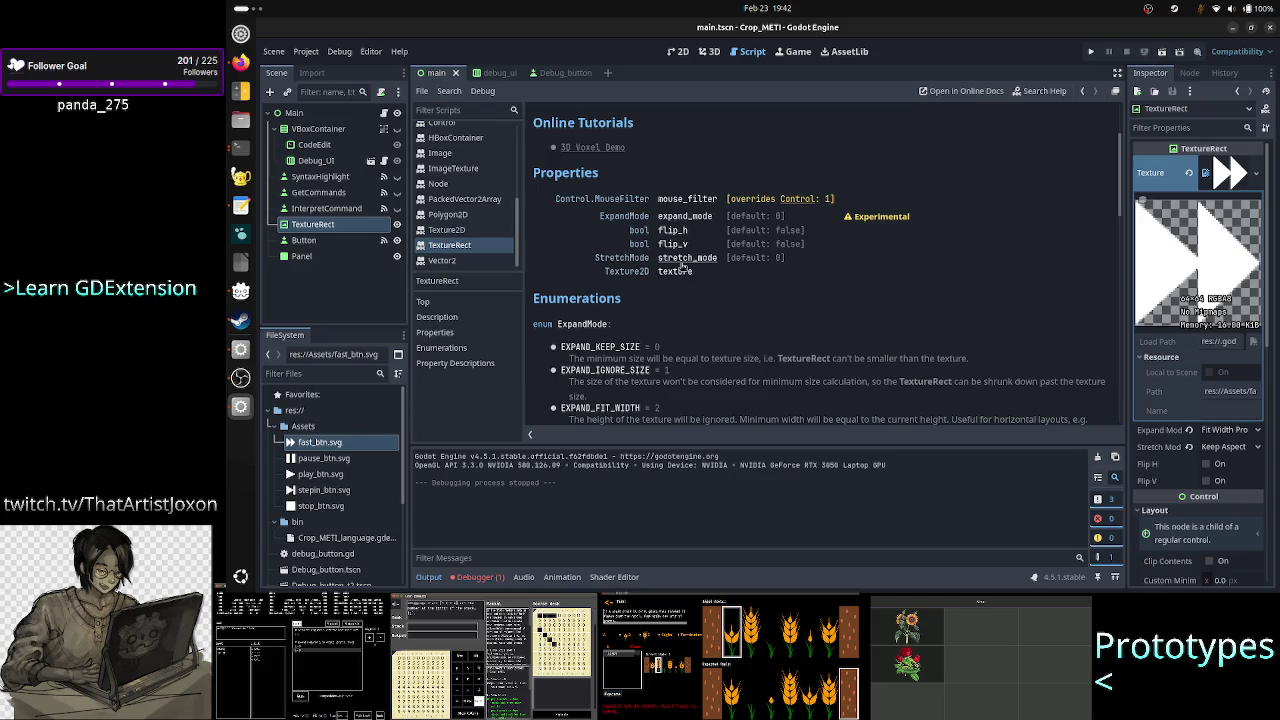
scroll(688, 278, "up", 2)
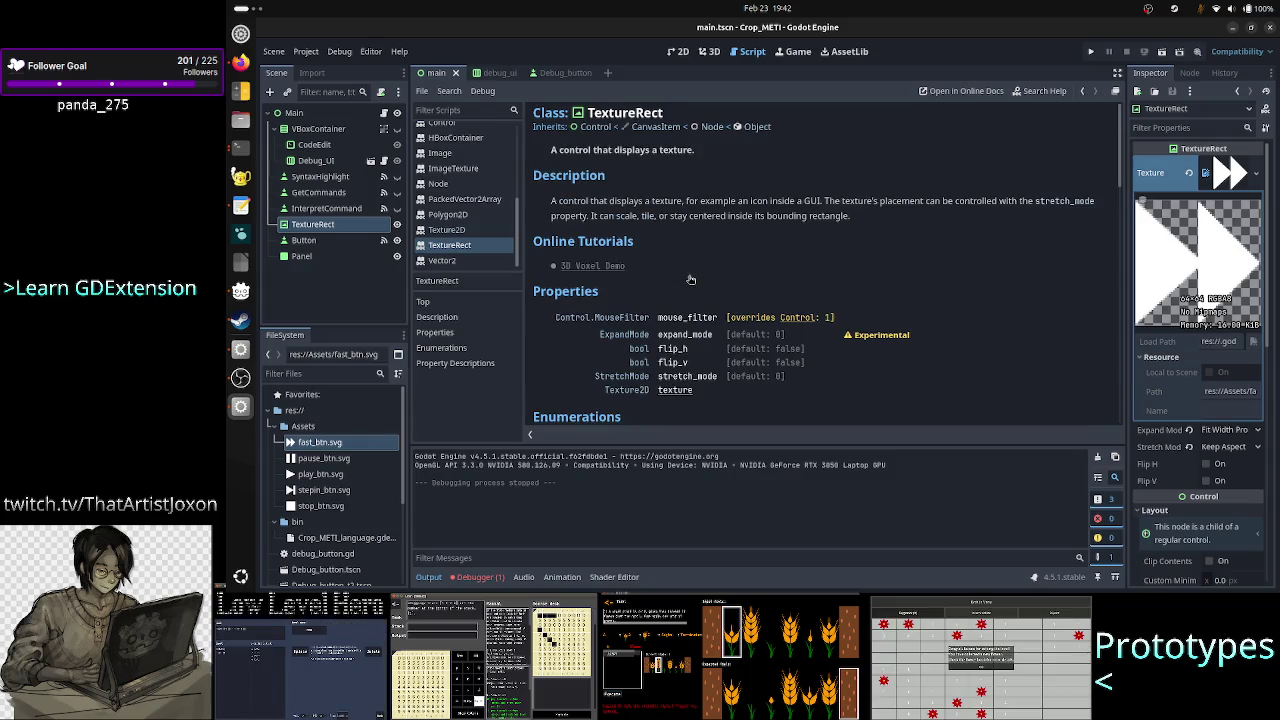
Open the Texture2D class reference, then search the help for 'Compressed'.
left_click(478, 230)
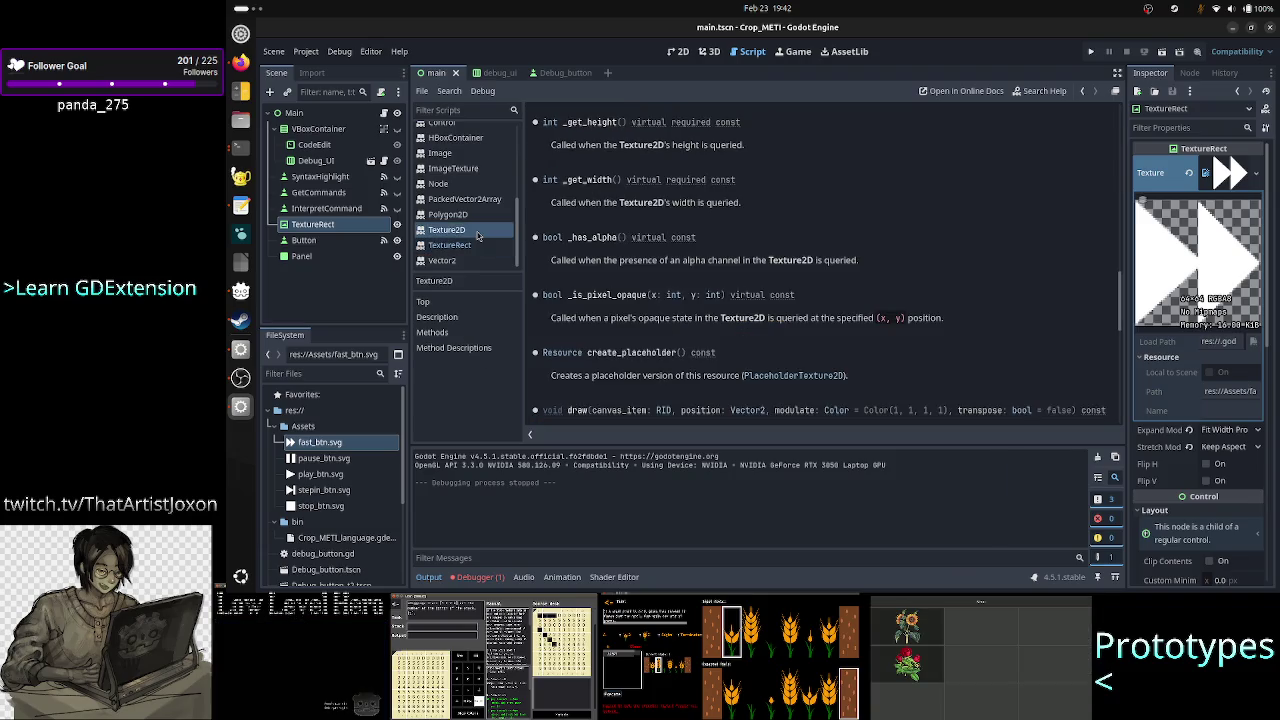
scroll(605, 255, "up", 5)
scroll(595, 230, "down", 3)
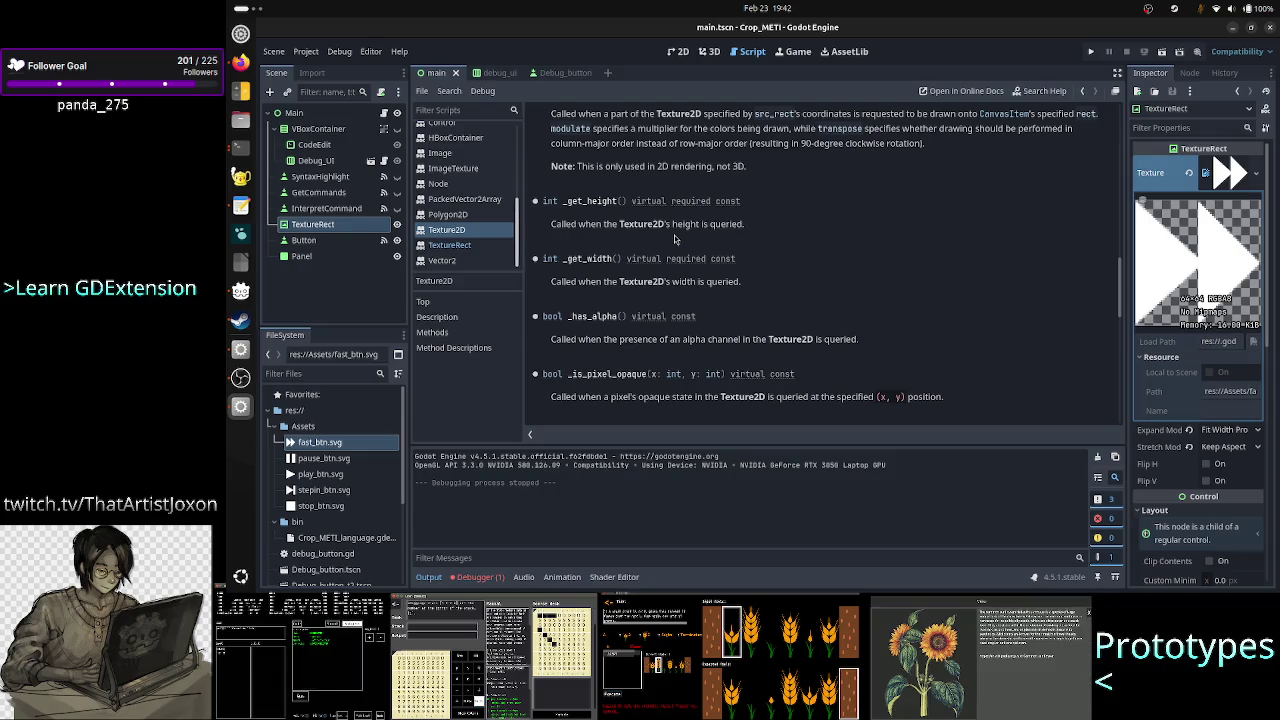
scroll(674, 235, "up", 5)
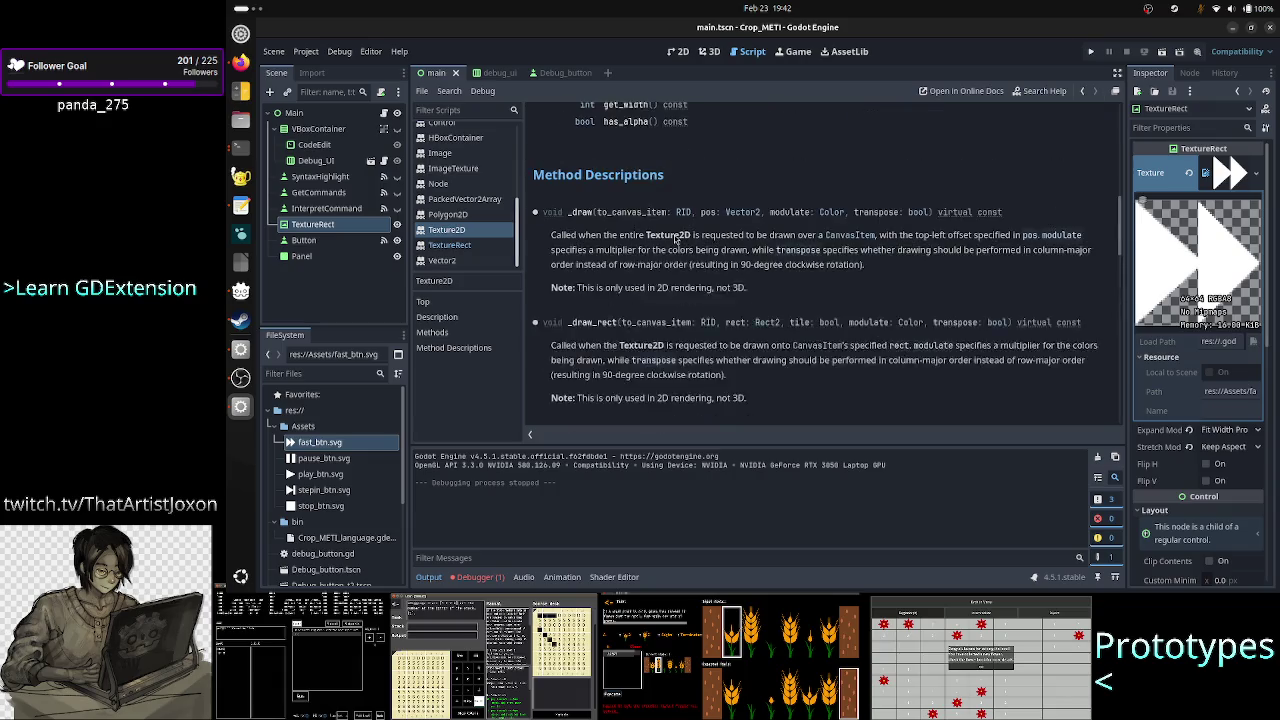
scroll(675, 238, "up", 5)
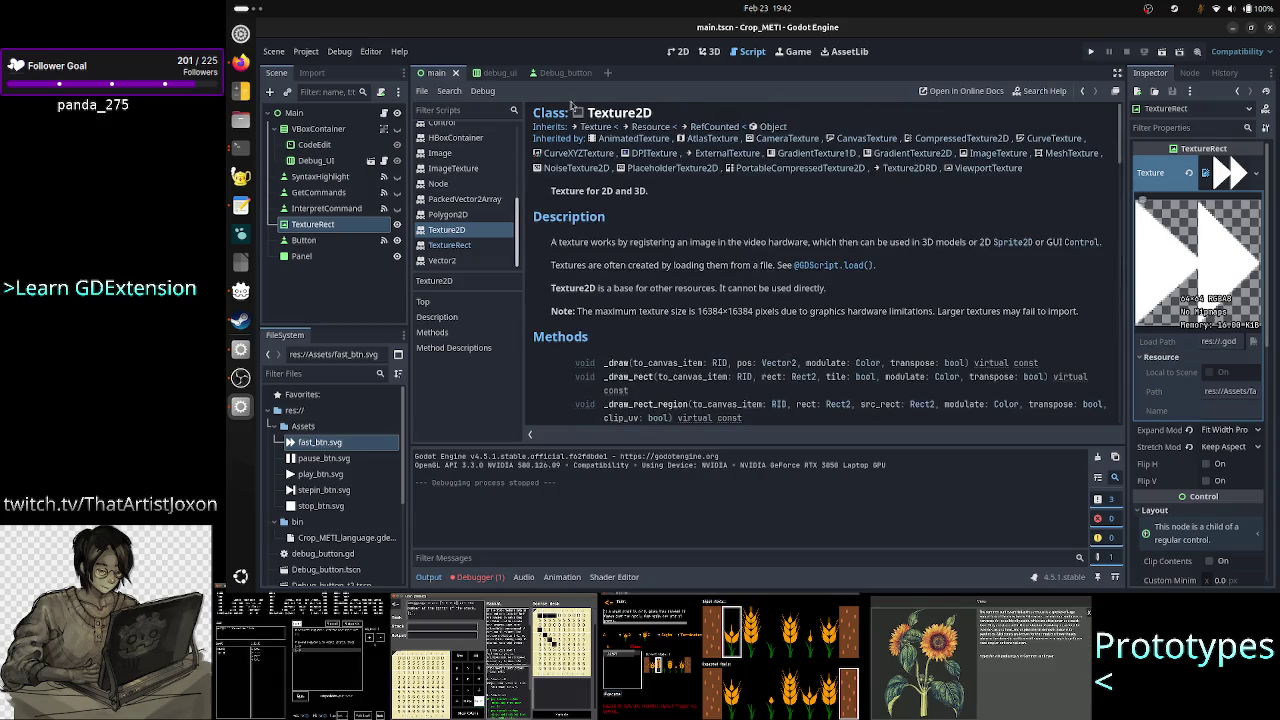
left_click(1040, 92)
type("C")
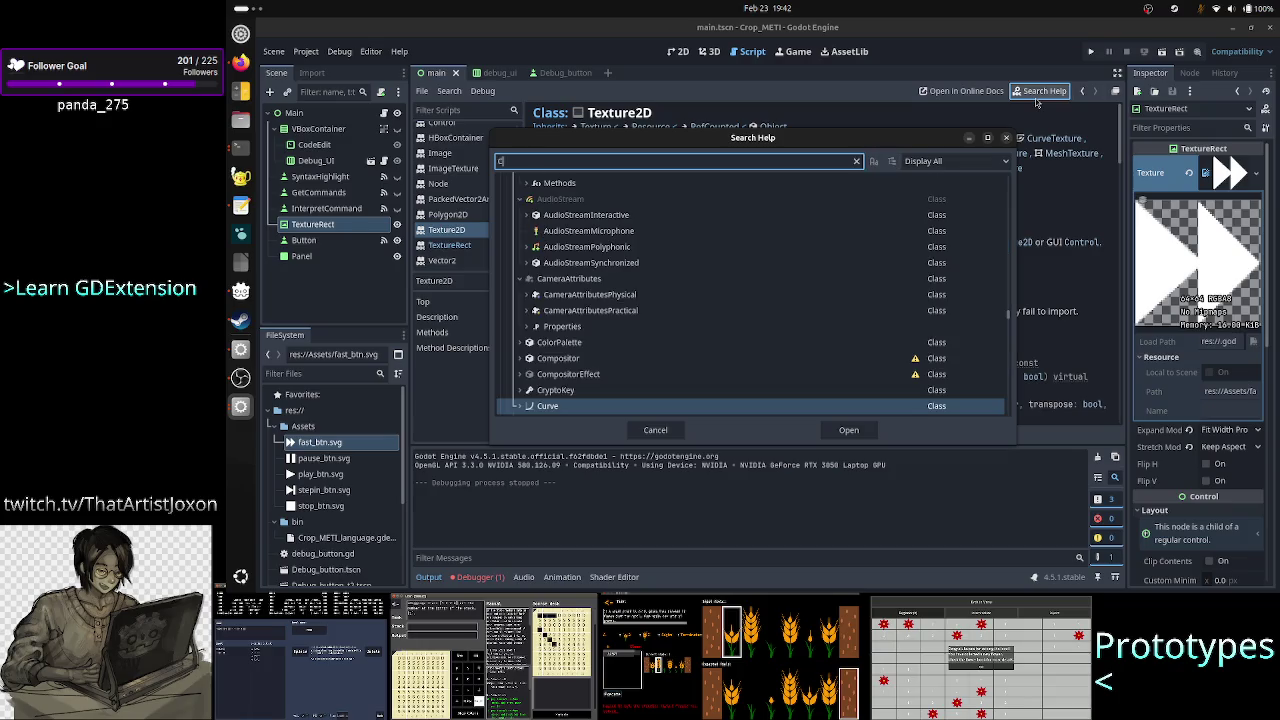
type("ompressed")
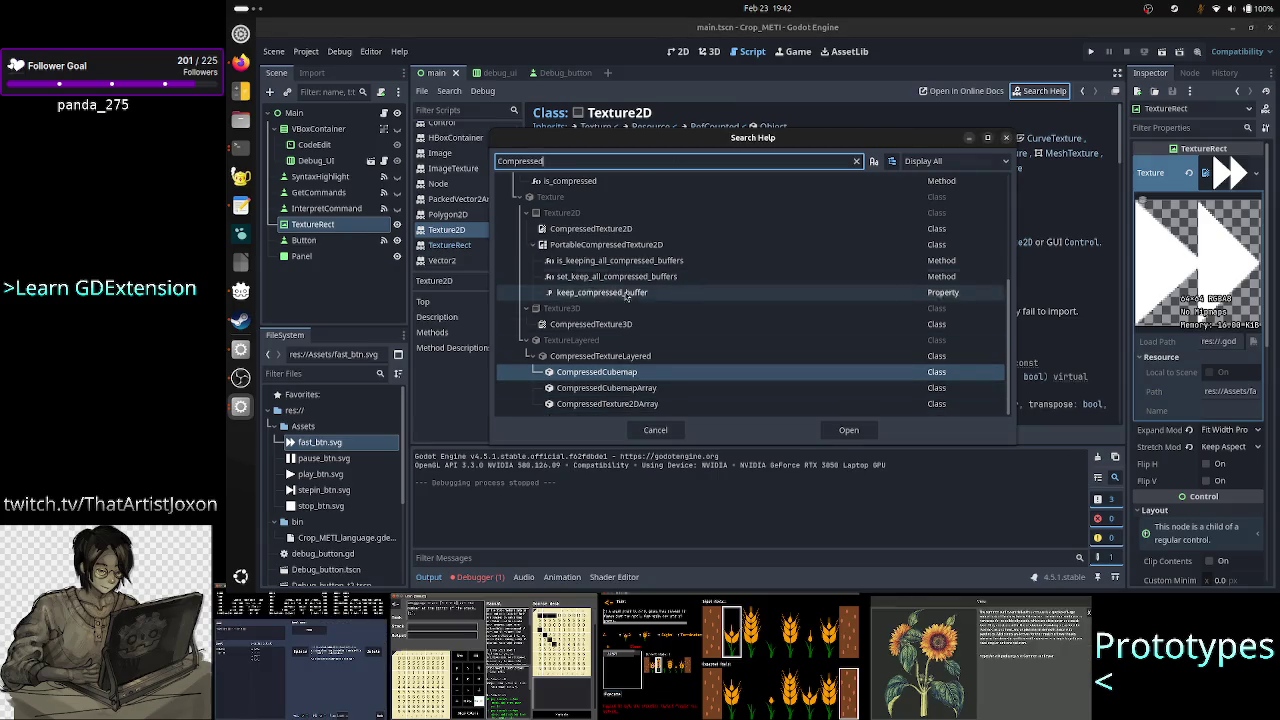
Read through the CompressedTexture2D class reference, then go to its parent Texture2D.
left_click(593, 230)
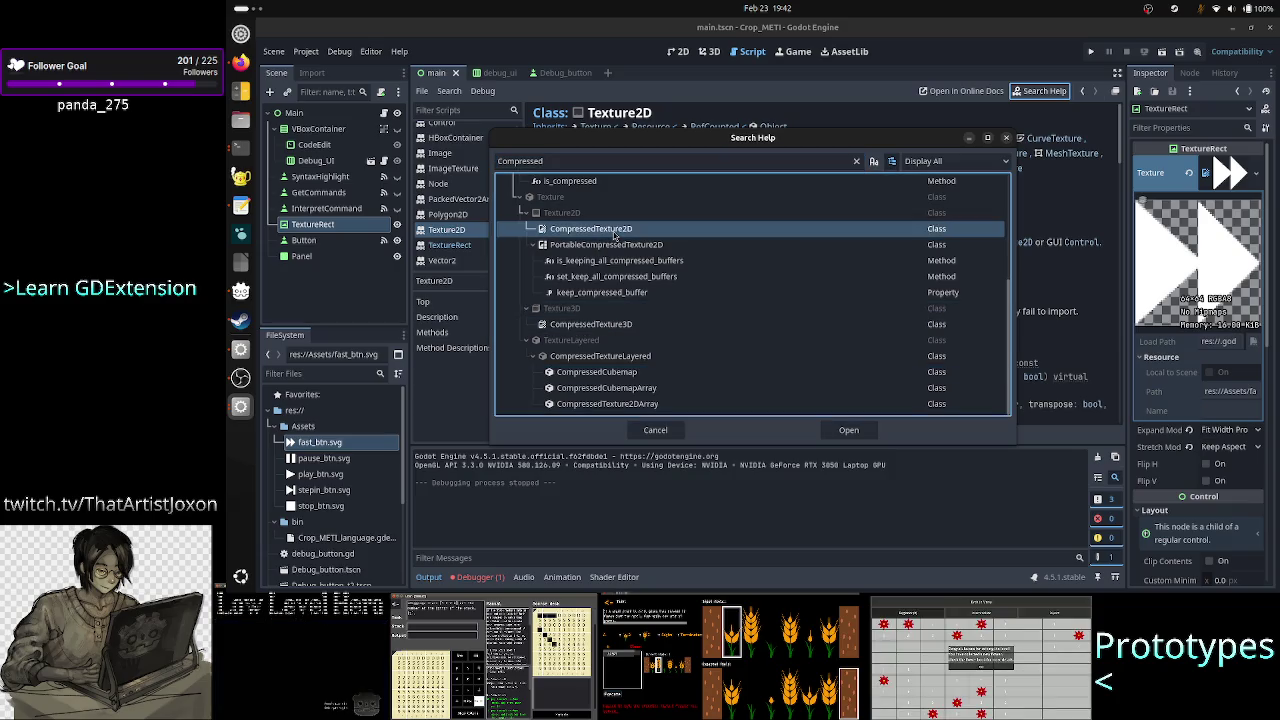
left_click(847, 431)
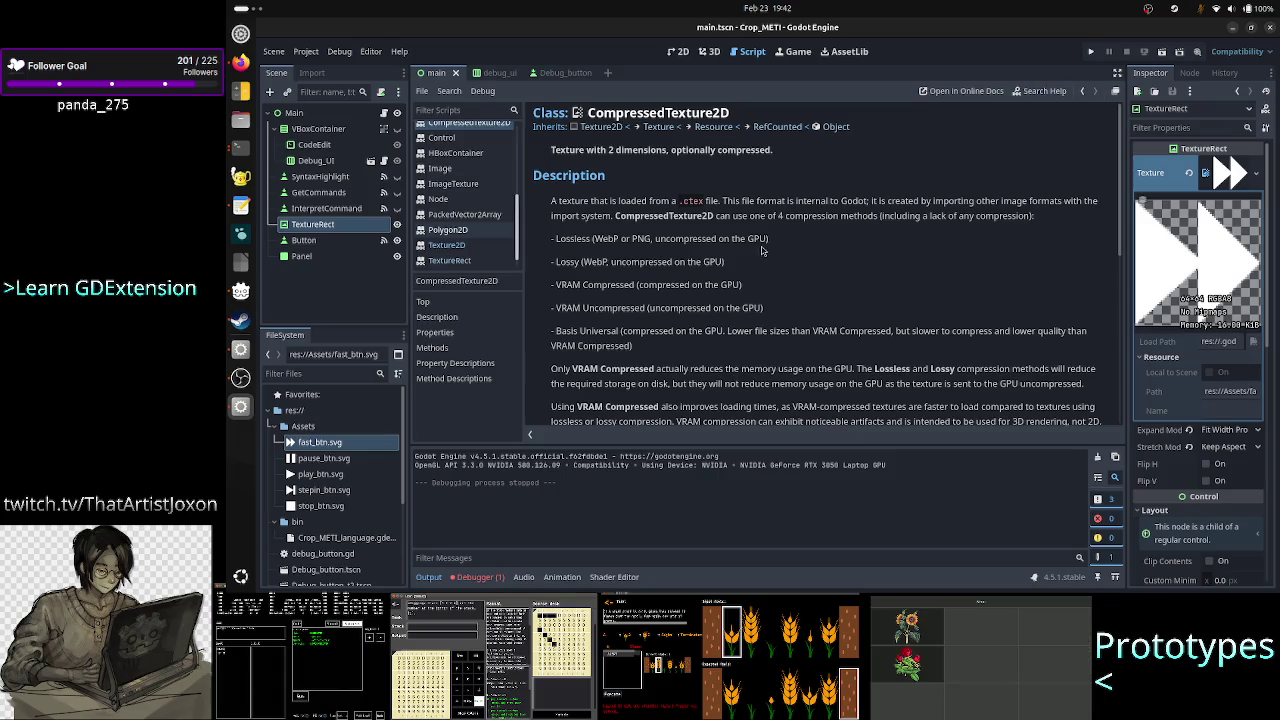
scroll(745, 262, "down", 2)
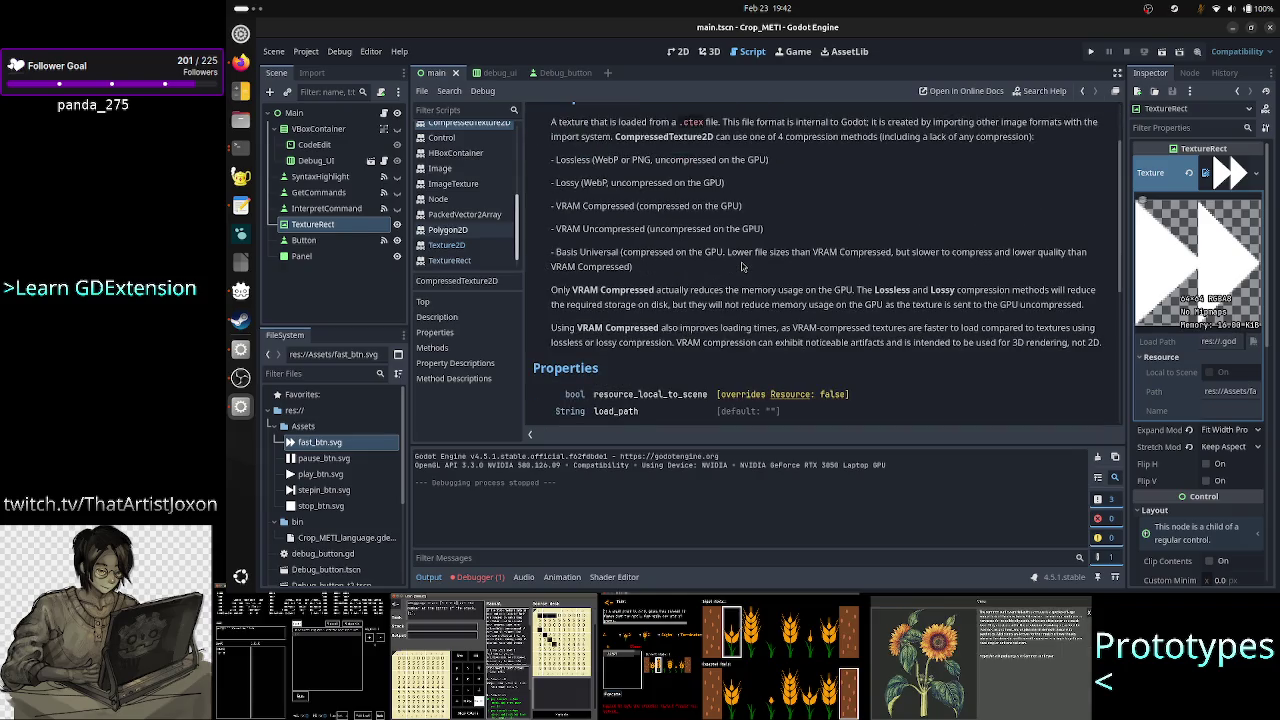
scroll(742, 266, "down", 2)
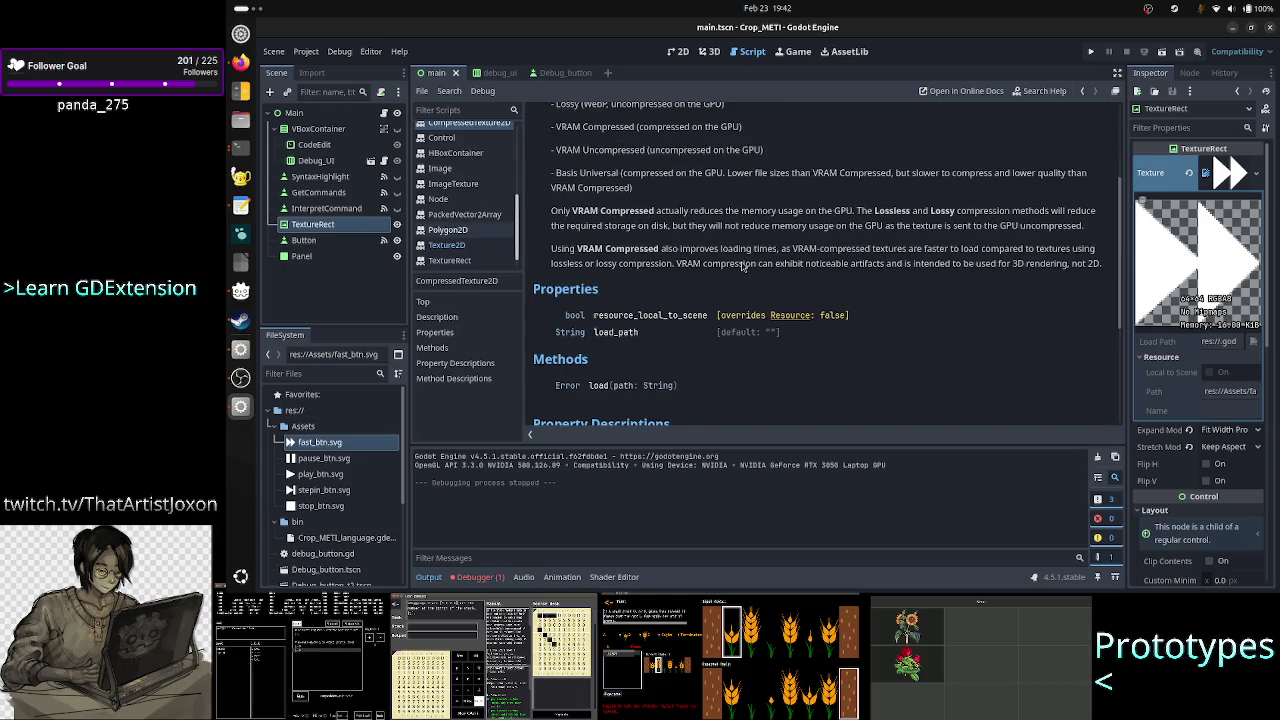
scroll(742, 266, "down", 3)
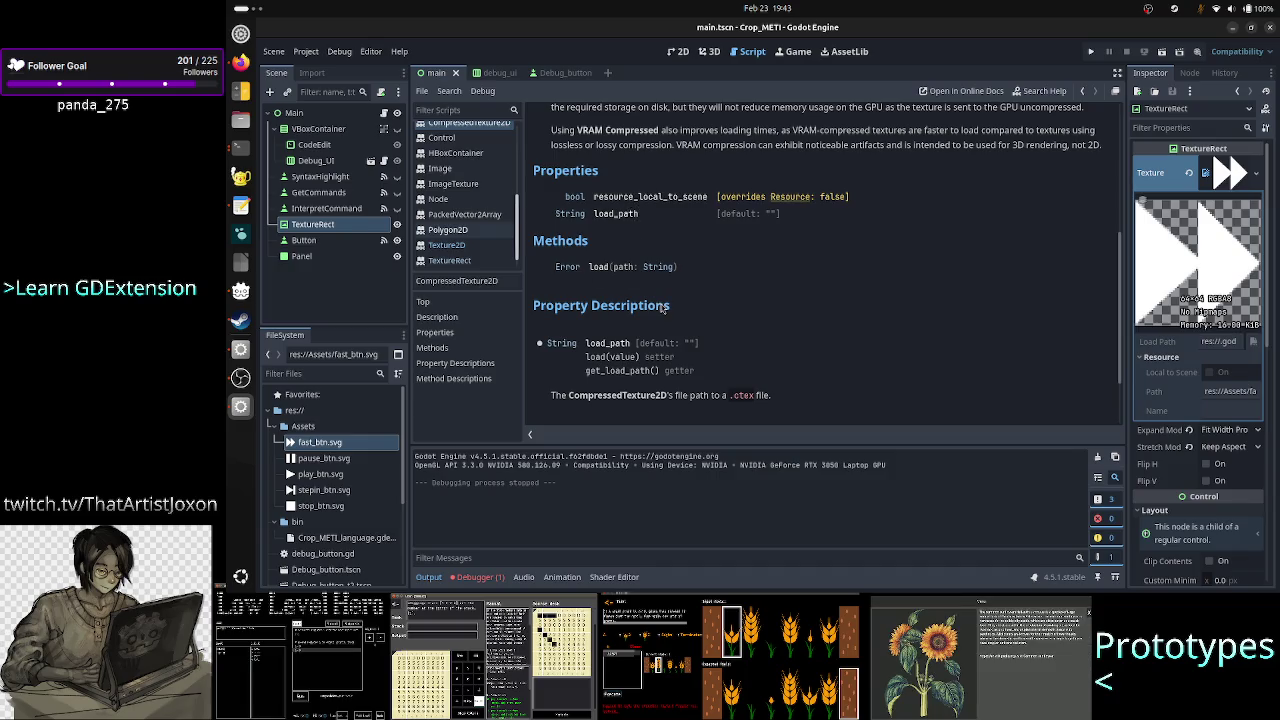
scroll(710, 300, "down", 2)
scroll(710, 300, "down", 1)
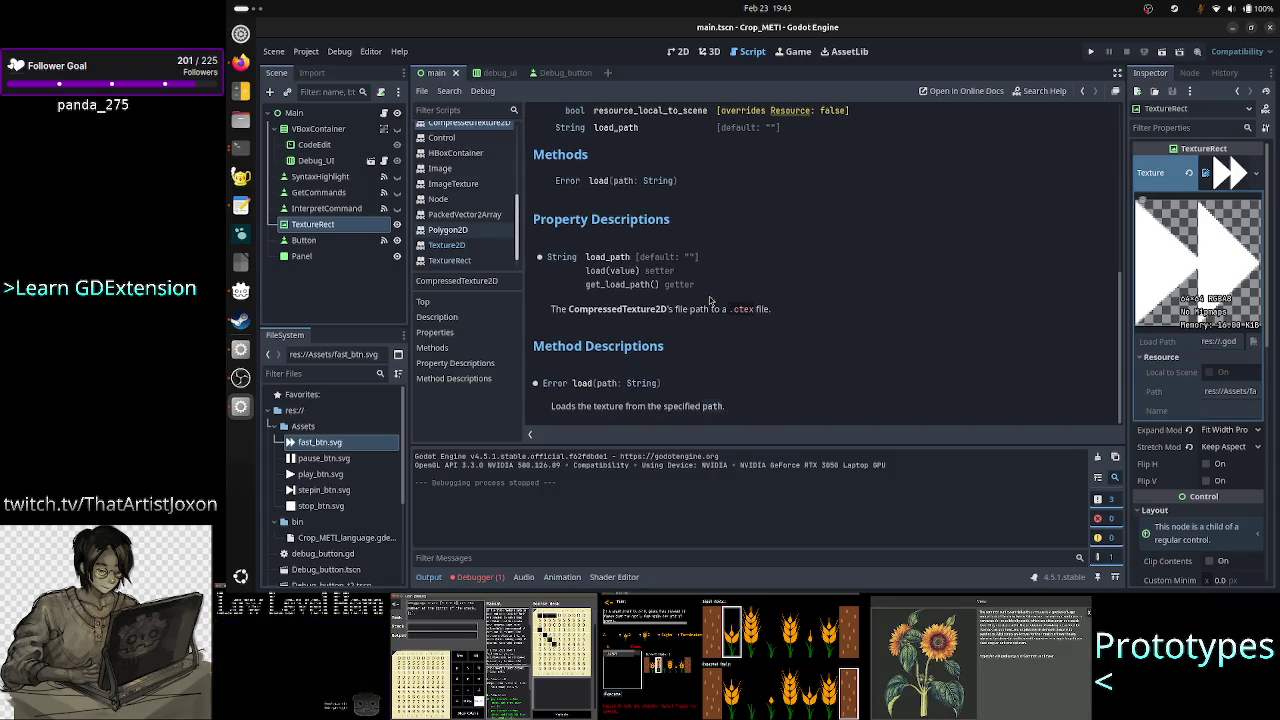
scroll(710, 300, "up", 15)
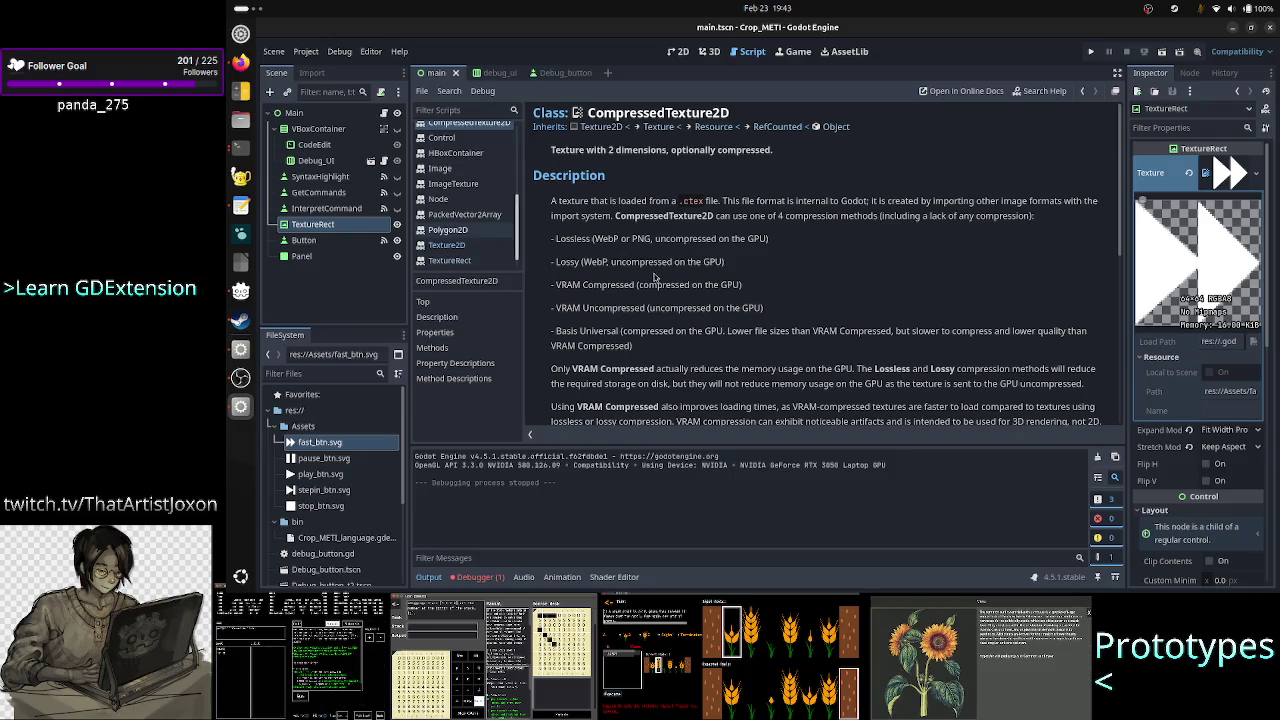
left_click(605, 128)
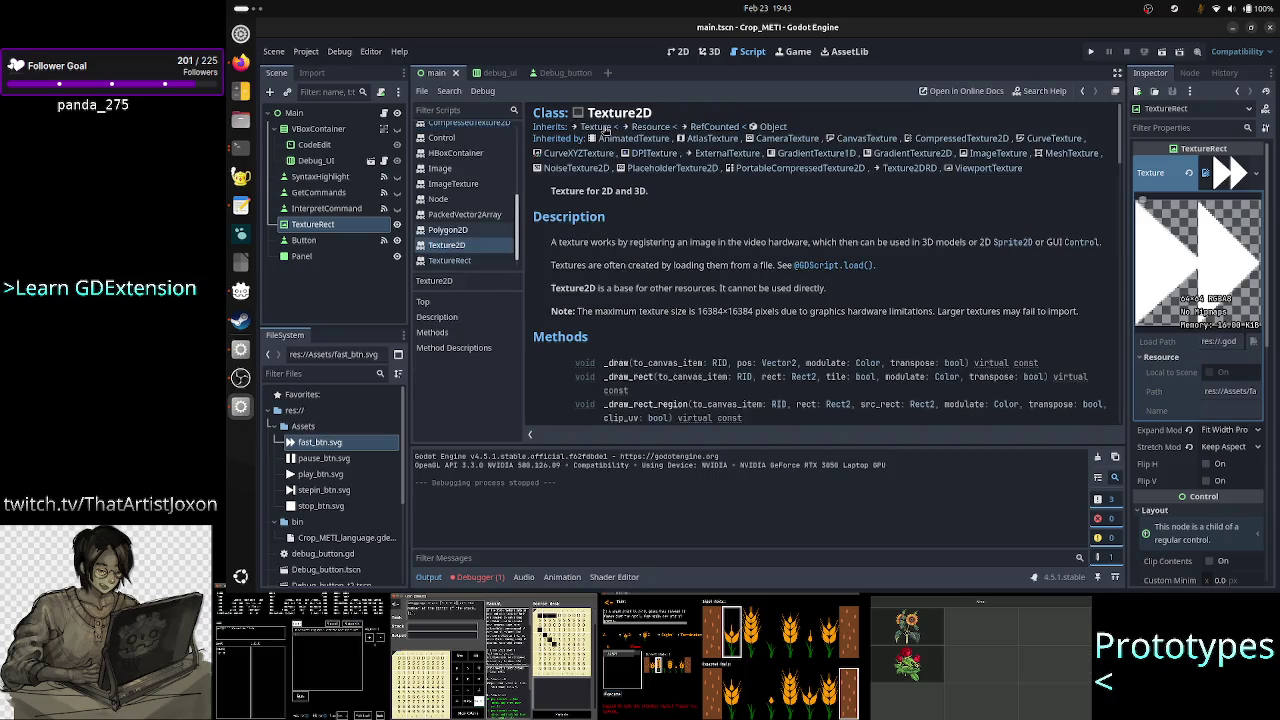
Look over the Texture2D methods, then return to the main.gd script.
scroll(683, 276, "down", 3)
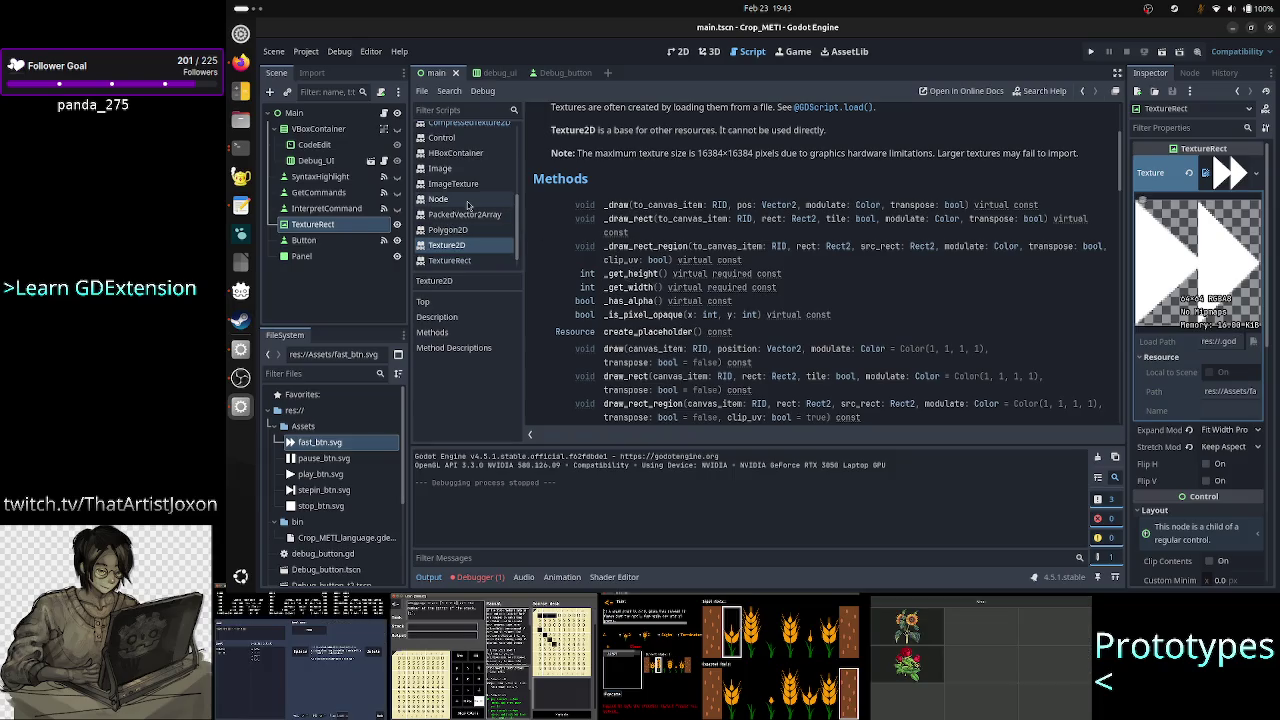
scroll(467, 205, "up", 10)
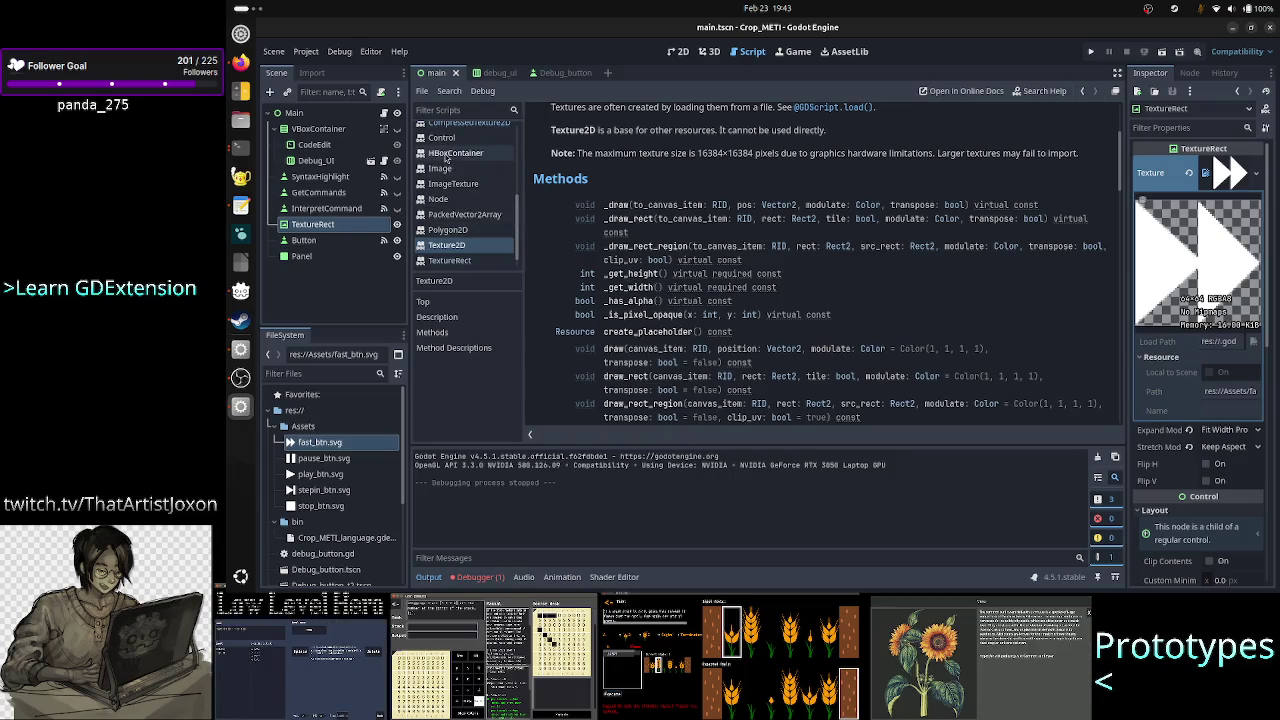
left_click(447, 176)
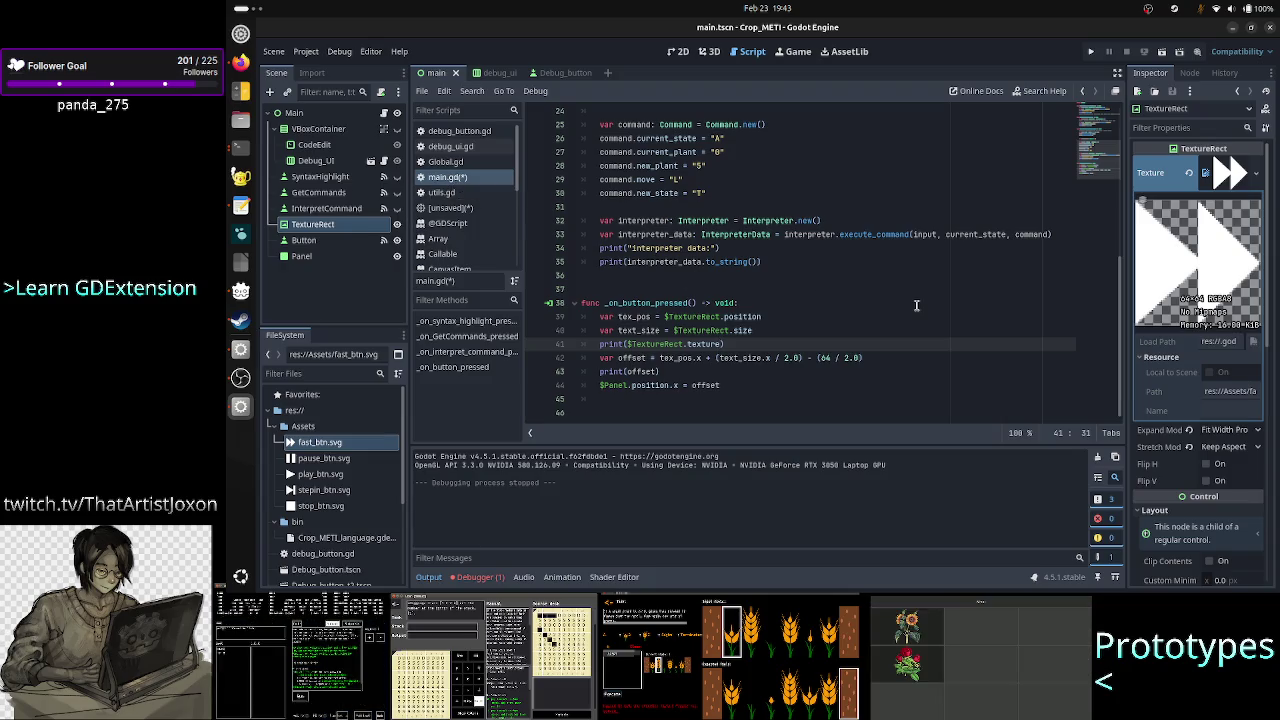
Make line 41 print $TextureRect.texture._get_height(), check the Texture2D methods, and run the project.
type(".texture.")
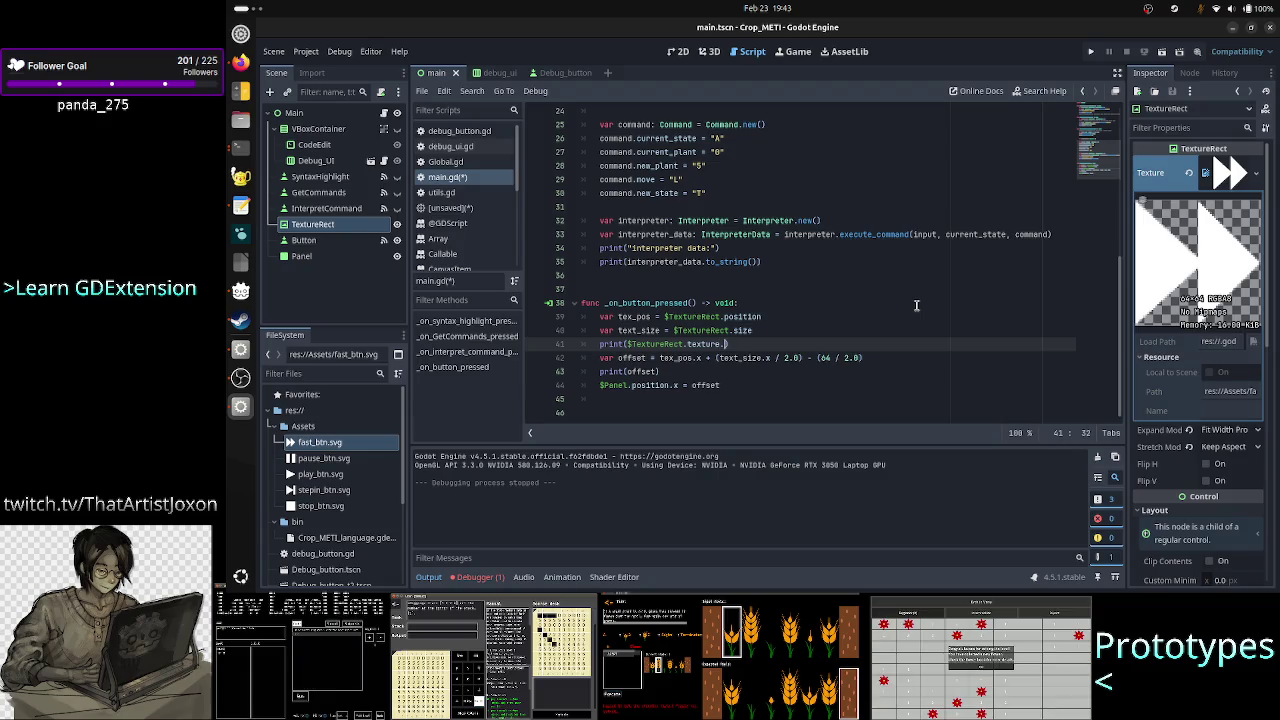
type("_get_hei")
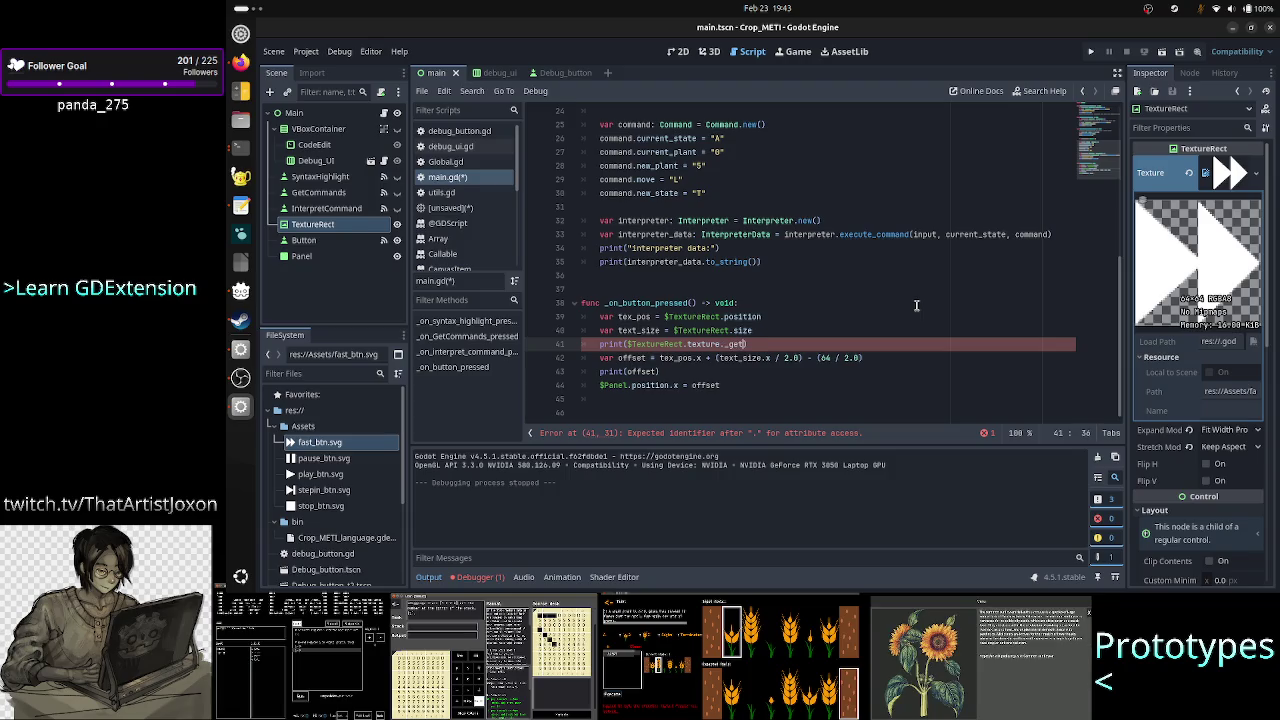
type("g")
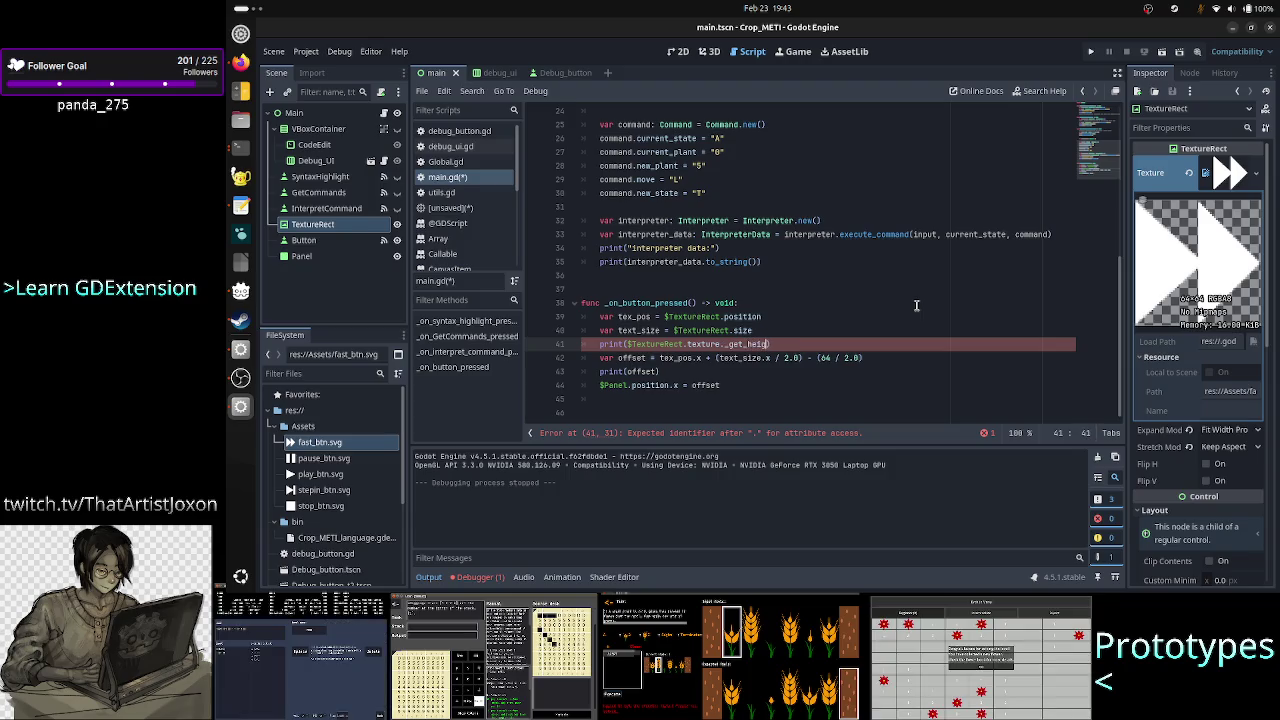
type("ht(")
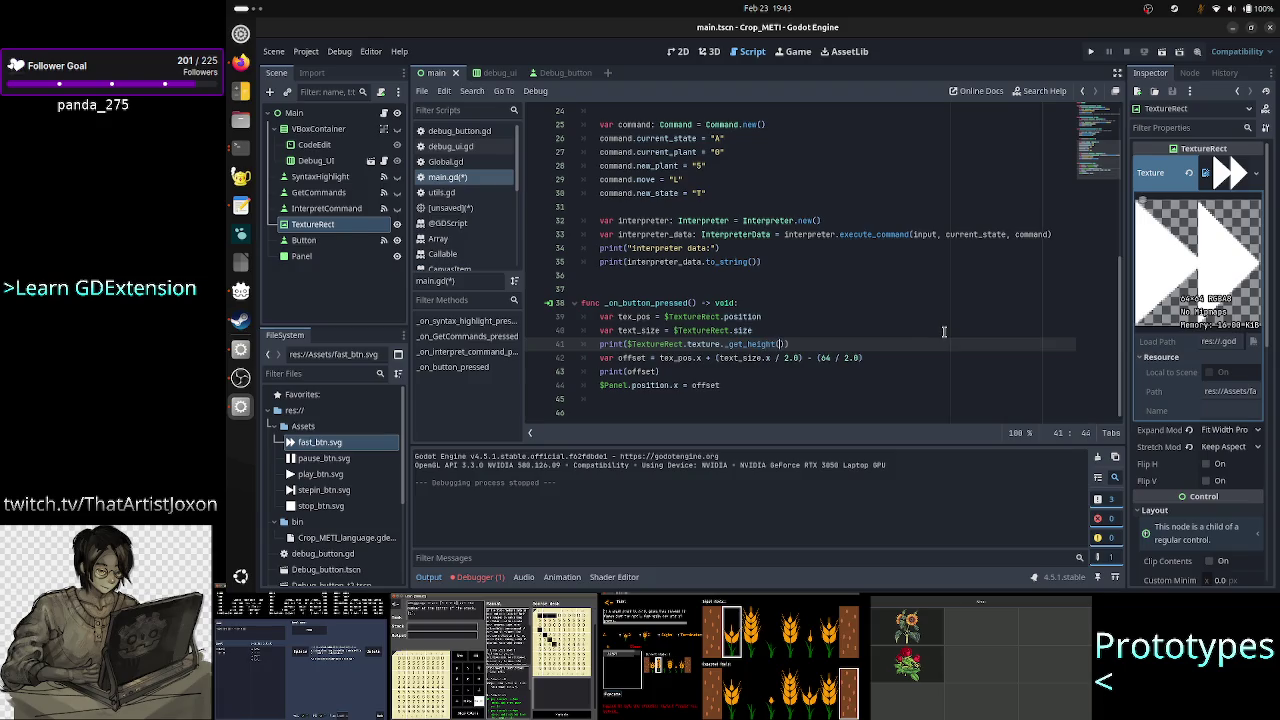
type(")")
scroll(476, 224, "down", 5)
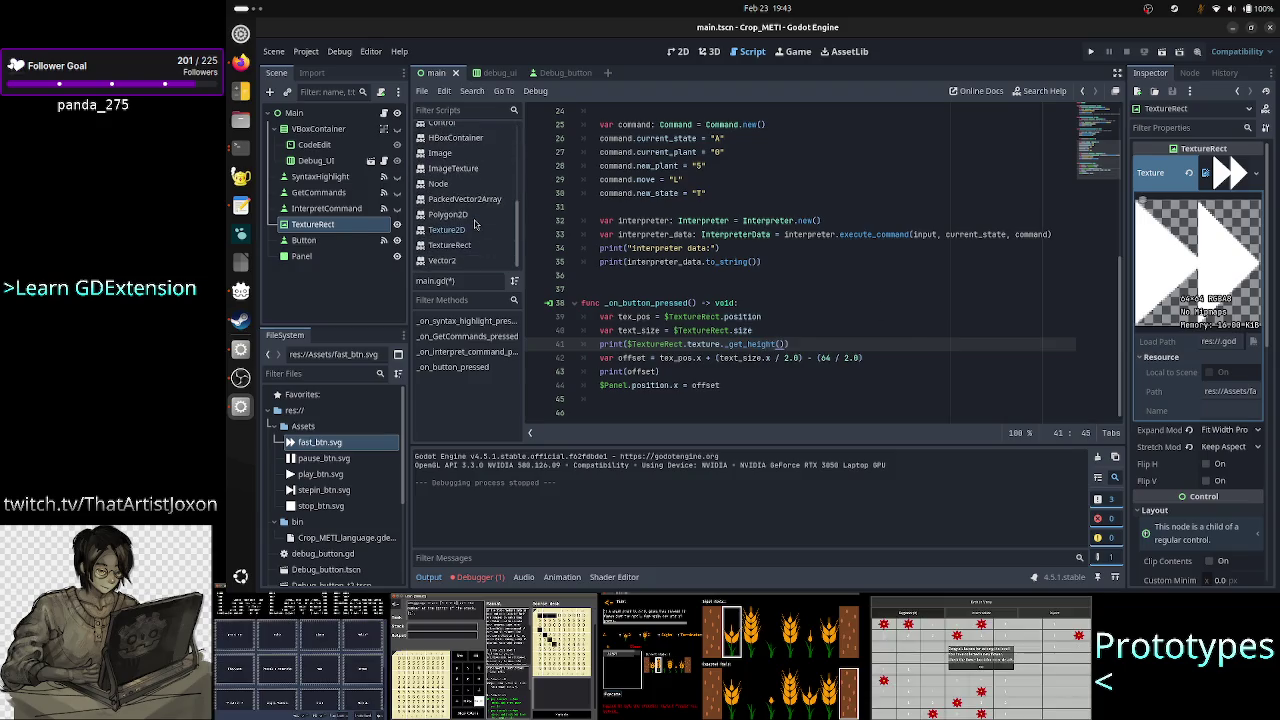
left_click(465, 230)
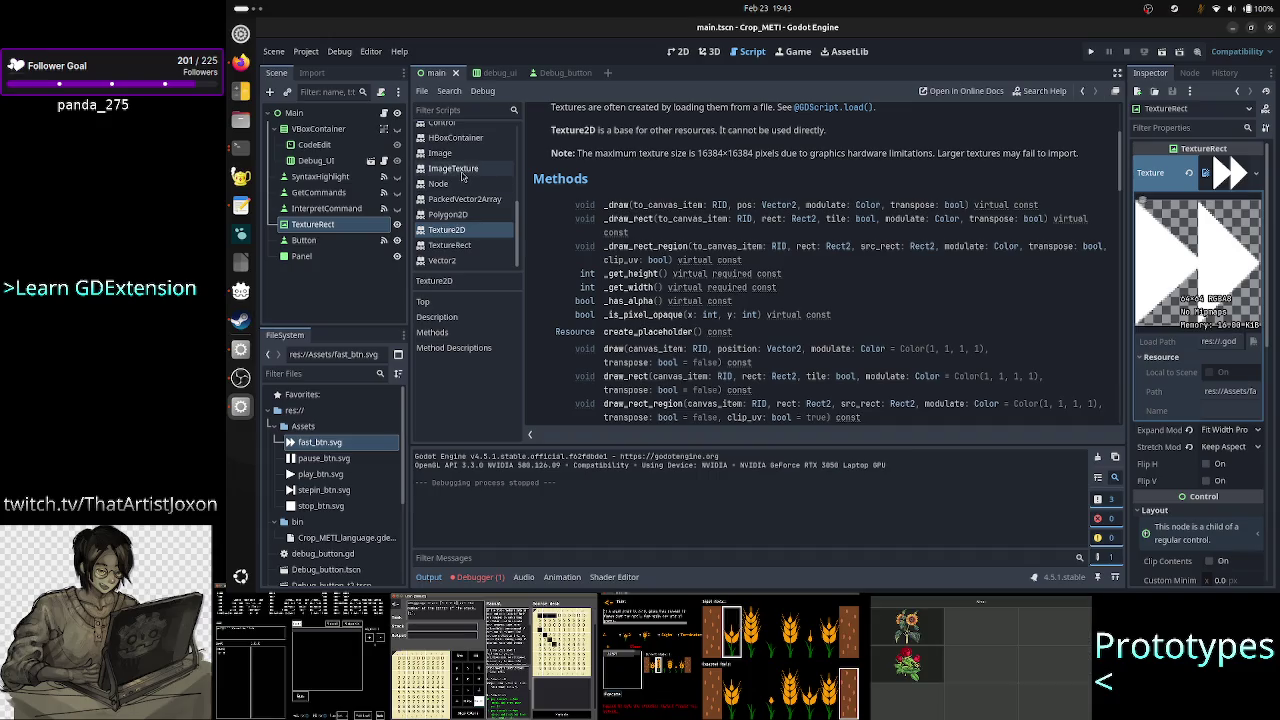
scroll(479, 200, "up", 10)
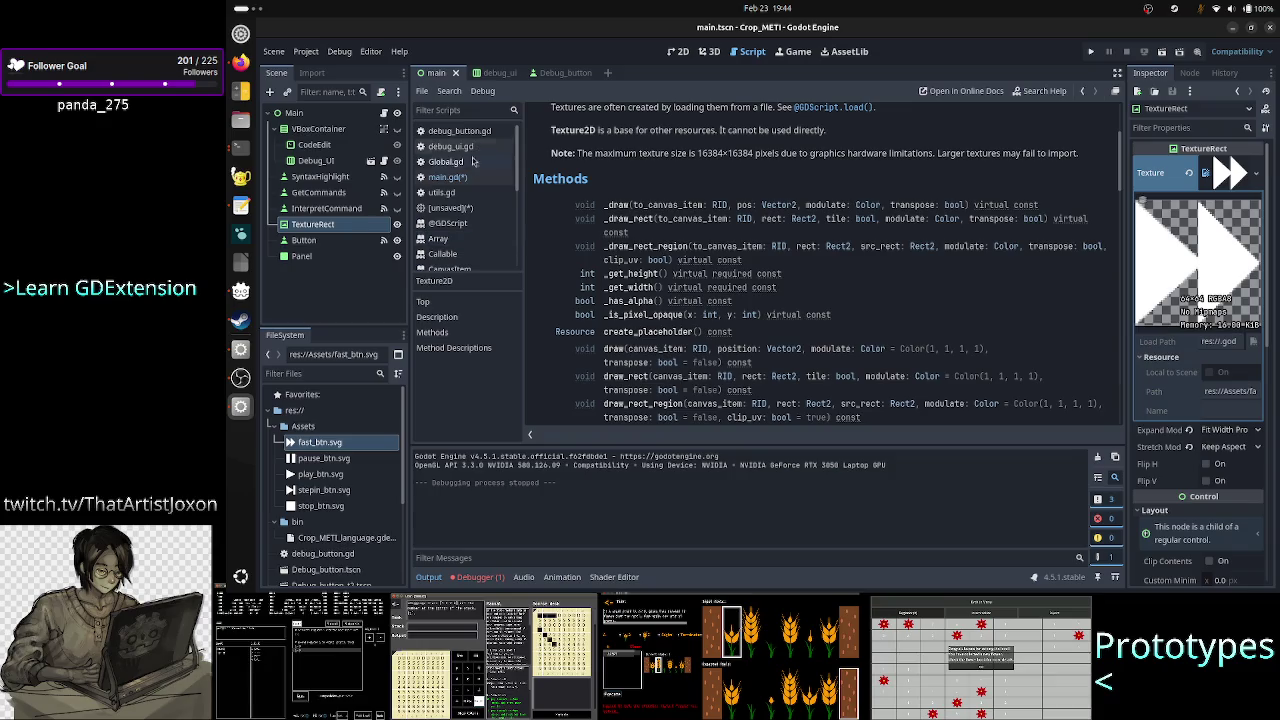
left_click(463, 179)
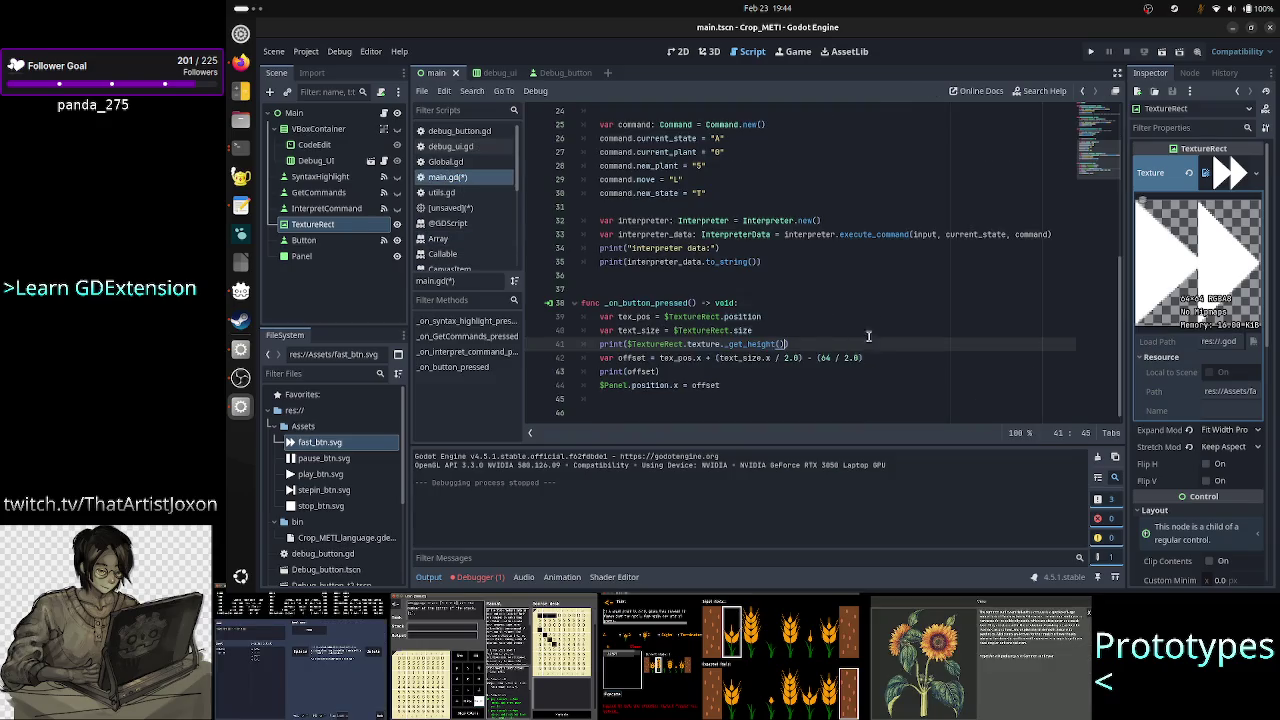
left_click(1091, 51)
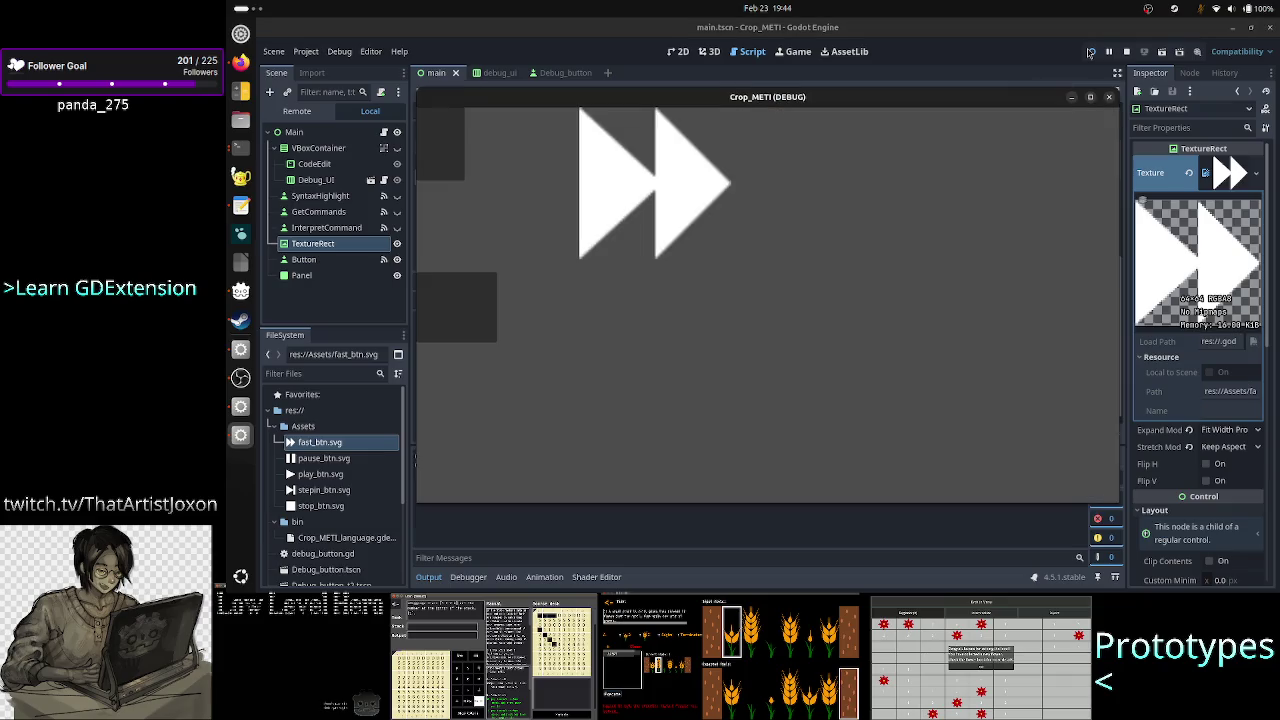
Press the game's button to hit the nonexistent '_get_height' error, then switch to Discord in the browser.
left_click(445, 140)
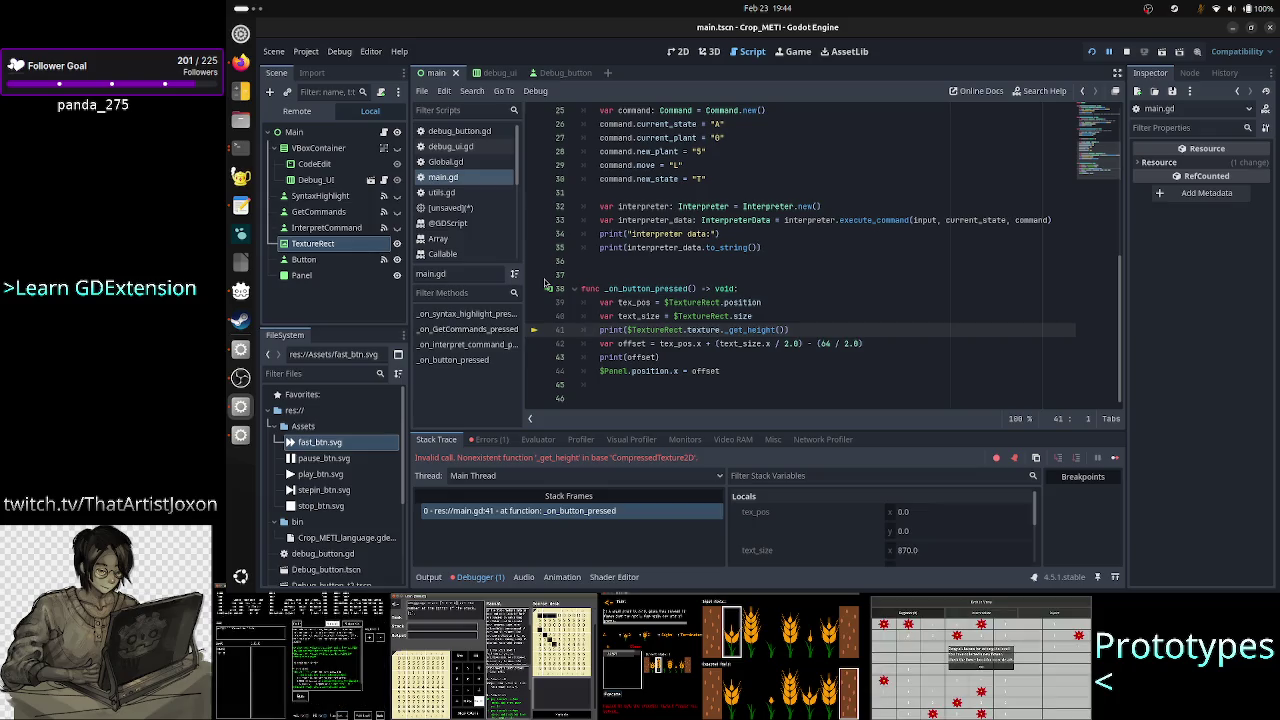
left_click(241, 64)
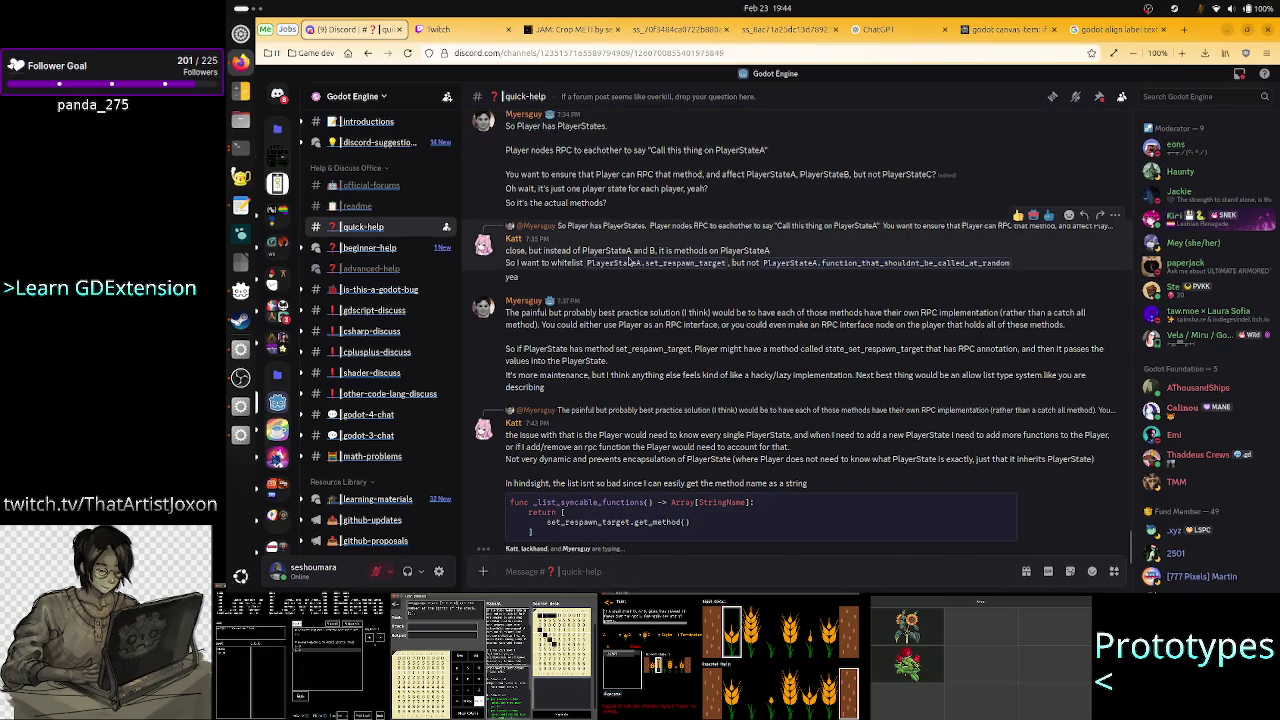
In a new tab, Google 'godot cannot call property of texture2d because it is a compressedtexture2d'.
scroll(629, 262, "up", 5)
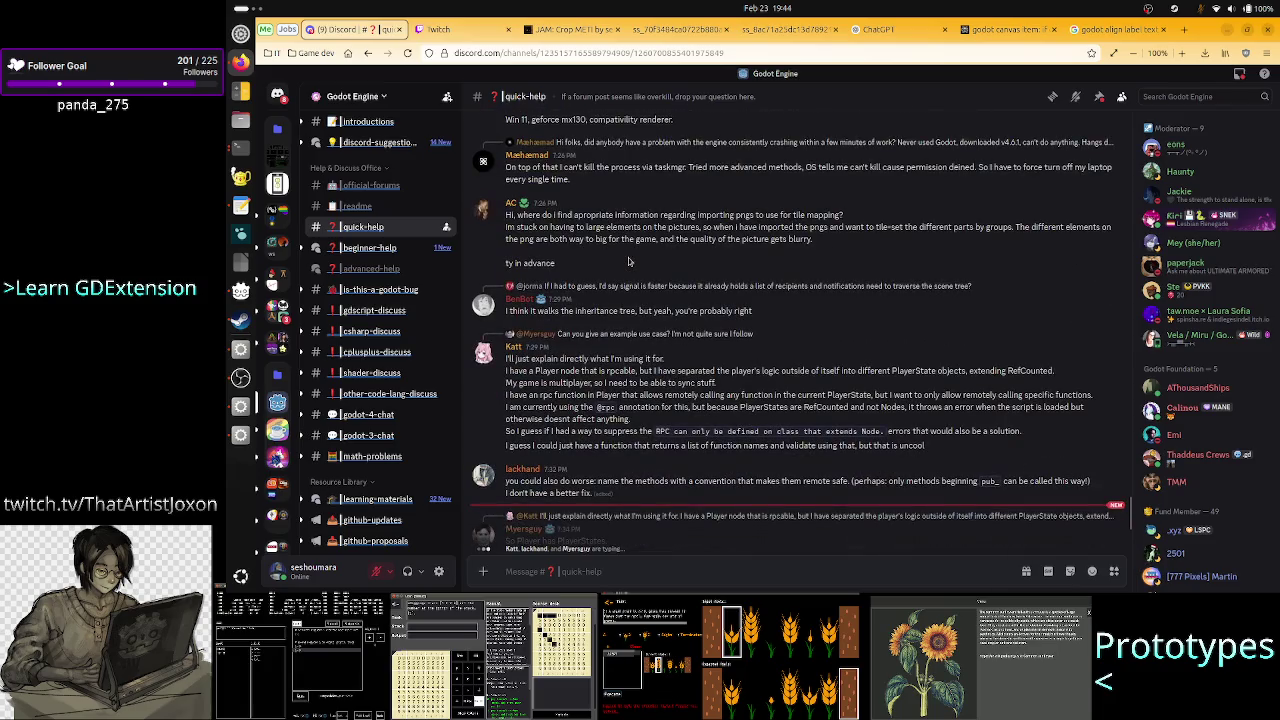
scroll(629, 262, "up", 10)
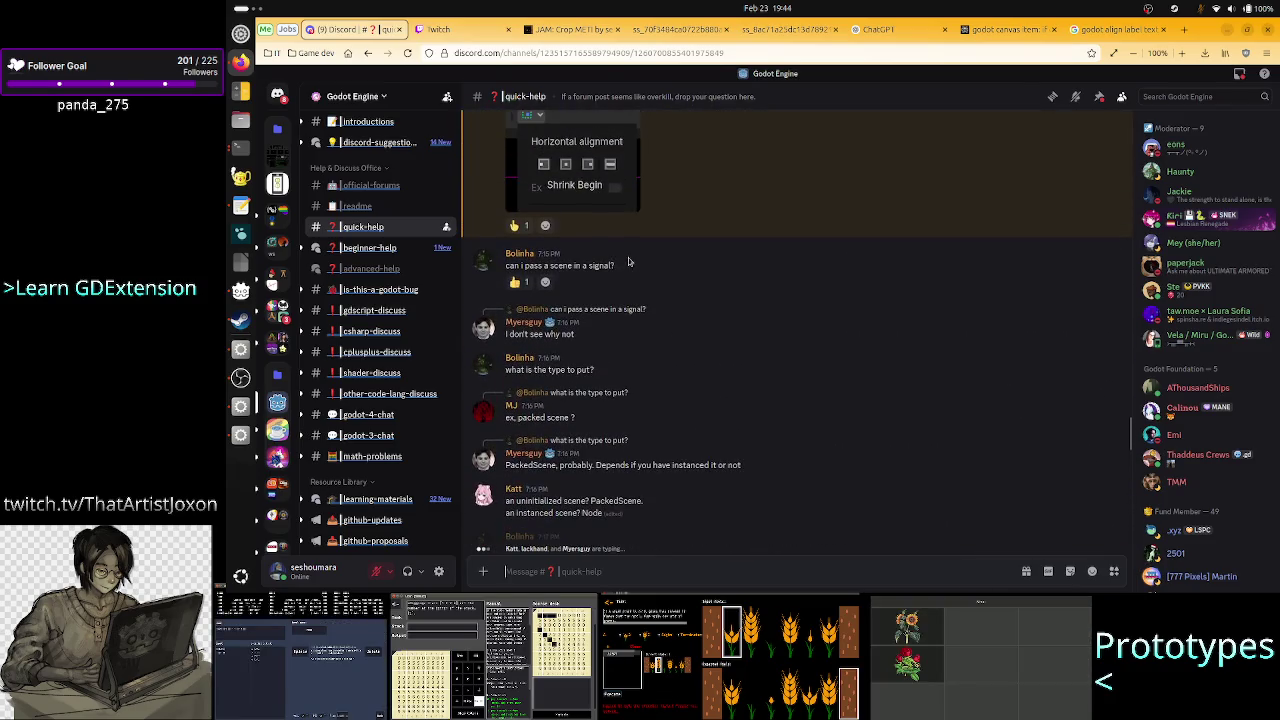
key("ctrl+t")
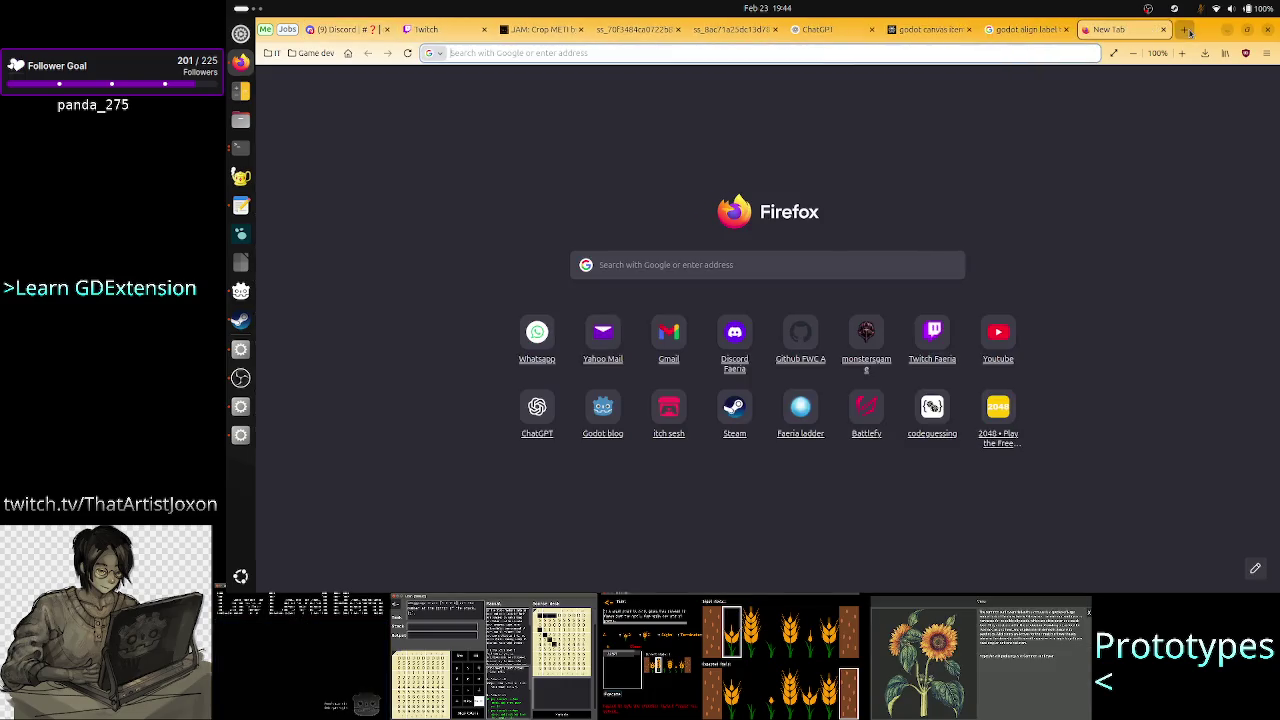
left_click(748, 256)
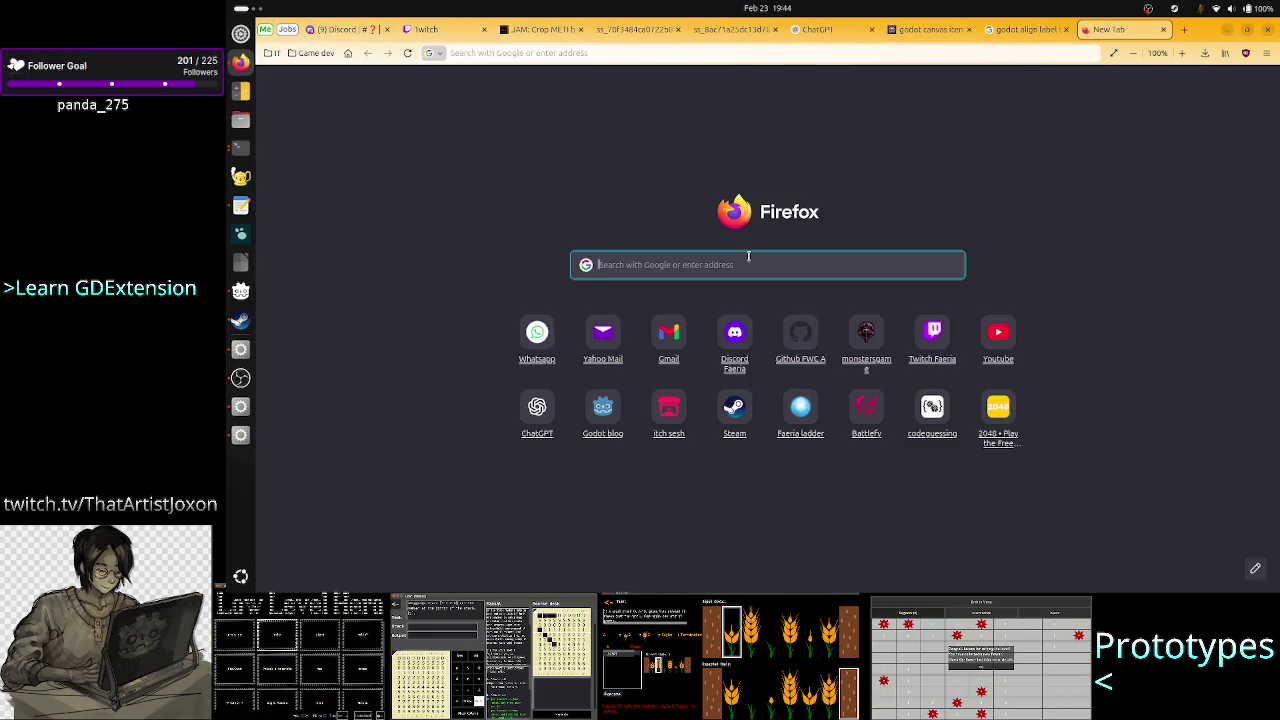
type("godot")
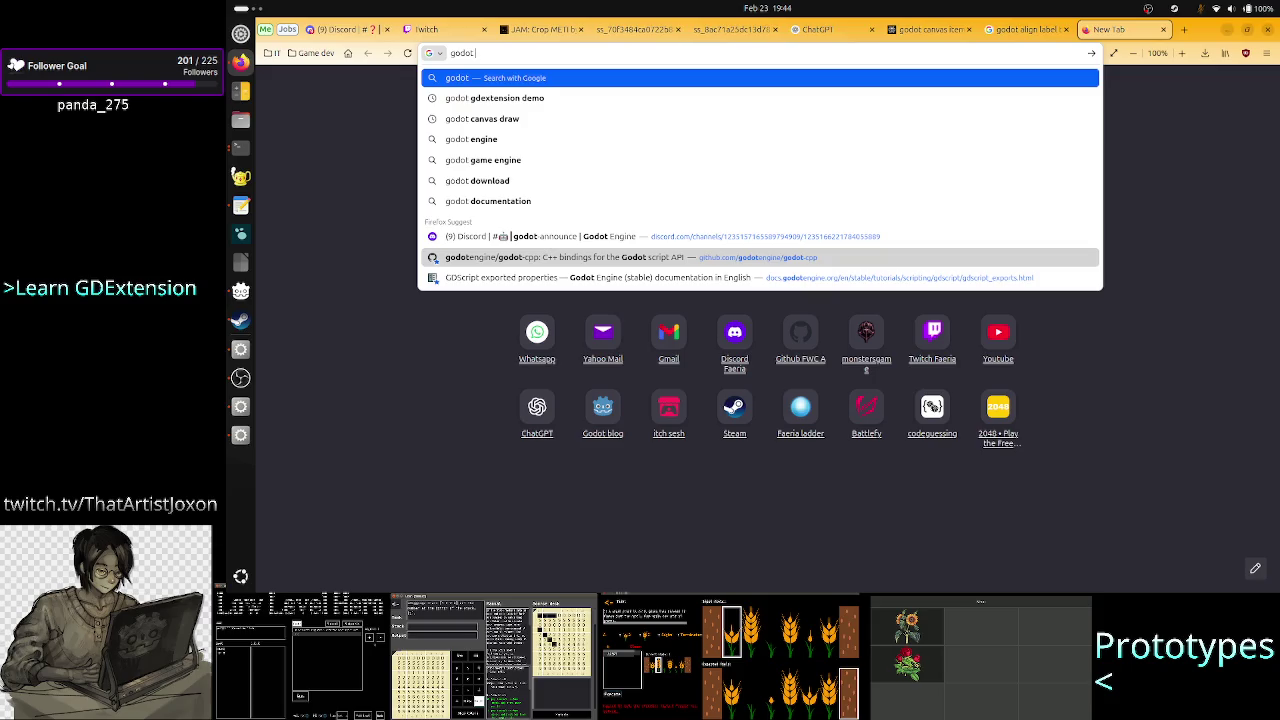
type("cannot call property of te")
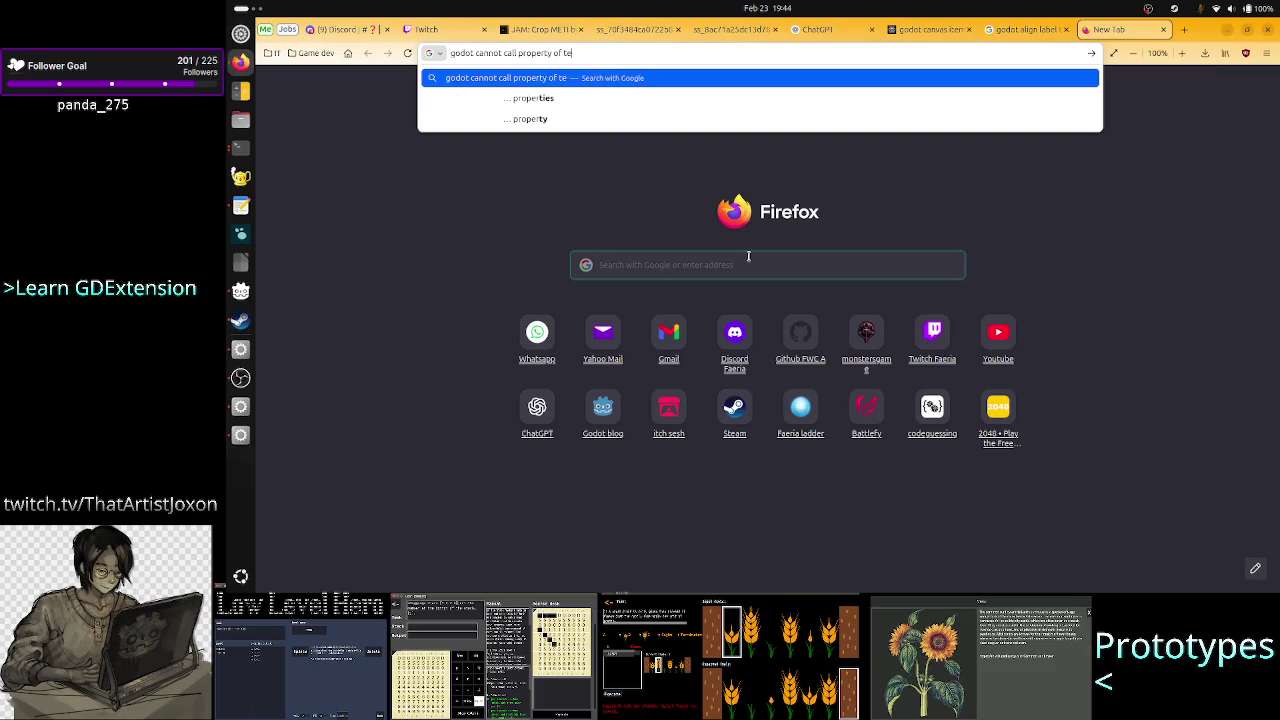
type("xture2d be")
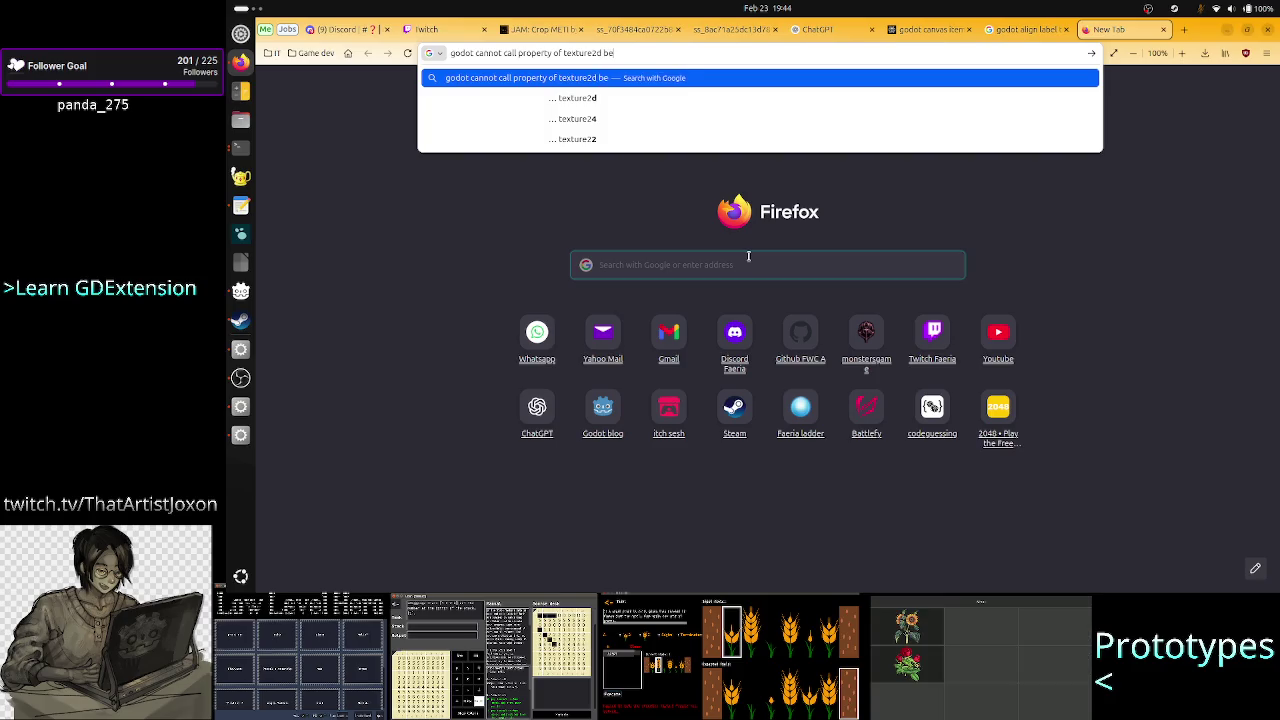
type("cause it is a compres")
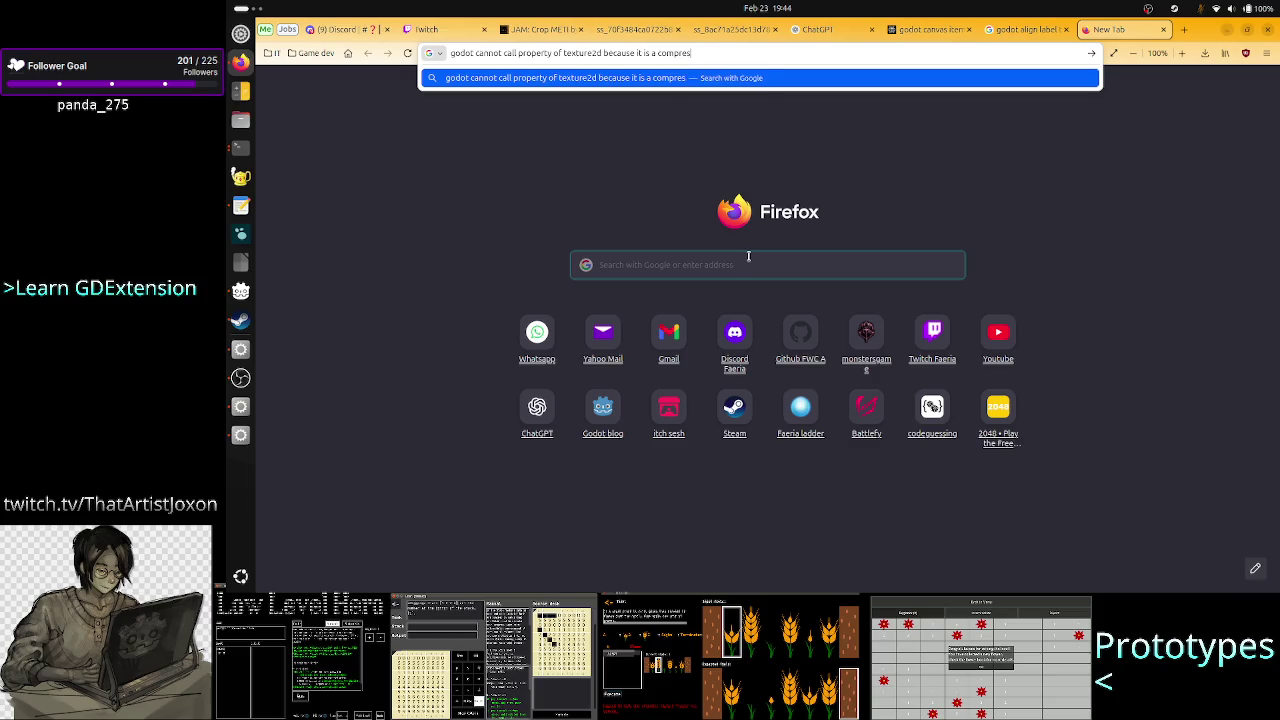
type("sedtexture2d")
key("Return")
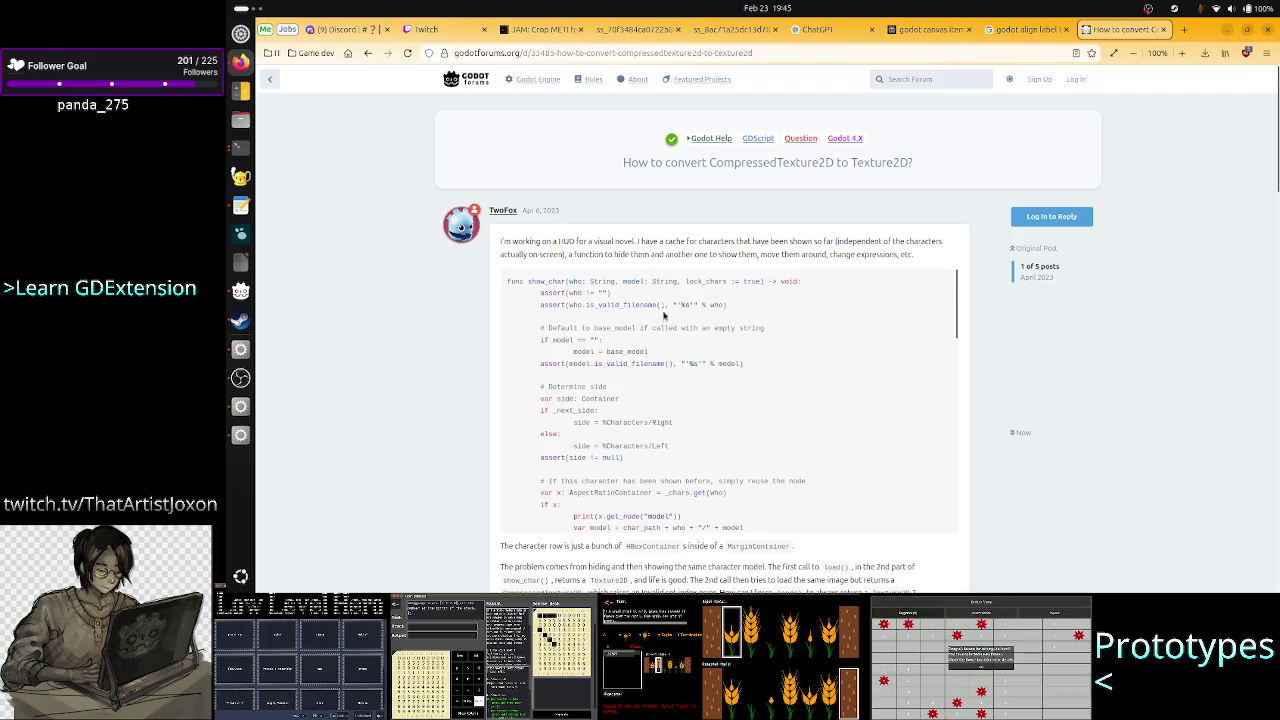
Read the CompressedTexture2D-to-Texture2D forum thread to its last reply, then return to Google's results.
scroll(580, 452, "down", 3)
scroll(470, 428, "down", 4)
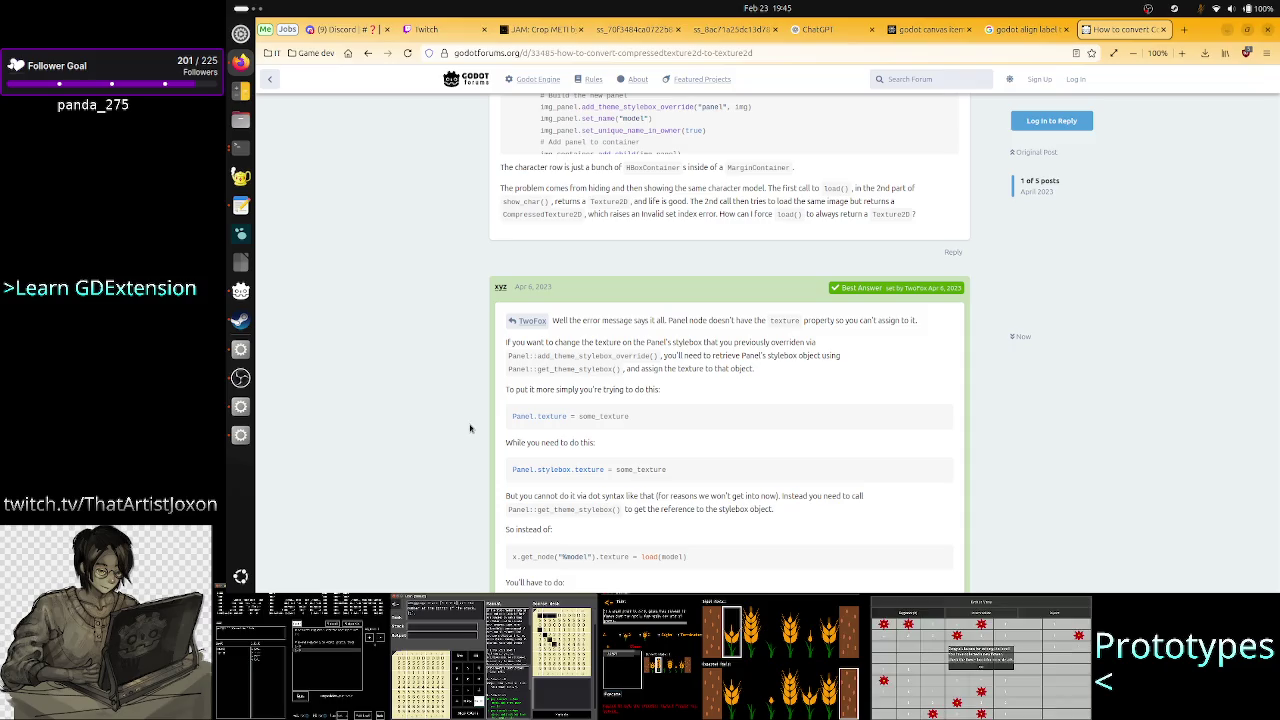
scroll(470, 428, "down", 1)
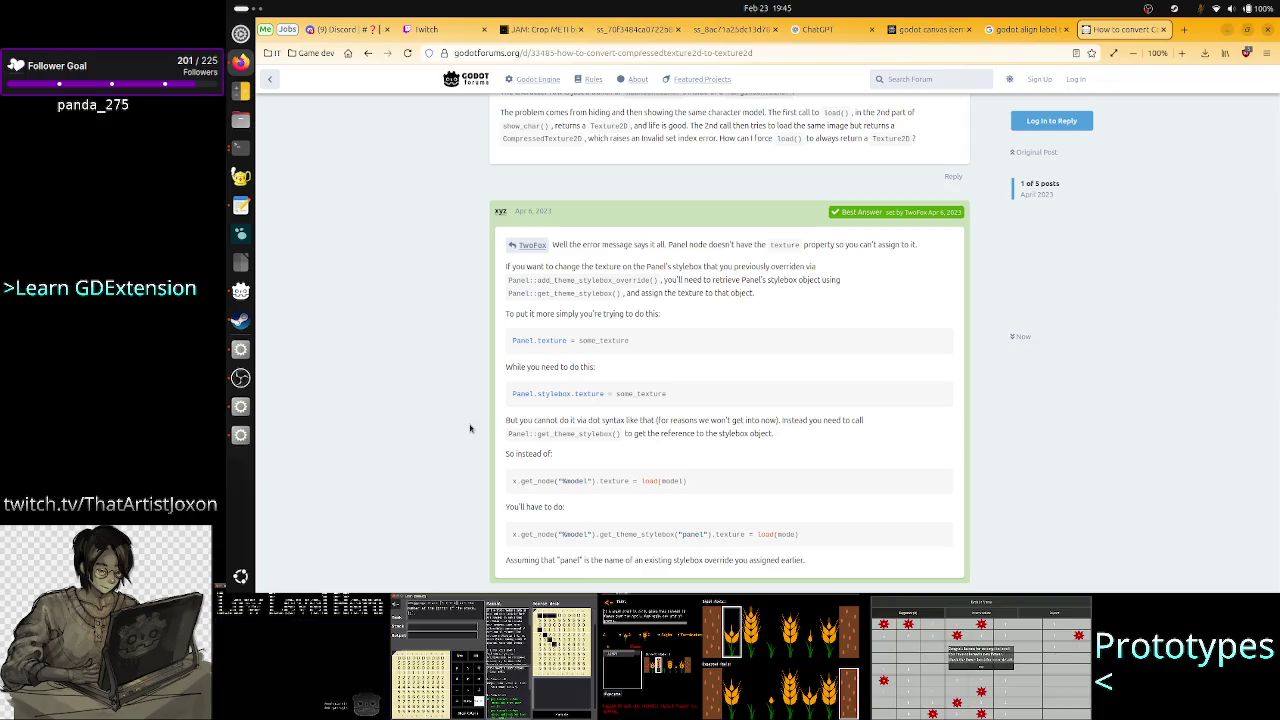
scroll(470, 428, "down", 3)
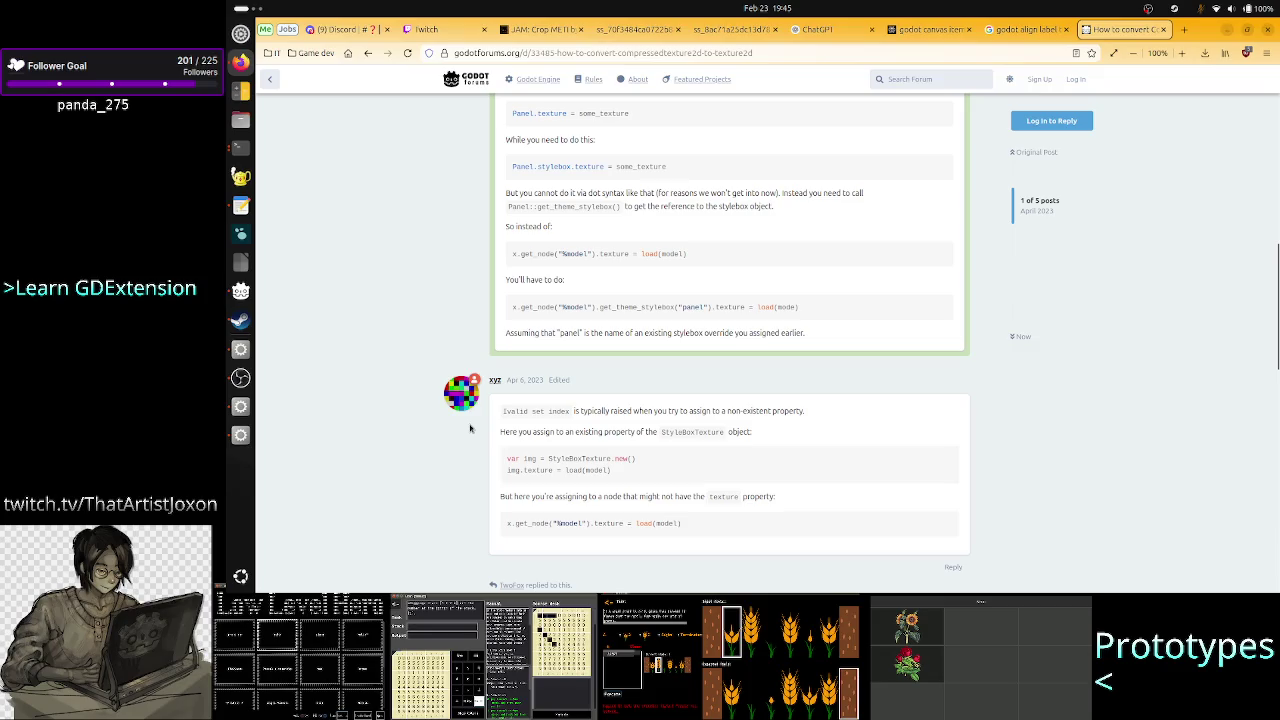
scroll(470, 428, "down", 1)
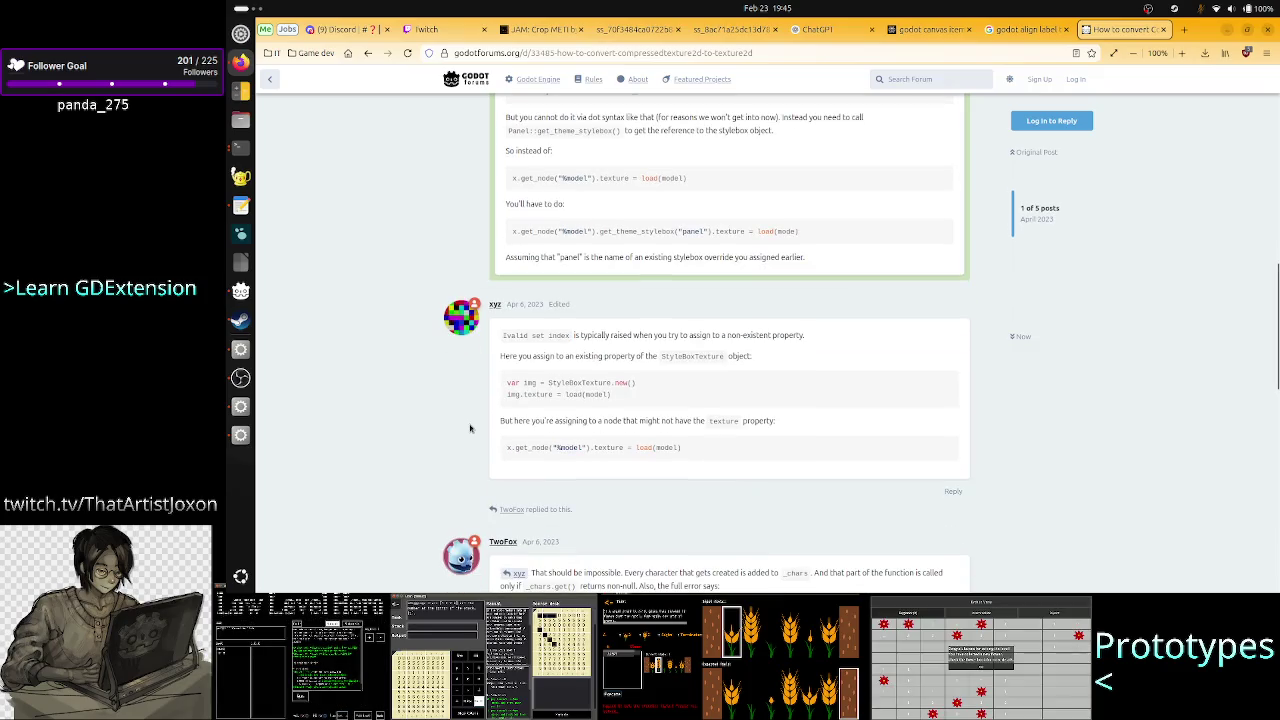
scroll(470, 428, "down", 3)
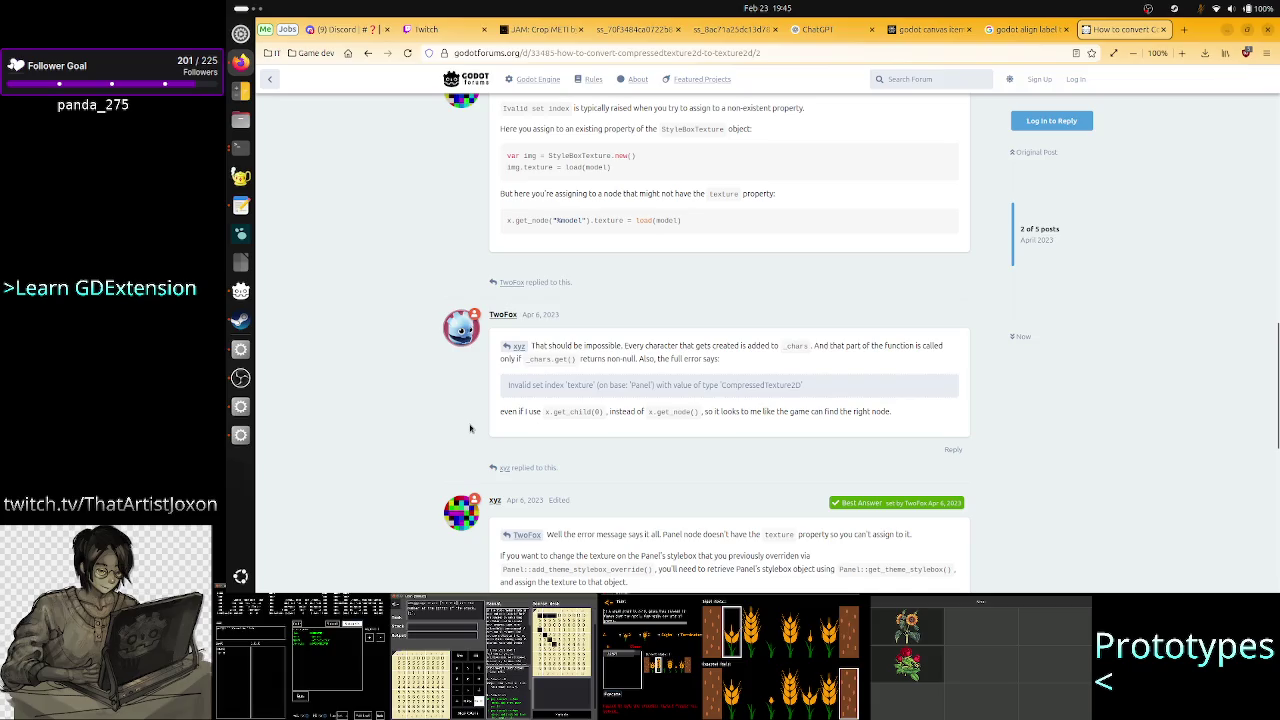
scroll(470, 428, "down", 4)
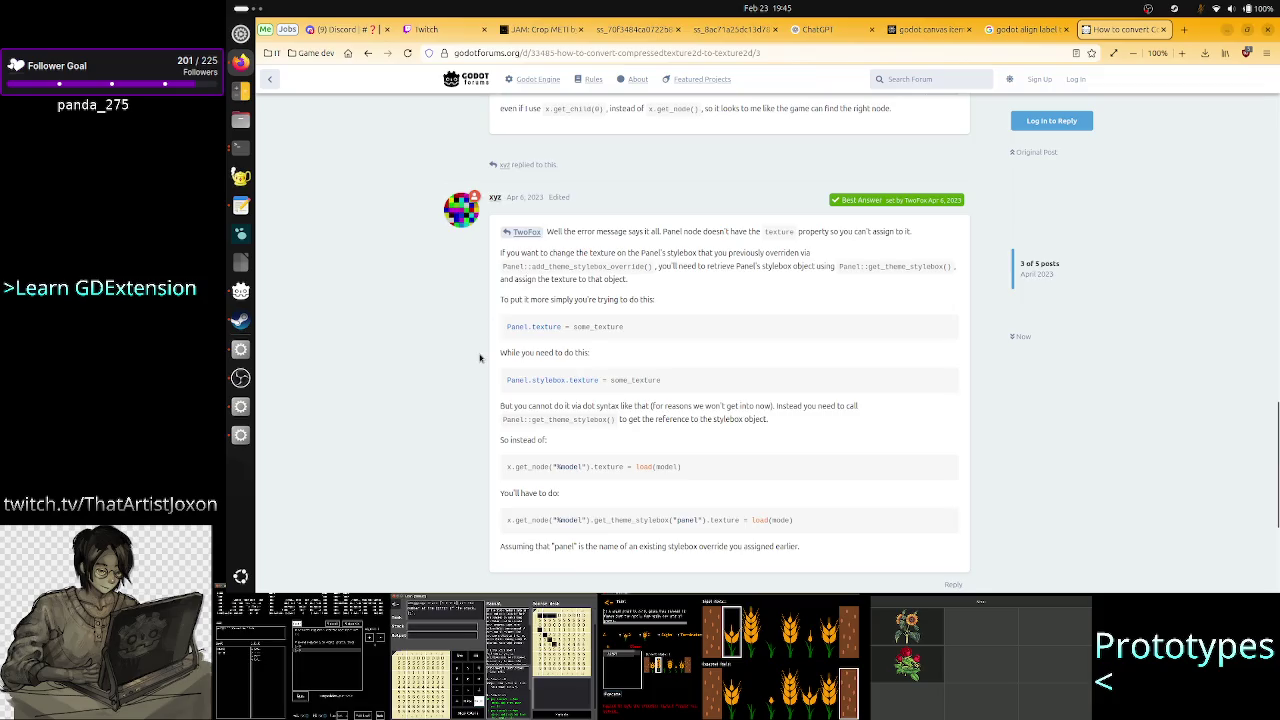
scroll(480, 355, "down", 3)
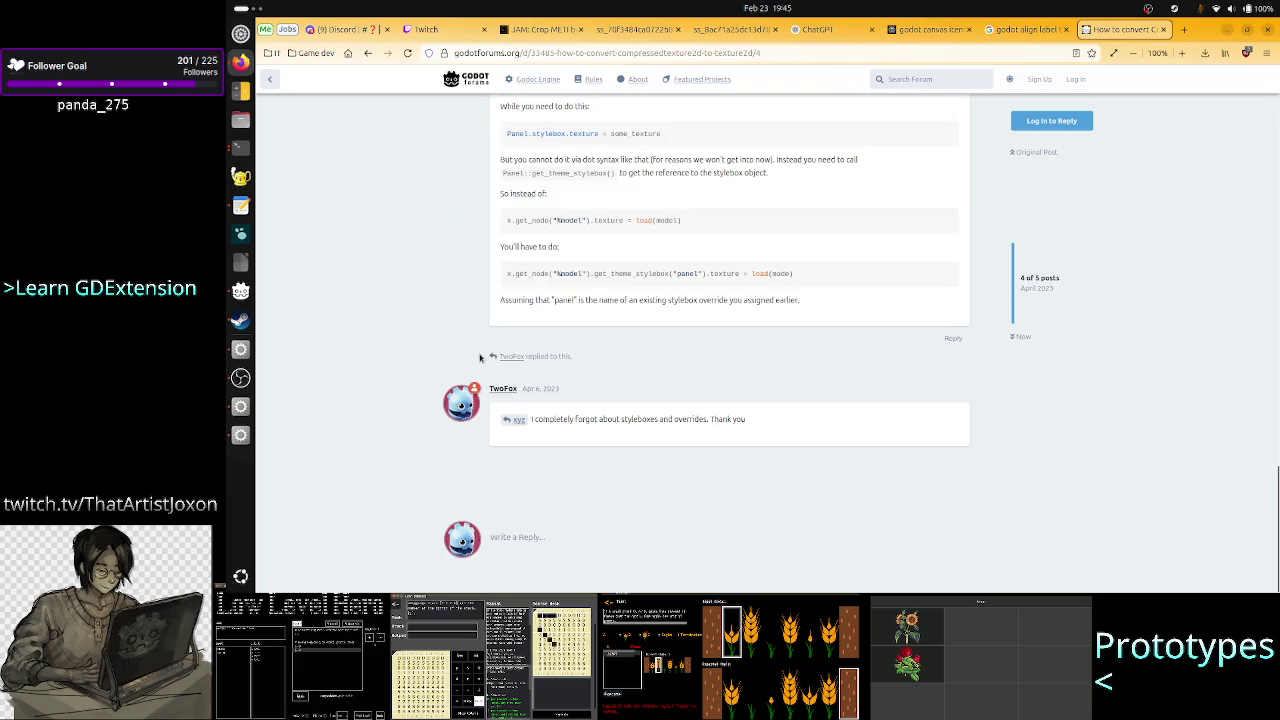
left_click(368, 53)
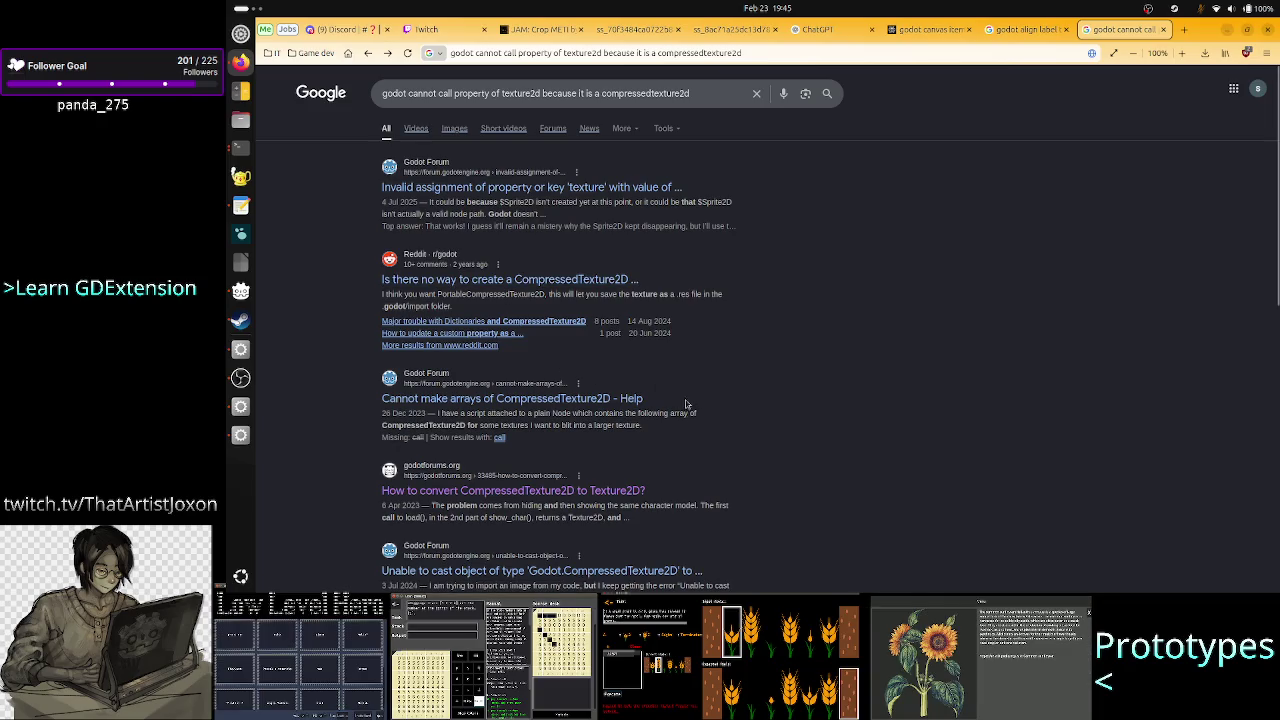
Open the 'Unable to cast object…' thread about casting CompressedTexture2D to Godot.Image.
scroll(686, 410, "down", 1)
left_click(594, 492)
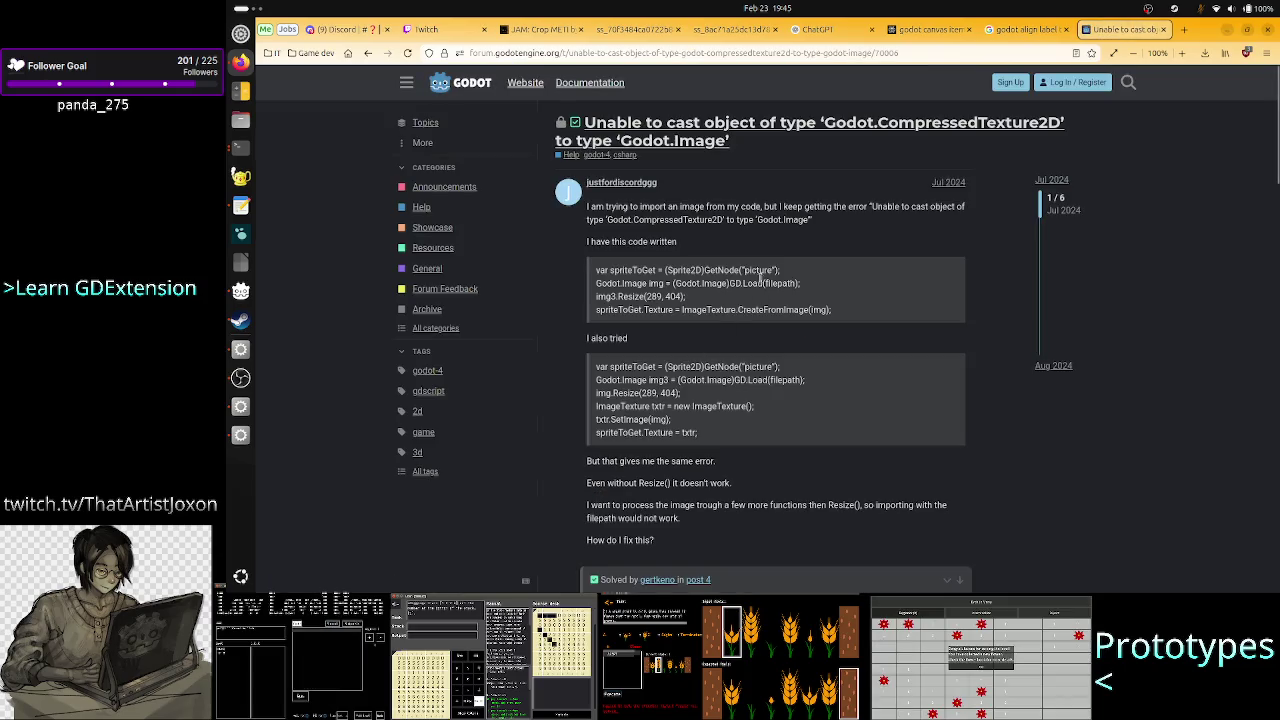
scroll(730, 321, "down", 6)
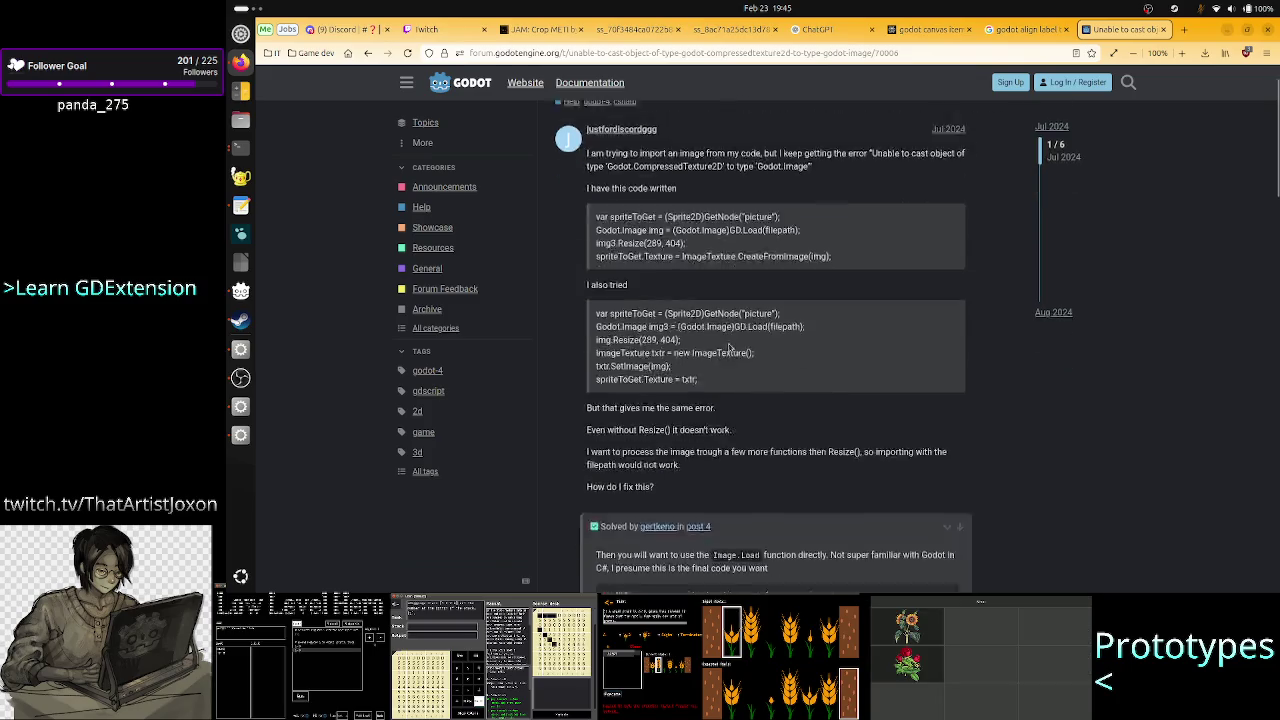
scroll(729, 347, "down", 2)
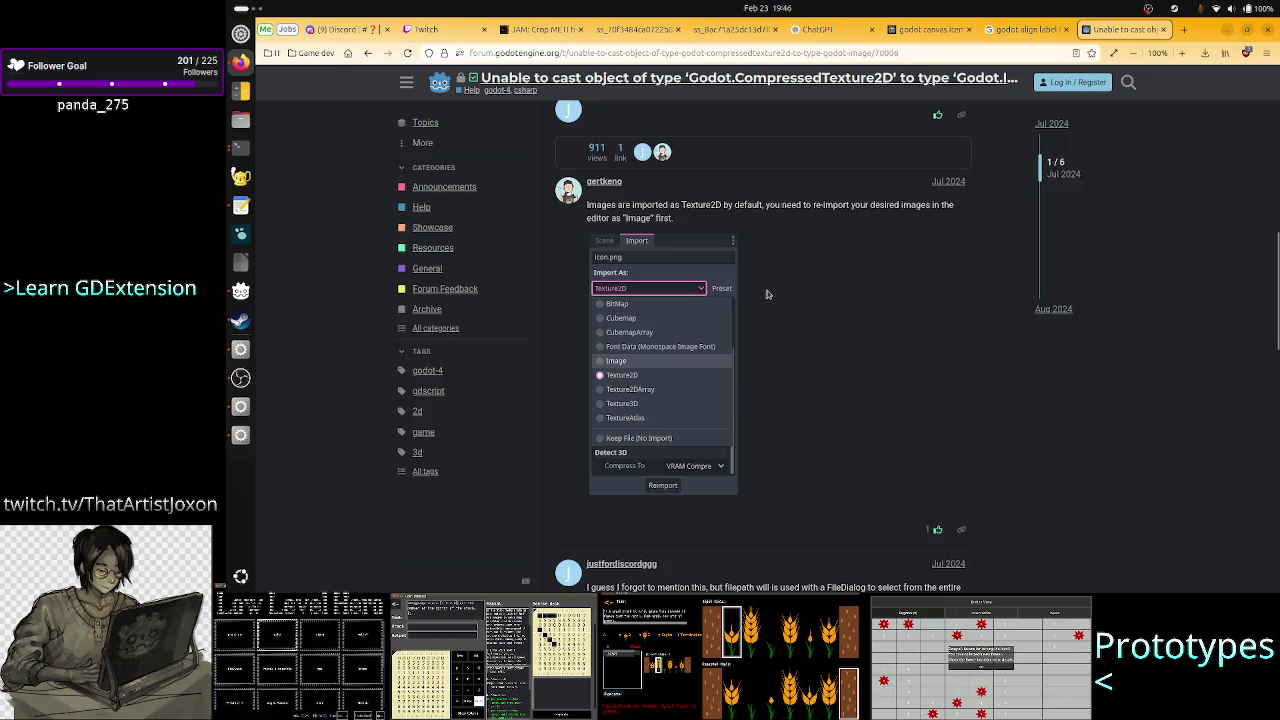
Highlight the answer's point that images import as Texture2D by default.
left_click_drag(748, 204, 588, 204)
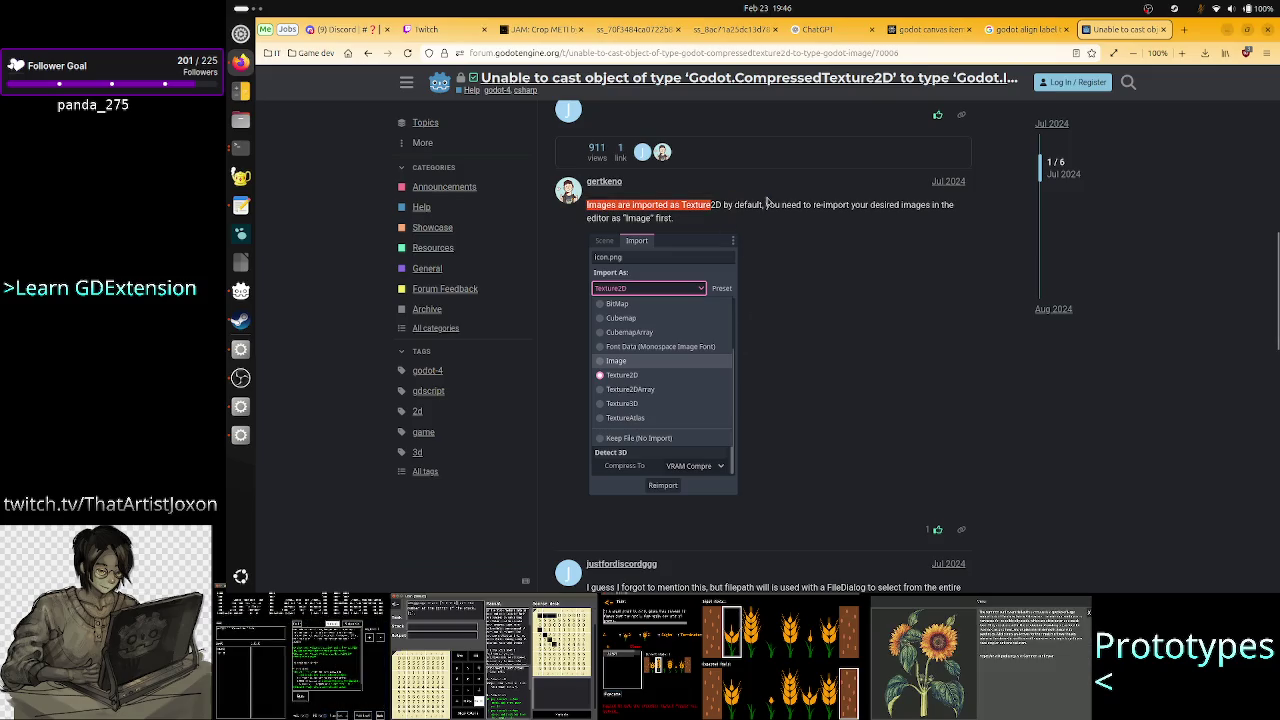
left_click(820, 204)
mouse_move(820, 204)
left_mouse_down()
mouse_move(925, 204)
mouse_move(622, 212)
mouse_move(686, 205)
mouse_move(734, 222)
left_mouse_up()
scroll(780, 305, "down", 5)
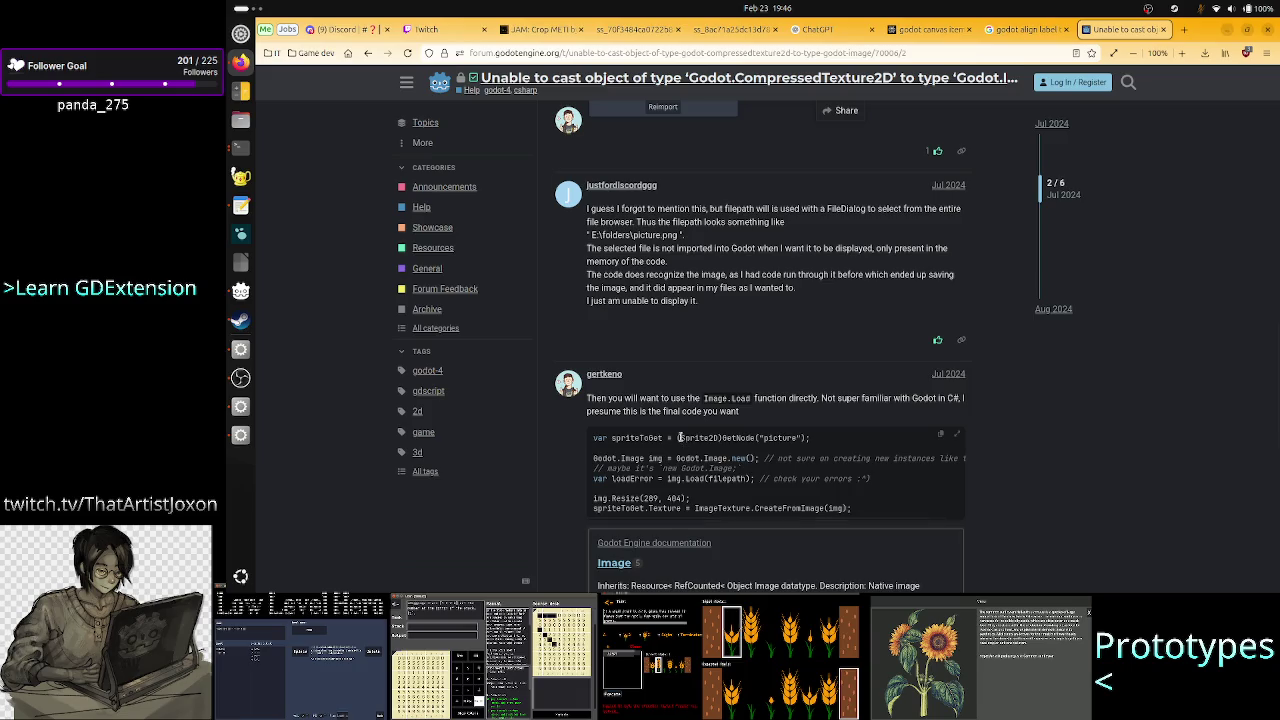
Highlight the answer's code: creating a new Godot.Image, Load(filepath), and CreateFromImage(img).
left_click_drag(803, 398, 832, 400)
left_click(877, 400)
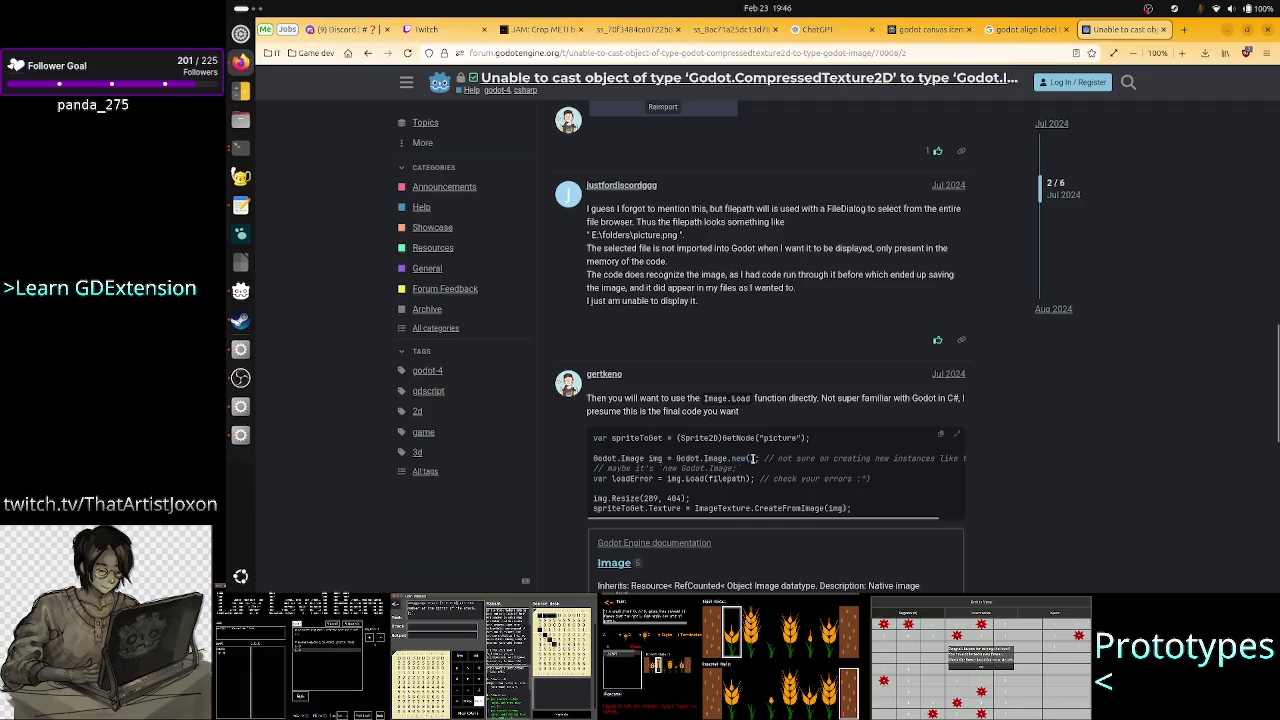
left_click_drag(762, 458, 593, 458)
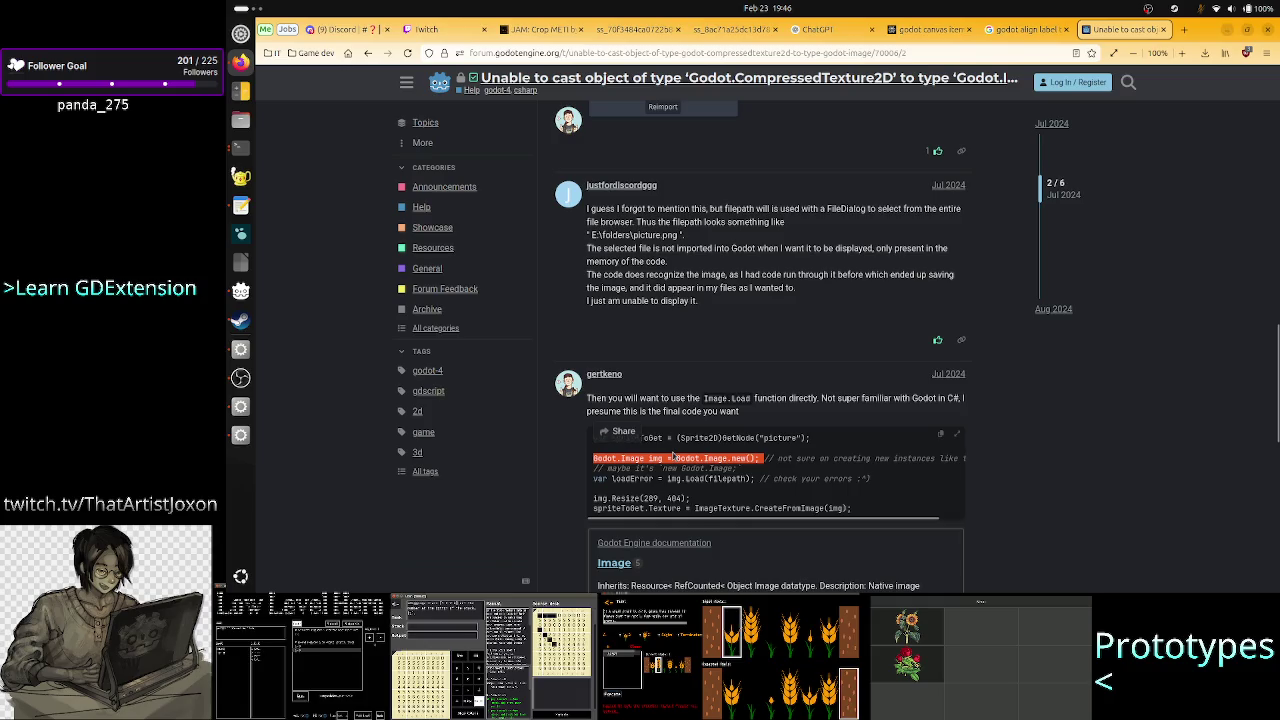
left_click(673, 455)
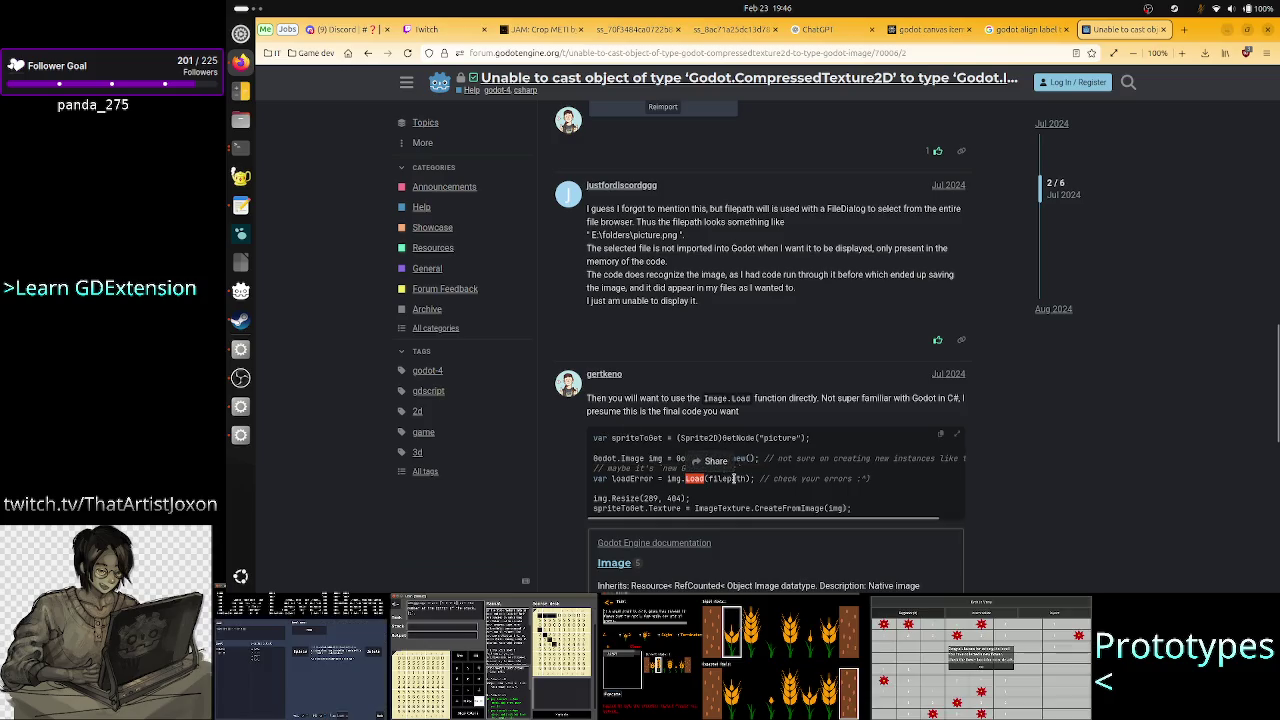
double_click(727, 478)
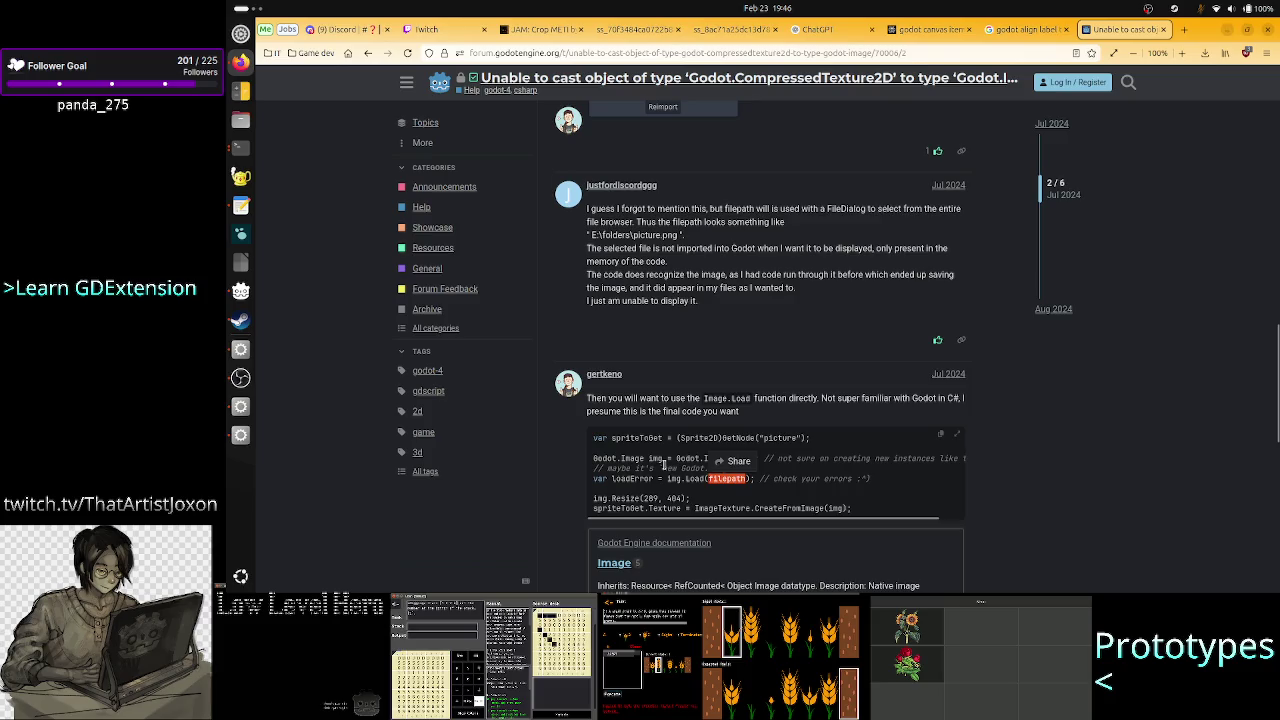
left_click(663, 463)
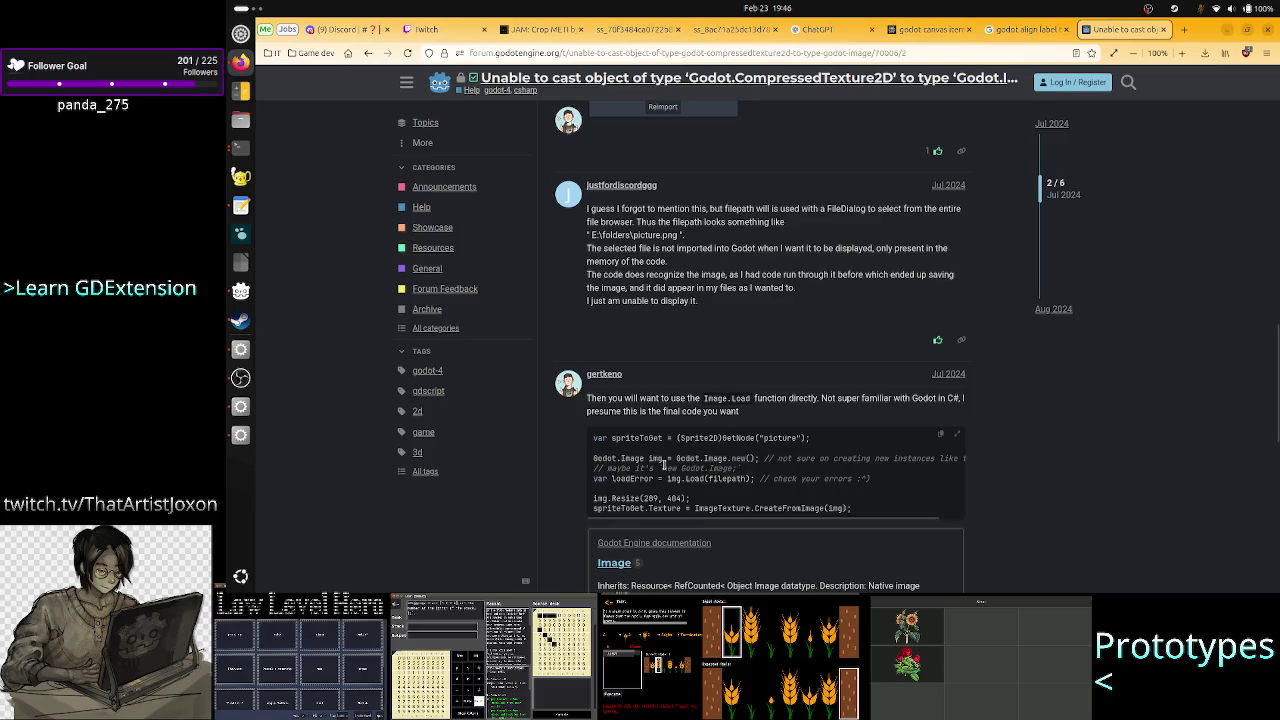
left_click_drag(776, 507, 852, 508)
left_click(854, 512)
Finish the thread and switch back to the Godot editor showing main.gd.
scroll(781, 470, "down", 3)
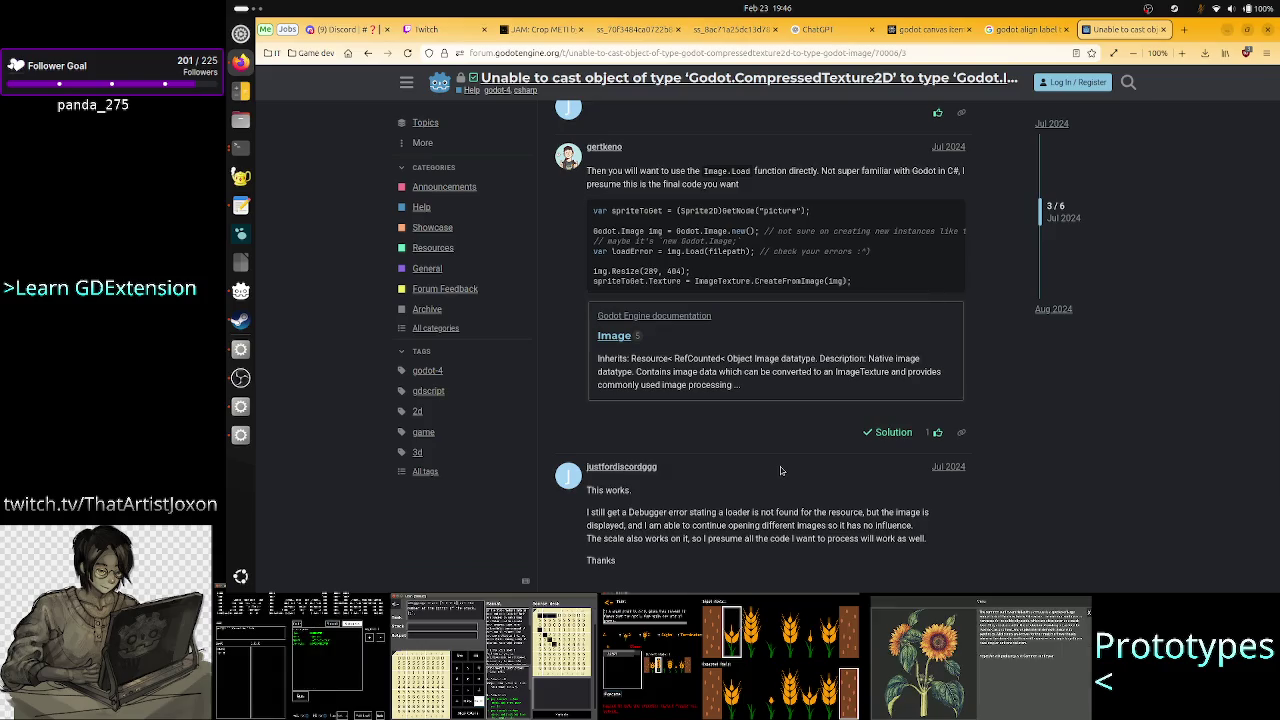
scroll(781, 470, "down", 5)
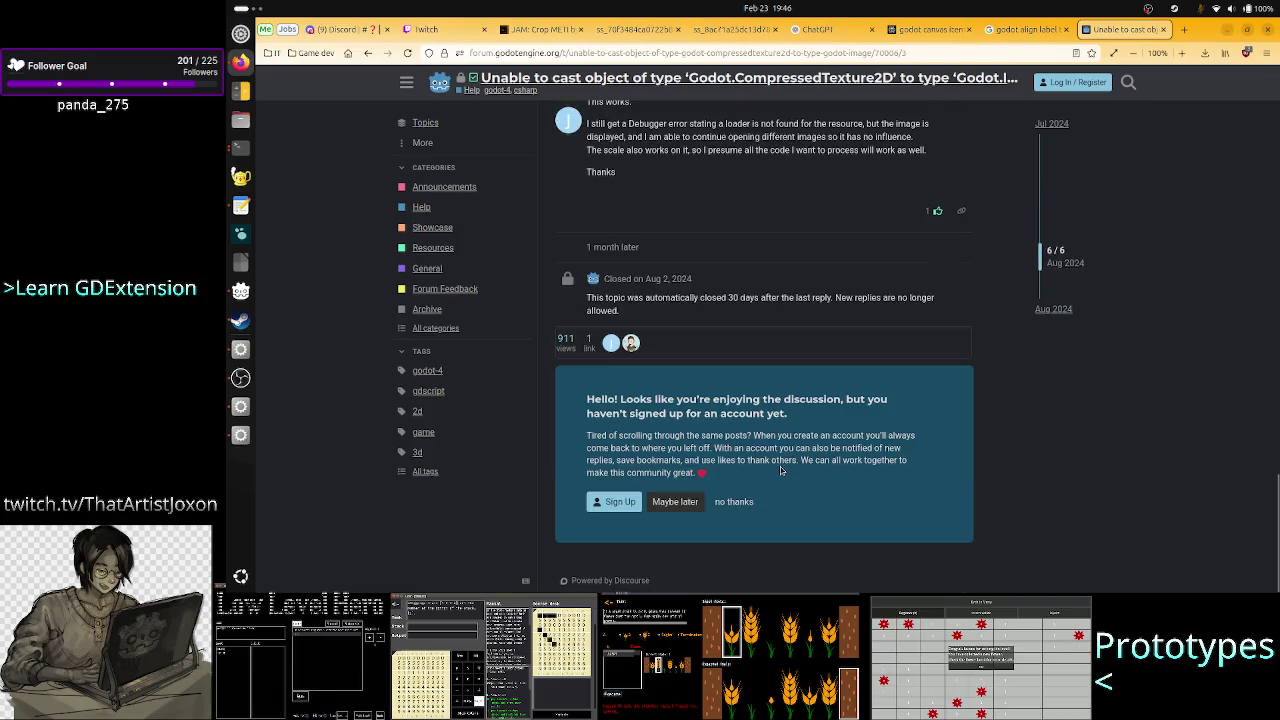
scroll(781, 470, "up", 5)
key("alt+Tab")
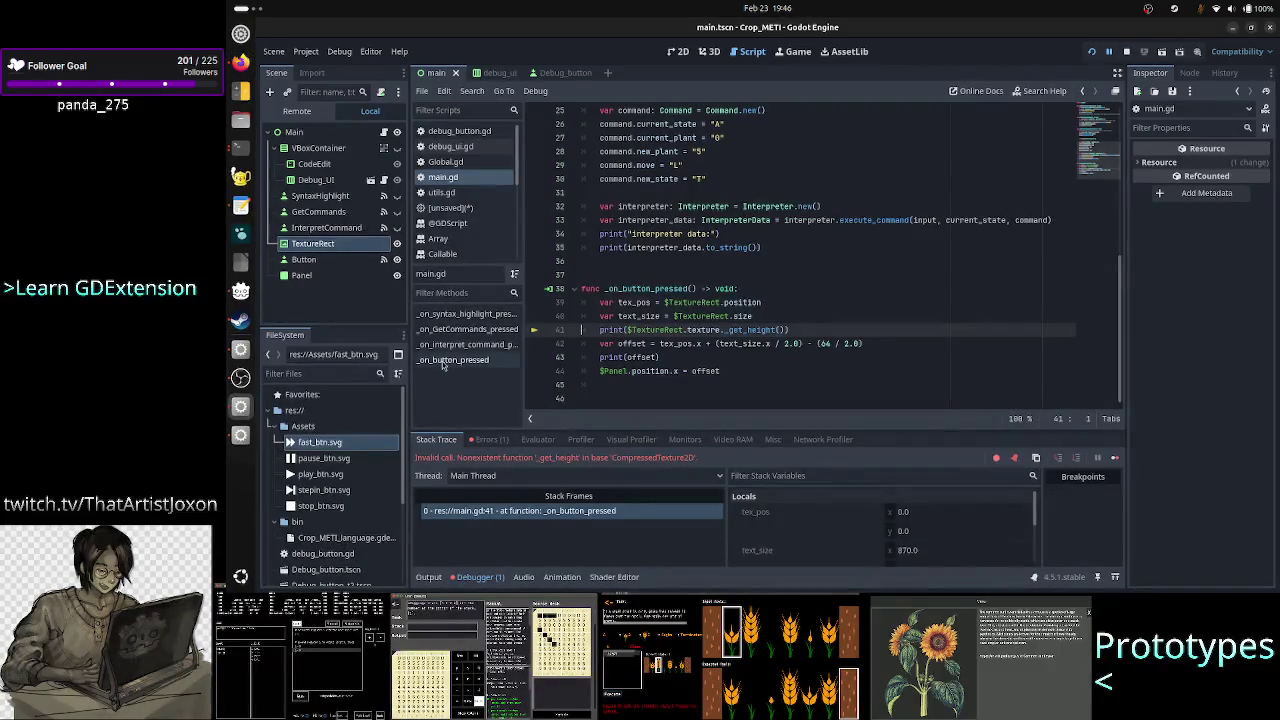
View pause_btn.svg's import settings in the Import dock: Texture2D with Lossless compression.
left_click(319, 442)
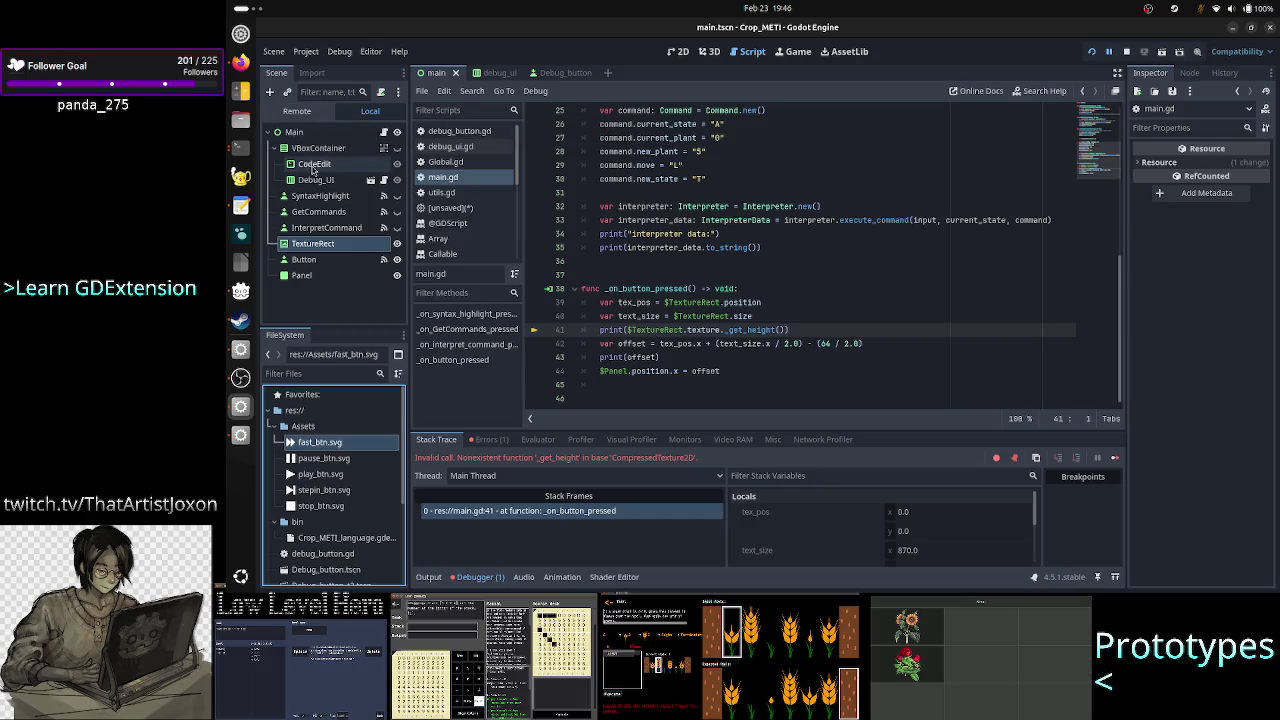
left_click(312, 72)
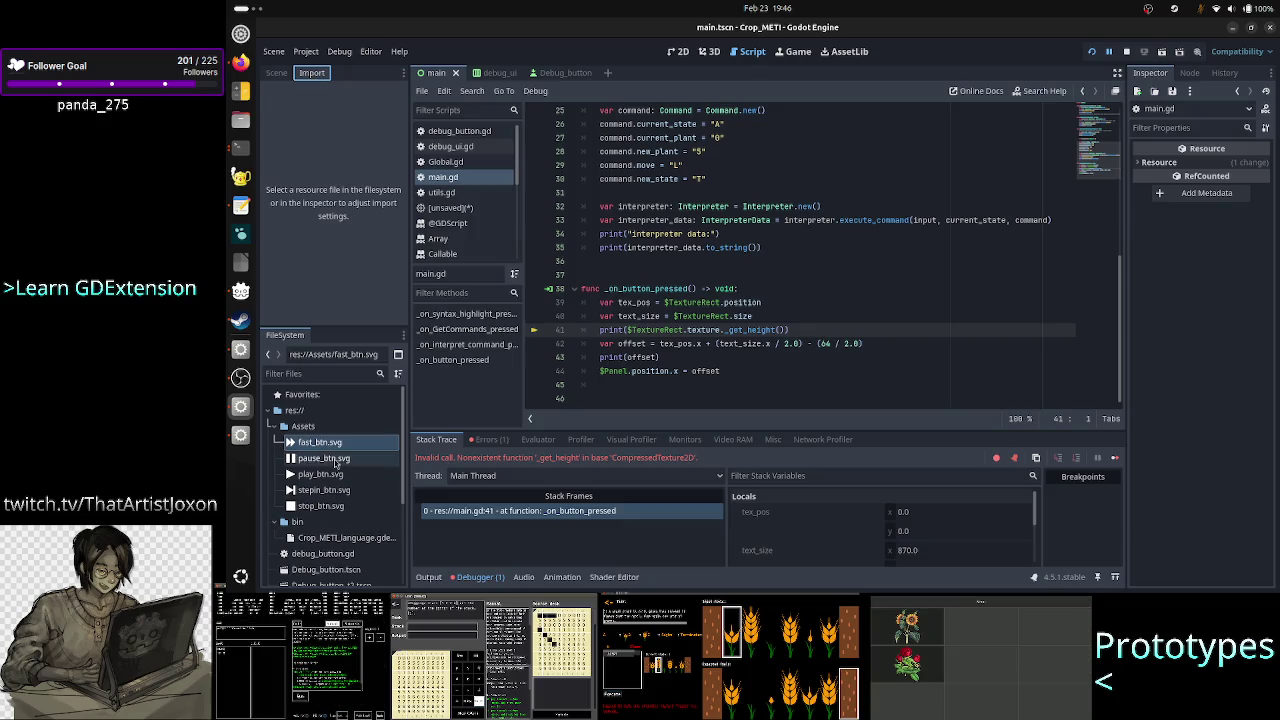
left_click(330, 458)
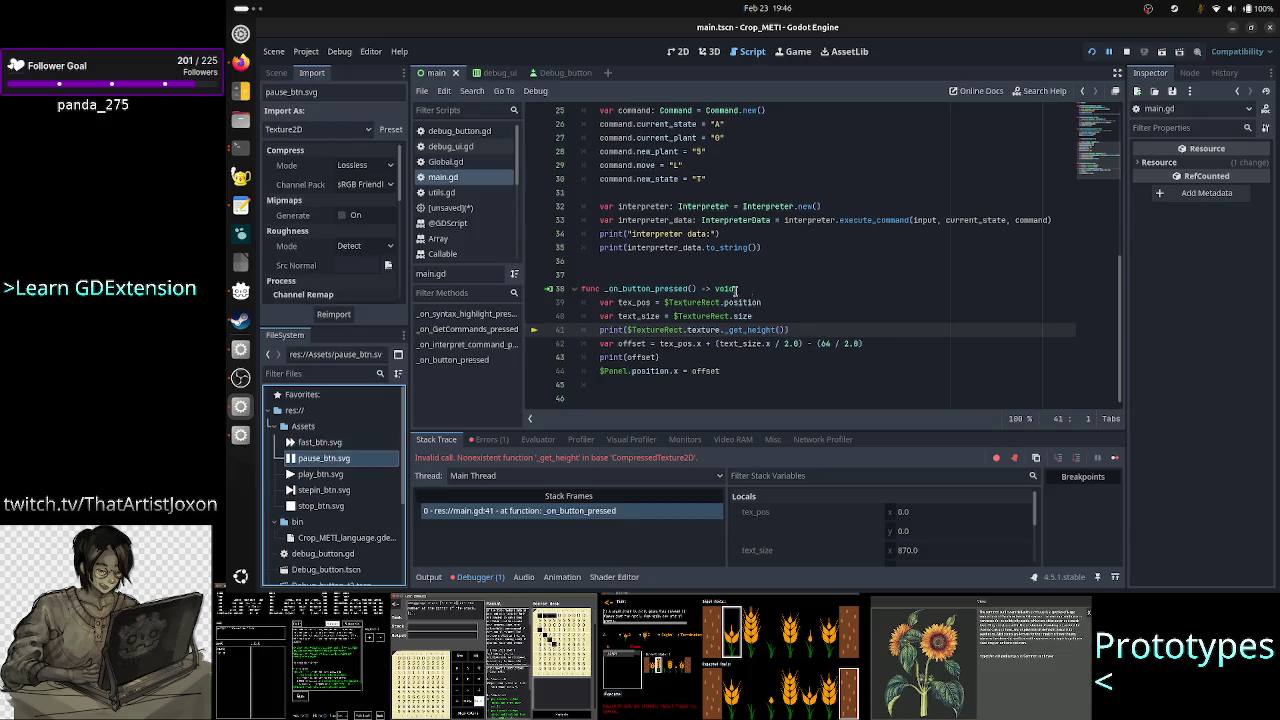
scroll(776, 287, "up", 8)
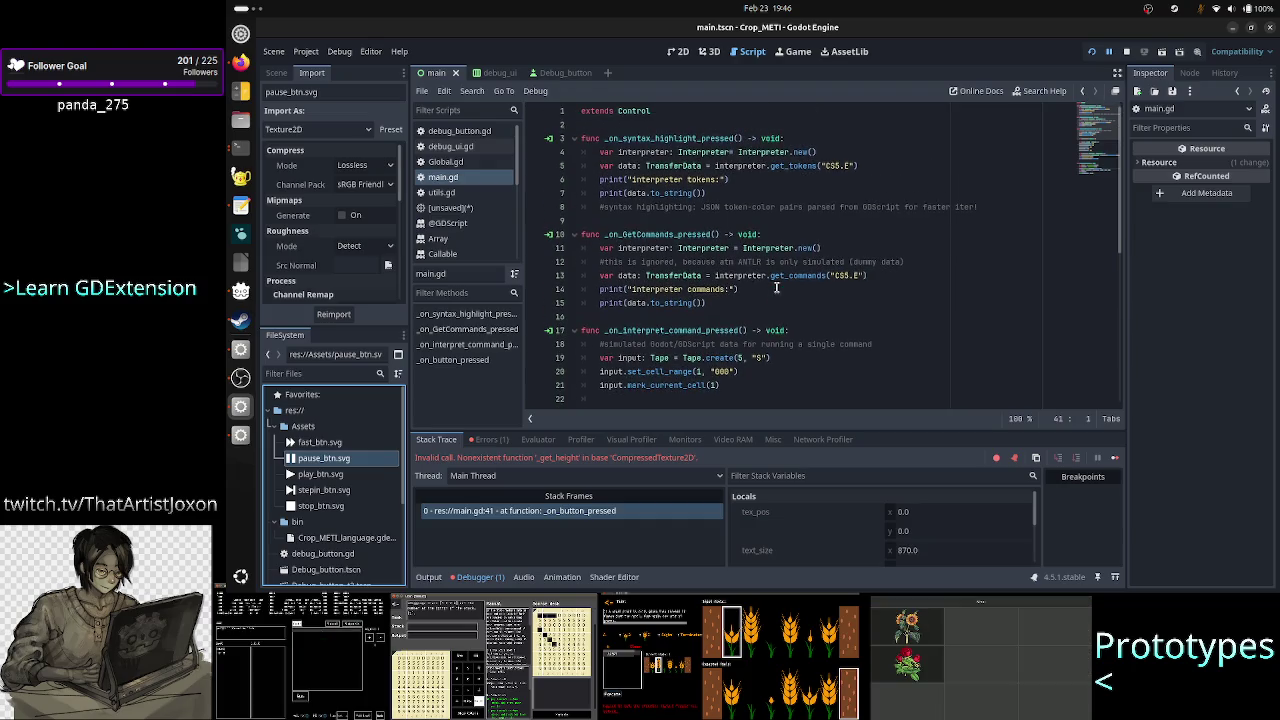
scroll(776, 287, "down", 8)
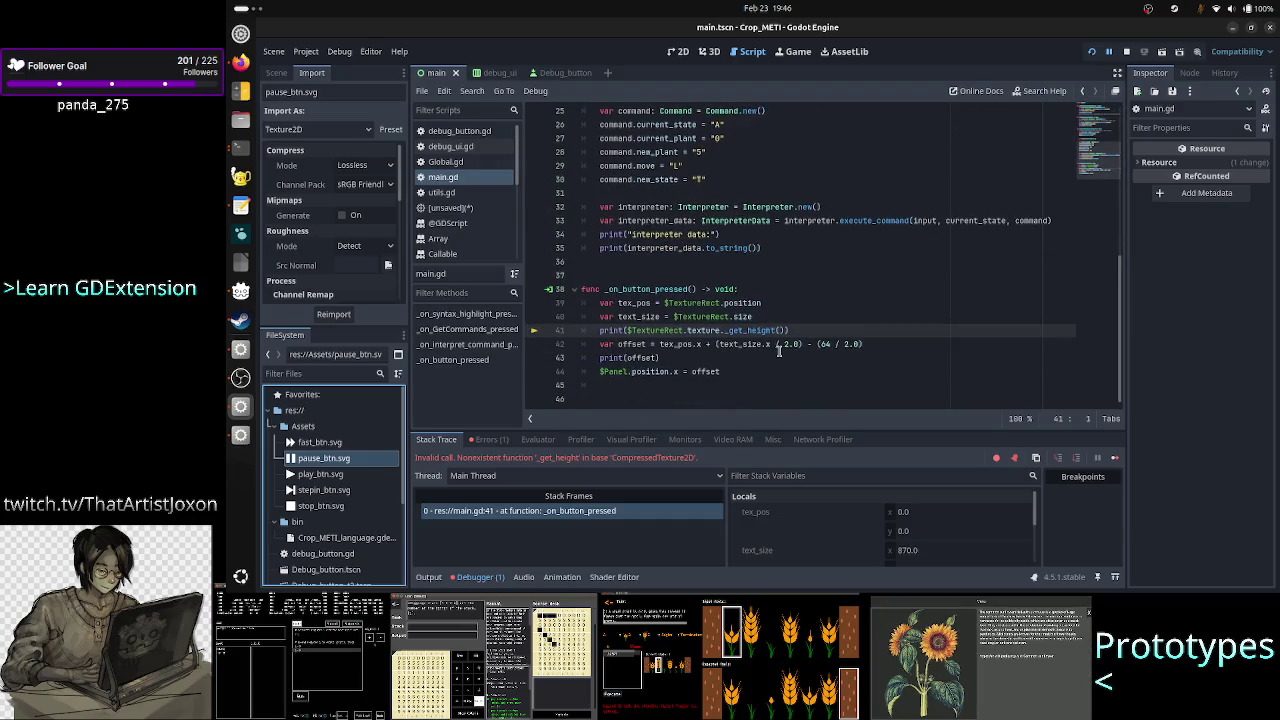
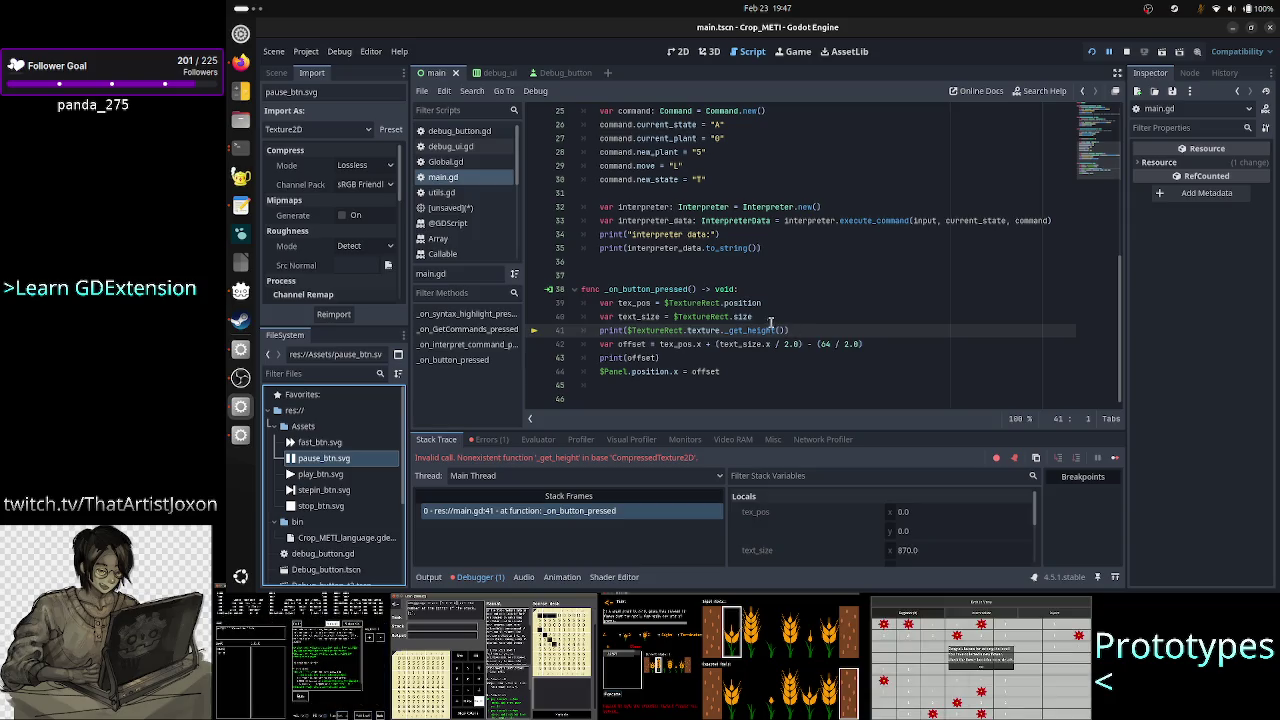
Inspect the _get_height call on line 41, leaving the caret at the end of line 40.
double_click(760, 330)
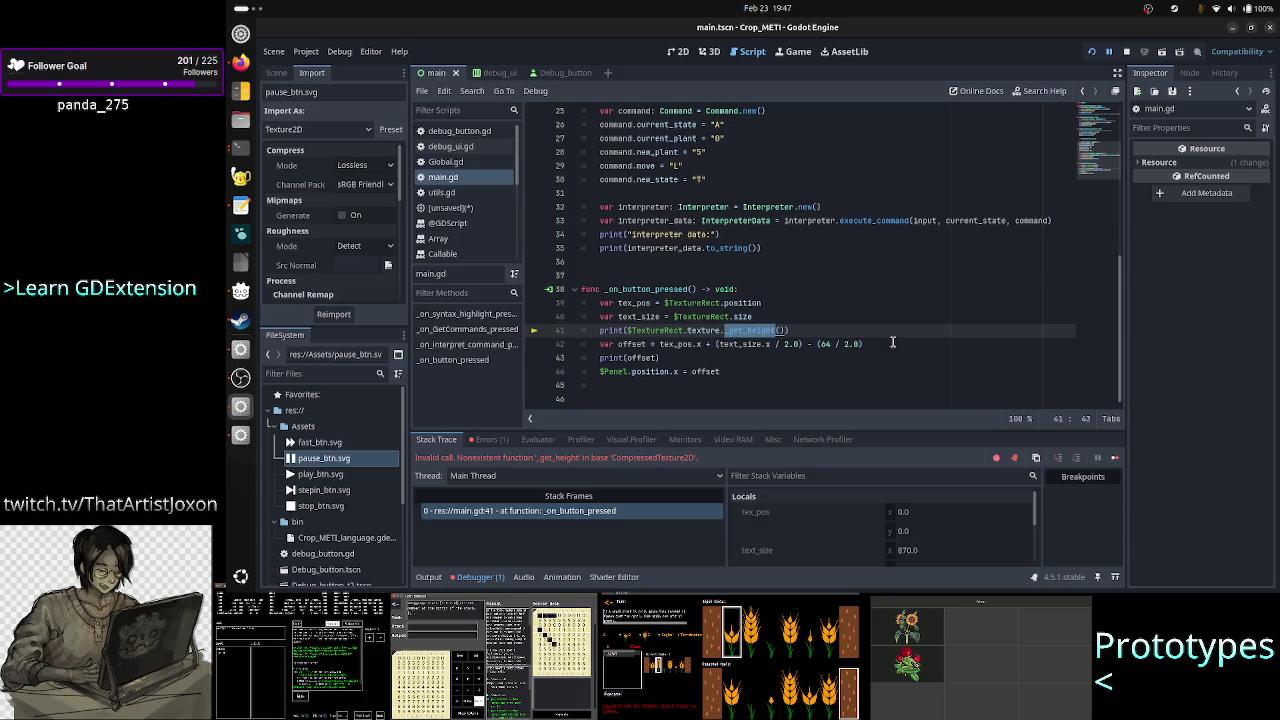
left_click(712, 331)
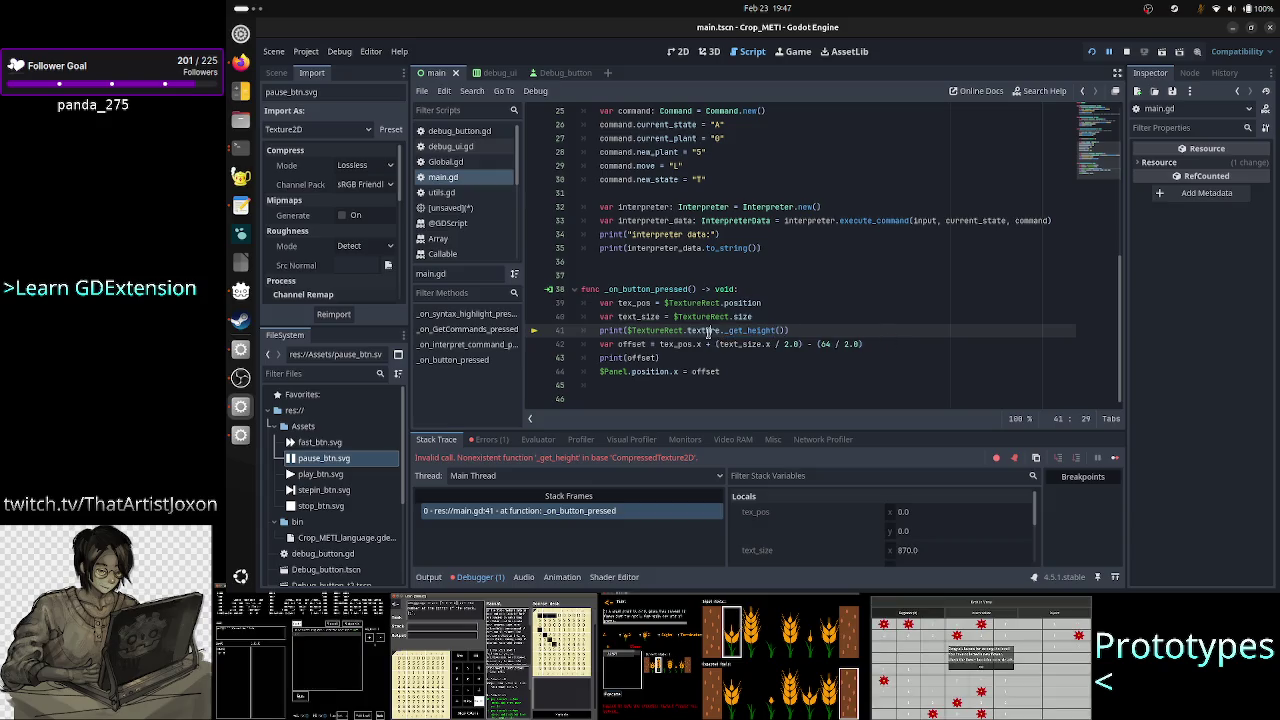
left_click(847, 316)
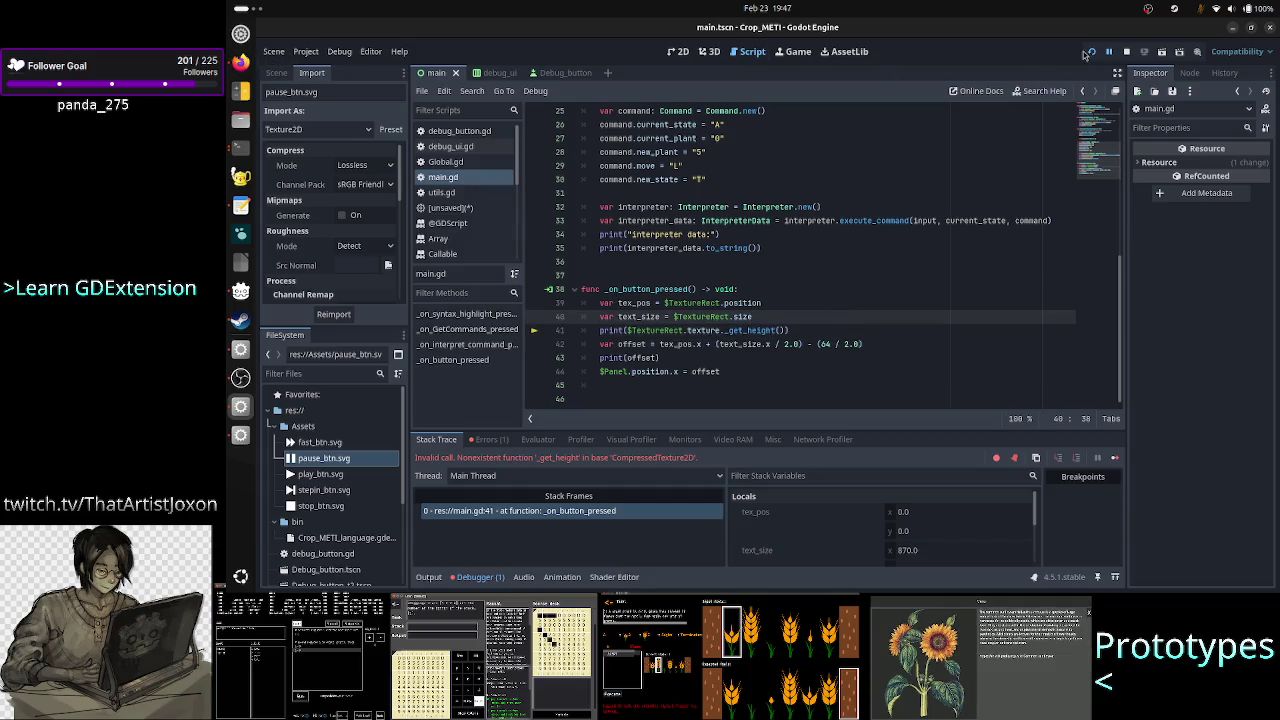
Stop the game, run the project again, then close the Crop_METI (DEBUG) window.
left_click(1127, 52)
left_click(1091, 51)
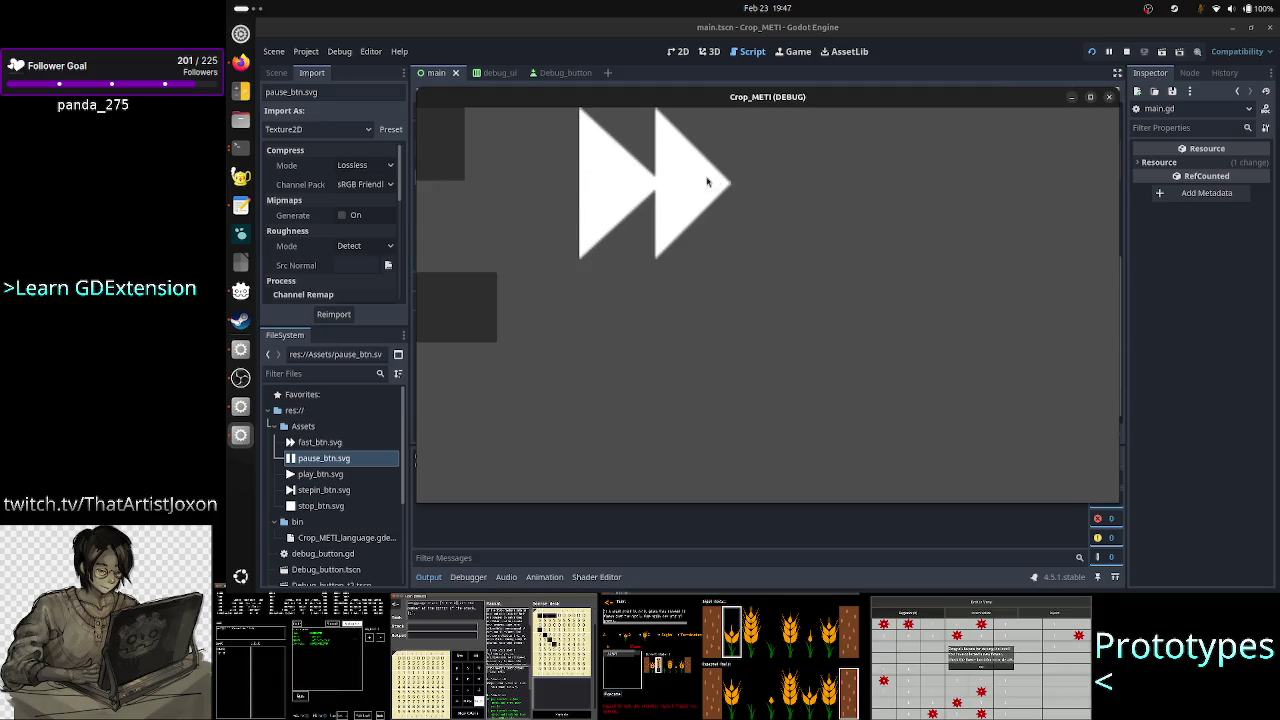
left_click(1110, 98)
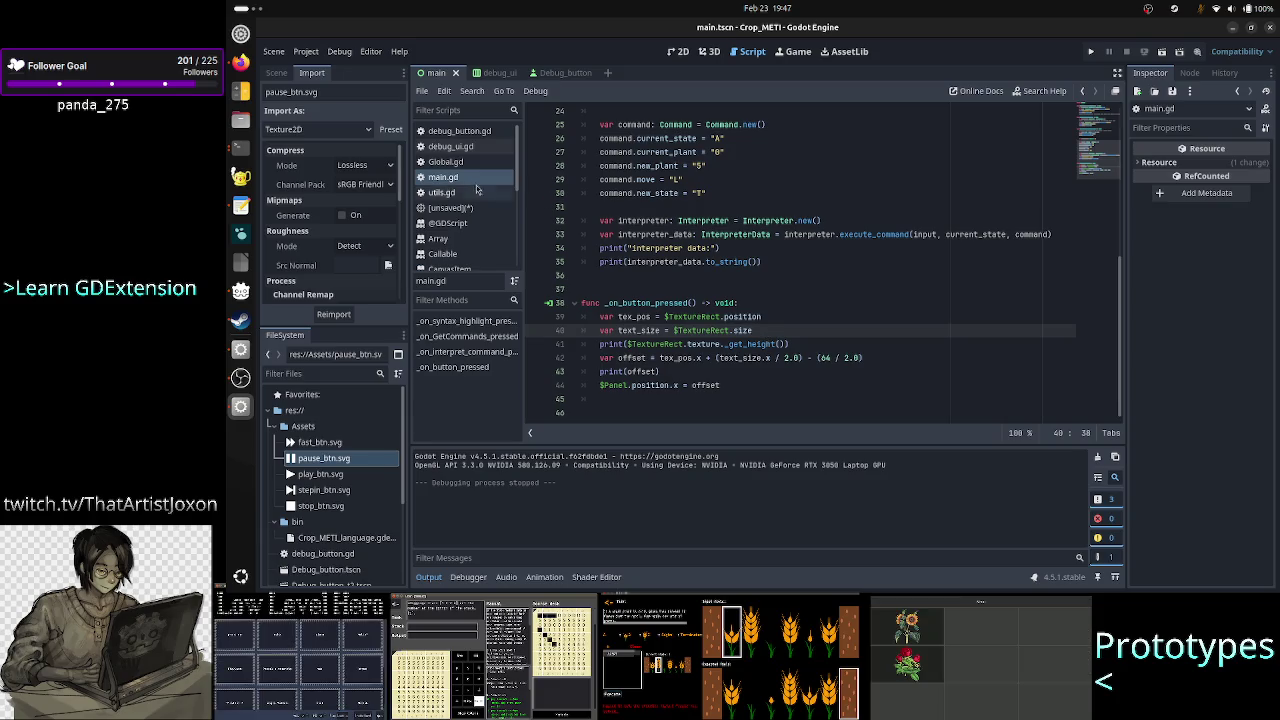
left_click(239, 64)
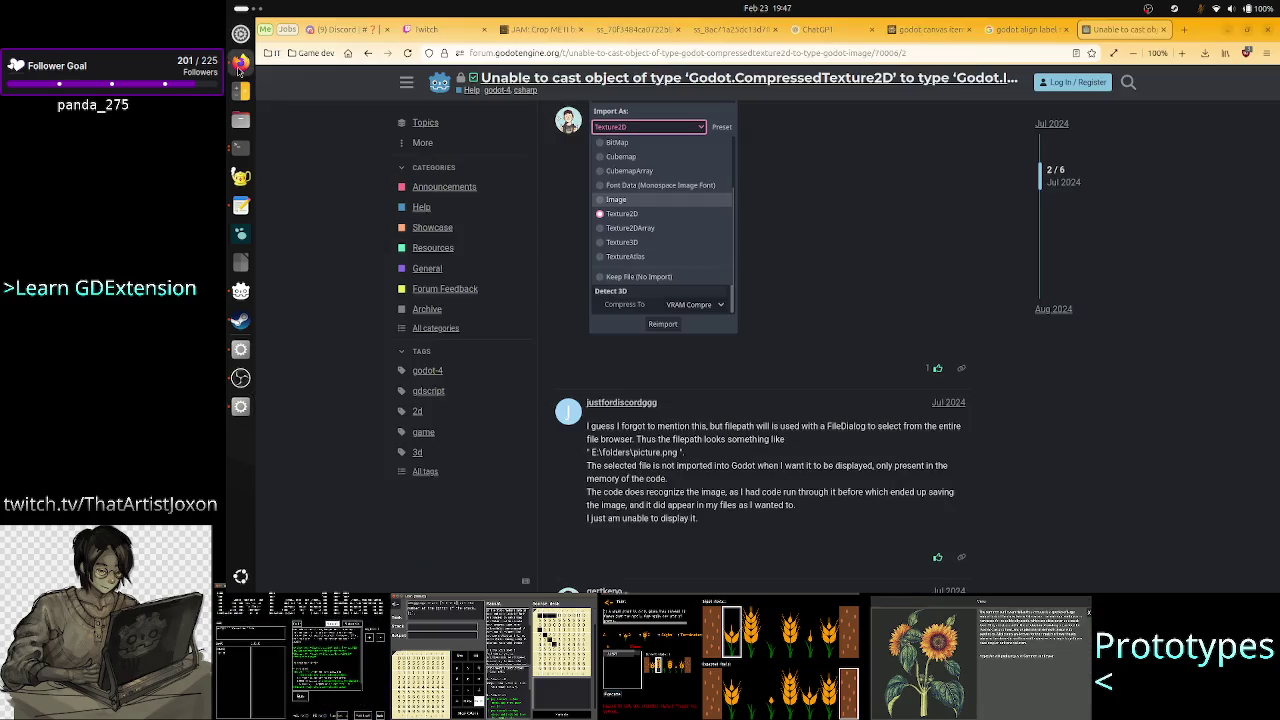
Ask ChatGPT how to get a TextureRect's actual rendered texture size, smaller than the node's bounds.
left_click(812, 29)
scroll(725, 423, "down", 10)
left_click(662, 542)
type("I have a")
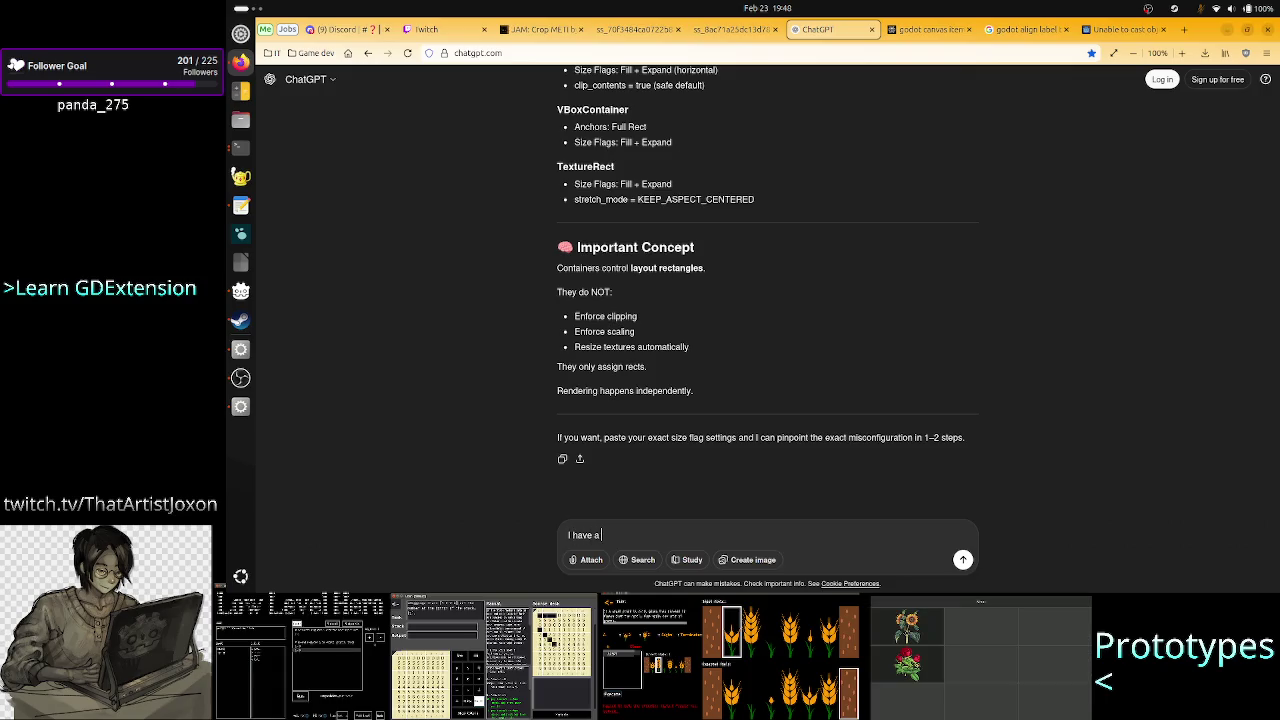
type(" Te")
type("xture")
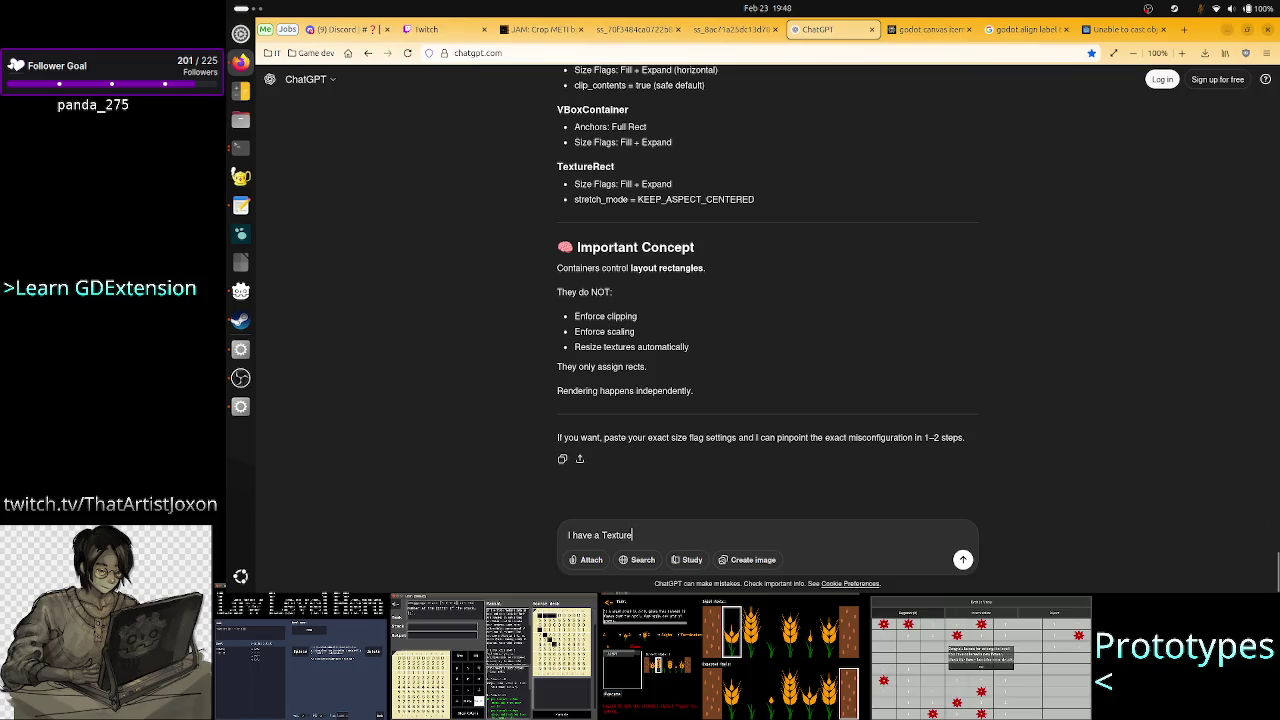
type("Rect an")
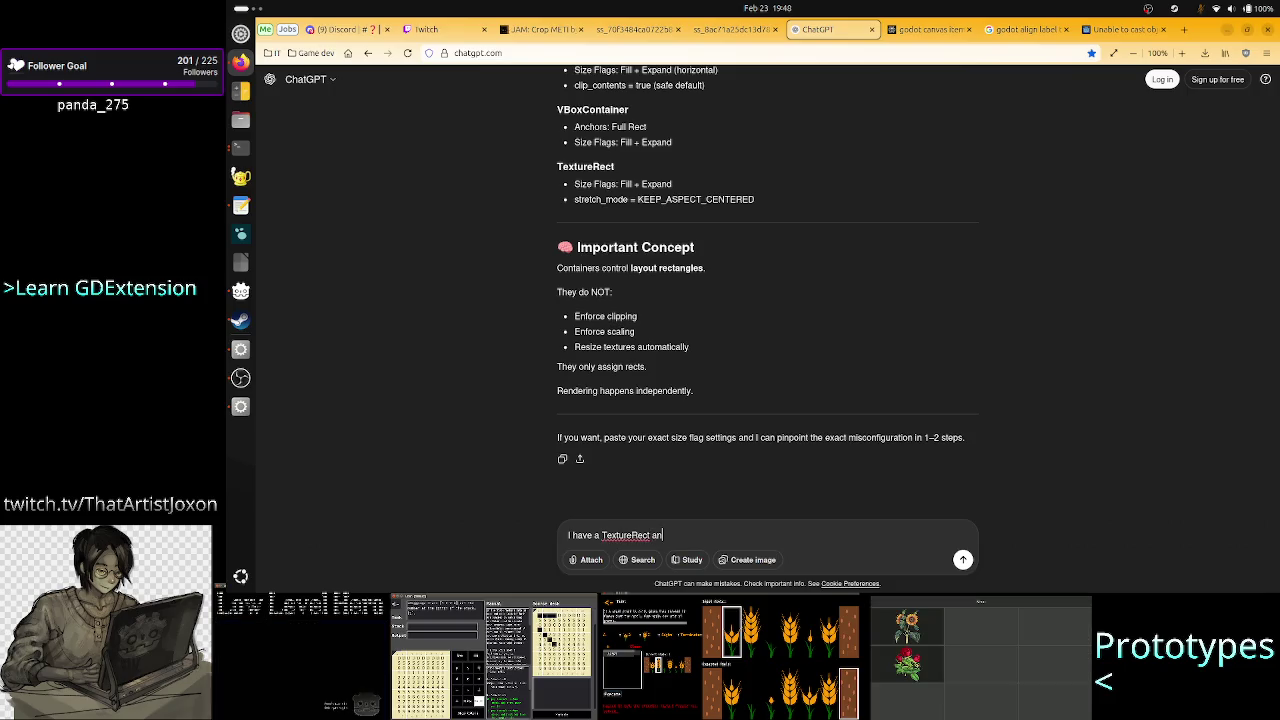
type("d I want to ")
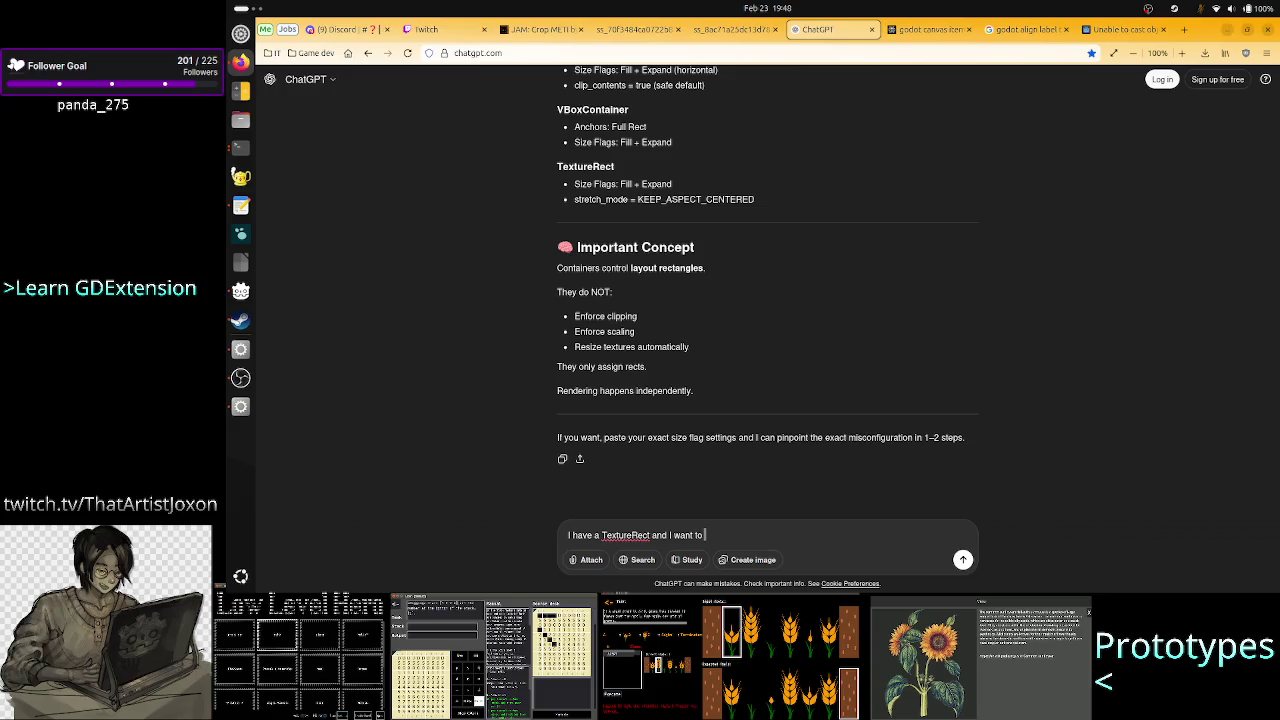
type("et")
key("BackSpace")
key("BackSpace")
key("BackSpace")
type("now how b")
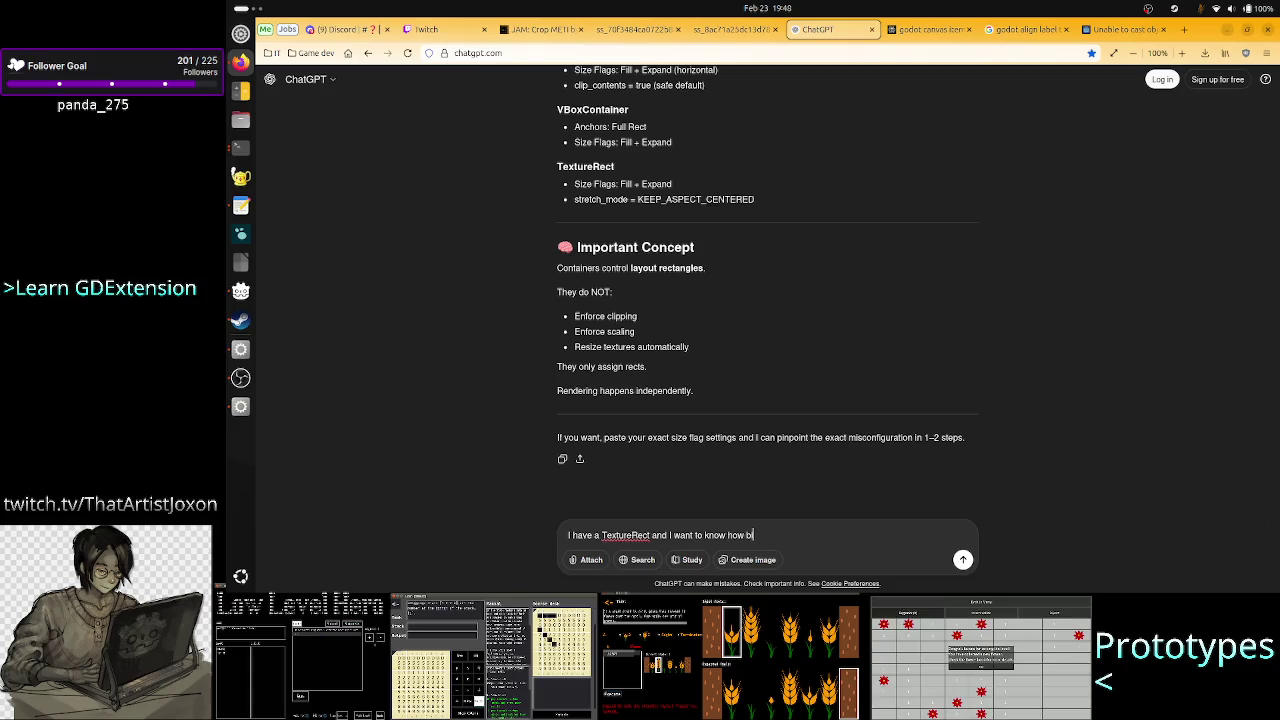
key("BackSpace")
key("BackSpace")
key("BackSpace")
key("BackSpace")
key("BackSpace")
type("the ")
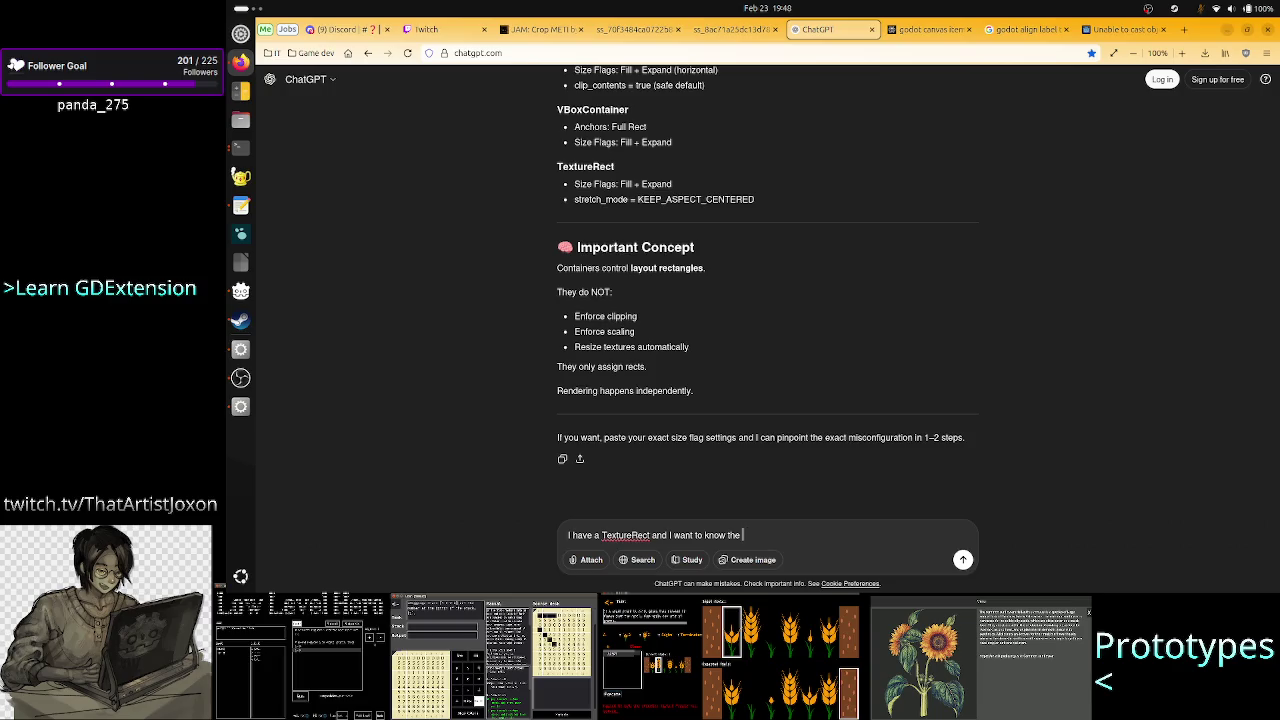
type("size of the")
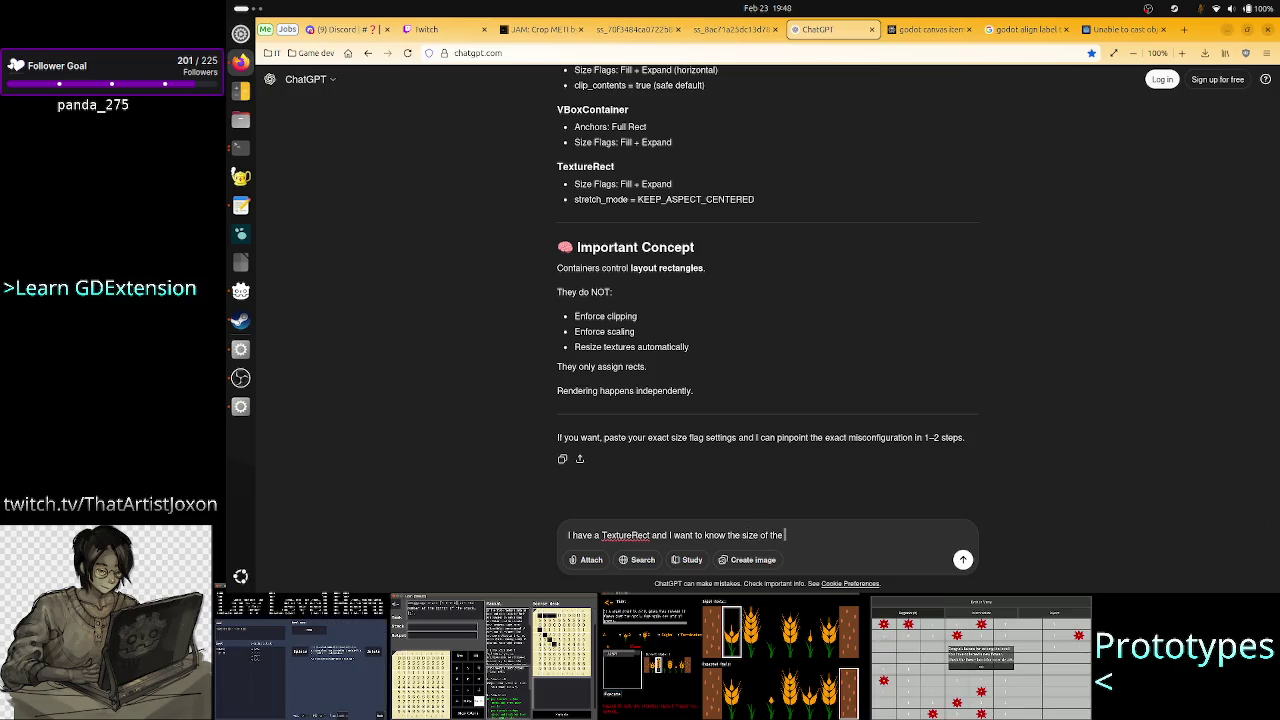
type(" actu")
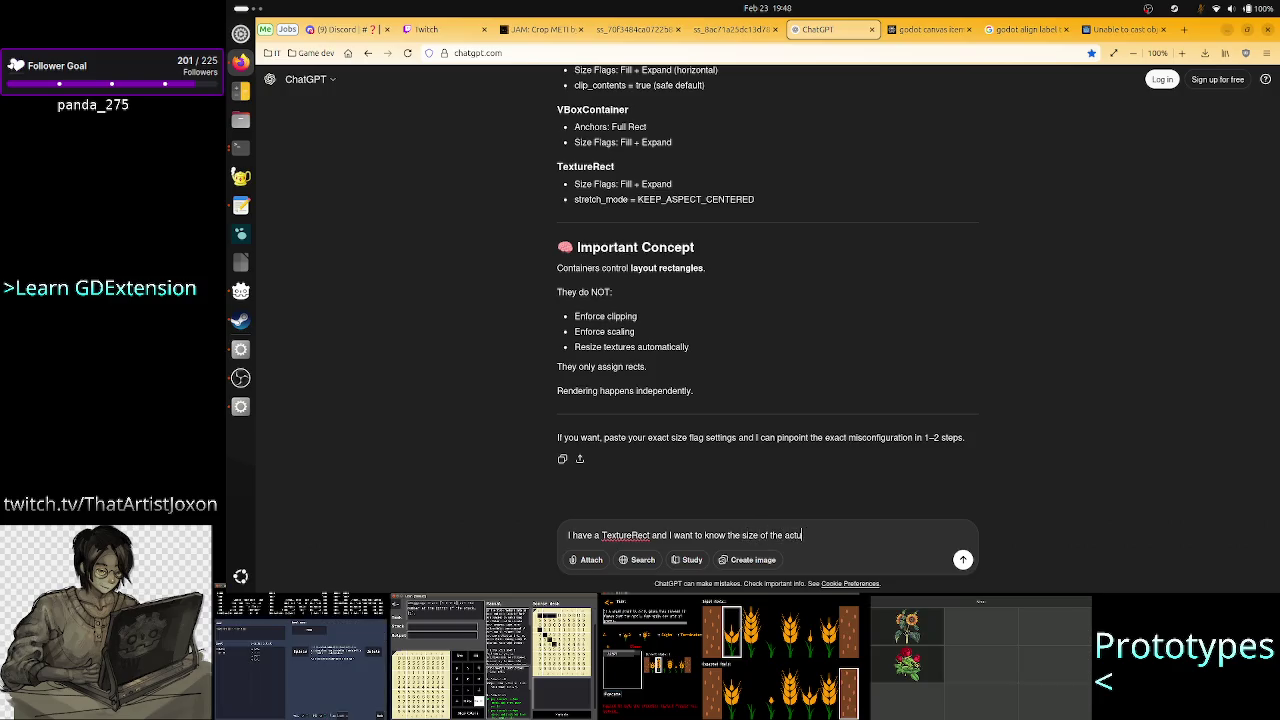
type("al iendered ")
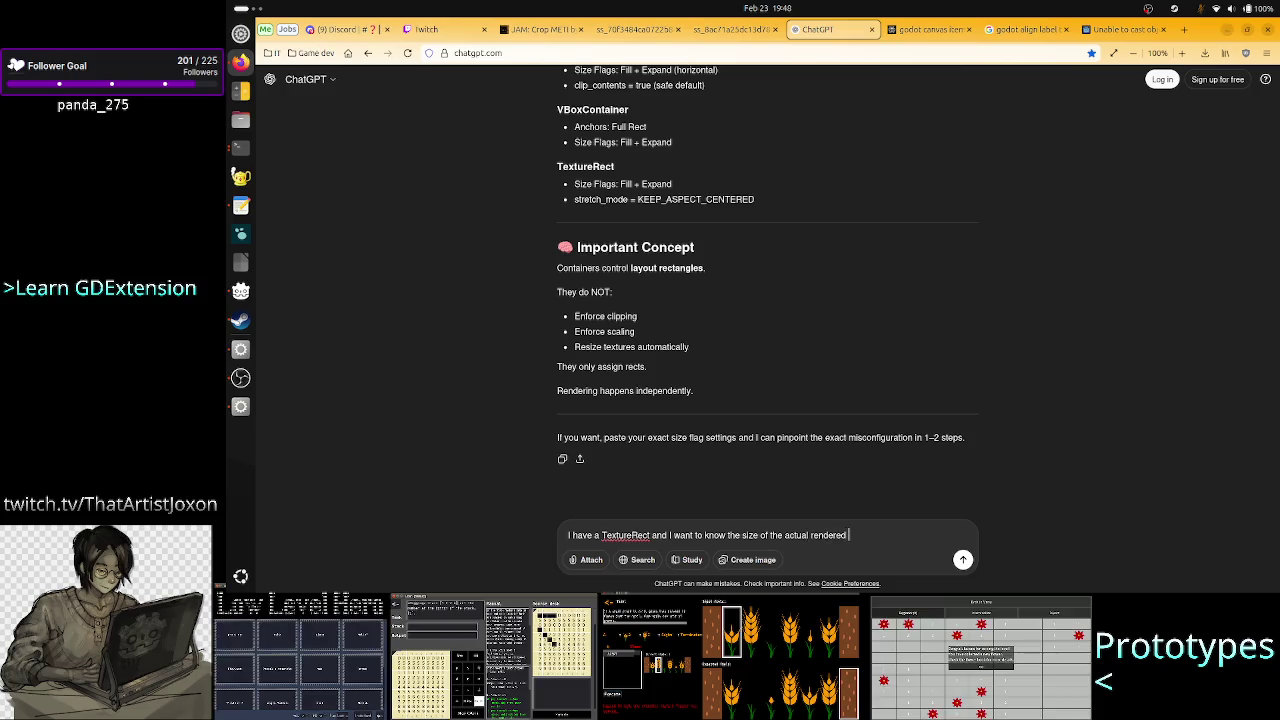
type("text")
type("ure, ")
type("which")
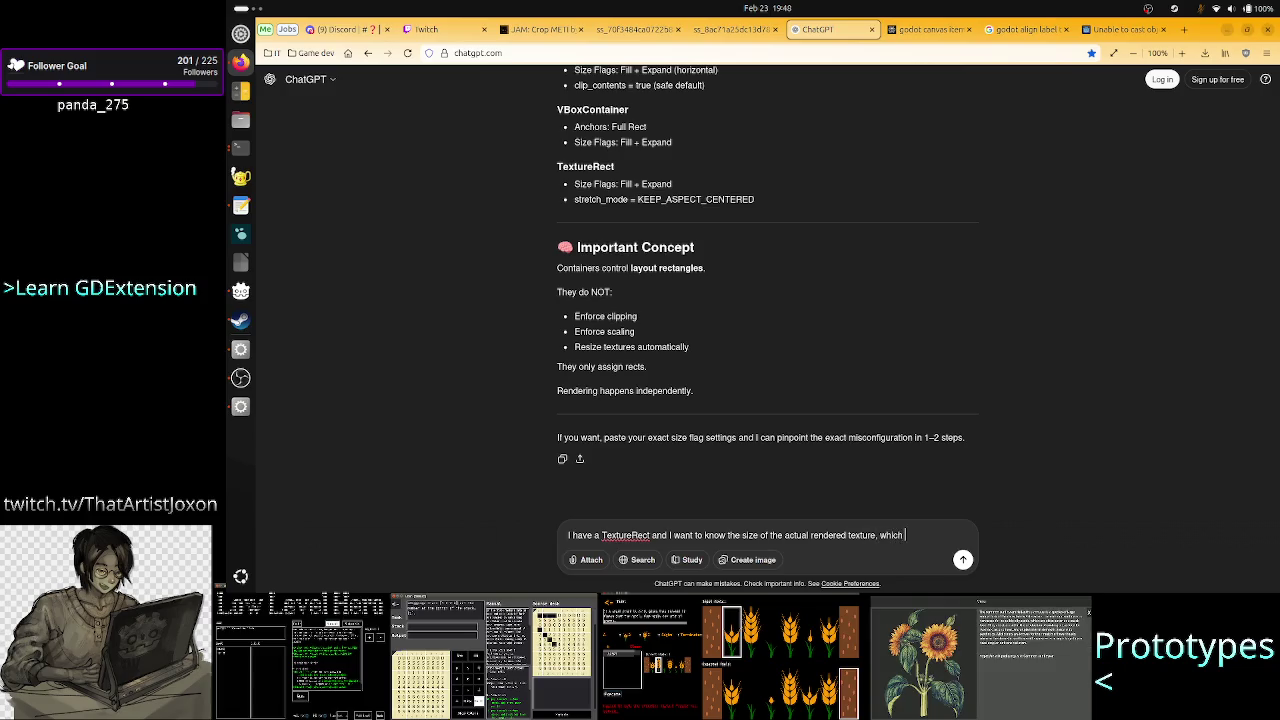
type(" is smaller th")
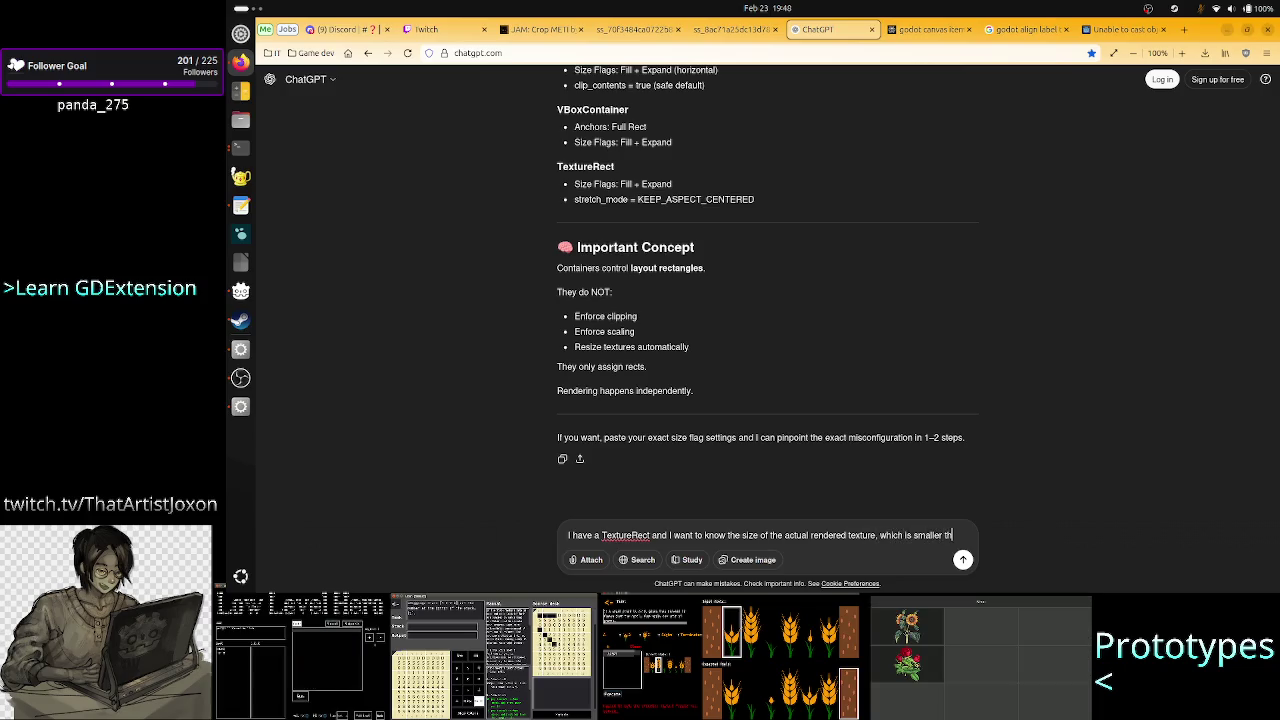
type("an")
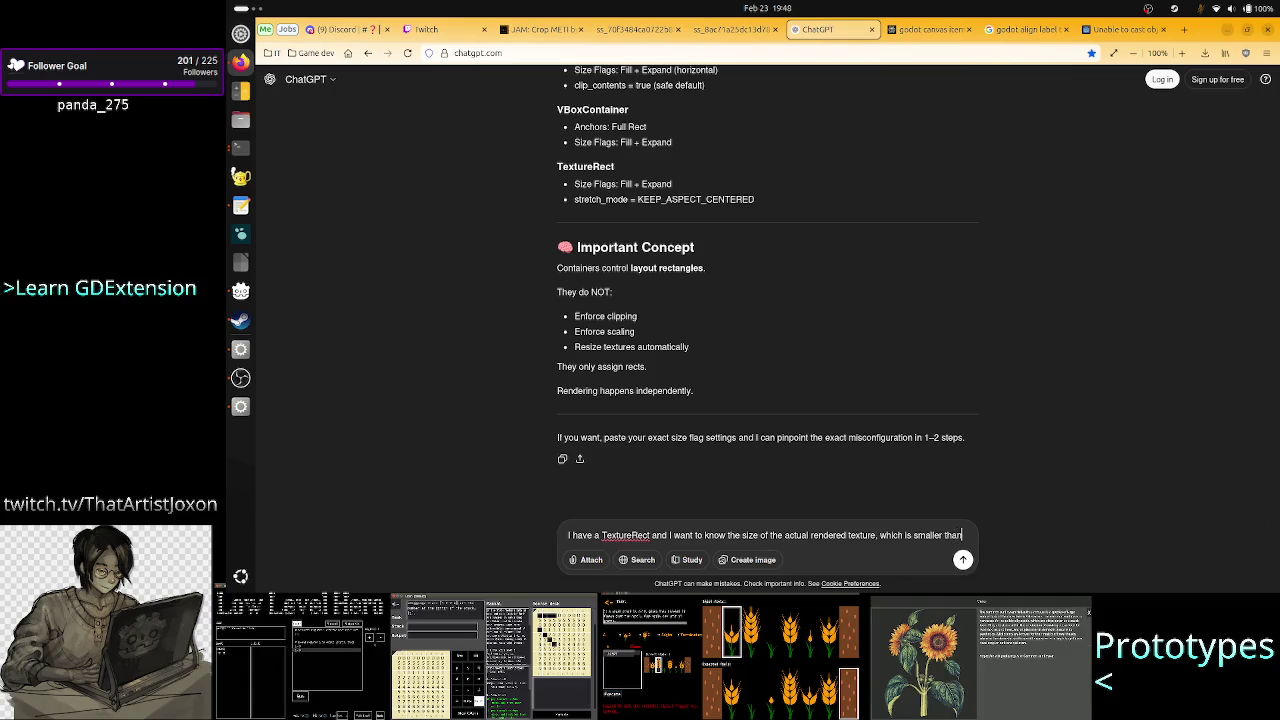
type(" the b")
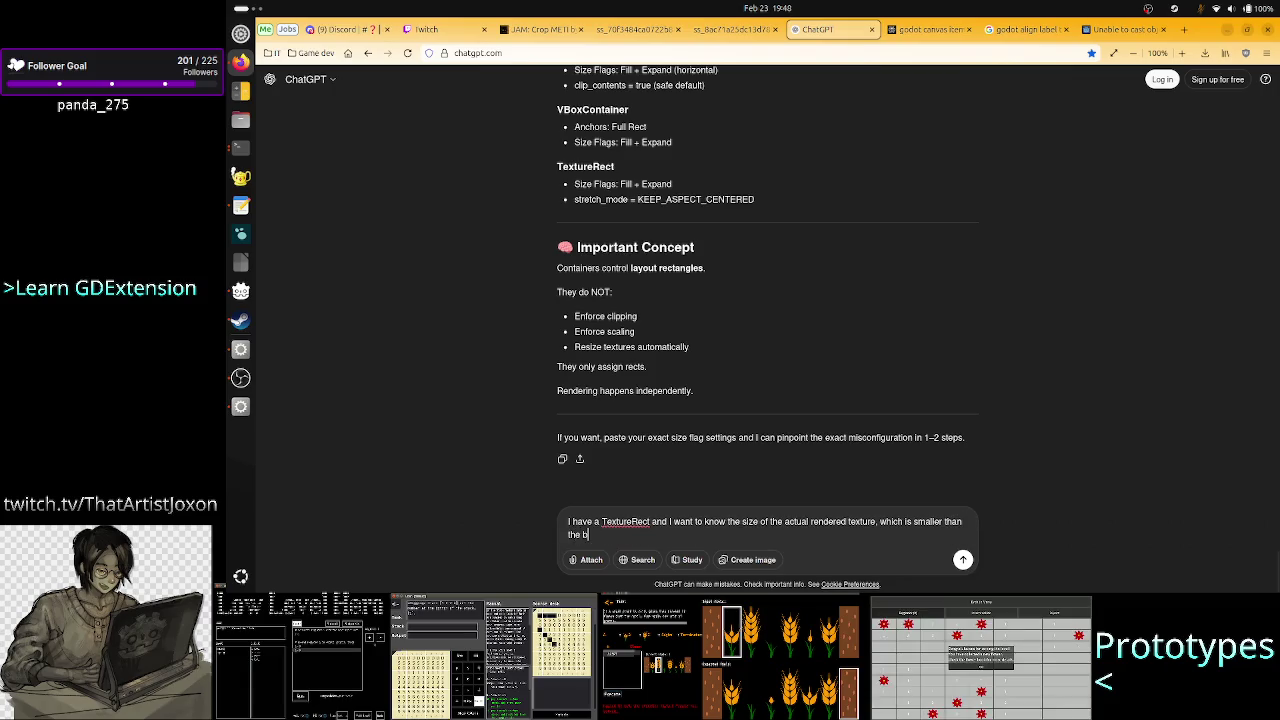
type("ound of the node.")
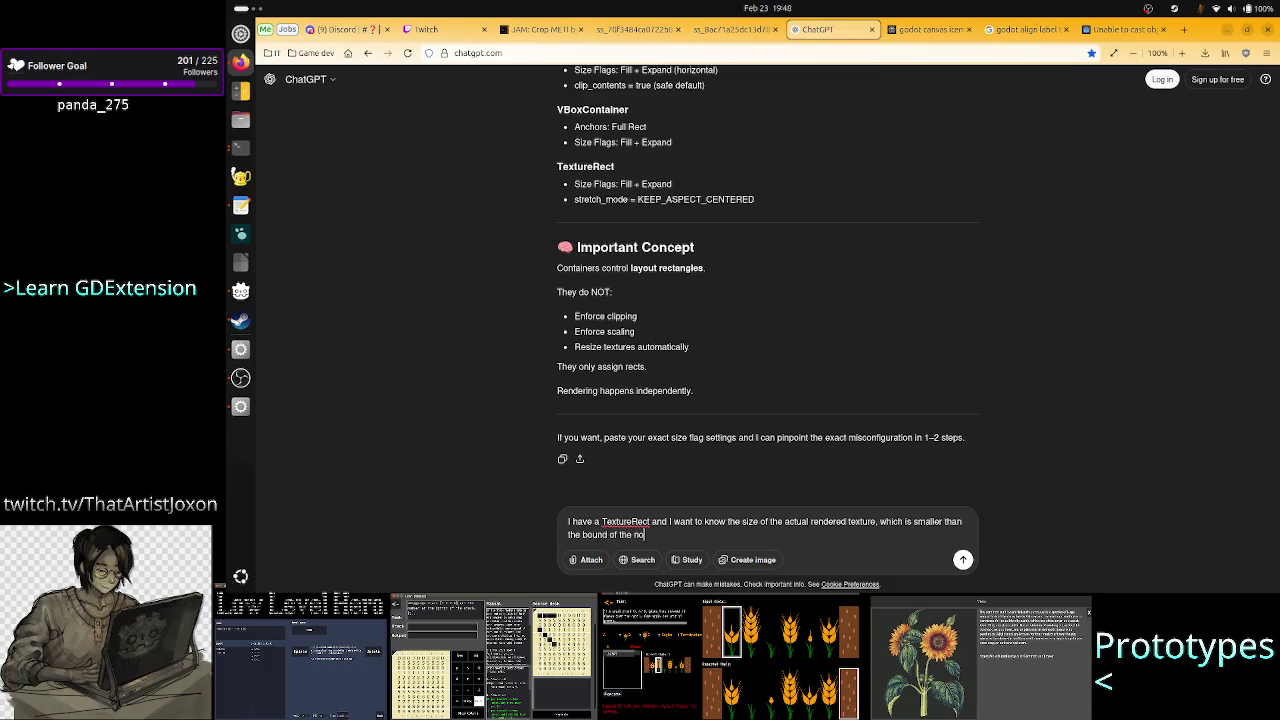
key("Return")
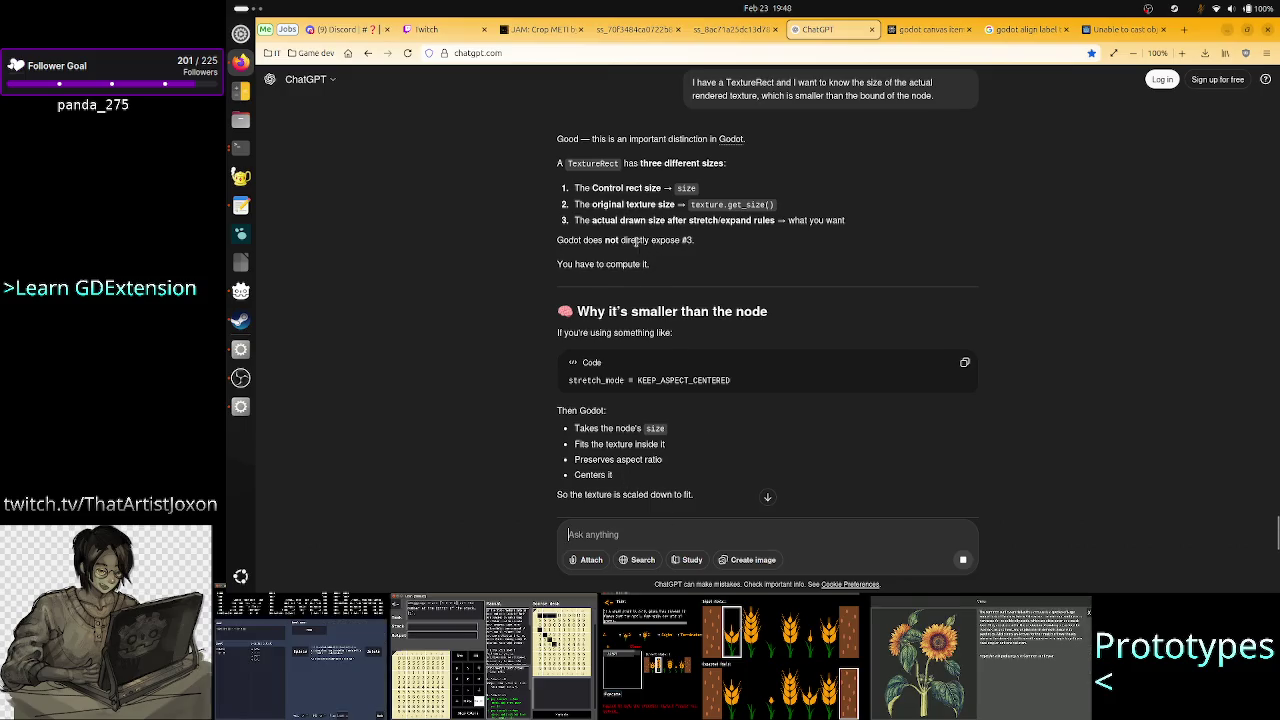
left_click_drag(636, 241, 720, 243)
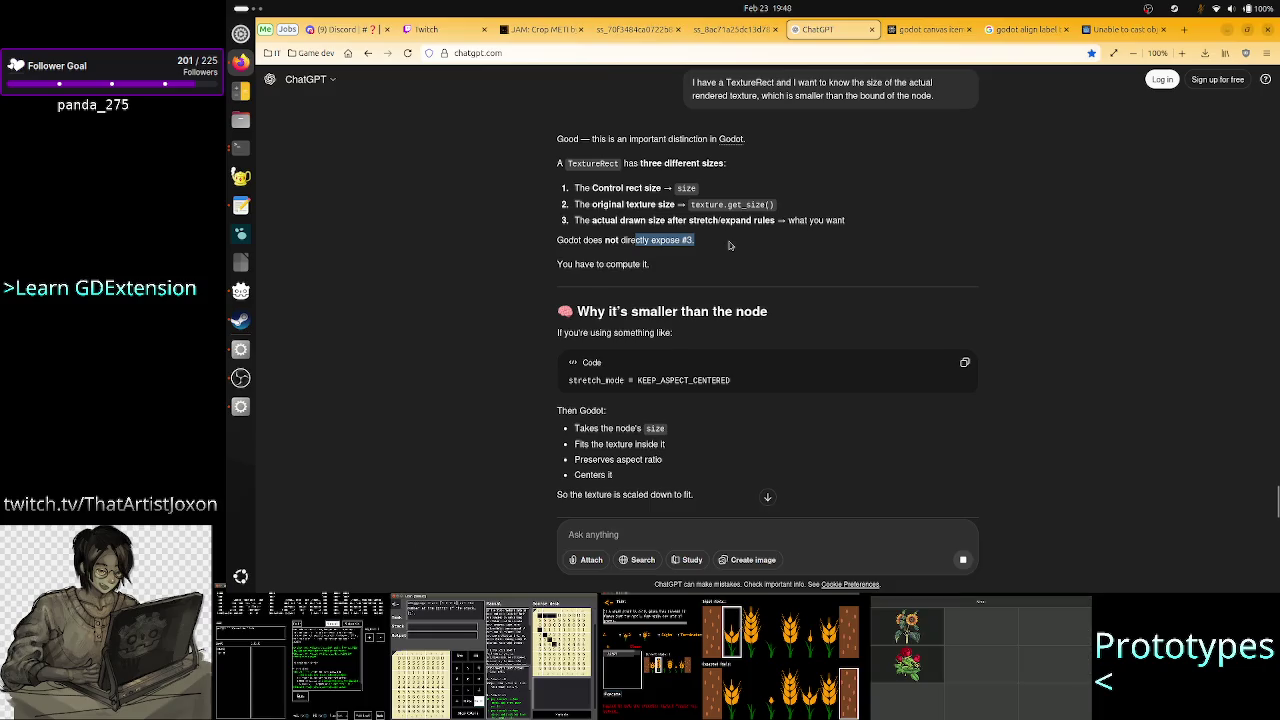
left_click_drag(638, 384, 742, 386)
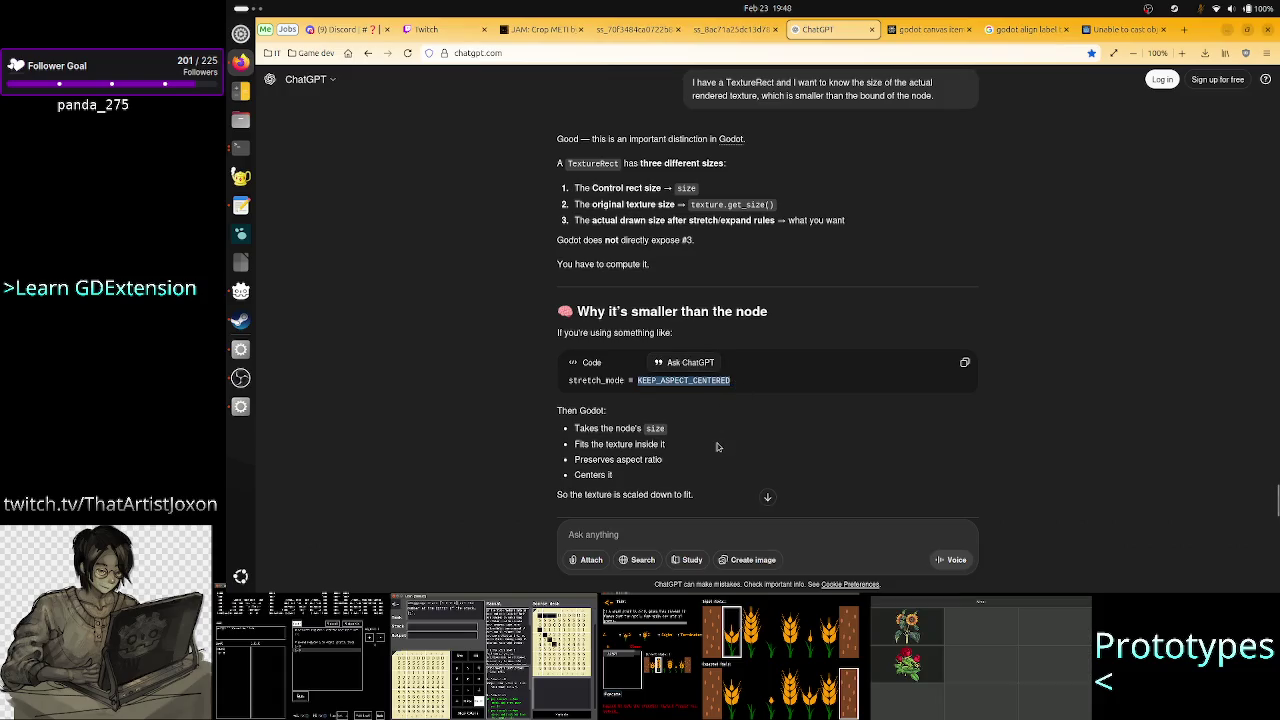
left_click_drag(627, 428, 683, 438)
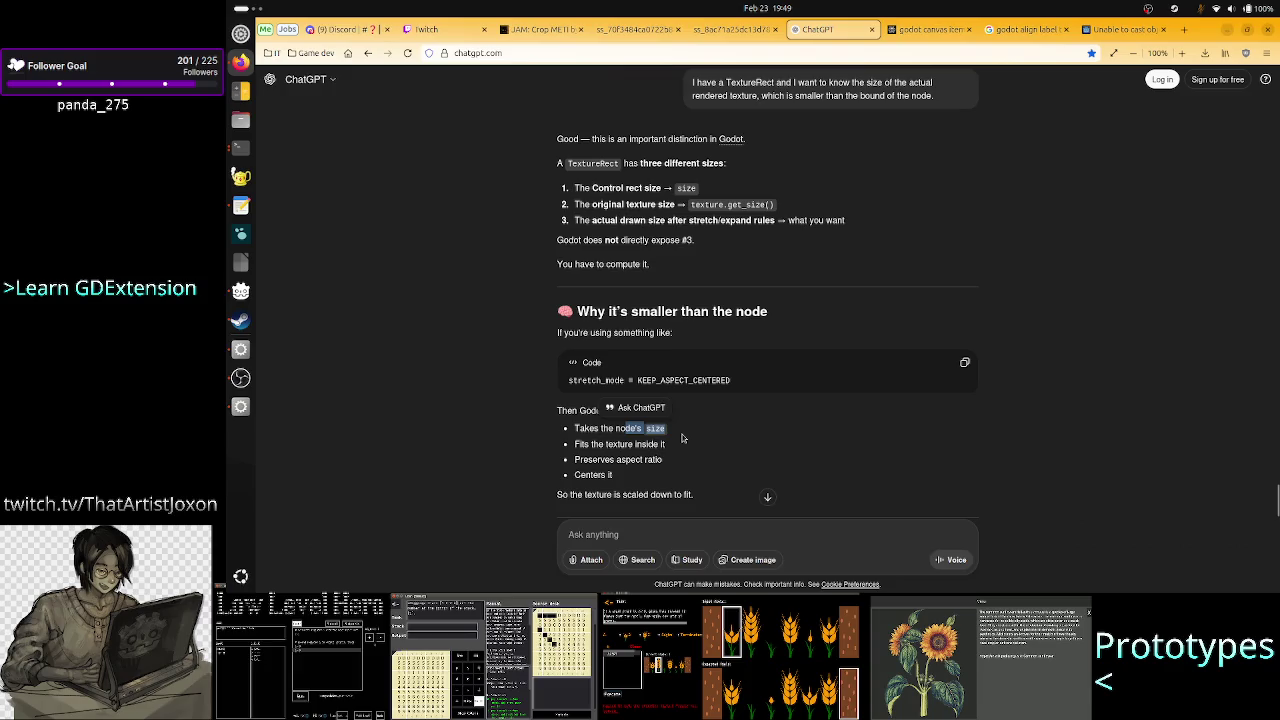
left_click(683, 438)
left_click_drag(592, 444, 711, 447)
left_click(711, 447)
left_click_drag(591, 460, 600, 430)
left_click(601, 474)
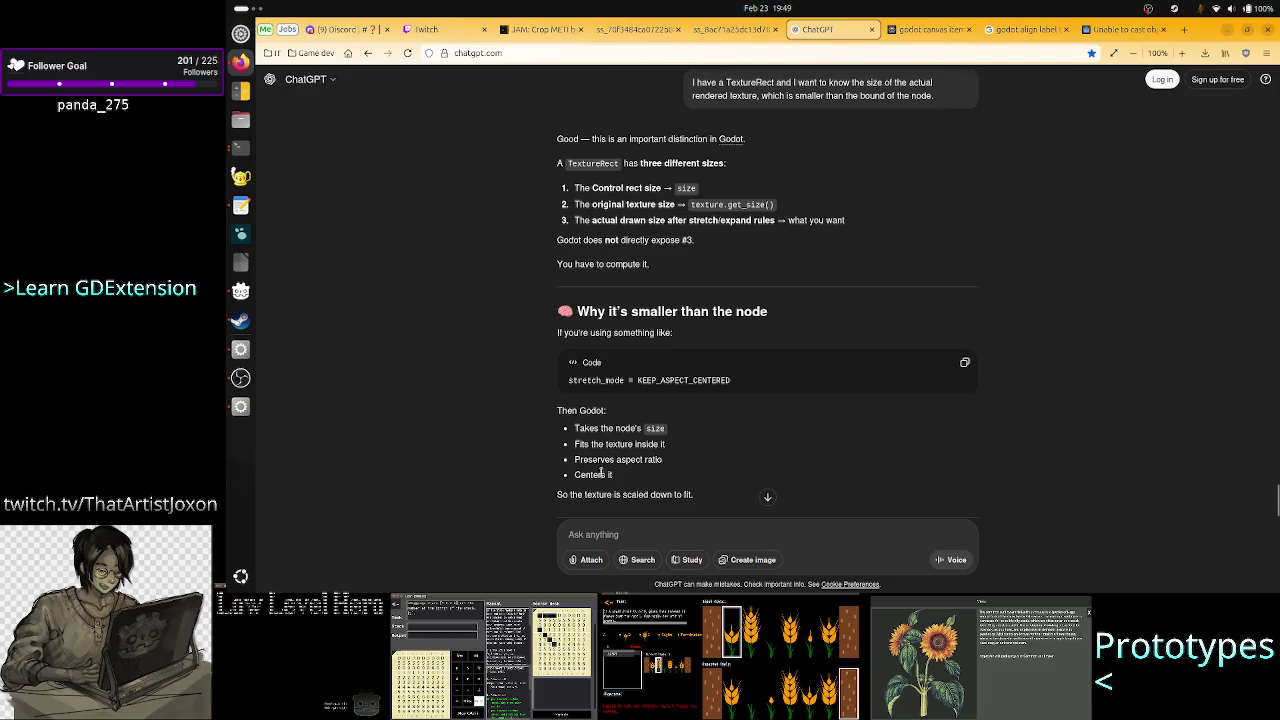
Scroll ChatGPT's answer to the get_drawn_texture_size code and highlight its get_size call.
scroll(725, 455, "down", 3)
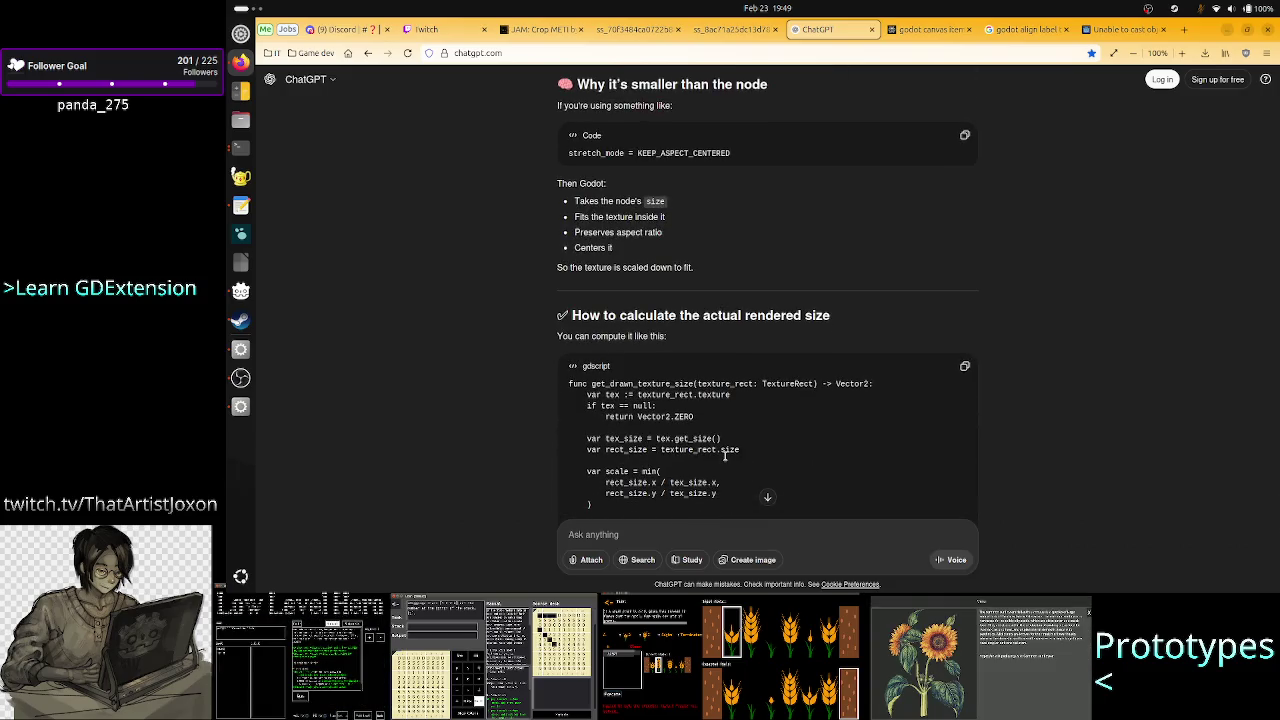
scroll(725, 455, "down", 2)
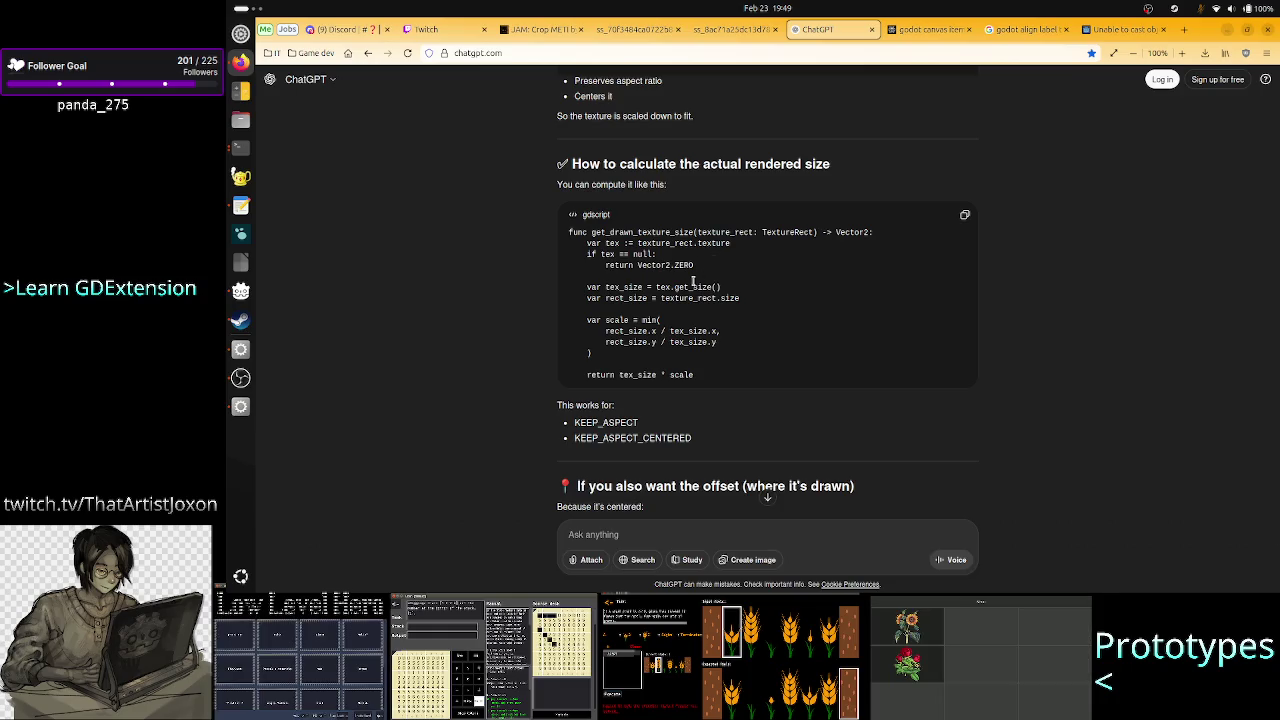
double_click(688, 287)
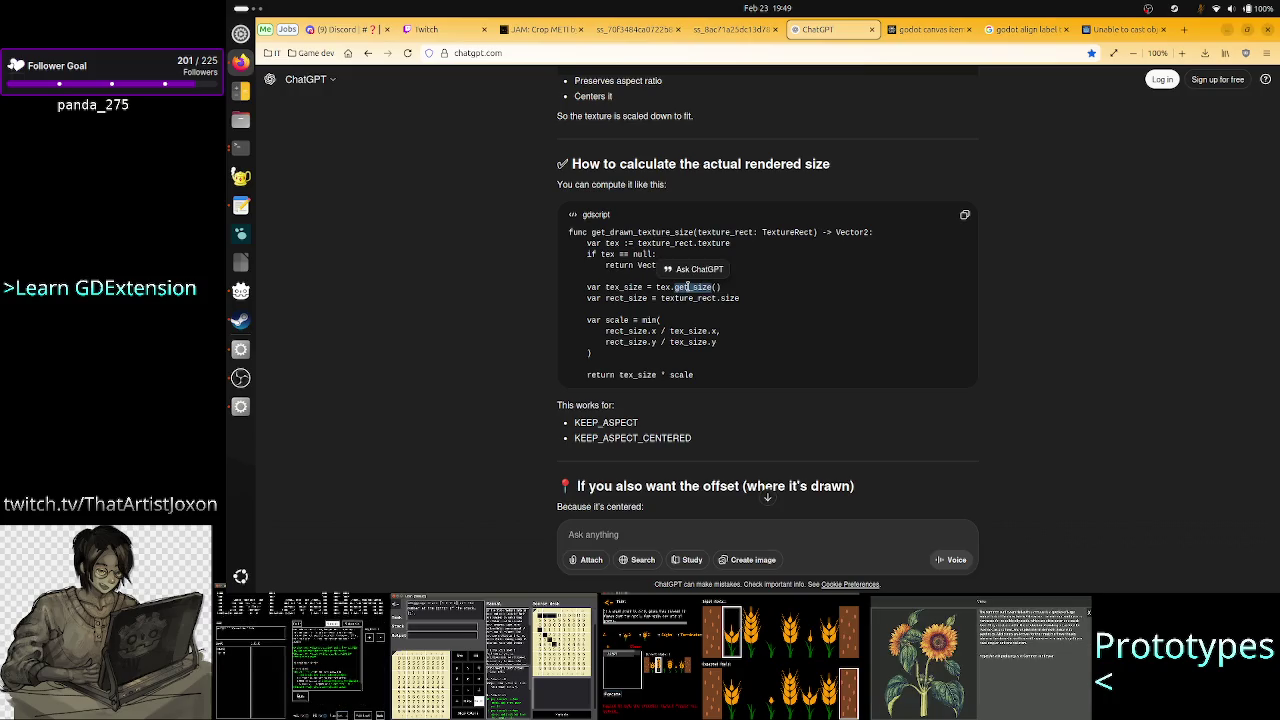
scroll(688, 288, "up", 3)
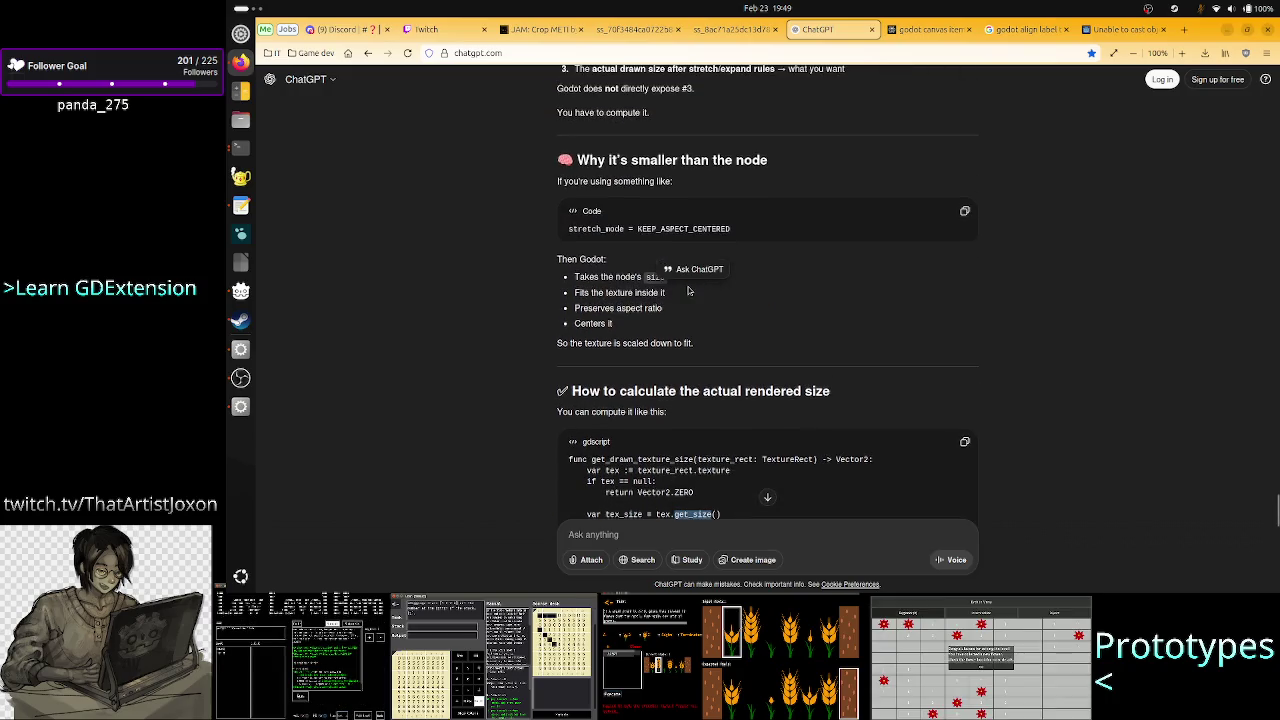
scroll(688, 290, "up", 2)
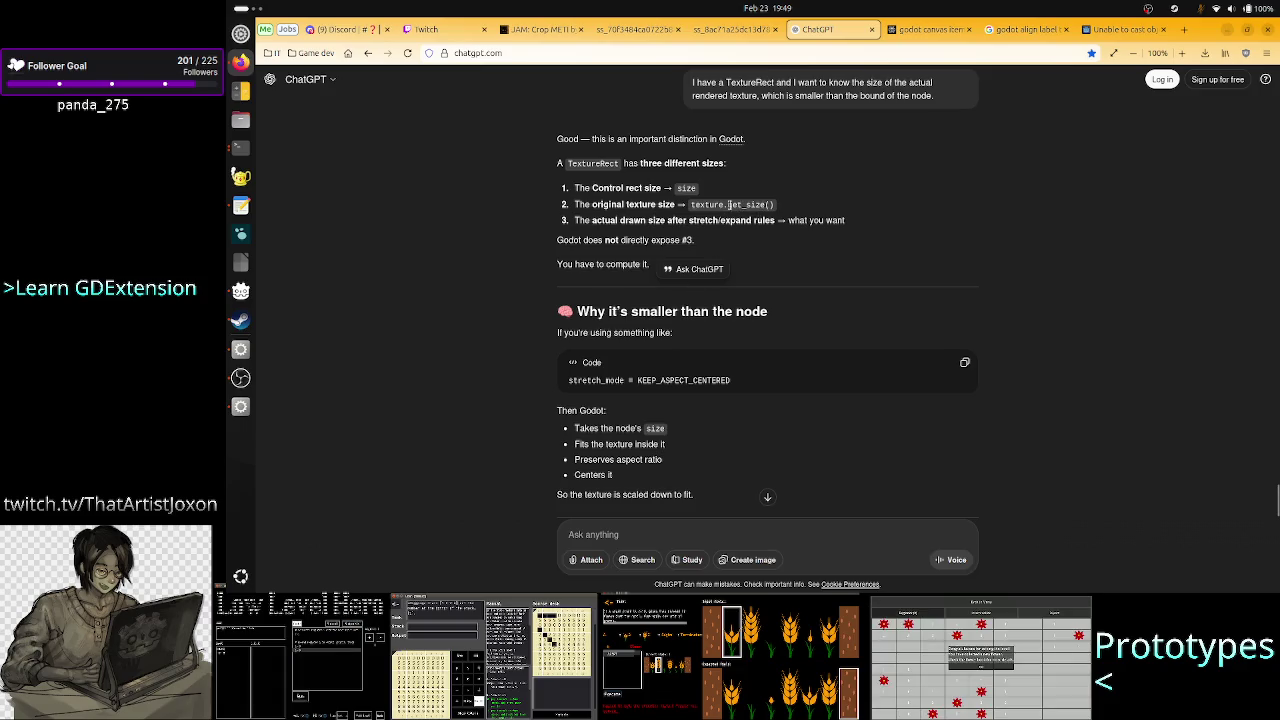
scroll(738, 378, "down", 3)
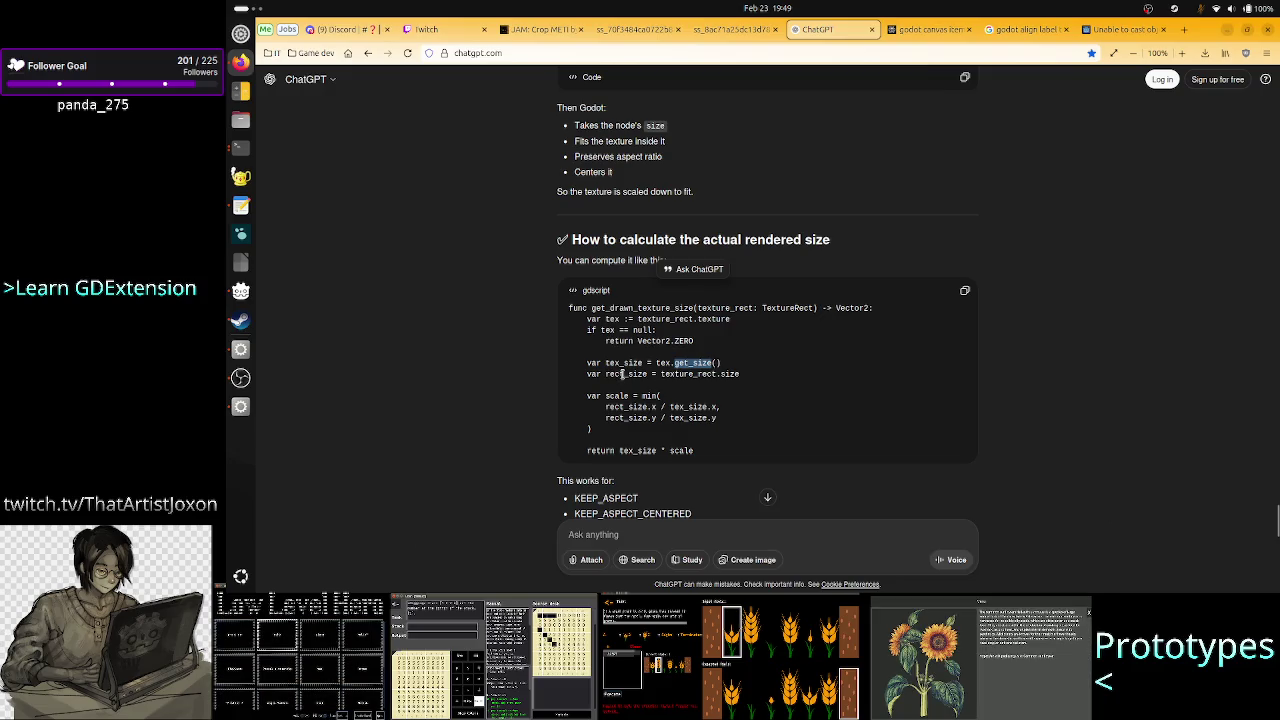
scroll(704, 399, "down", 1)
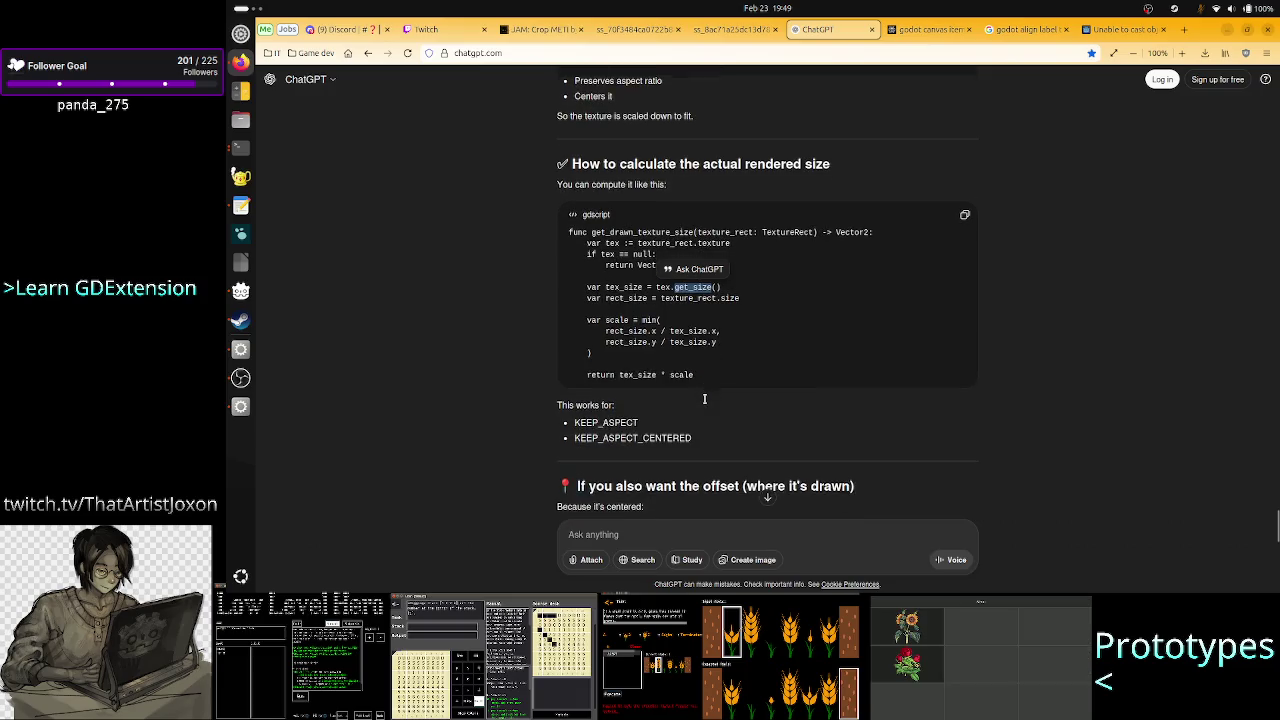
Study the min() scale formula, picking out rect_size, tex_size, get_size and scale.
left_click_drag(641, 320, 665, 342)
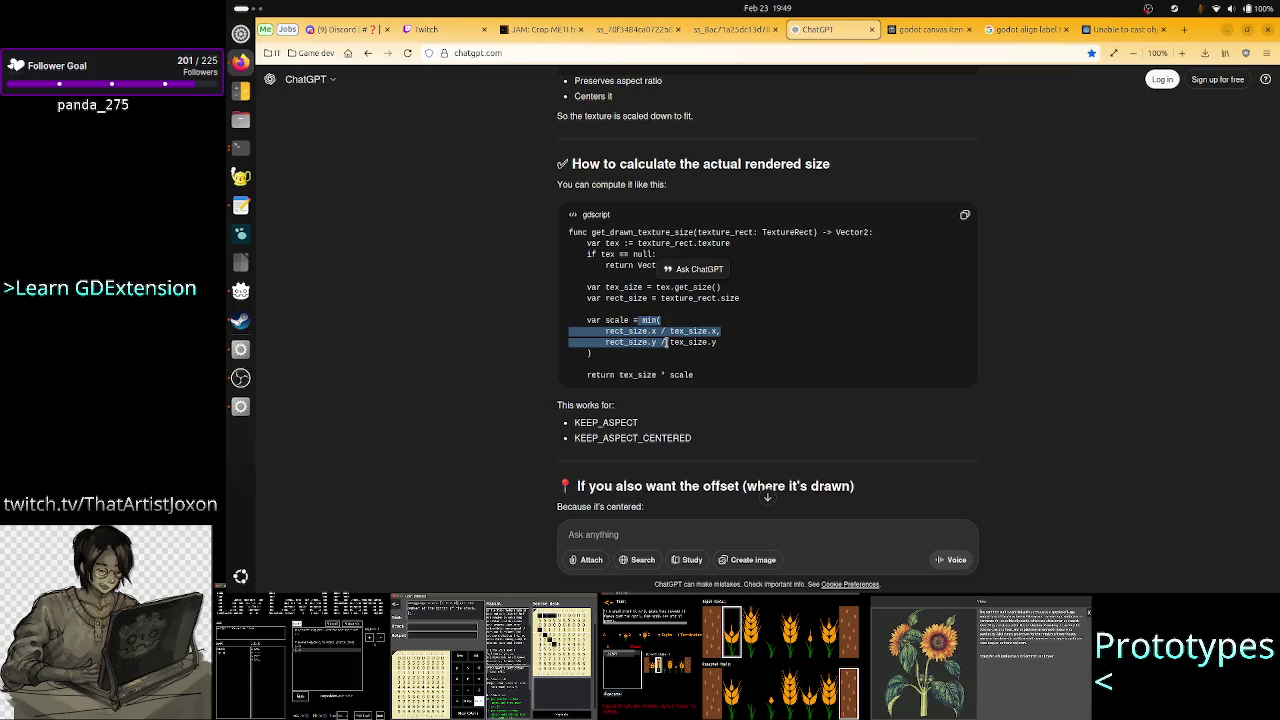
left_click(665, 342)
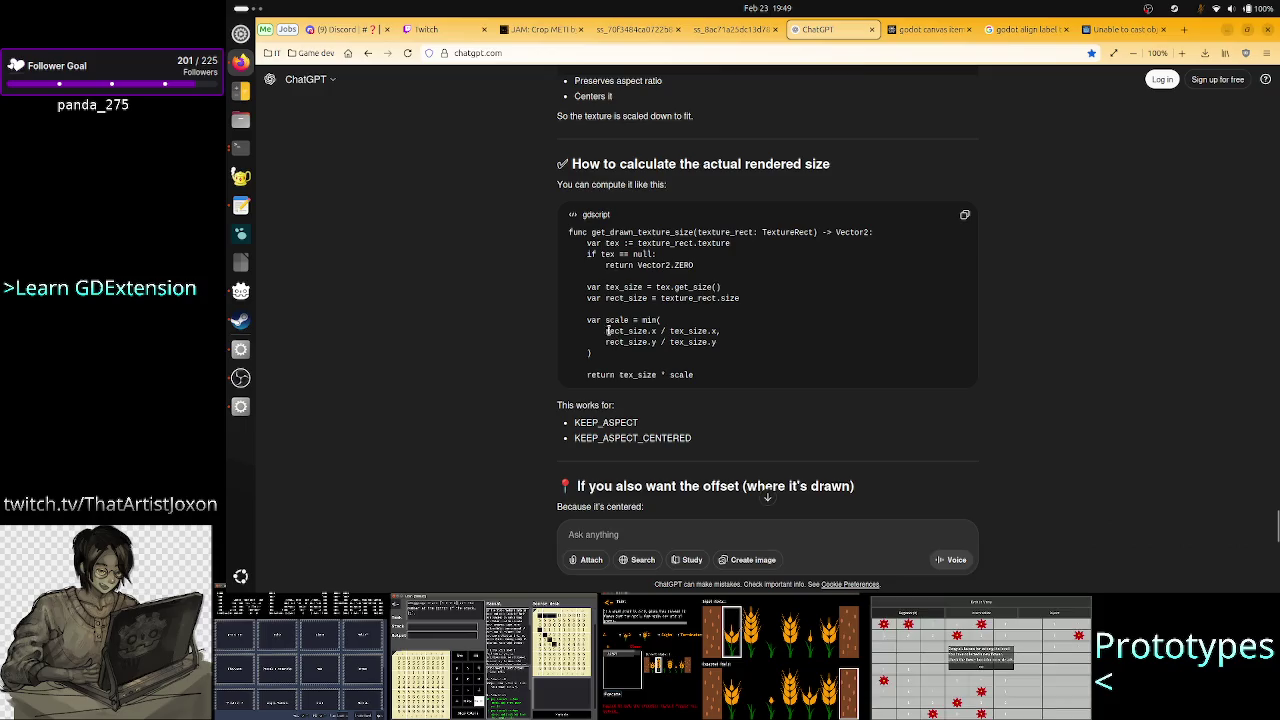
mouse_move(607, 330)
left_mouse_down()
mouse_move(568, 331)
mouse_move(655, 331)
left_mouse_up()
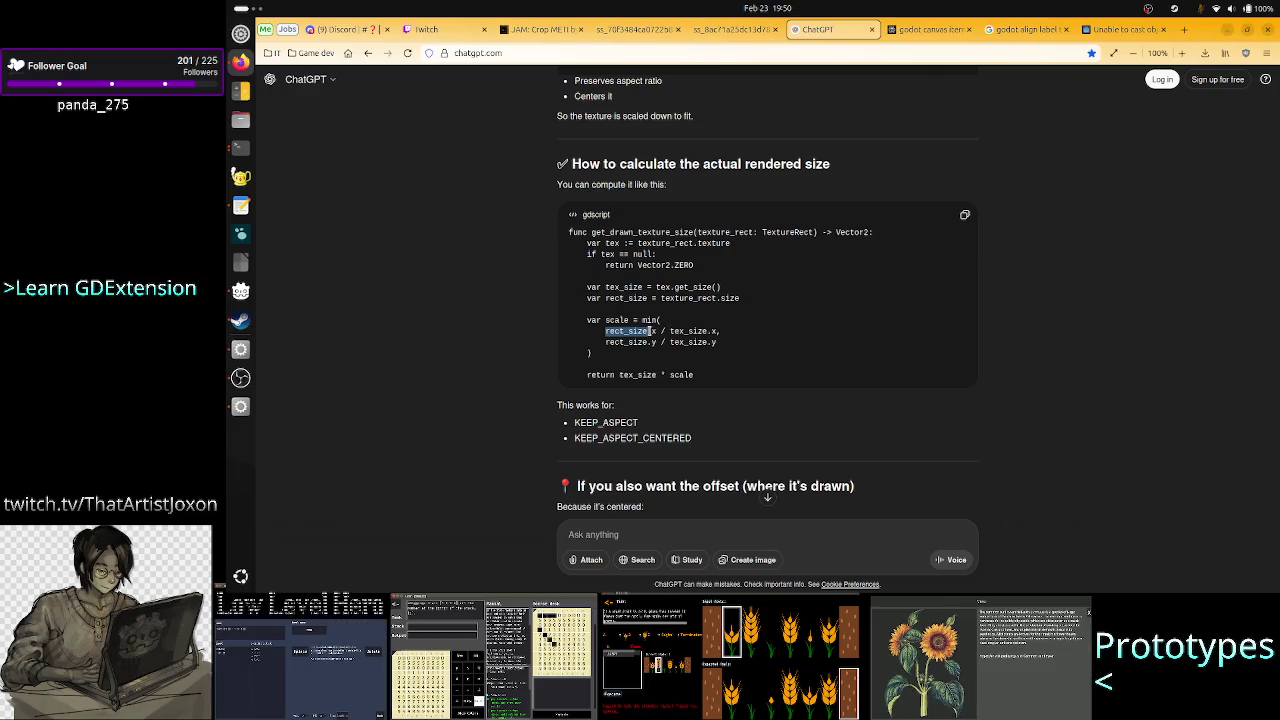
left_click(698, 346)
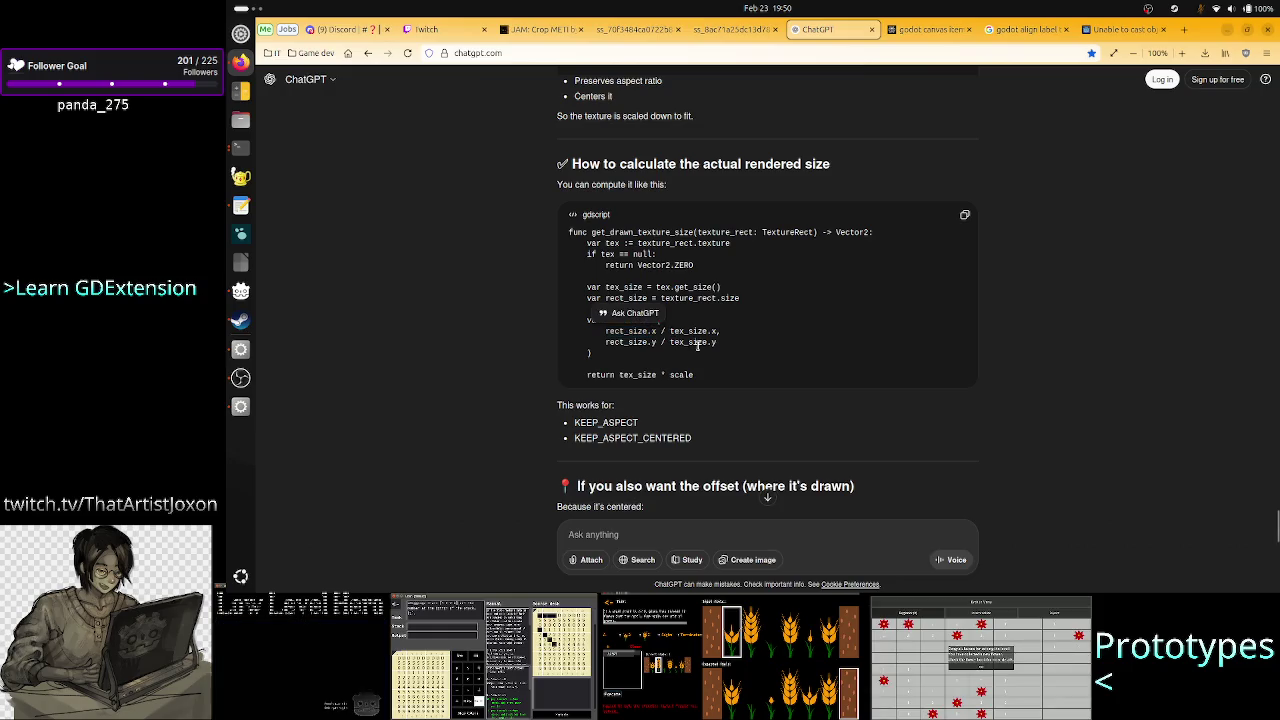
double_click(638, 376)
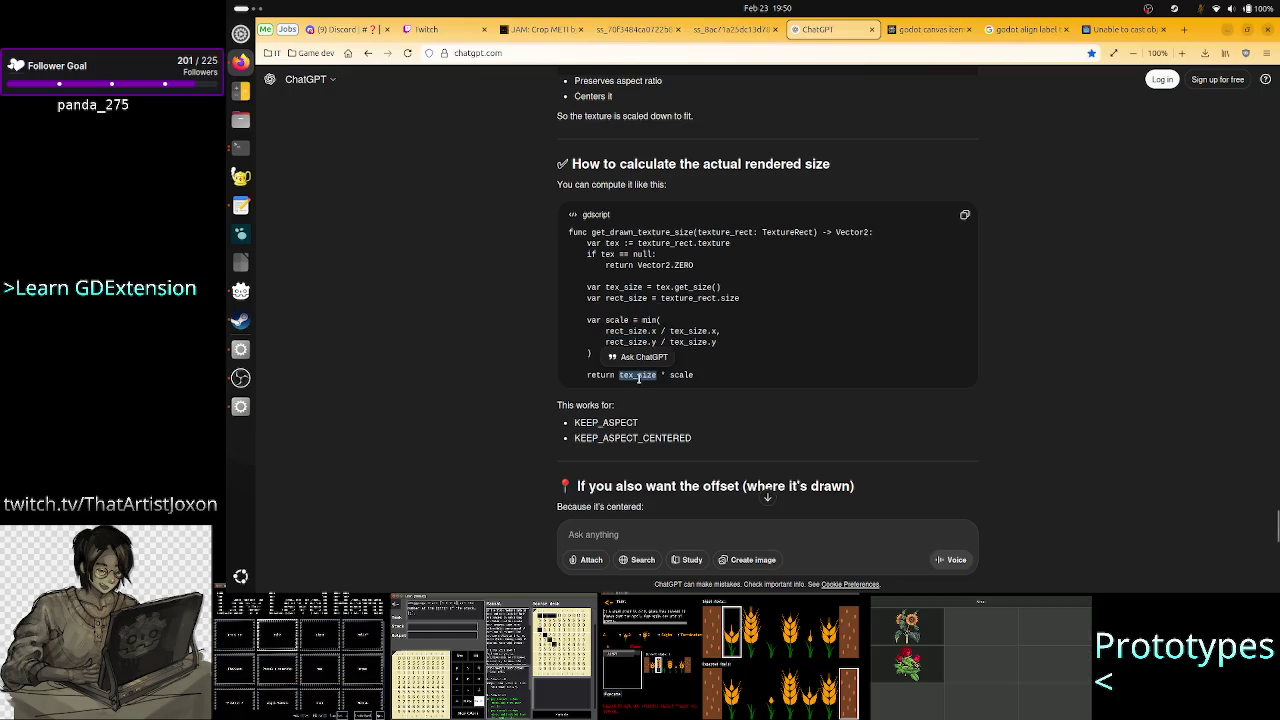
double_click(622, 287)
double_click(686, 287)
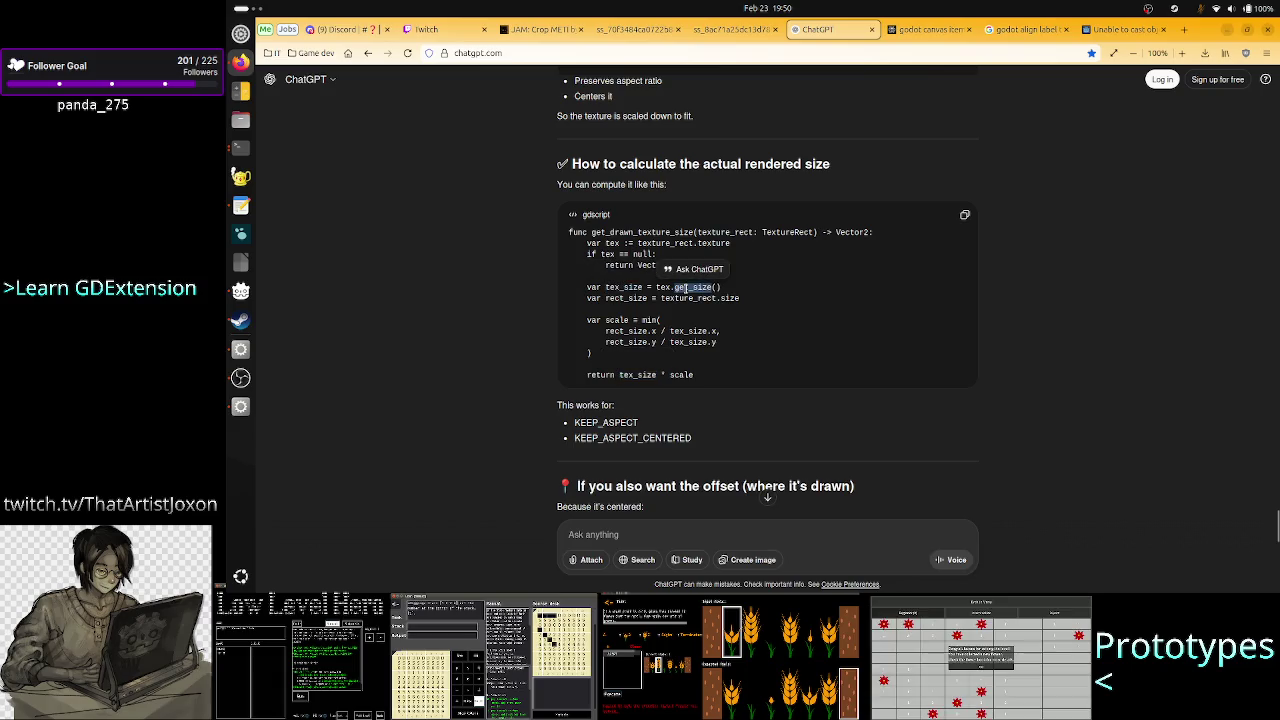
double_click(681, 375)
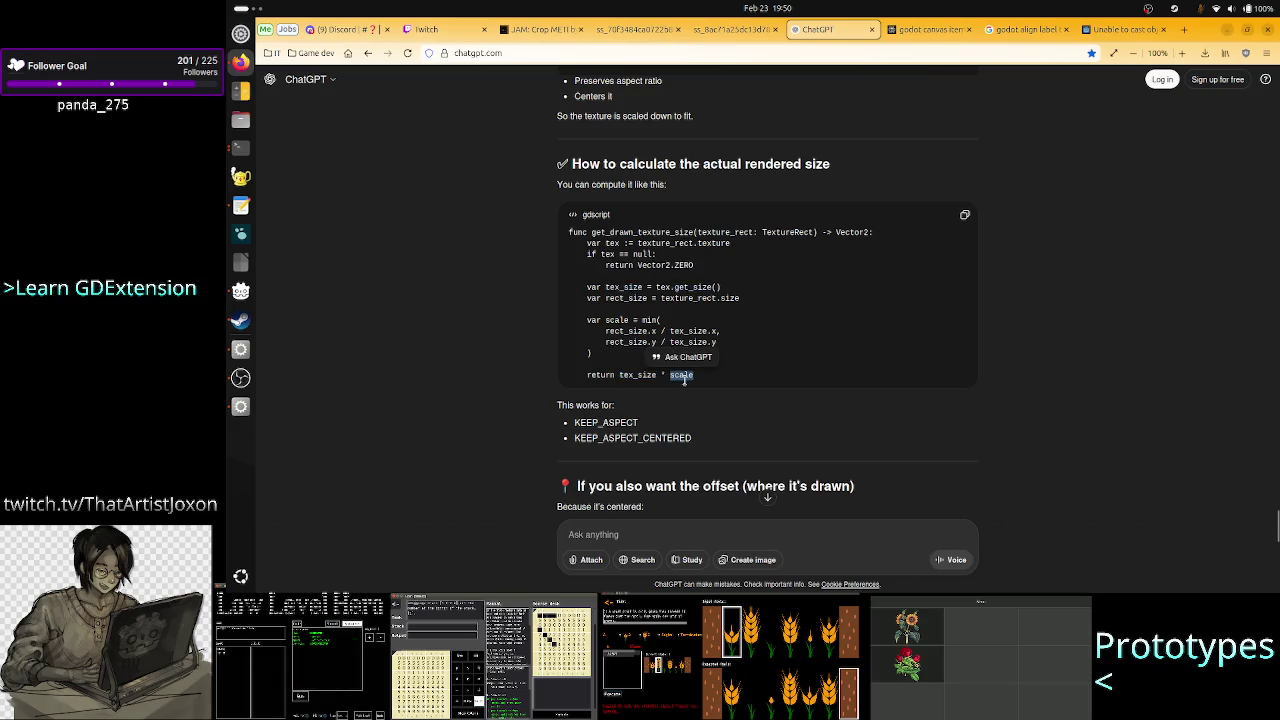
left_click_drag(641, 342, 694, 342)
left_click(694, 342)
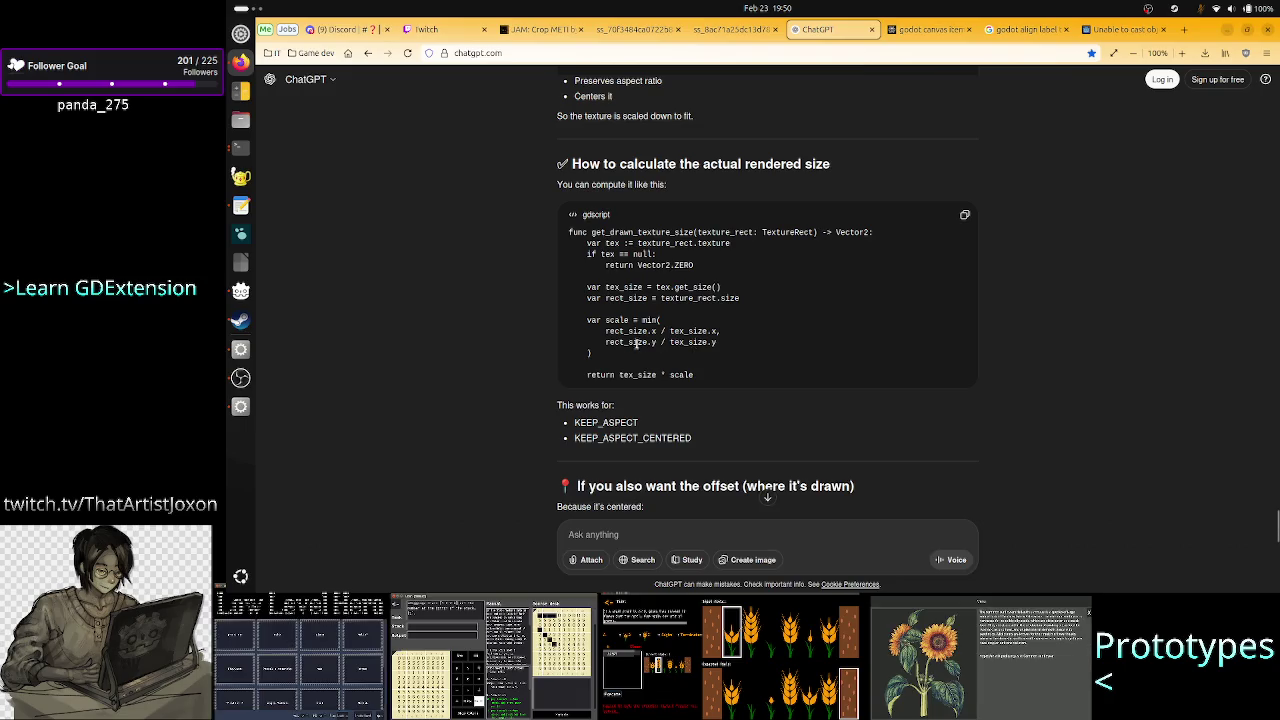
Examine the rect_size.x / tex_size.x ratio term by term, then return to Godot.
left_click_drag(603, 331, 717, 331)
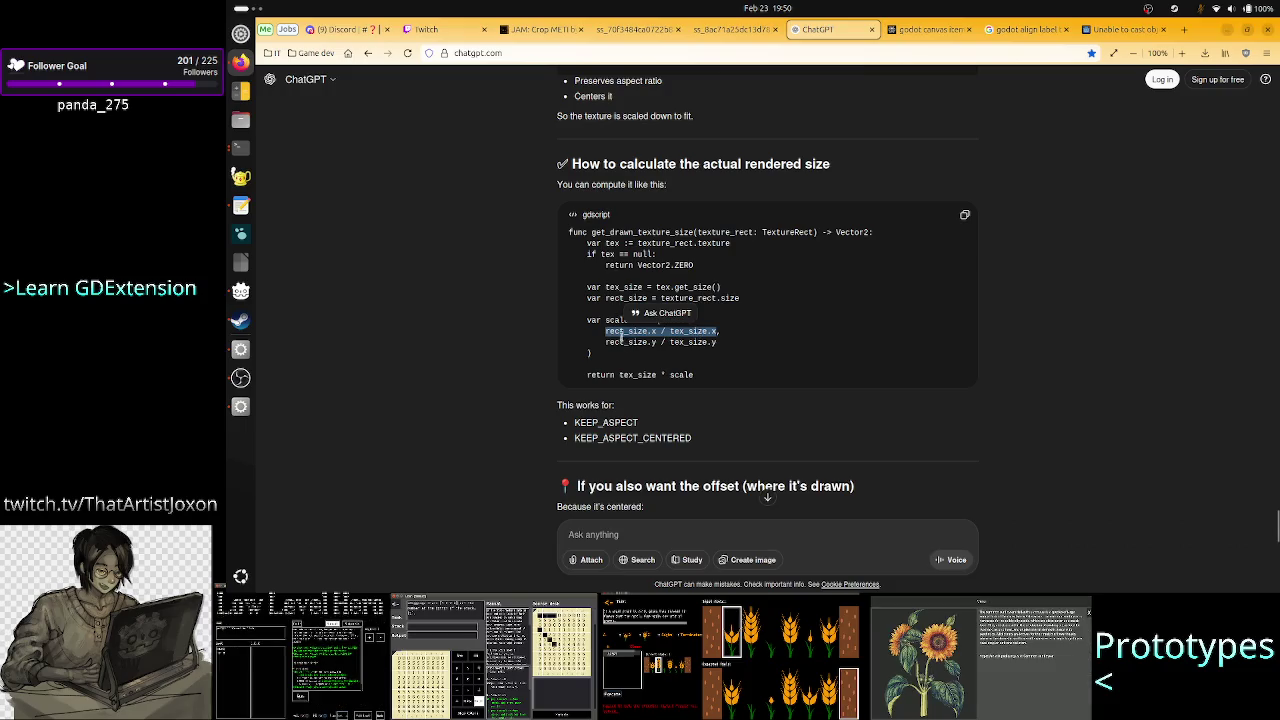
left_click(700, 331)
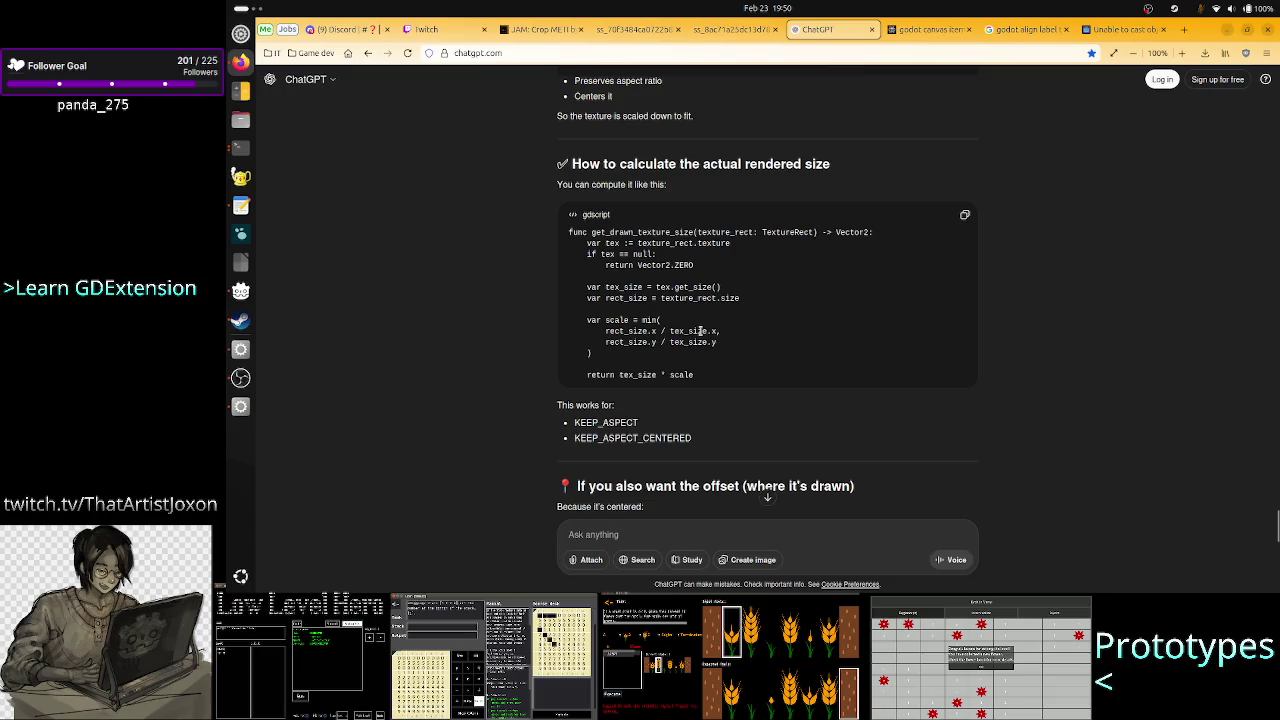
double_click(700, 331)
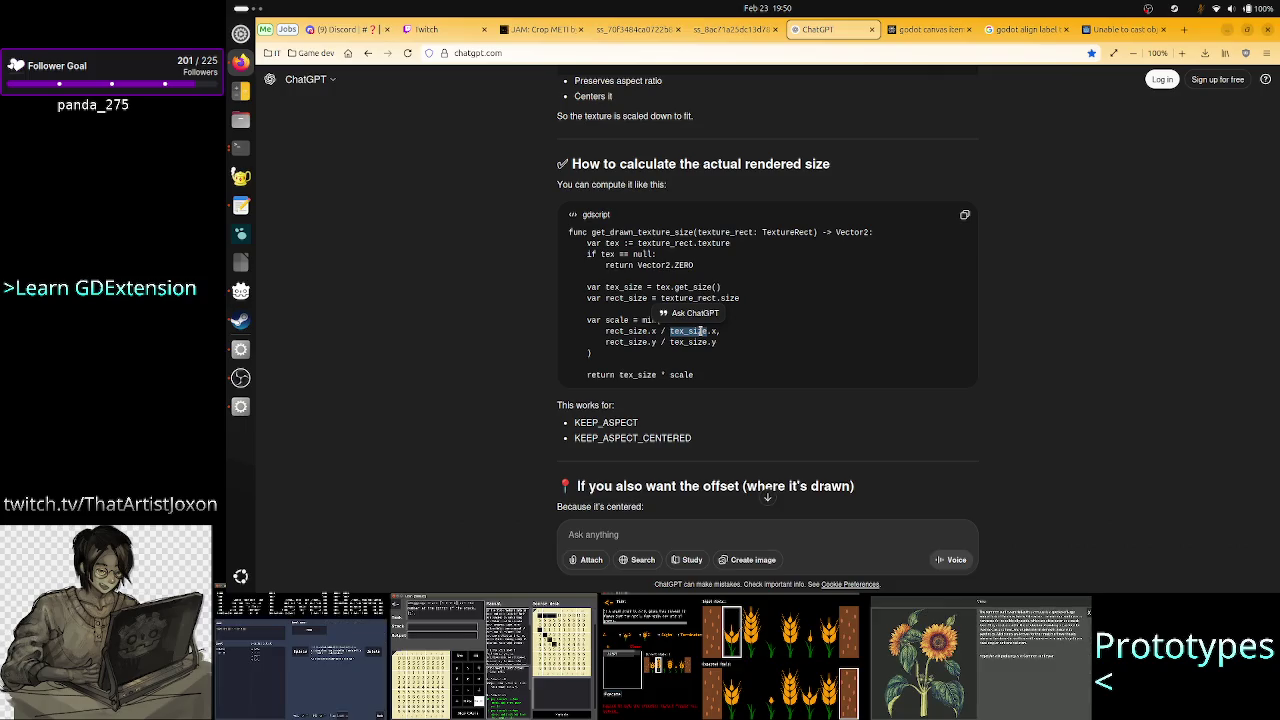
left_click(700, 331)
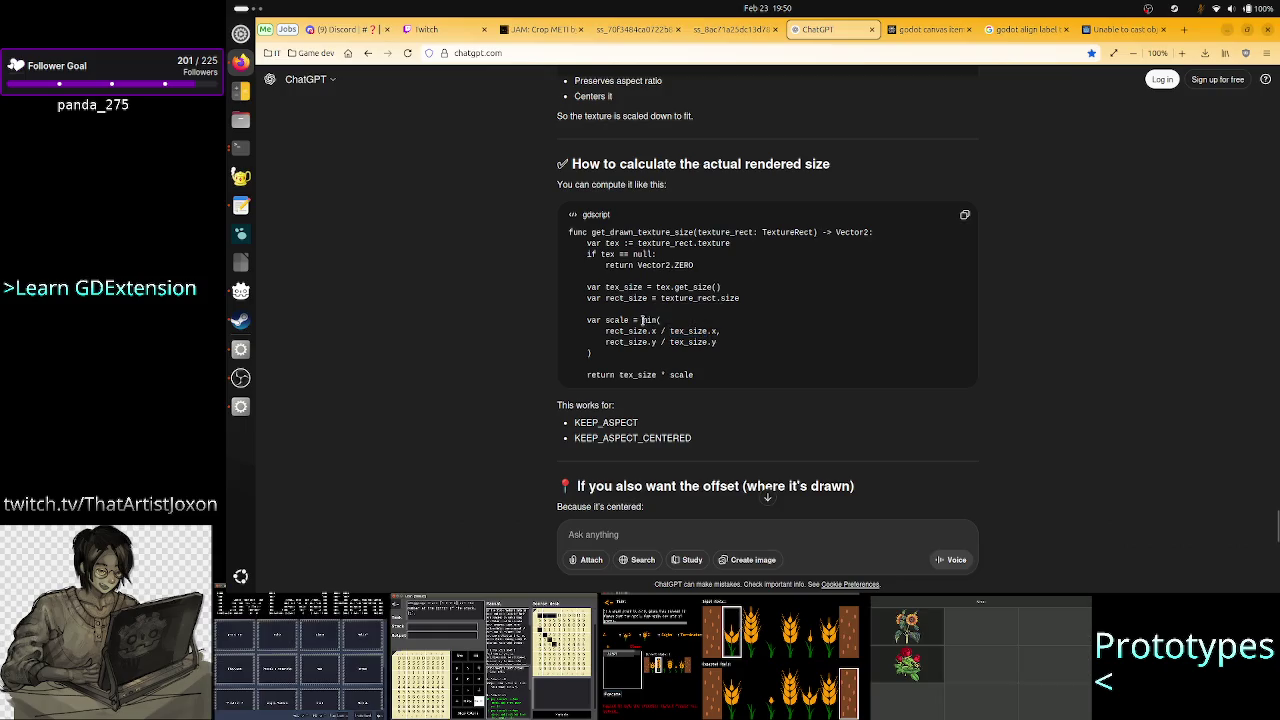
double_click(623, 331)
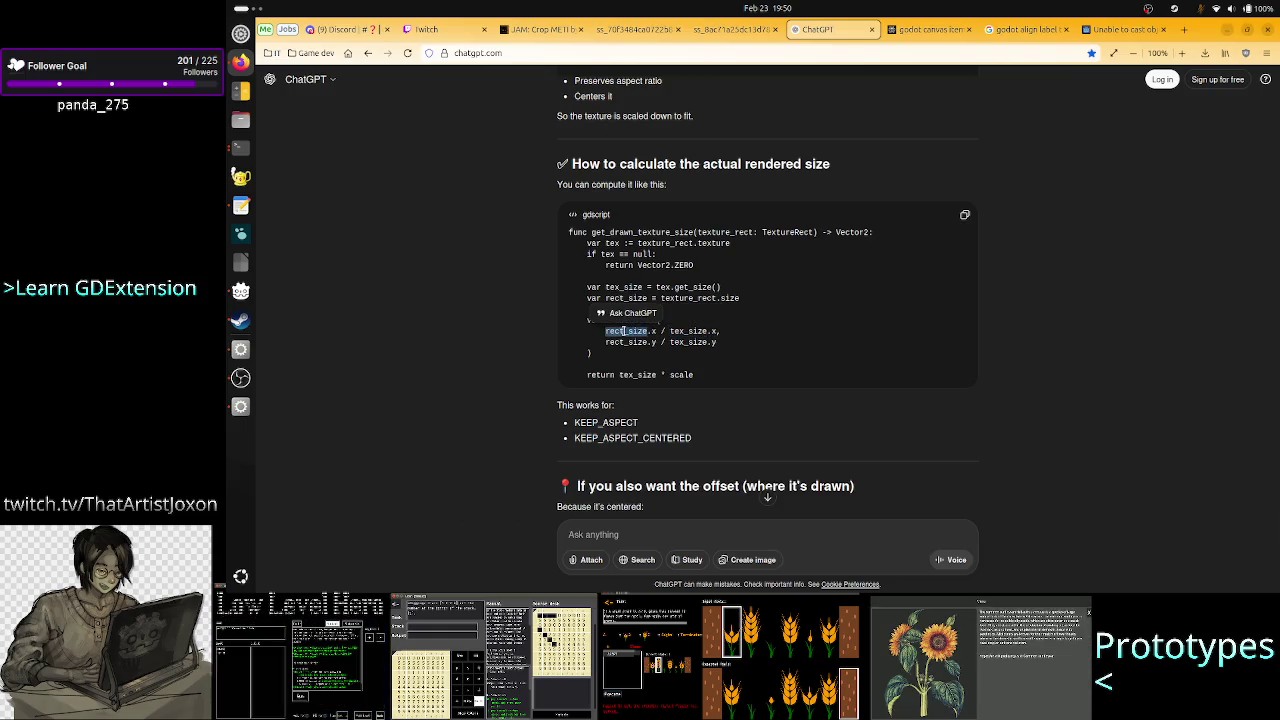
double_click(688, 331)
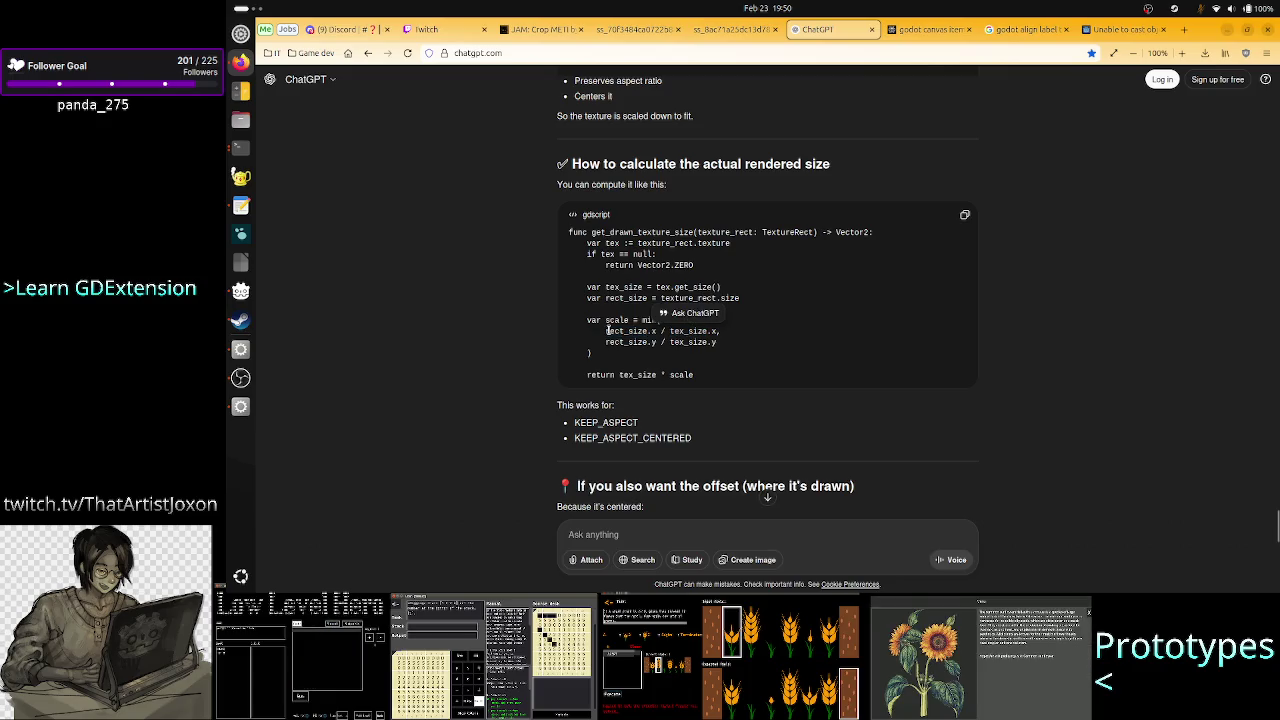
left_click_drag(606, 331, 725, 331)
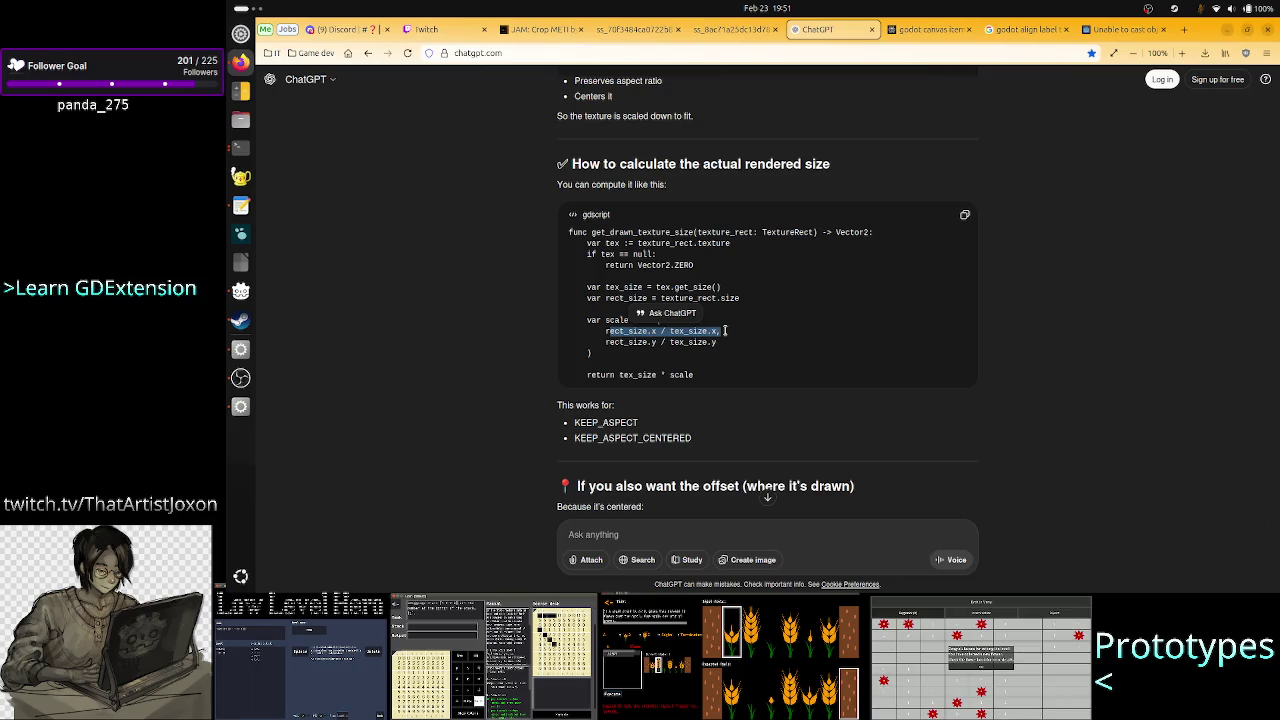
key("alt+Tab")
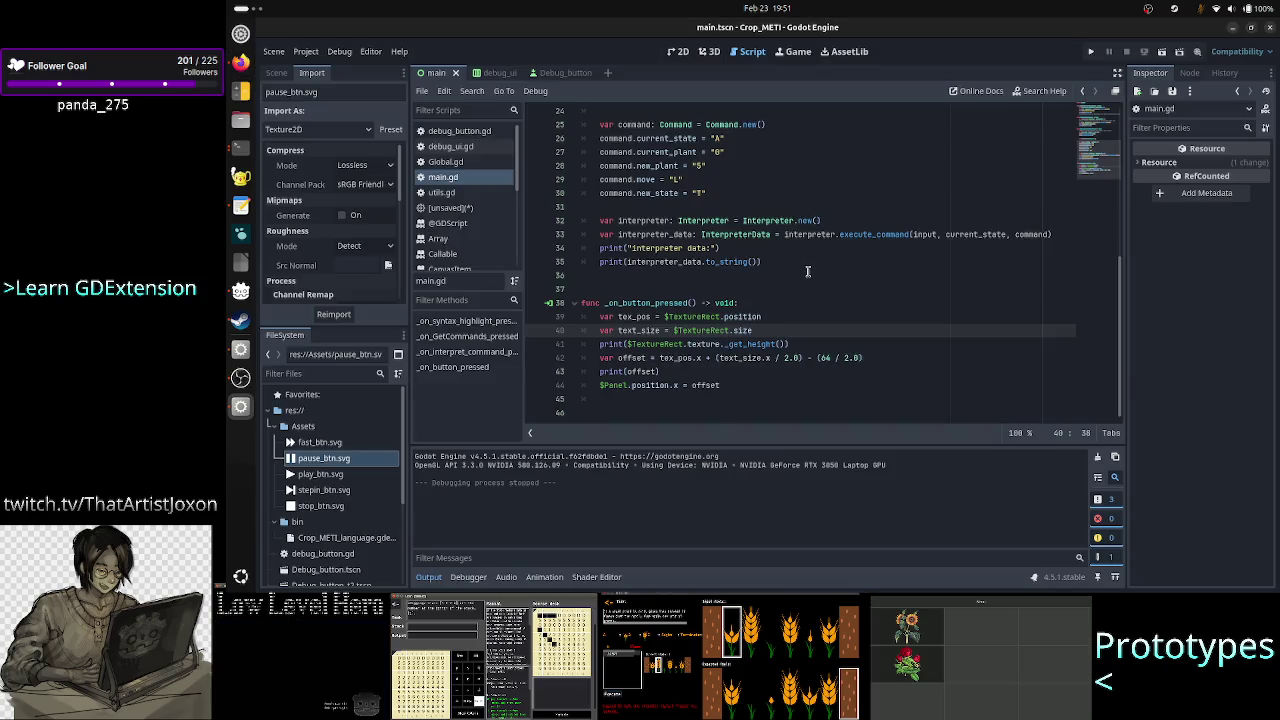
left_click(1091, 52)
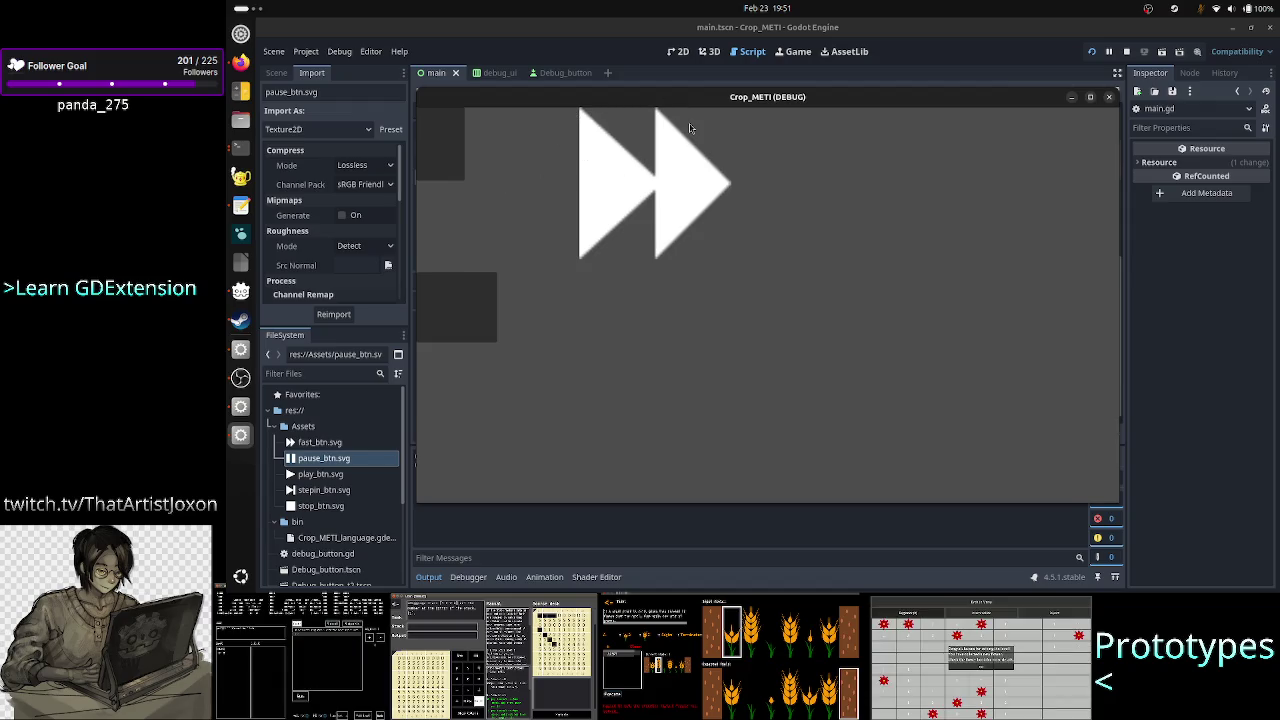
left_click(1109, 97)
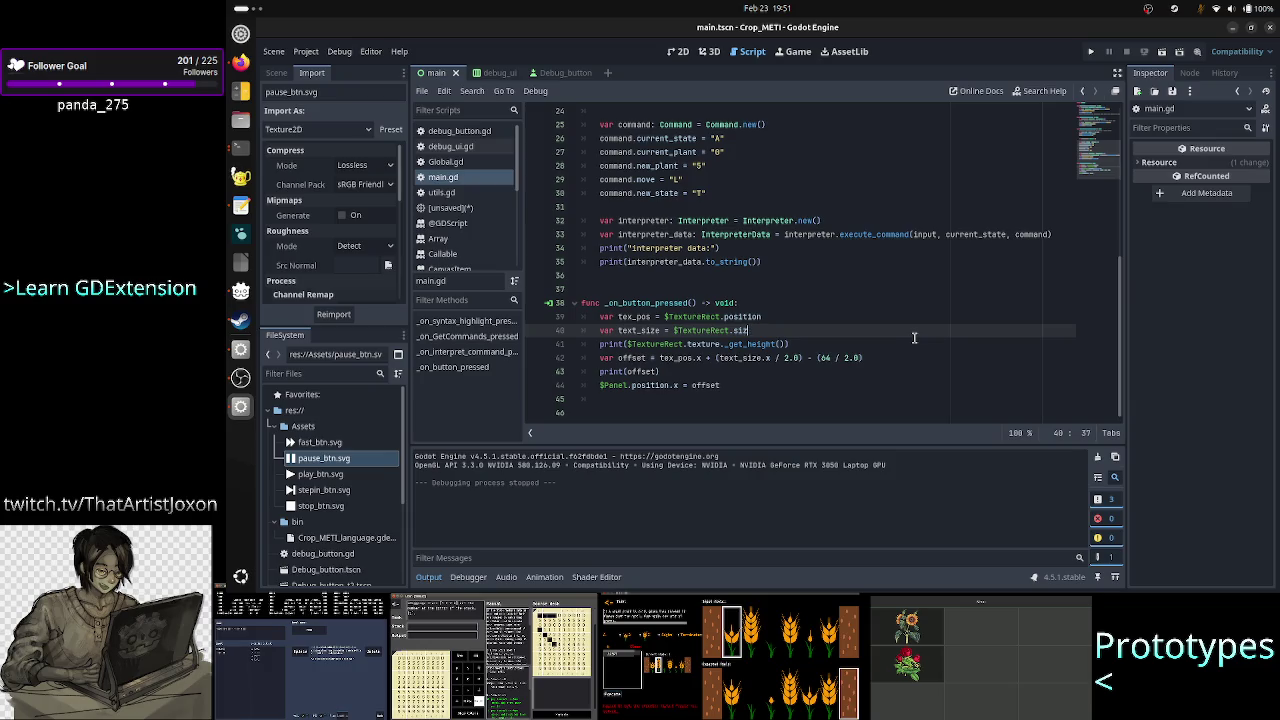
key("BackSpace")
key("BackSpace")
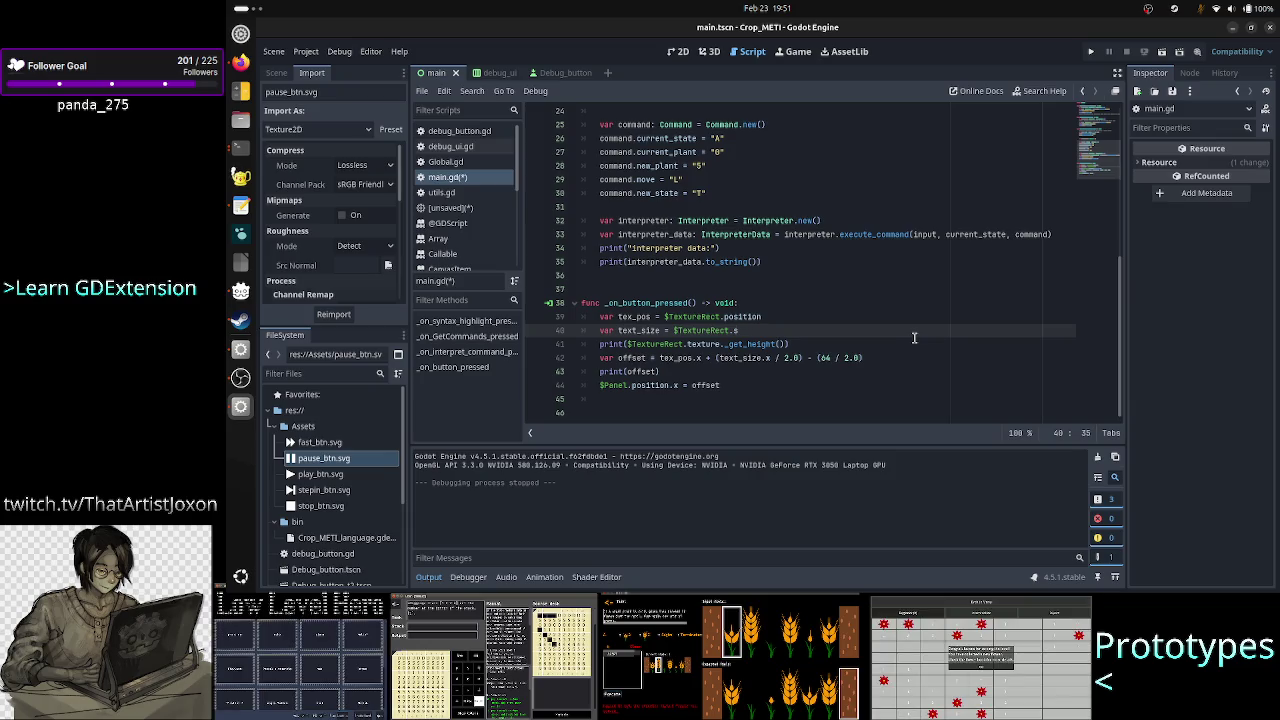
type("ize")
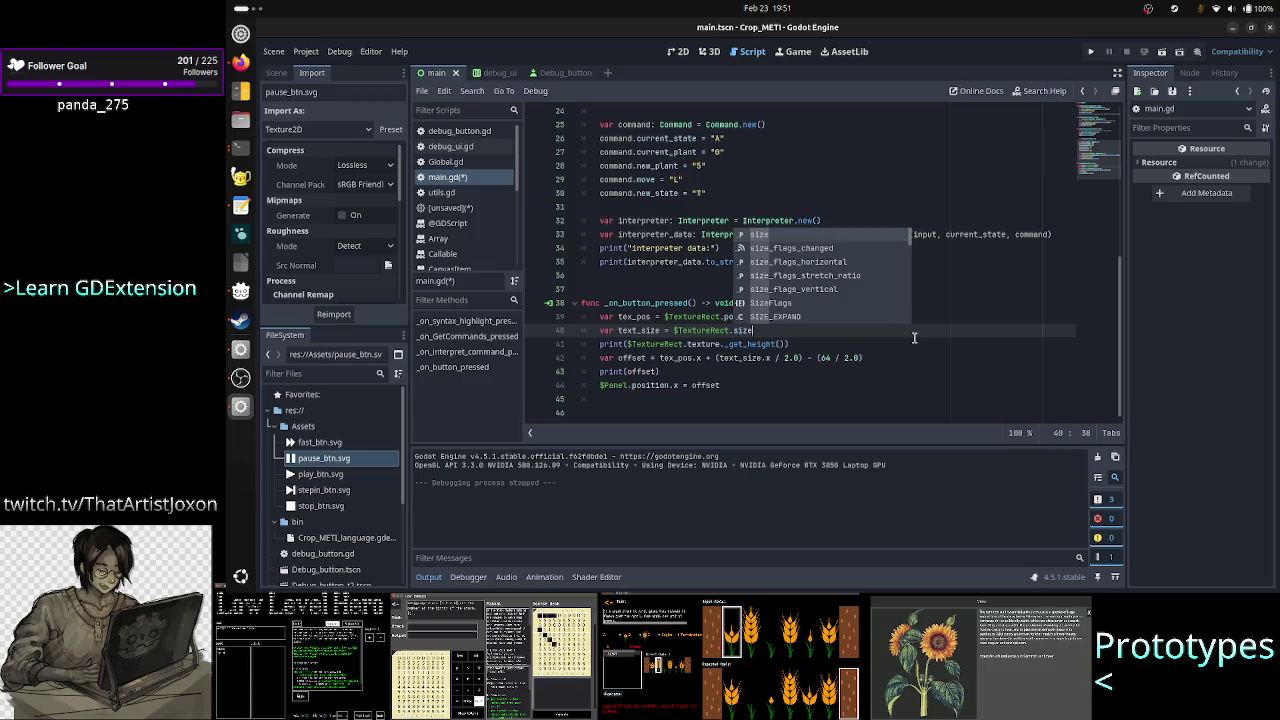
key("Escape")
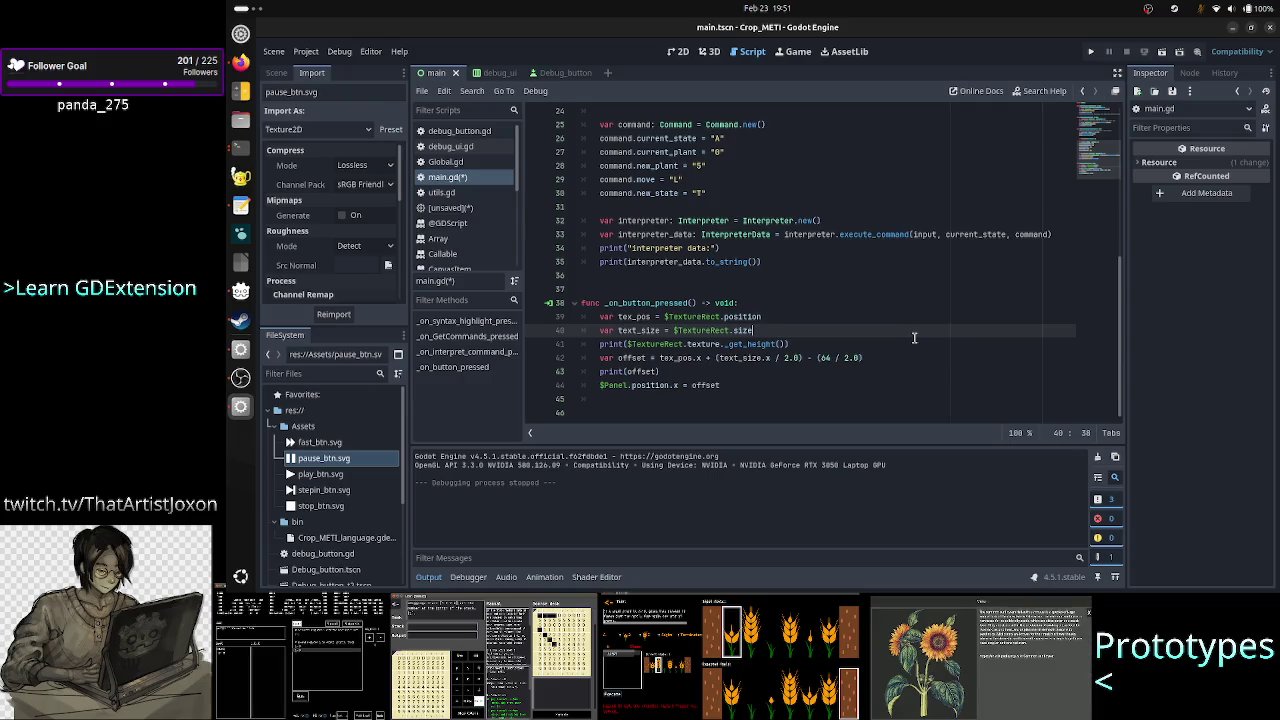
key("Return")
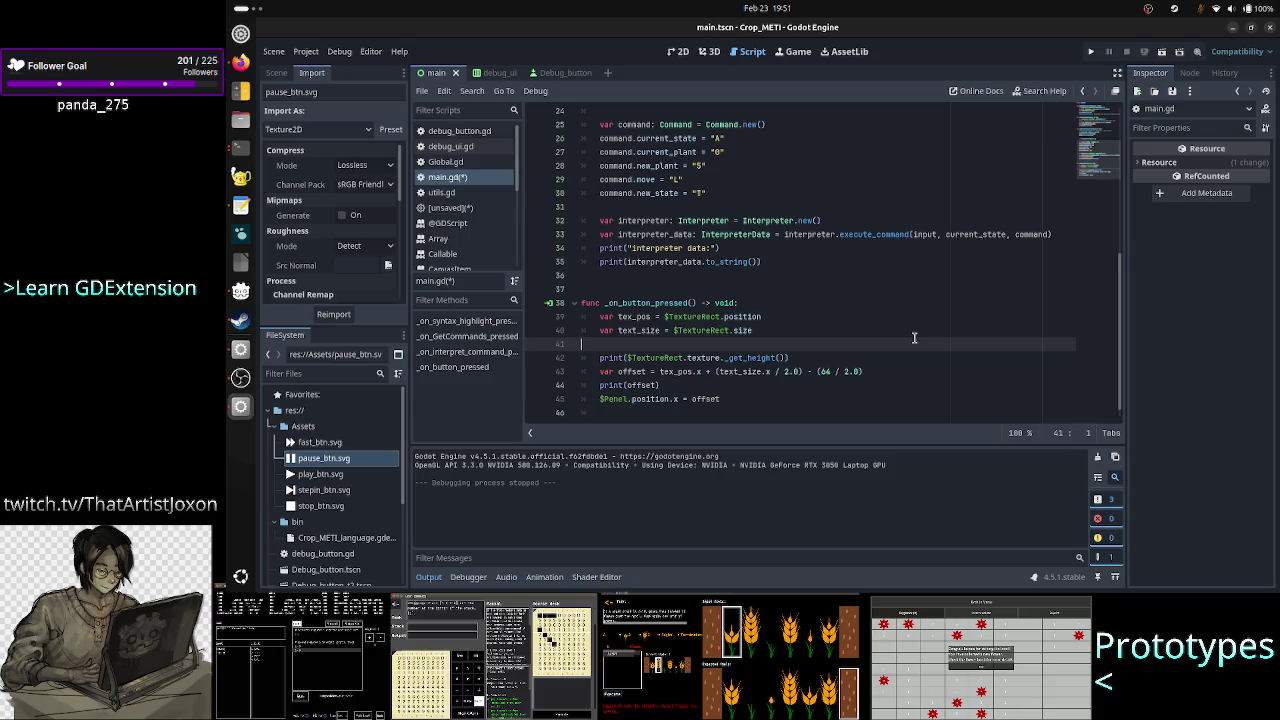
key("ctrl+z")
key("Up")
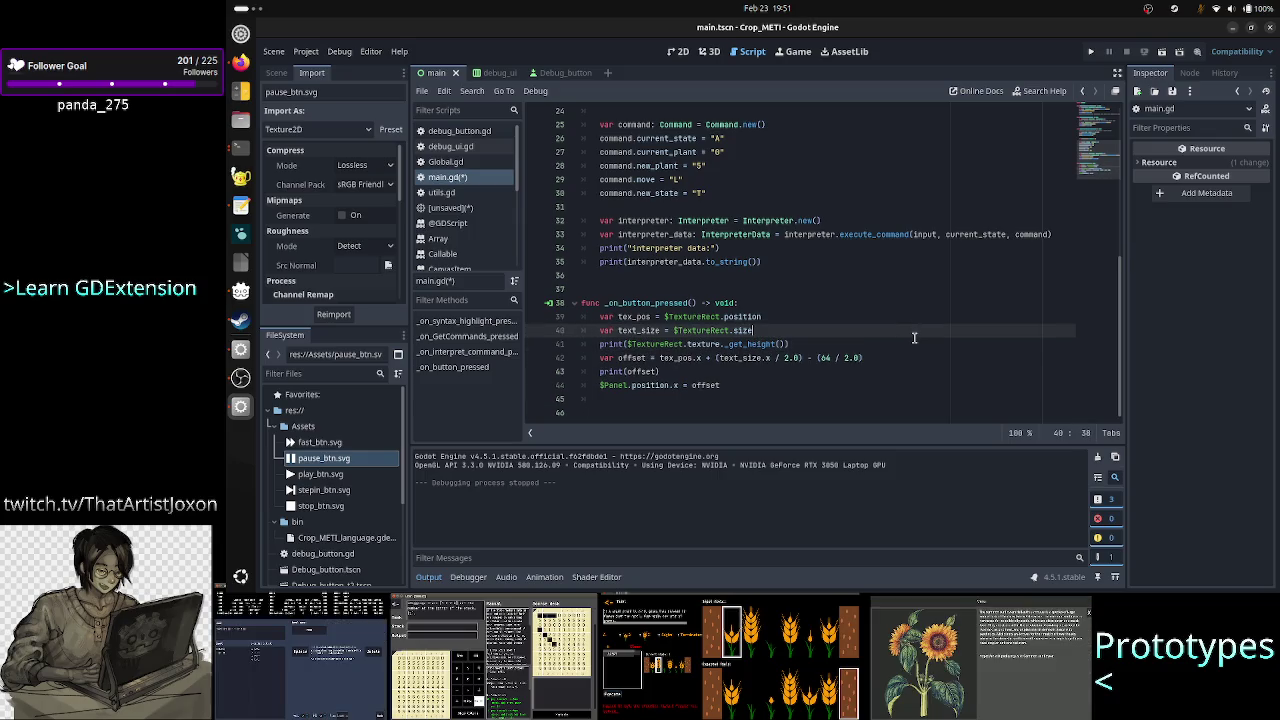
key("Down")
key("Down")
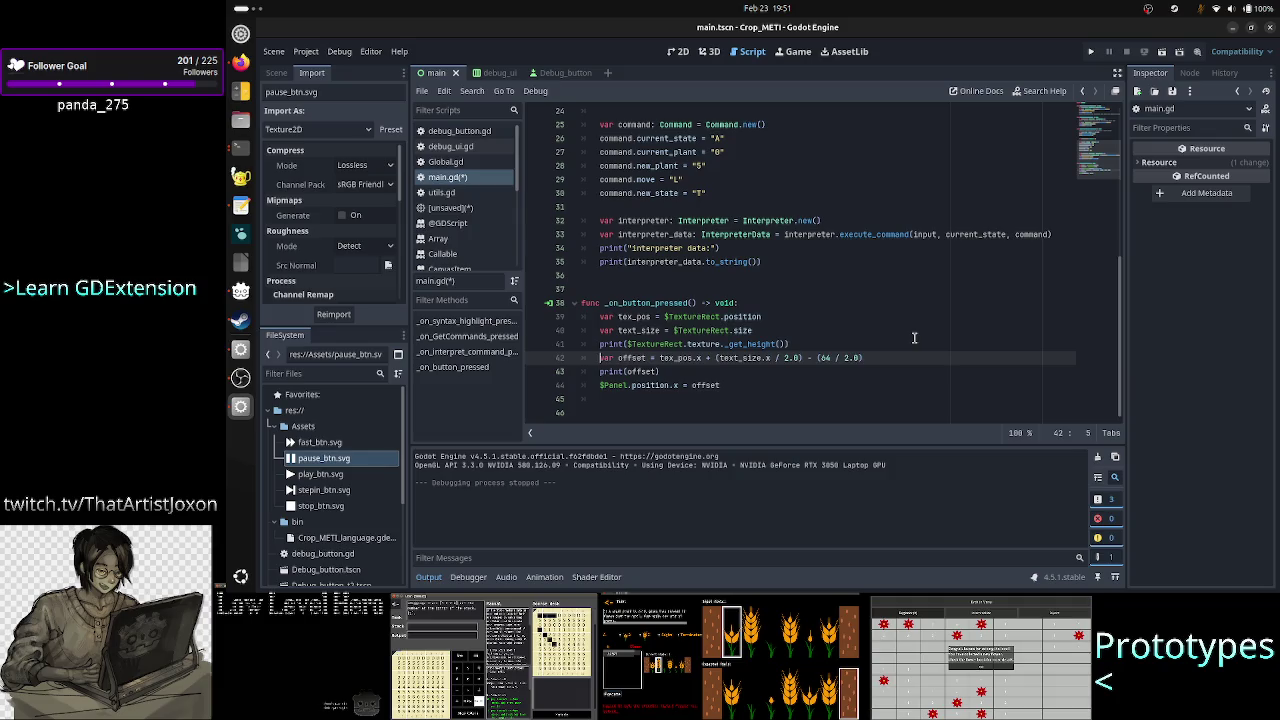
key("Home")
key("shift+End")
key("BackSpace")
key("BackSpace")
key("BackSpace")
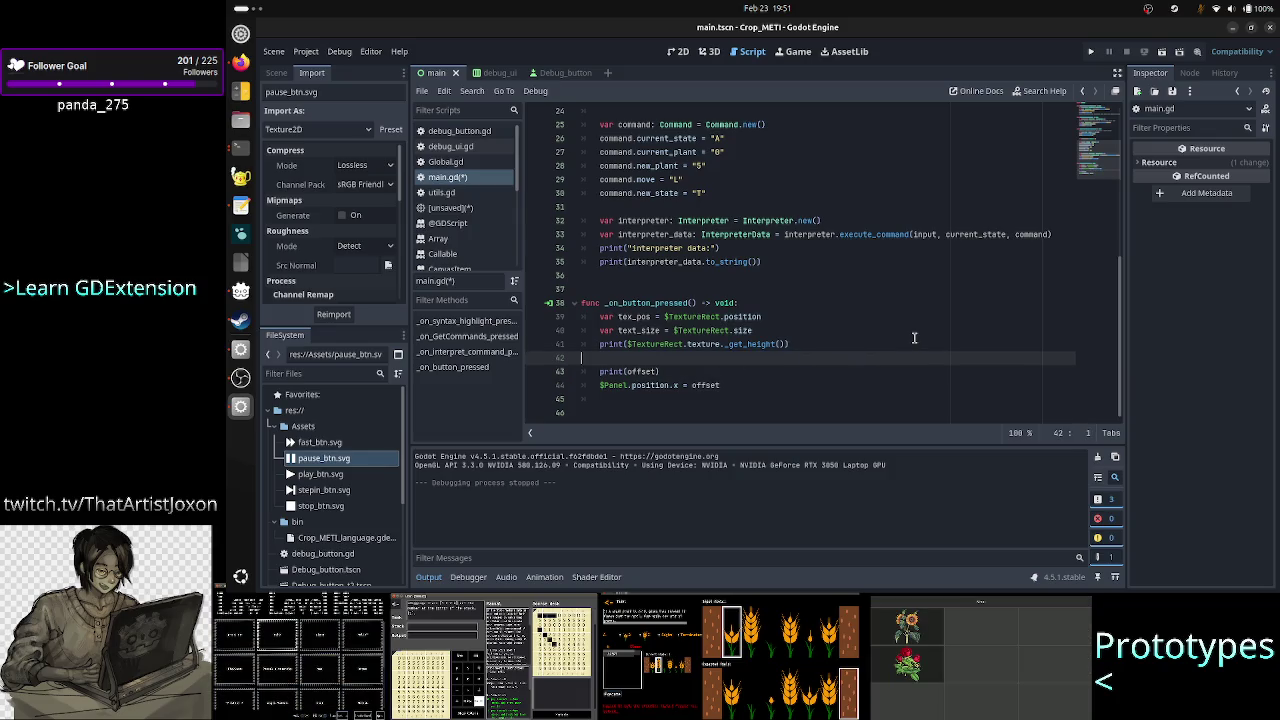
key("Left")
key("Left")
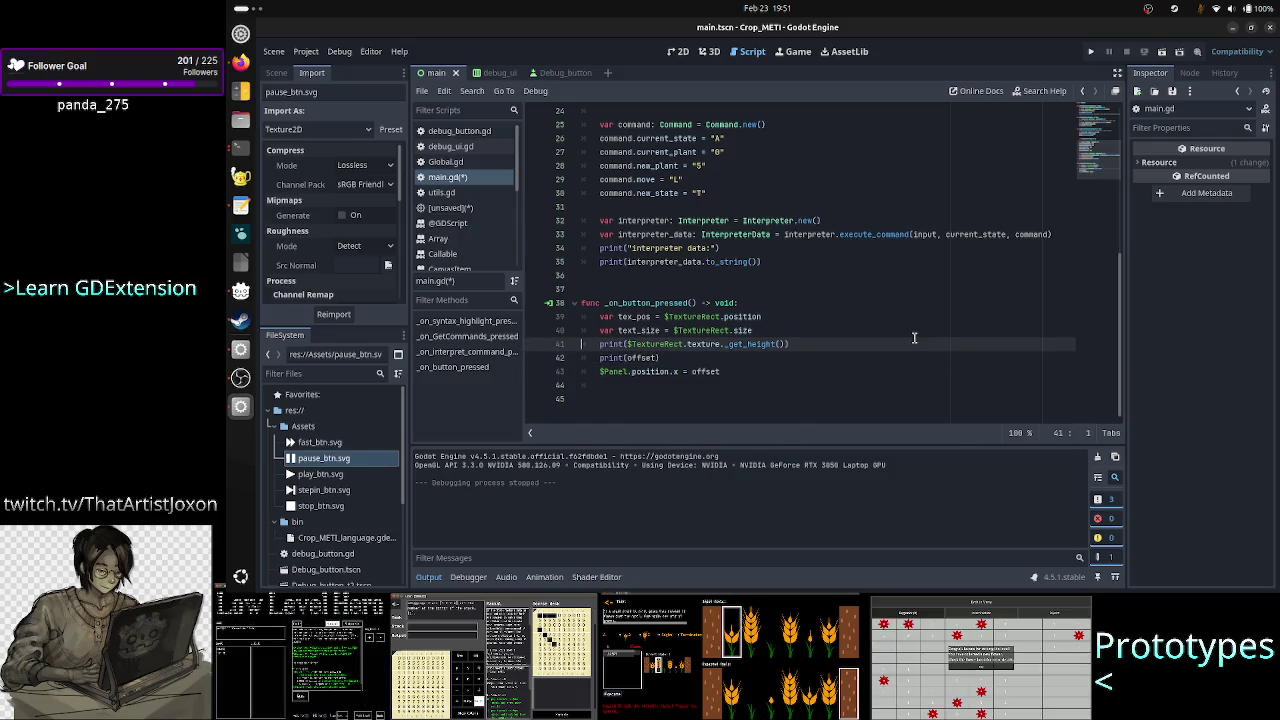
key("BackSpace")
key("BackSpace")
key("BackSpace")
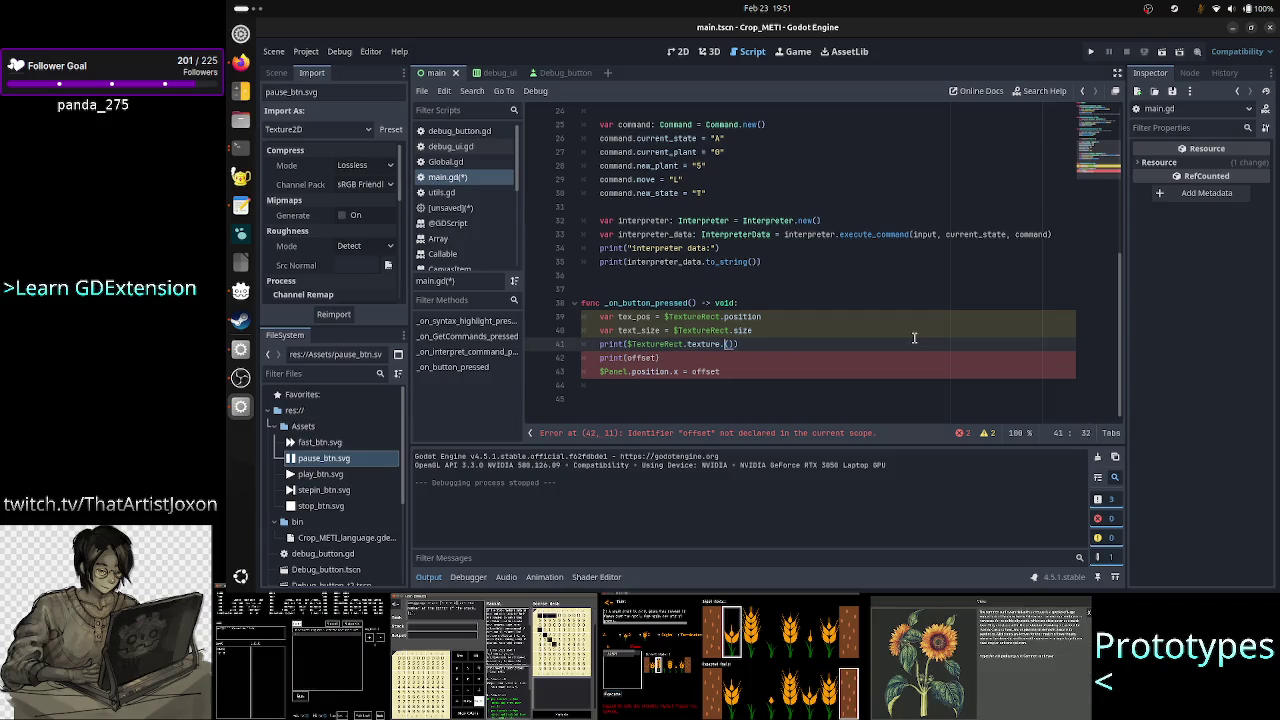
type("size")
key("alt+Tab")
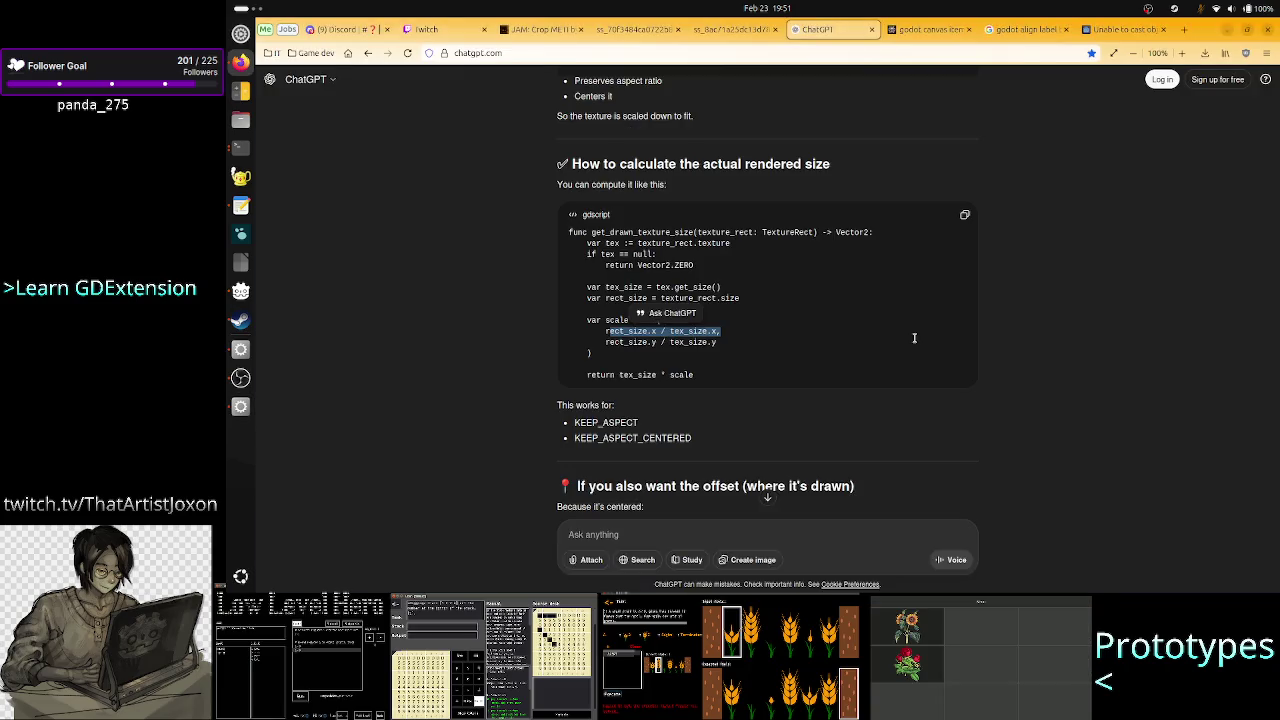
key("alt+Tab")
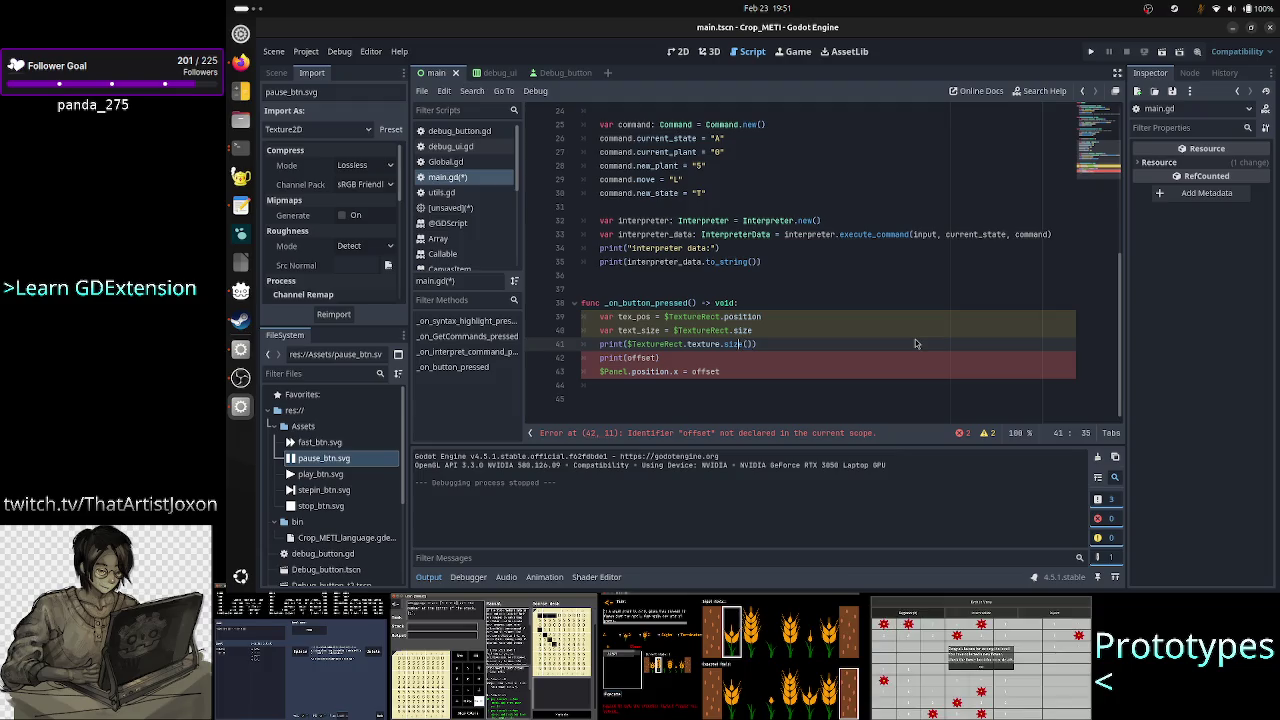
scroll(465, 203, "down", 2)
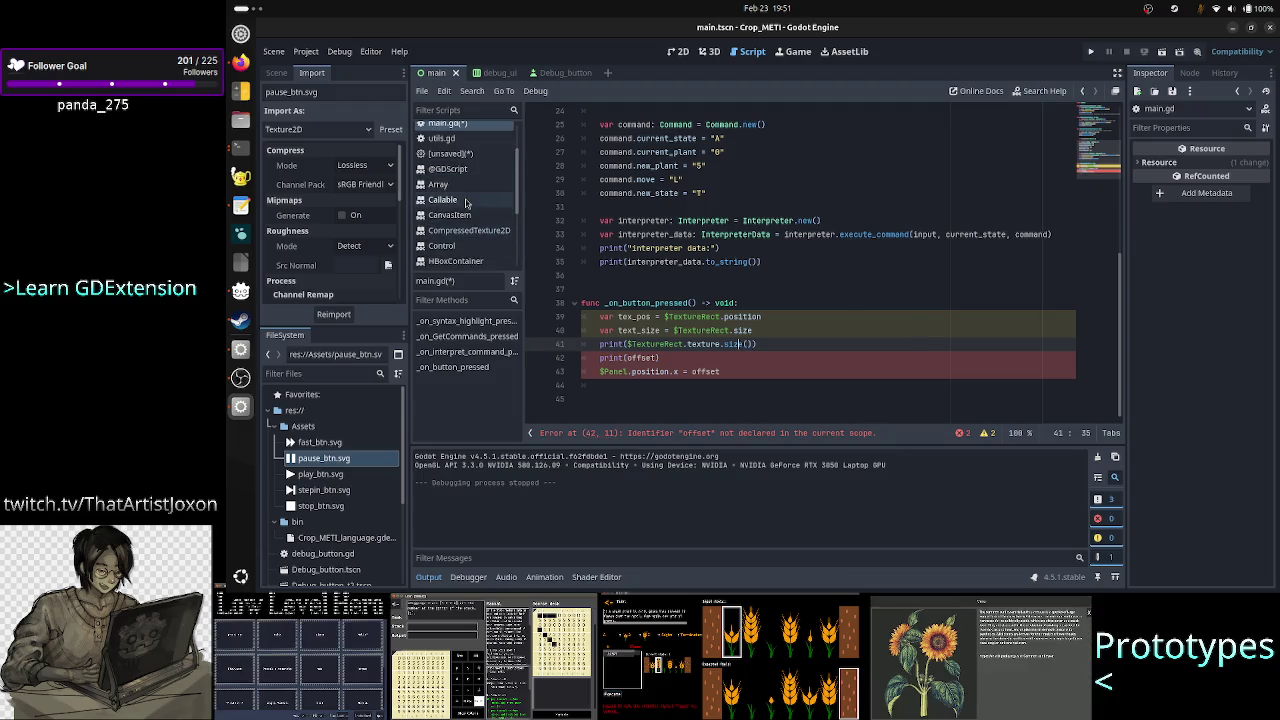
scroll(468, 203, "down", 3)
scroll(473, 203, "down", 1)
left_click(473, 263)
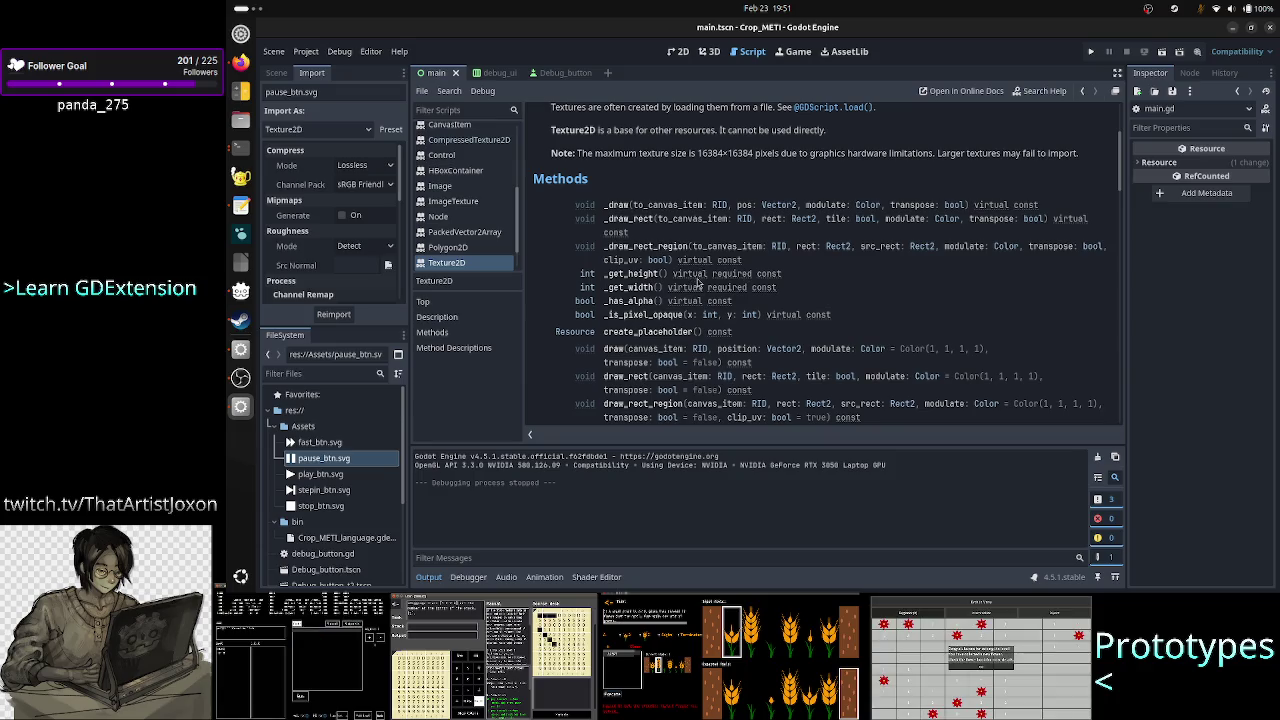
key("ctrl+f")
type("size")
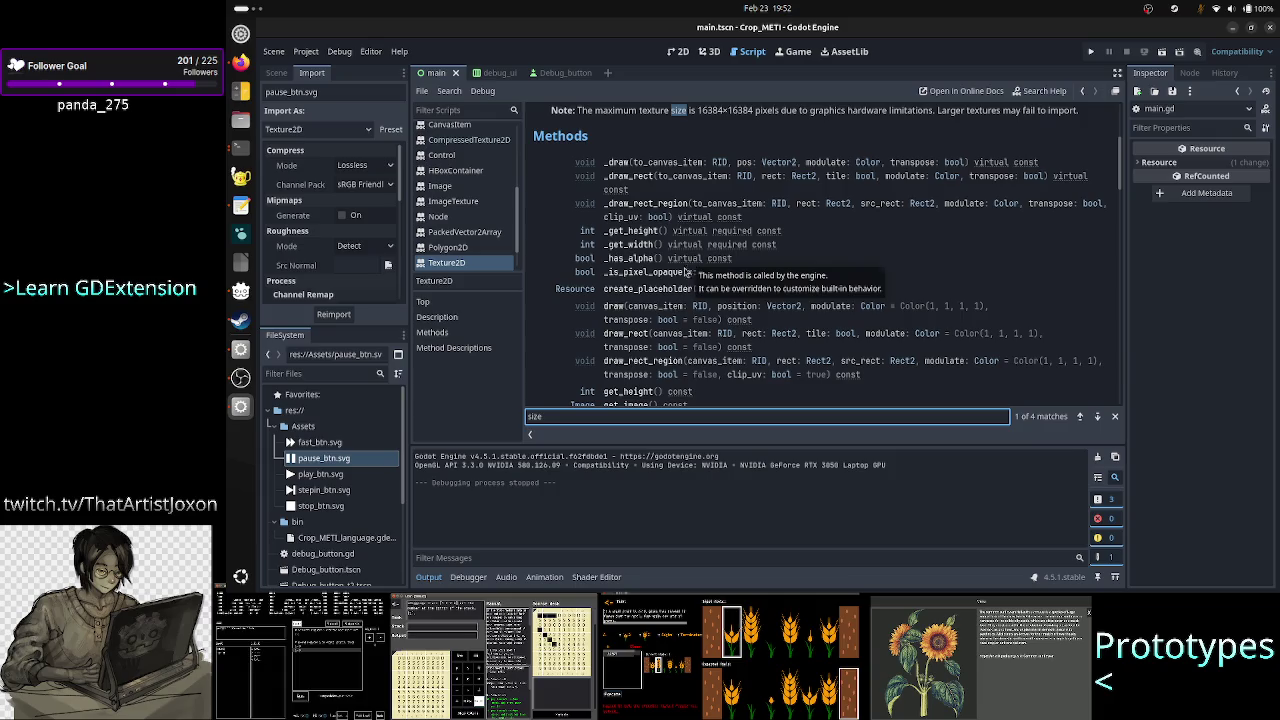
left_click(1096, 417)
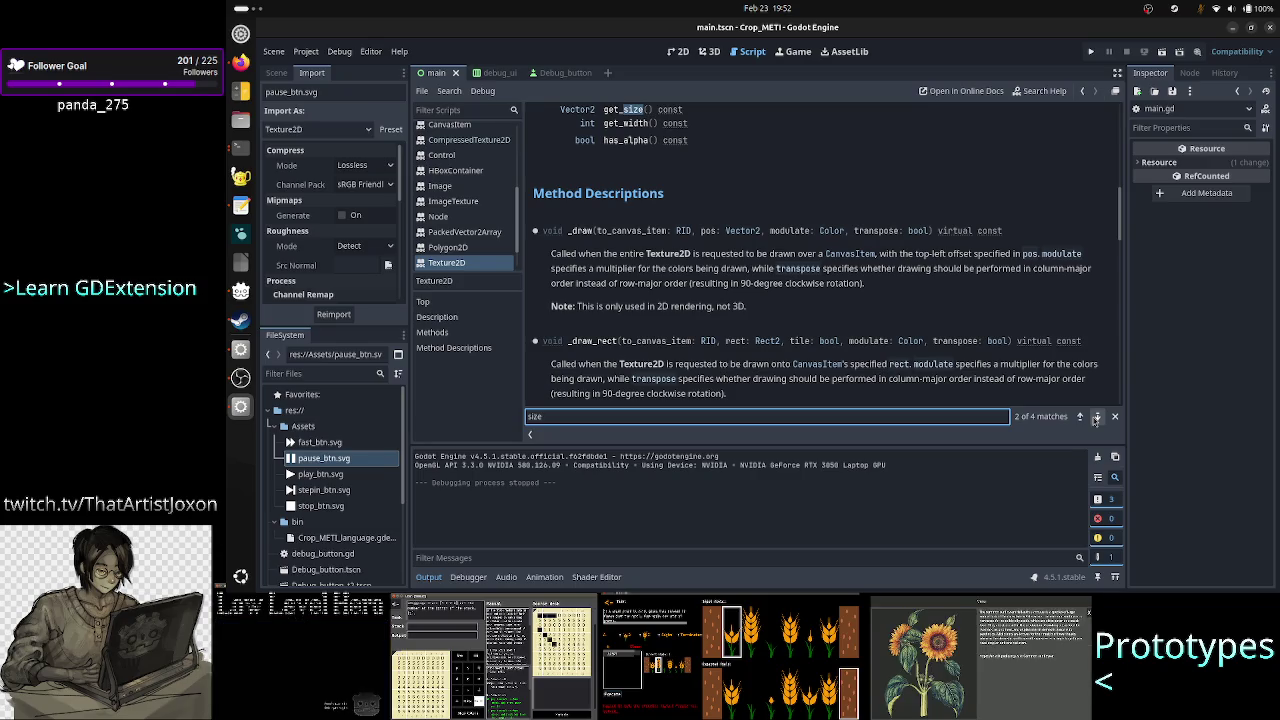
scroll(880, 230, "up", 5)
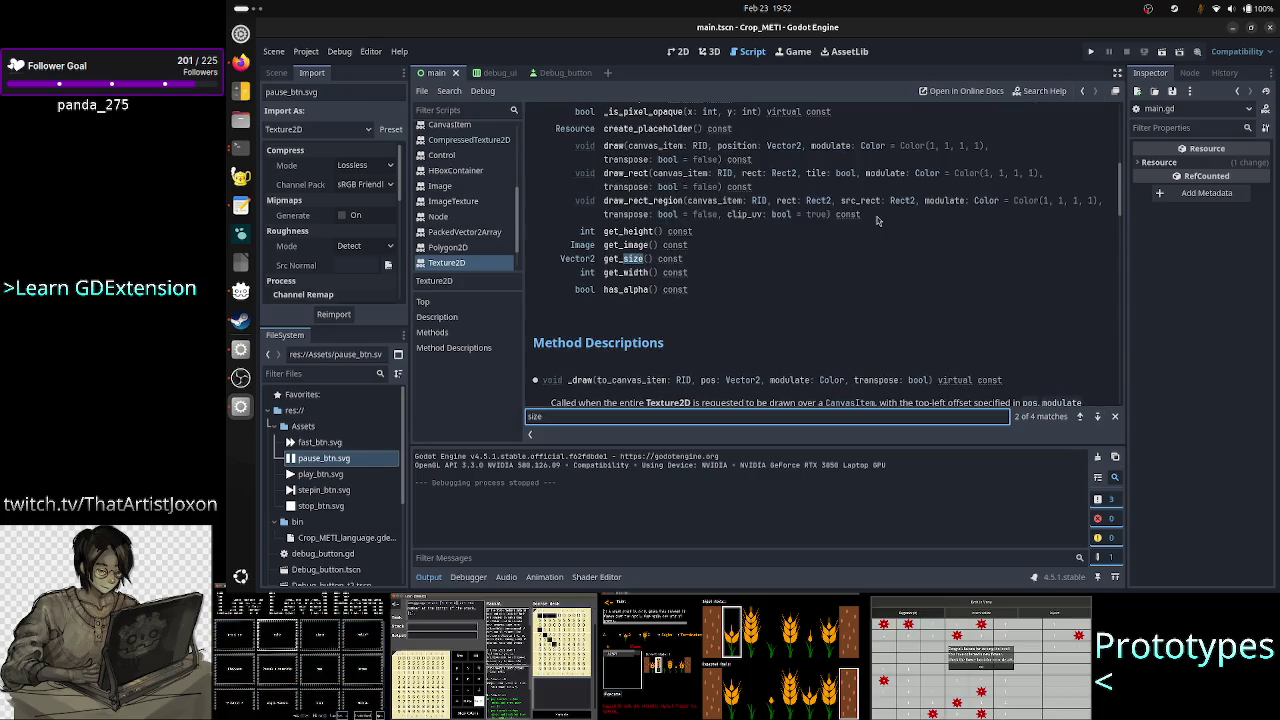
scroll(877, 220, "up", 4)
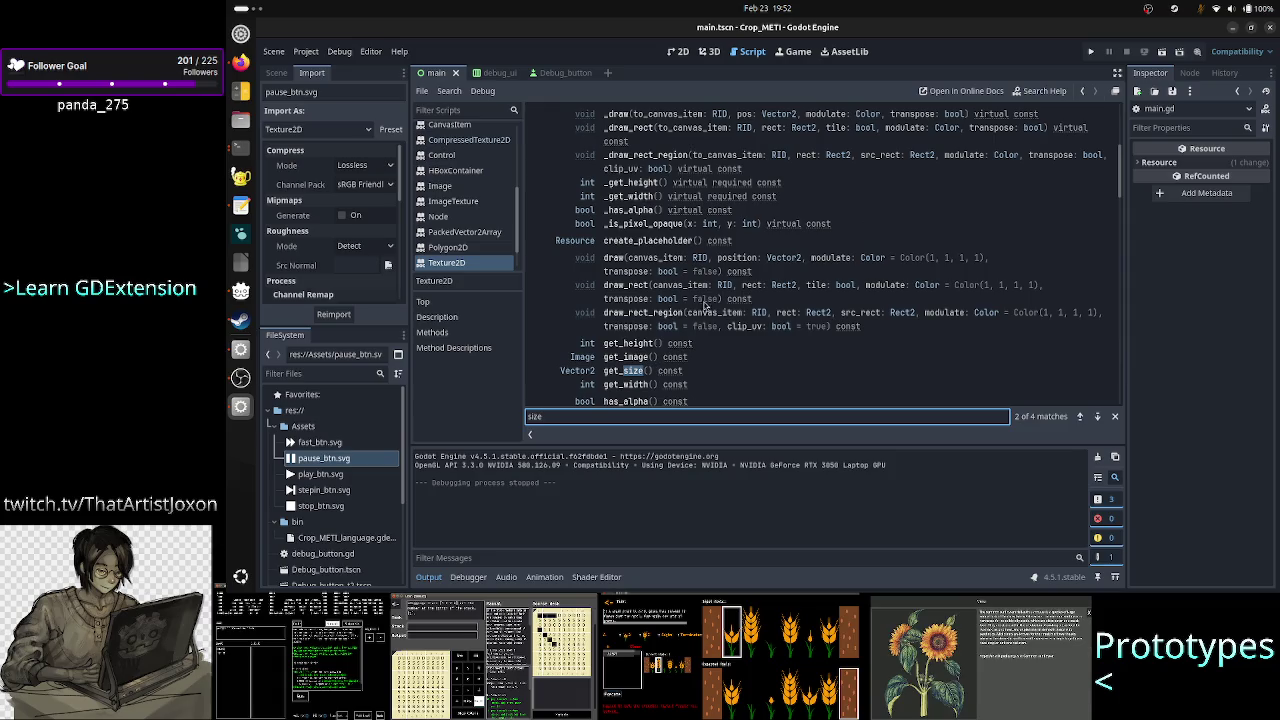
scroll(726, 281, "up", 1)
scroll(727, 281, "up", 1)
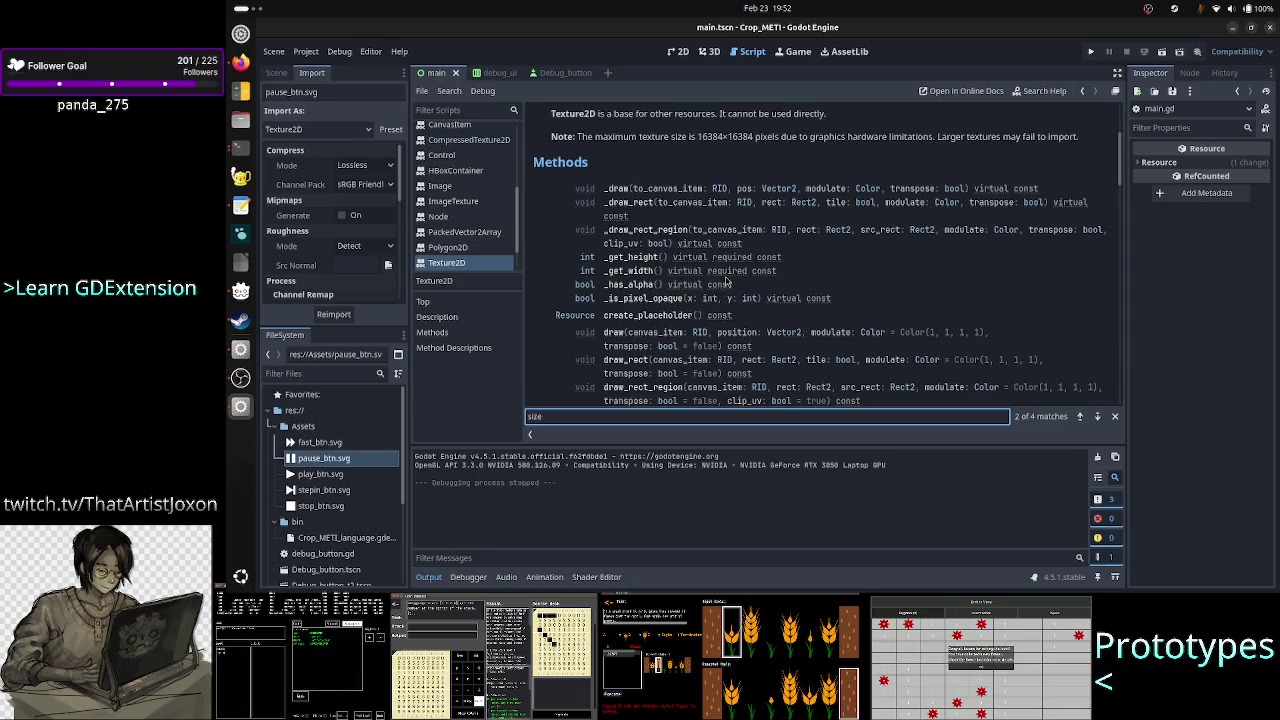
scroll(727, 283, "down", 2)
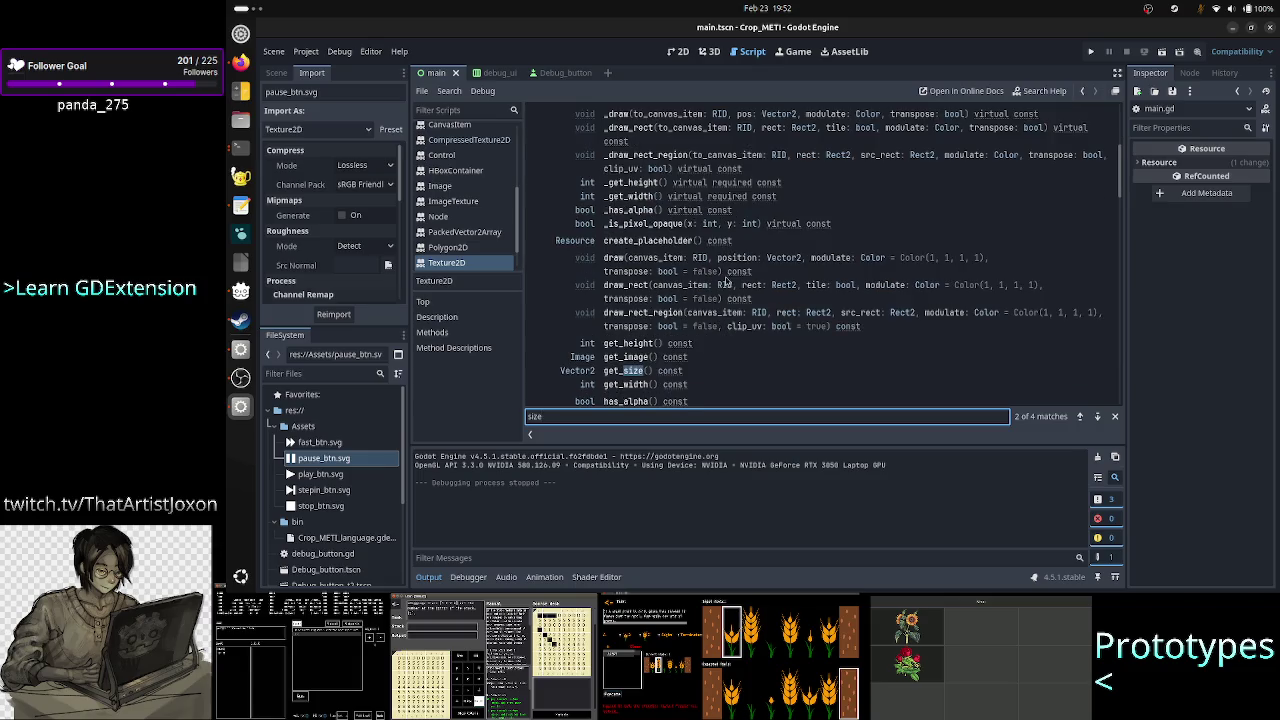
scroll(727, 283, "down", 1)
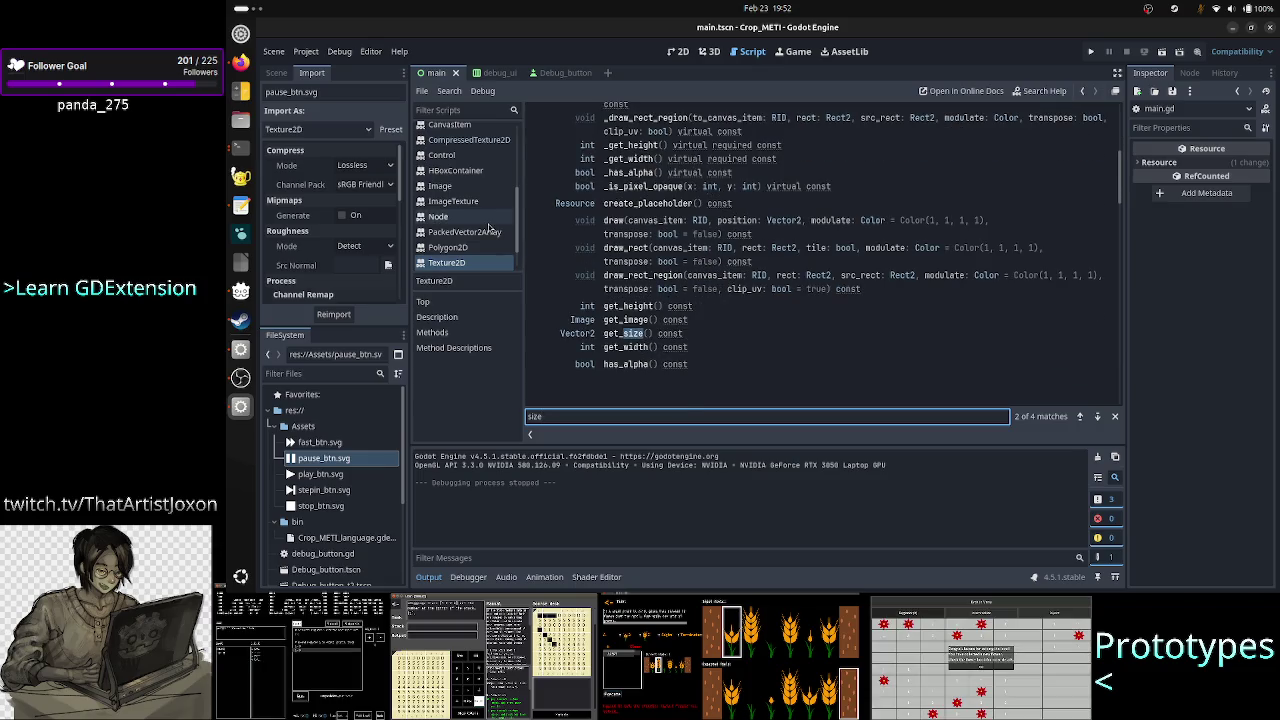
scroll(476, 150, "up", 3)
left_click(473, 141)
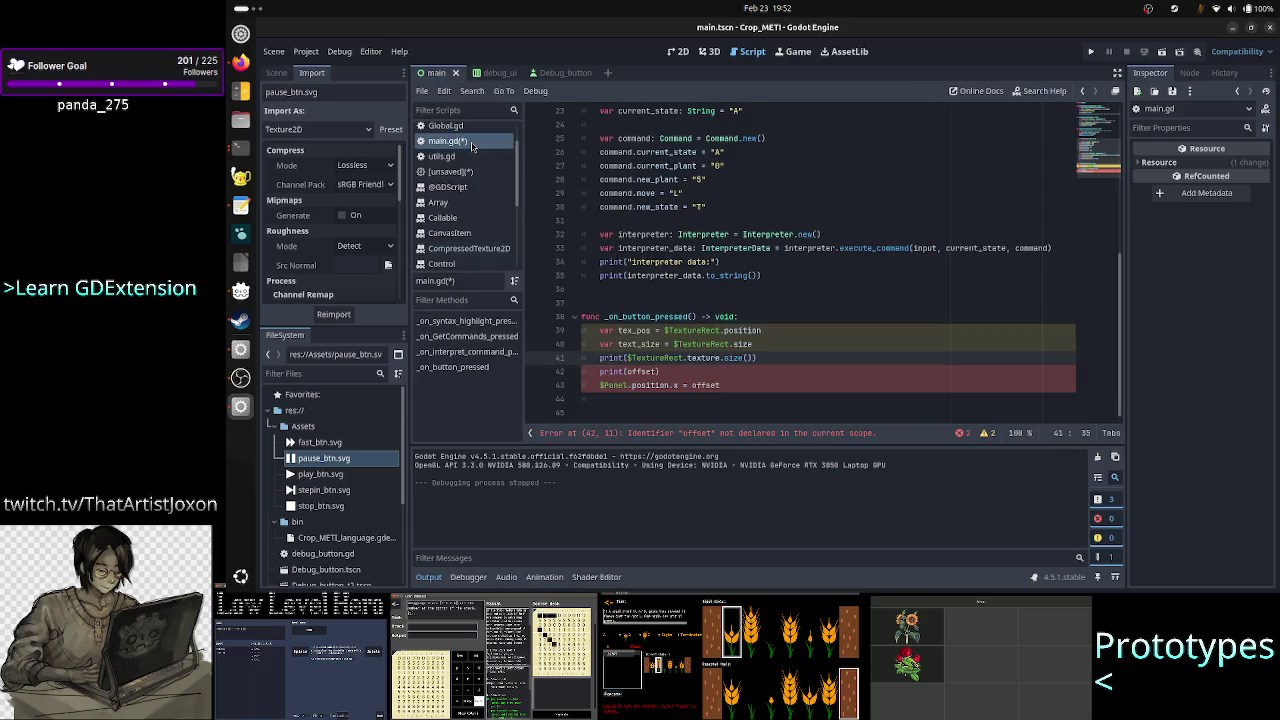
Rename text_size to tex_size on line 40 and make line 41 'var img_size =' the texture's get_size().
key("ctrl+Left")
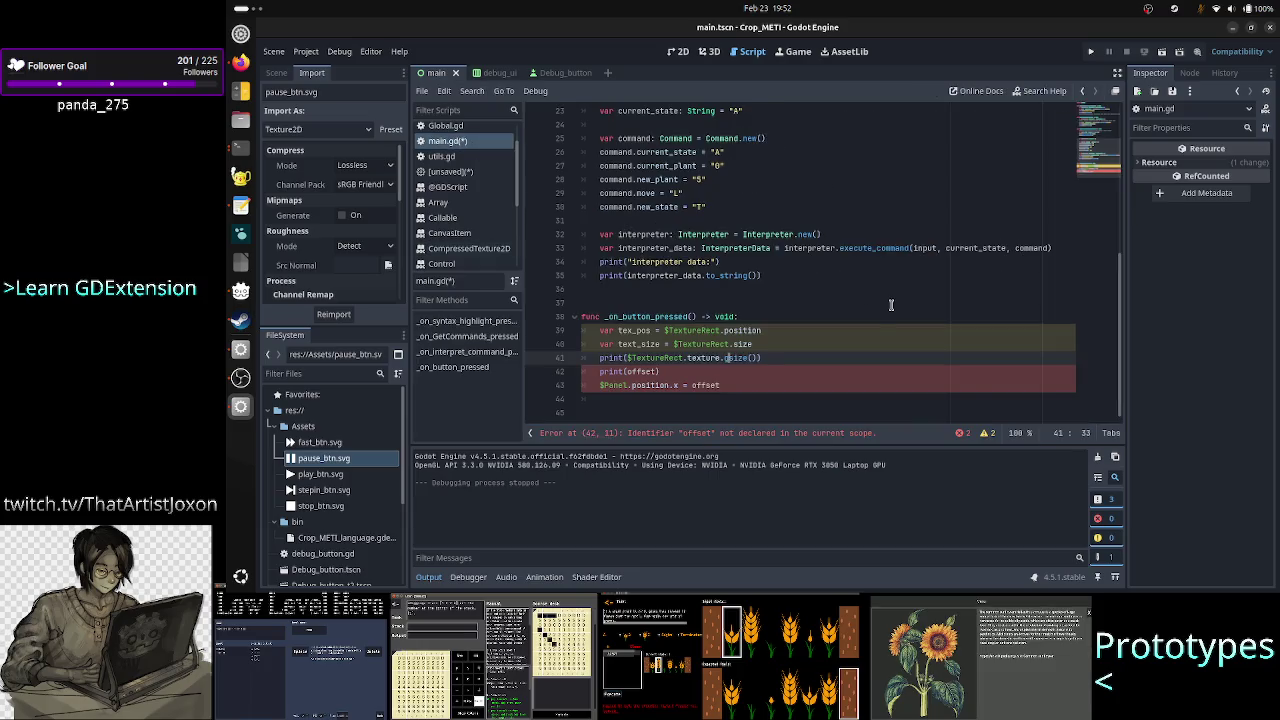
type("get_")
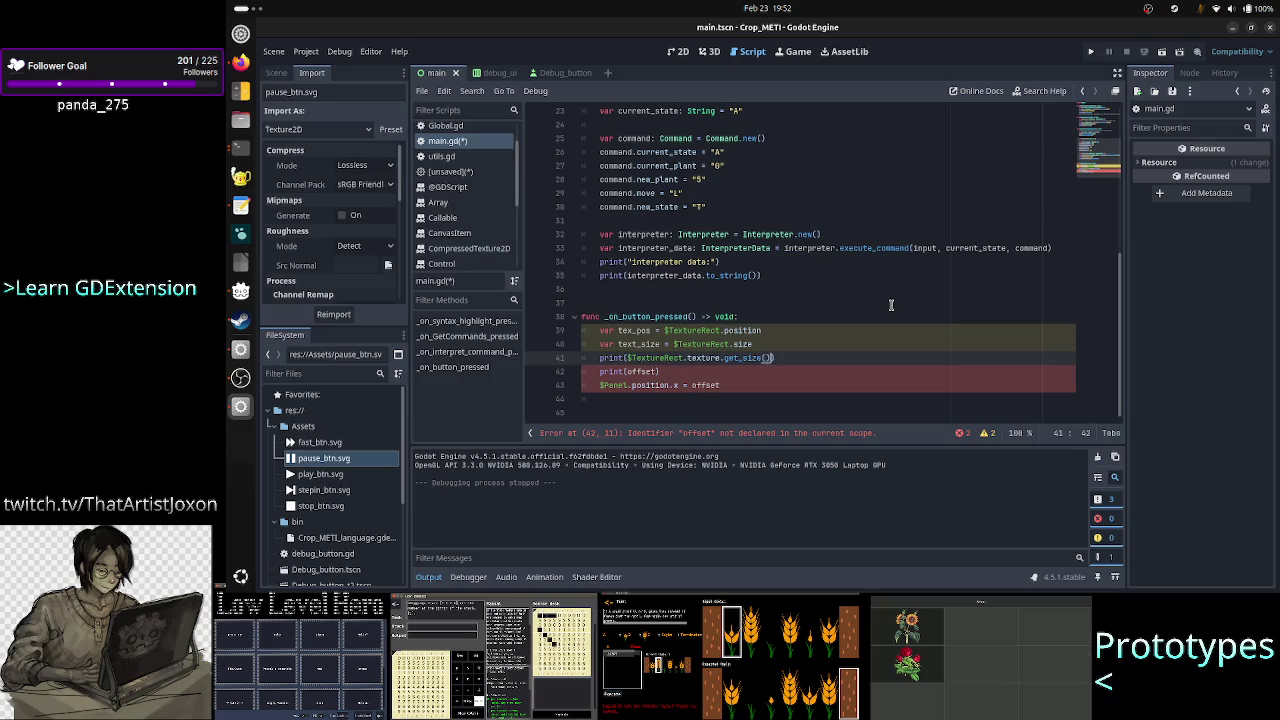
key("End")
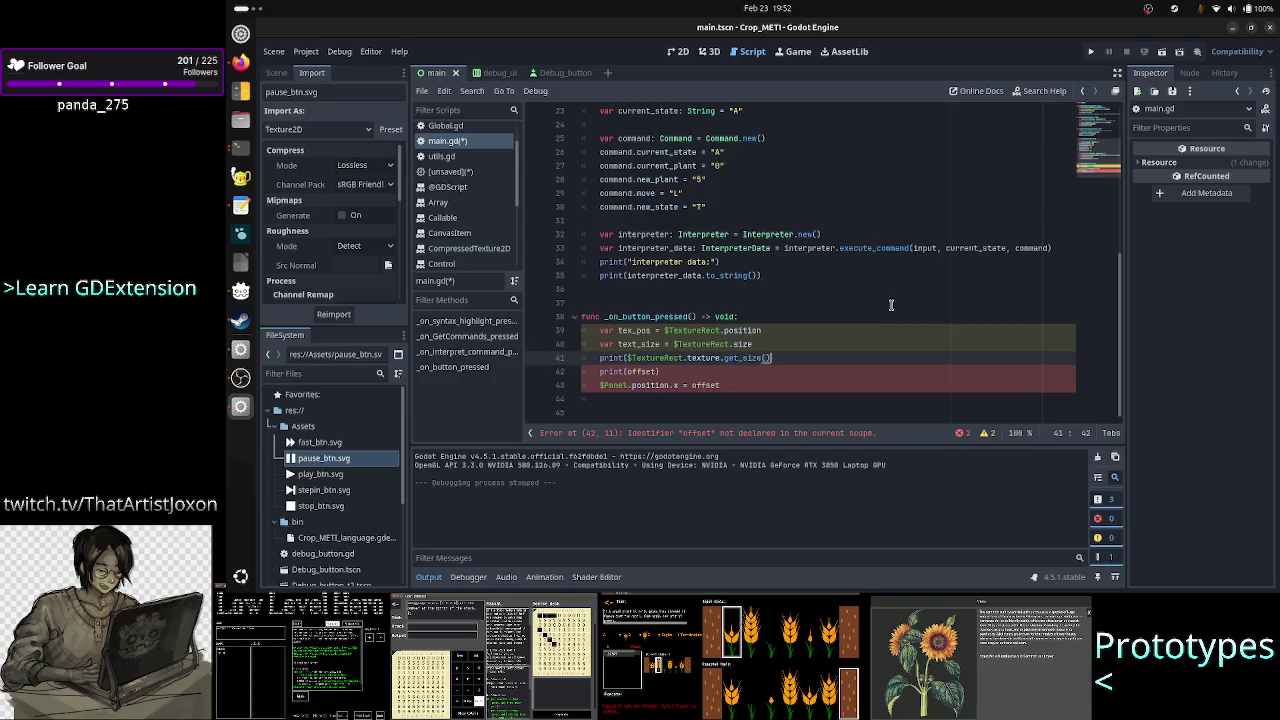
key("ctrl+Left")
key("ctrl+Left")
key("ctrl+Left")
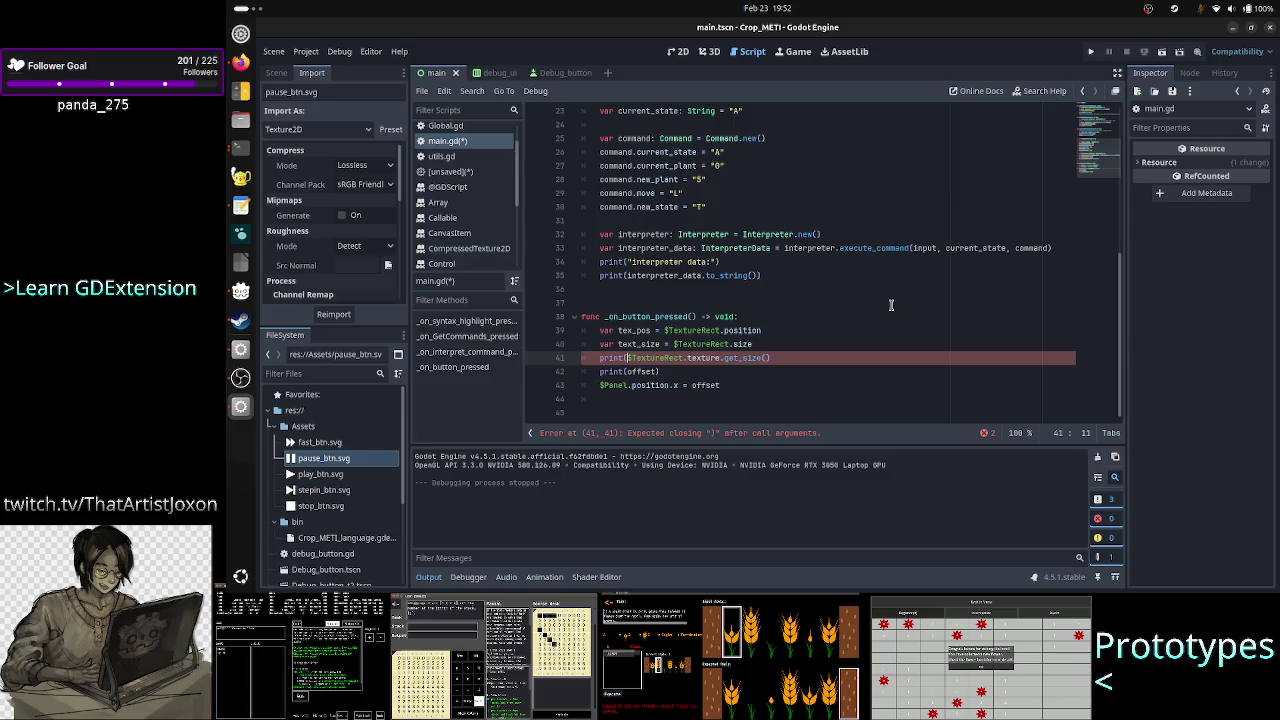
key("BackSpace")
key("BackSpace")
key("BackSpace")
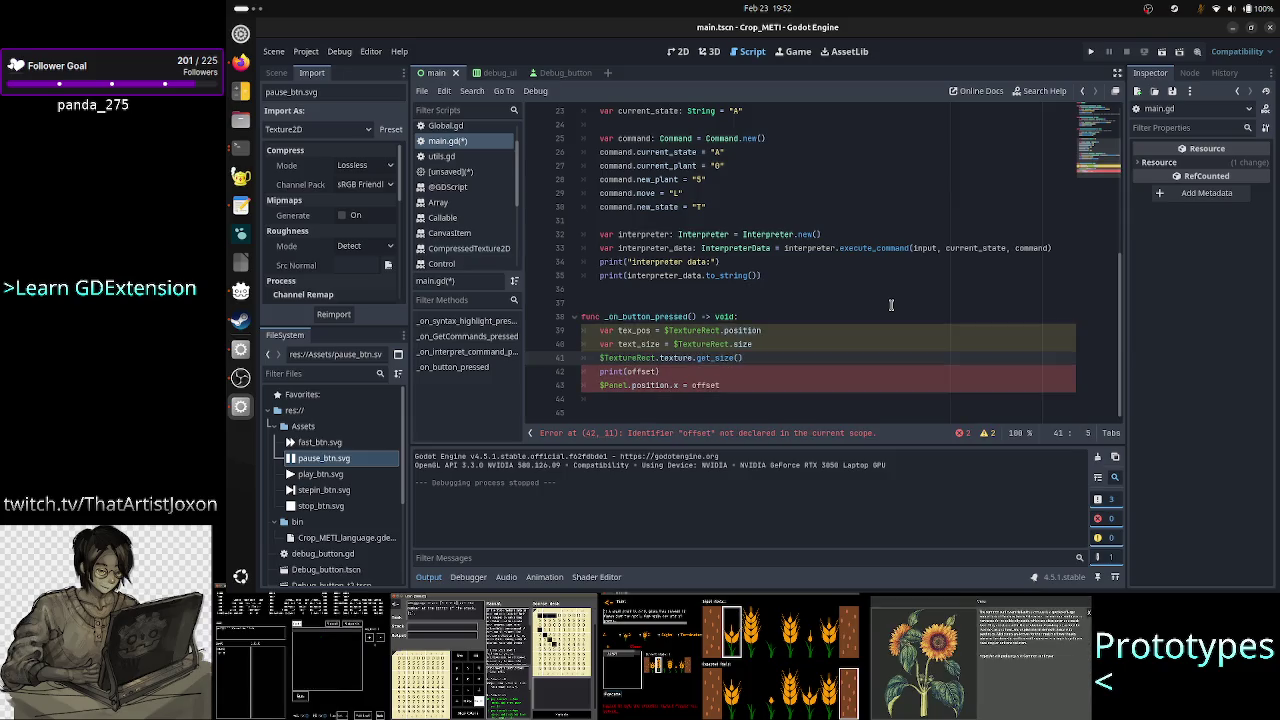
type("var tex")
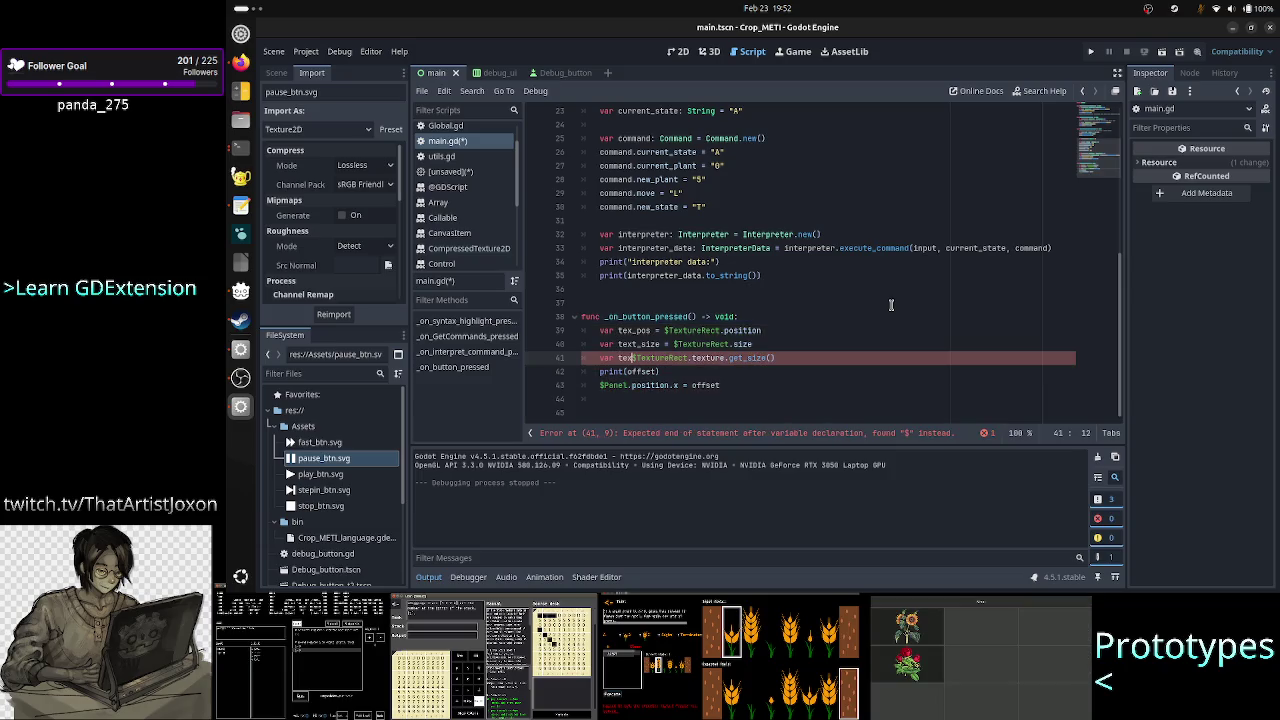
key("Up")
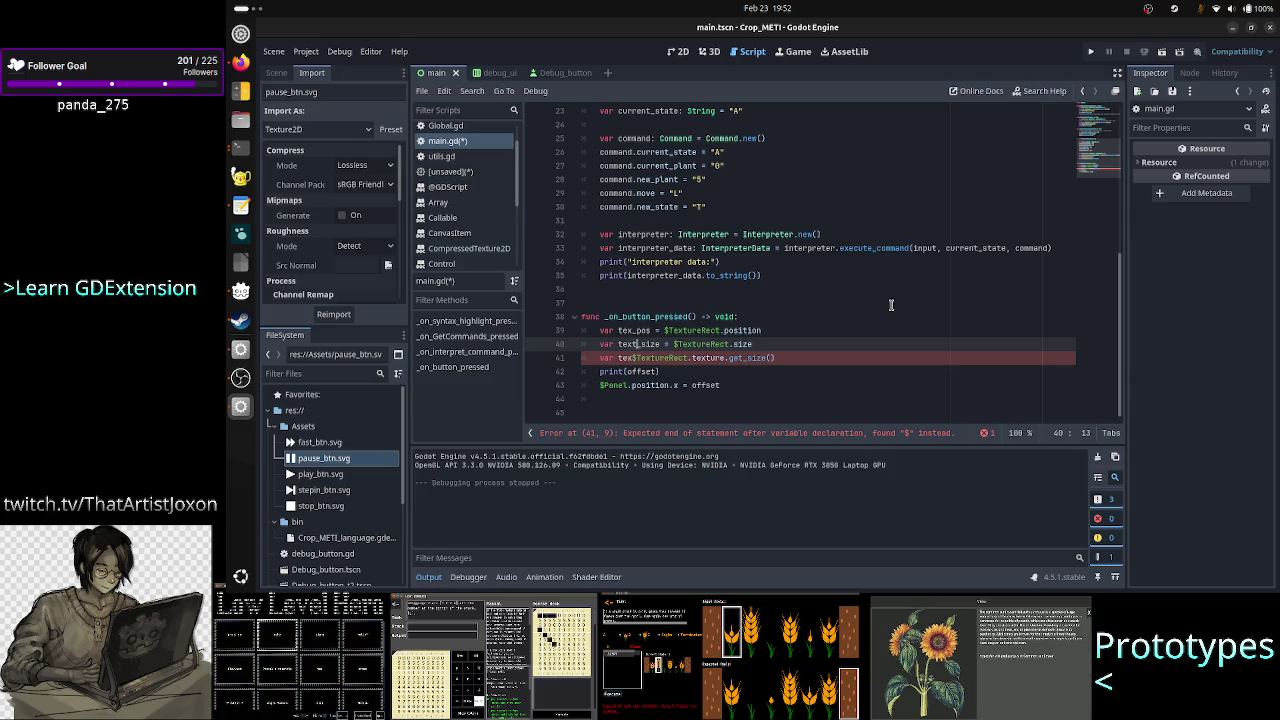
key("BackSpace")
key("Down")
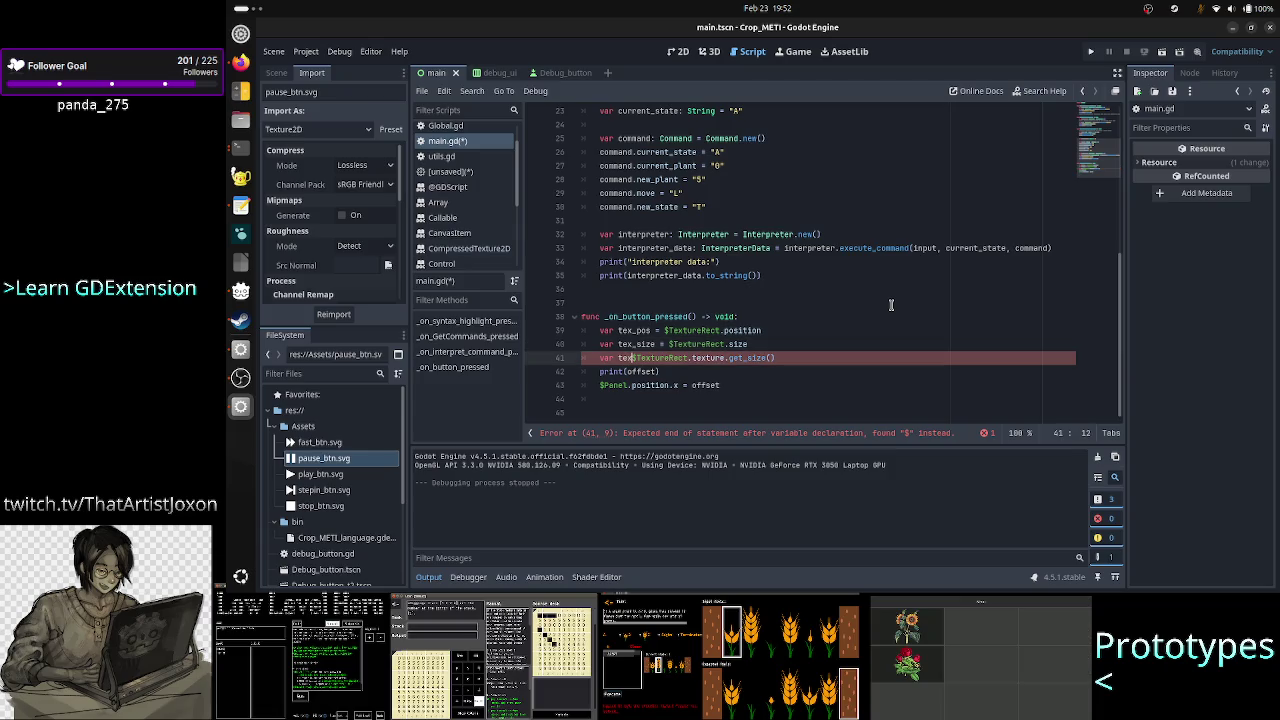
key("BackSpace")
key("BackSpace")
key("BackSpace")
type("img_")
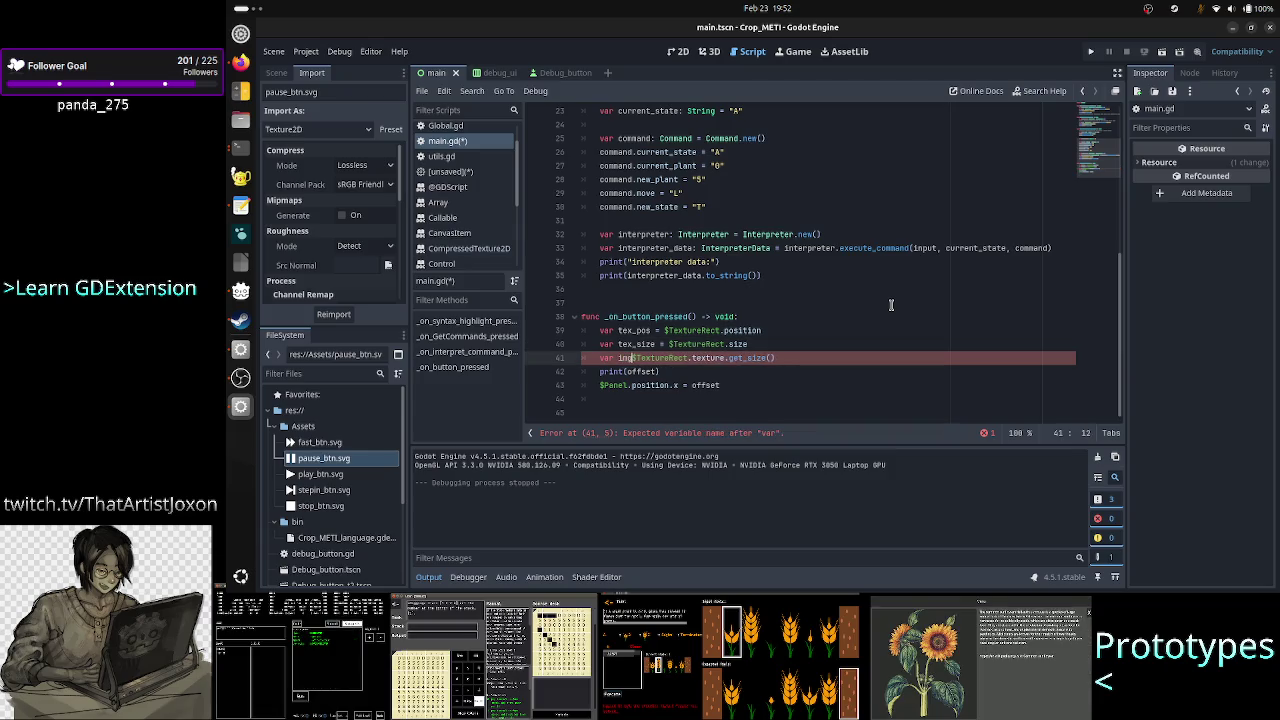
type("size")
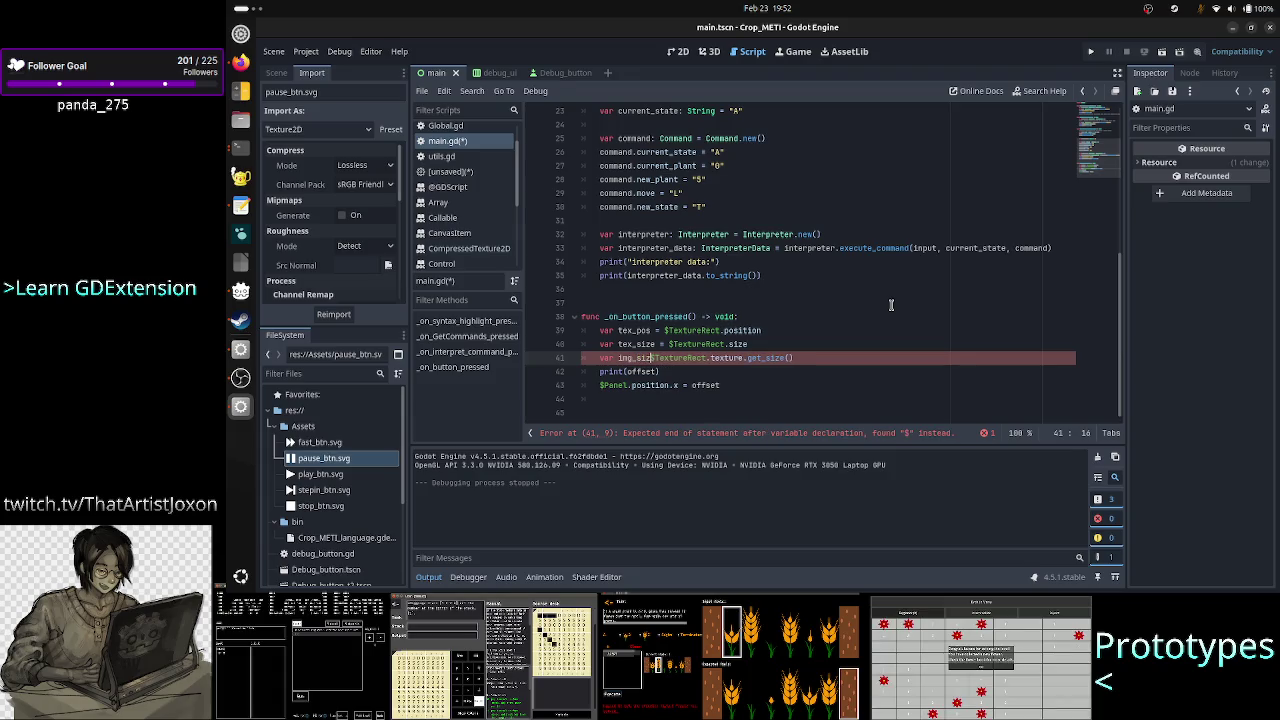
type(" =")
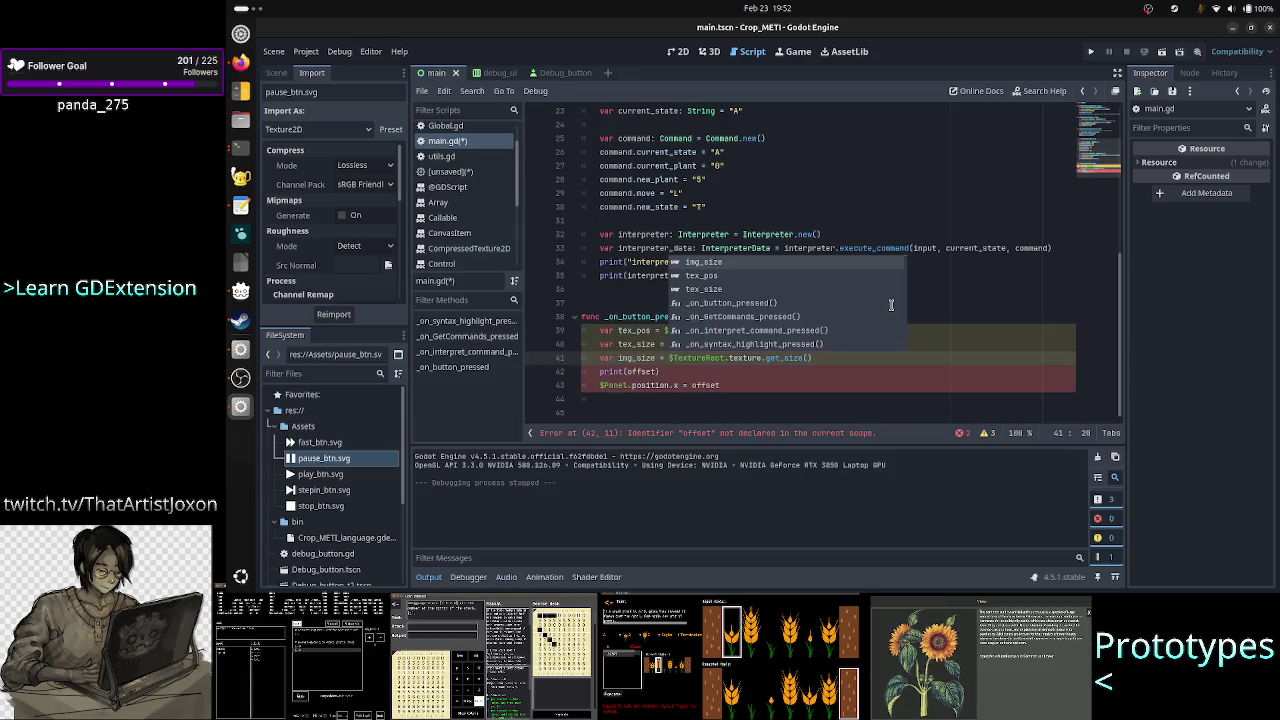
key("Escape")
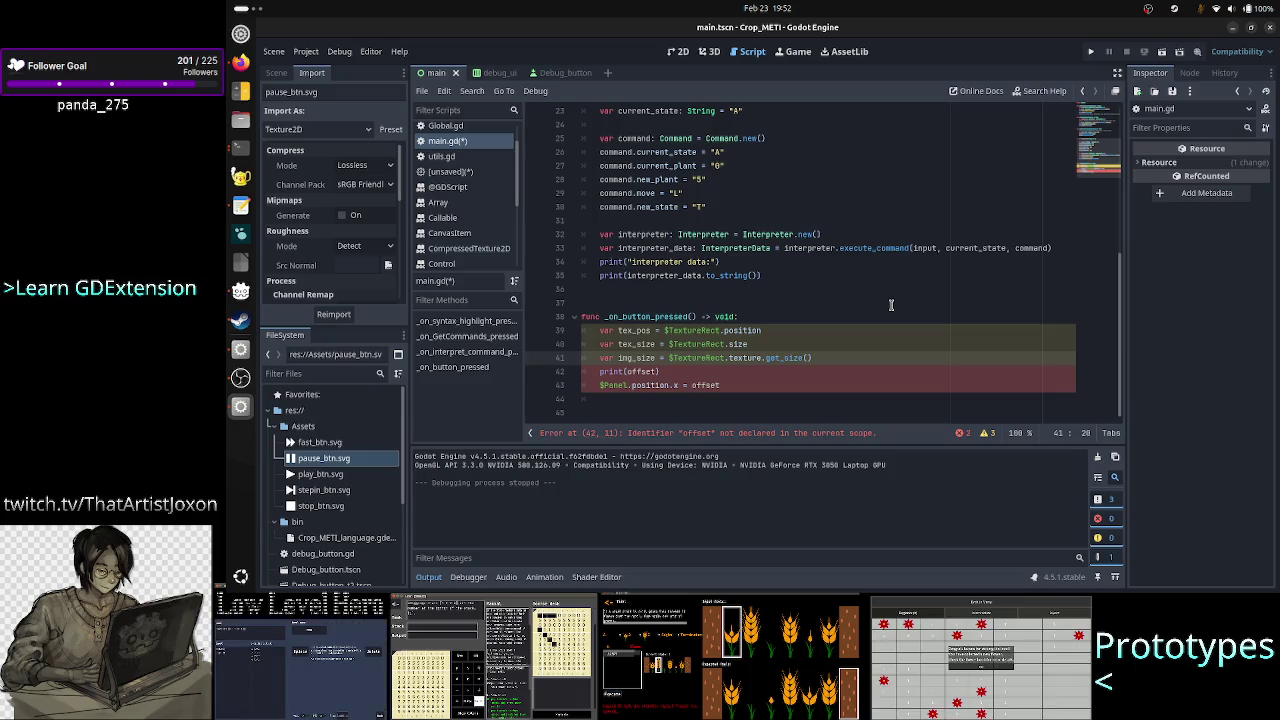
Delete the print(offset) statement and the Panel offset assignment line.
key("Down")
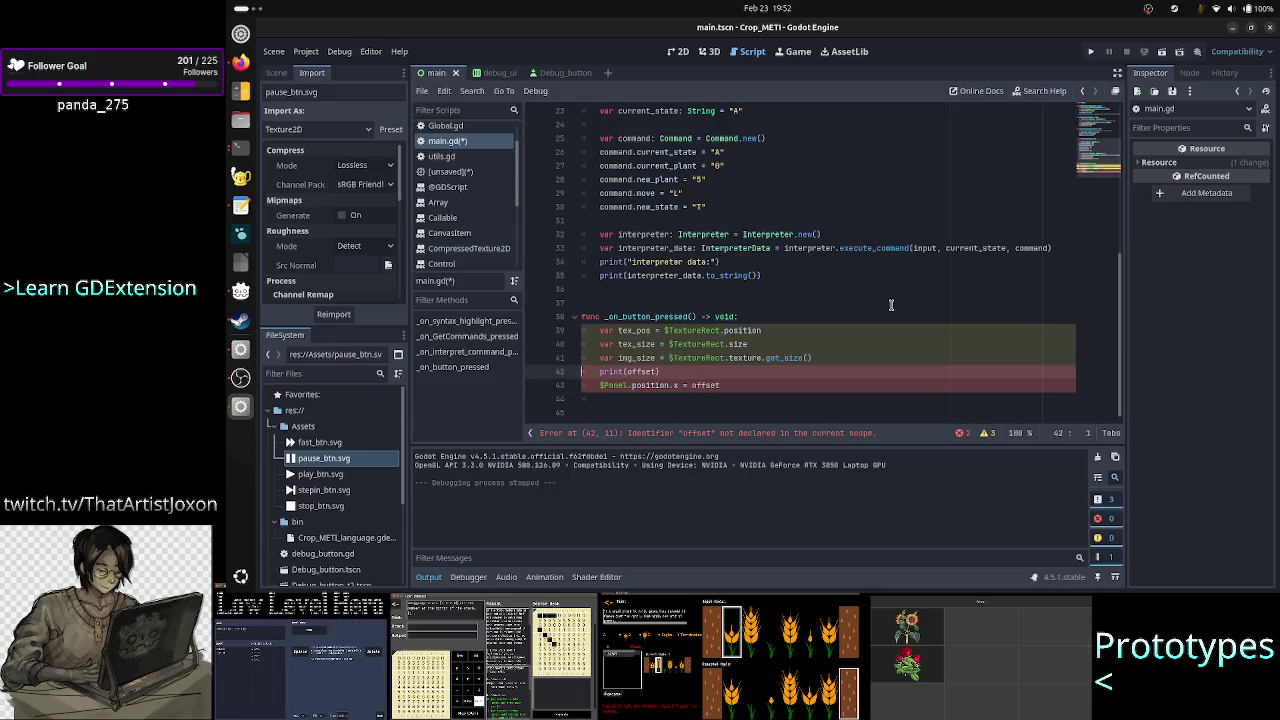
key("BackSpace")
key("BackSpace")
key("BackSpace")
key("Delete")
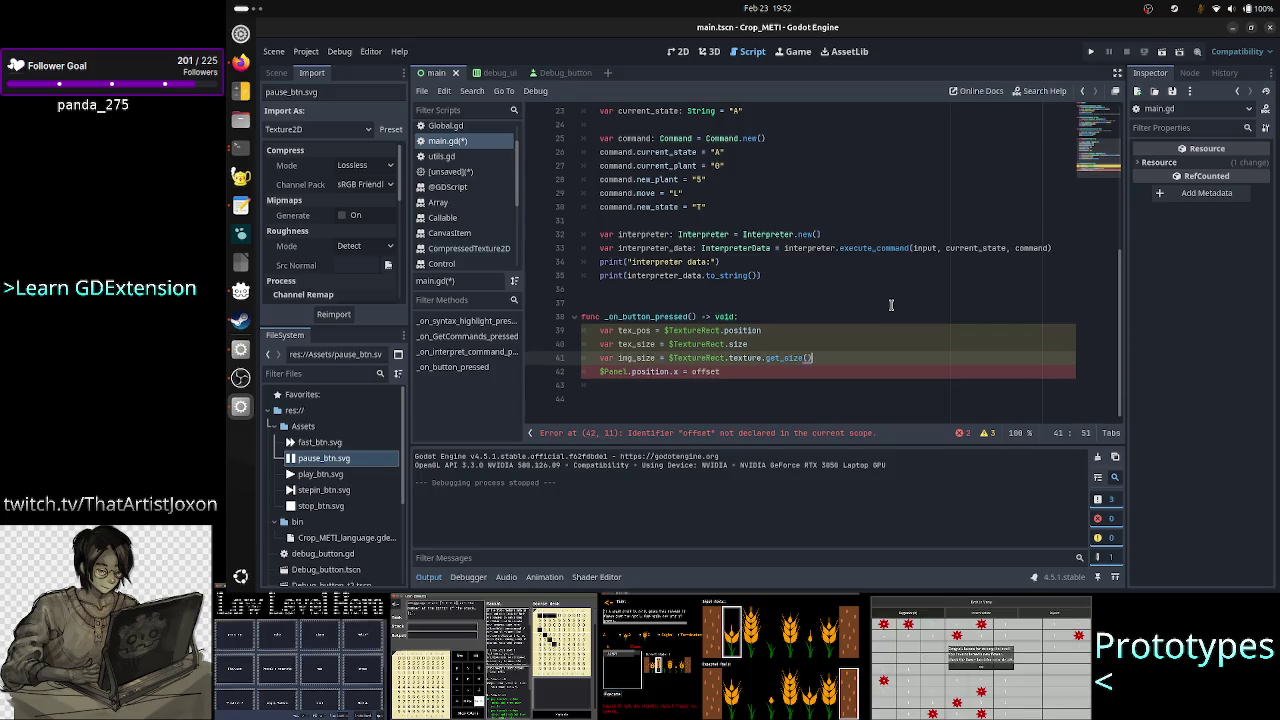
key("shift+End")
key("BackSpace")
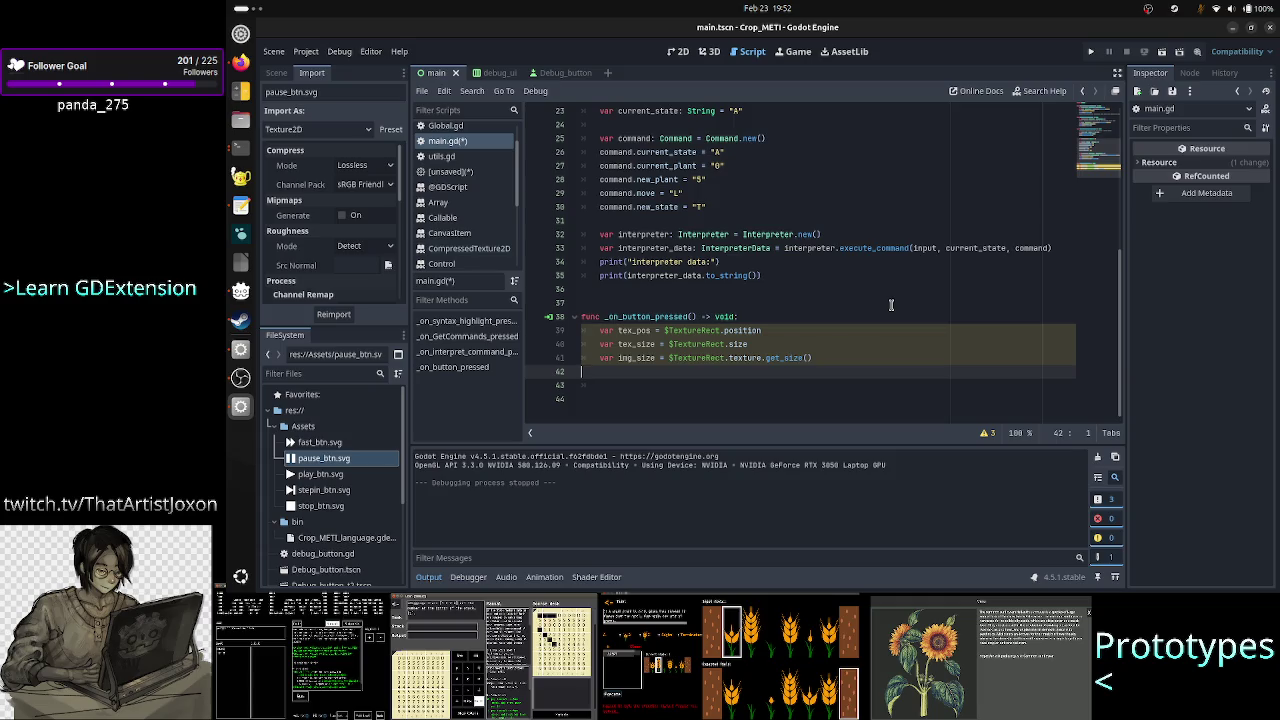
Start a 'var scale:' declaration on a new line below img_size.
left_click(860, 360)
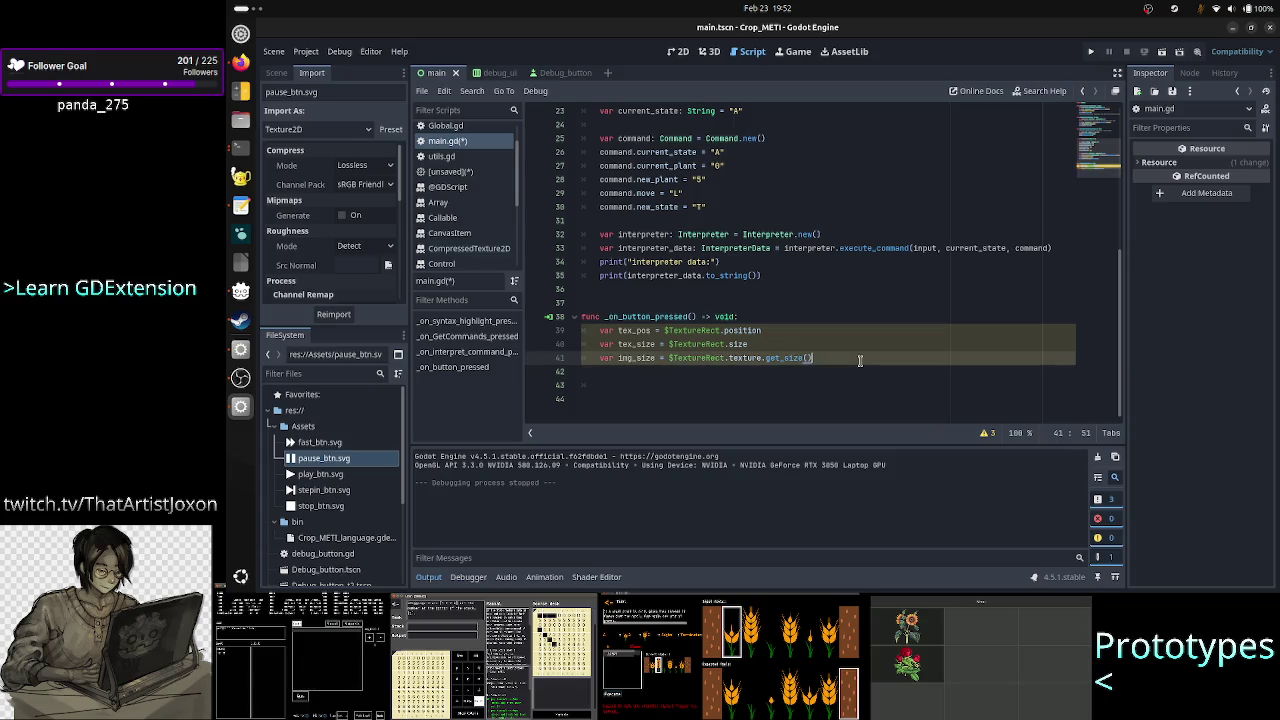
key("Return")
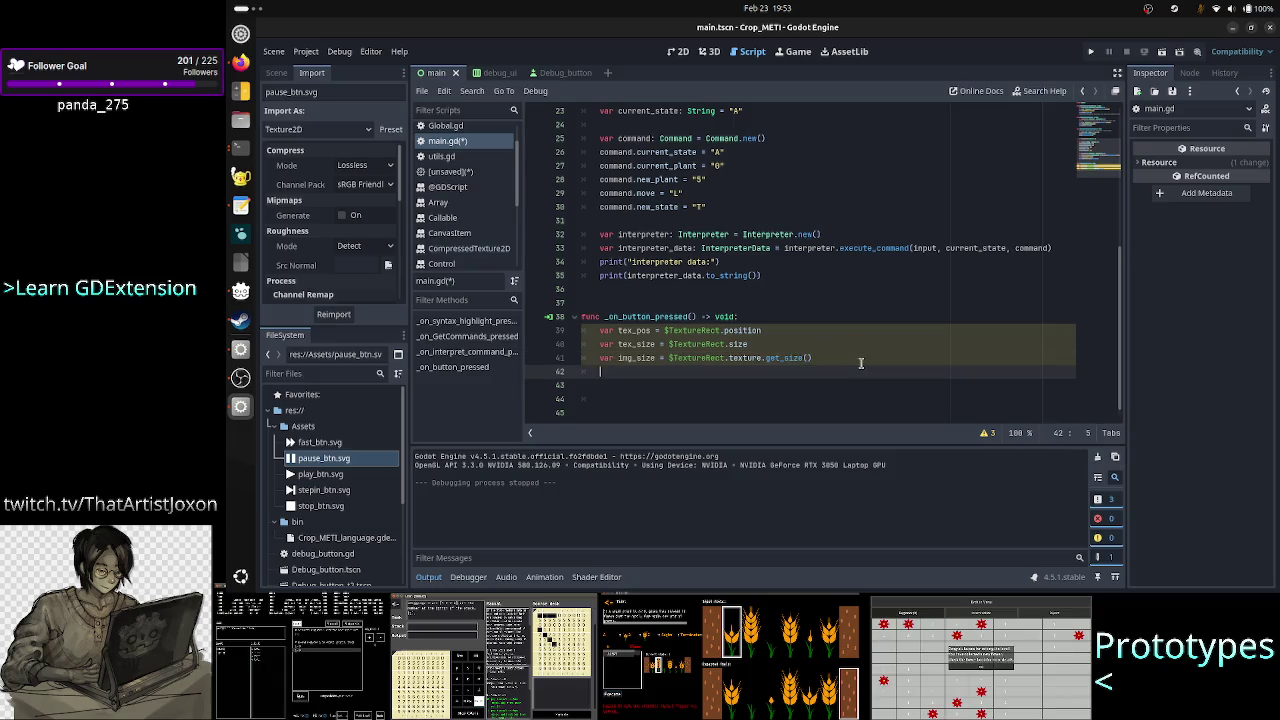
type("var scal")
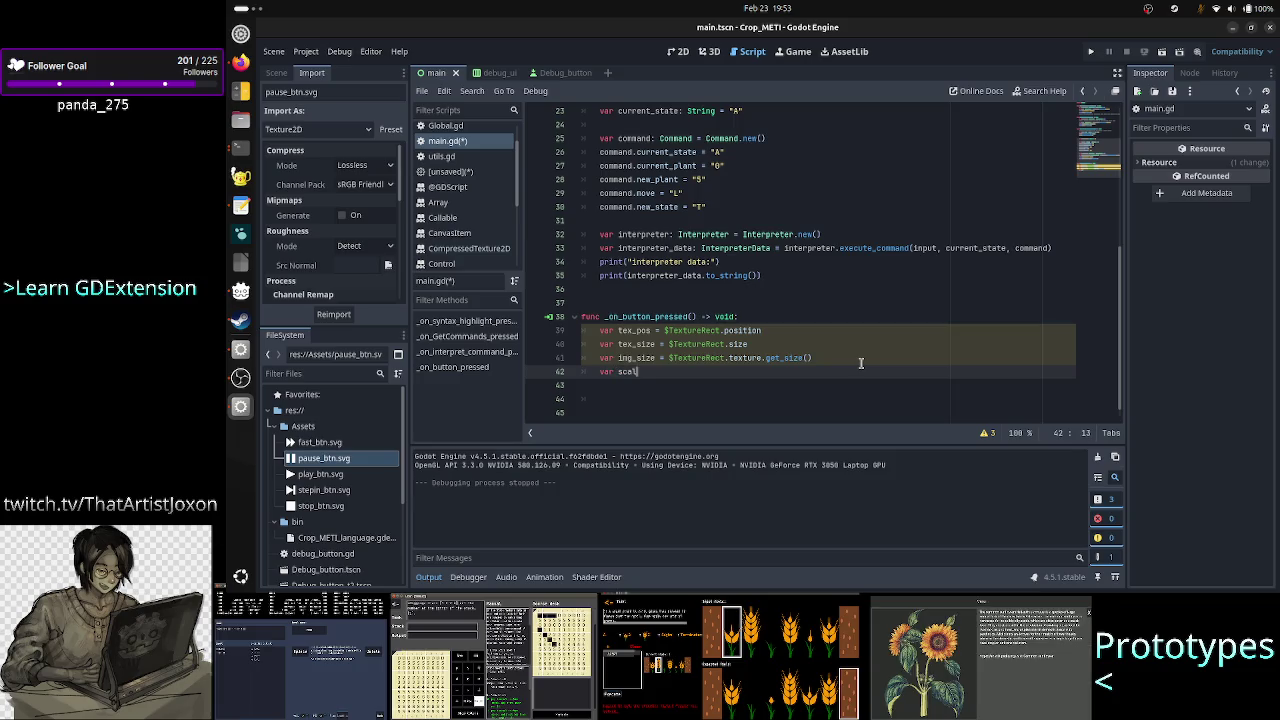
type("e:")
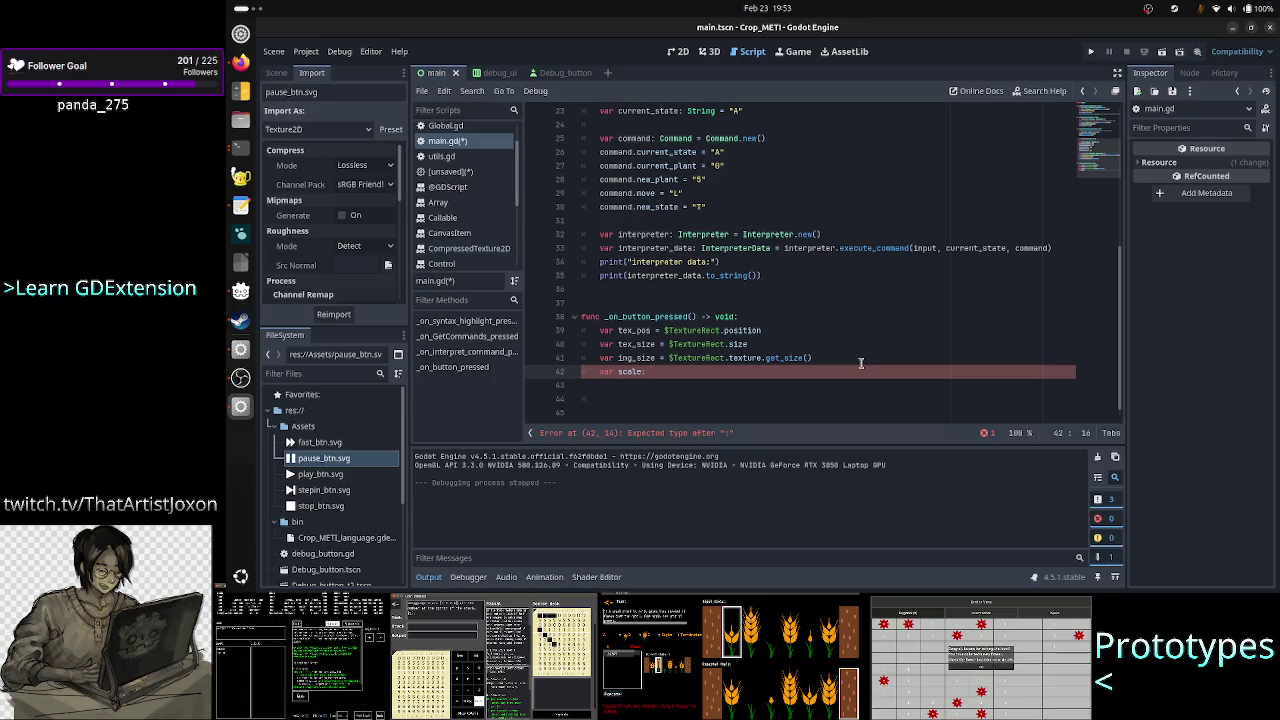
key("alt+Tab")
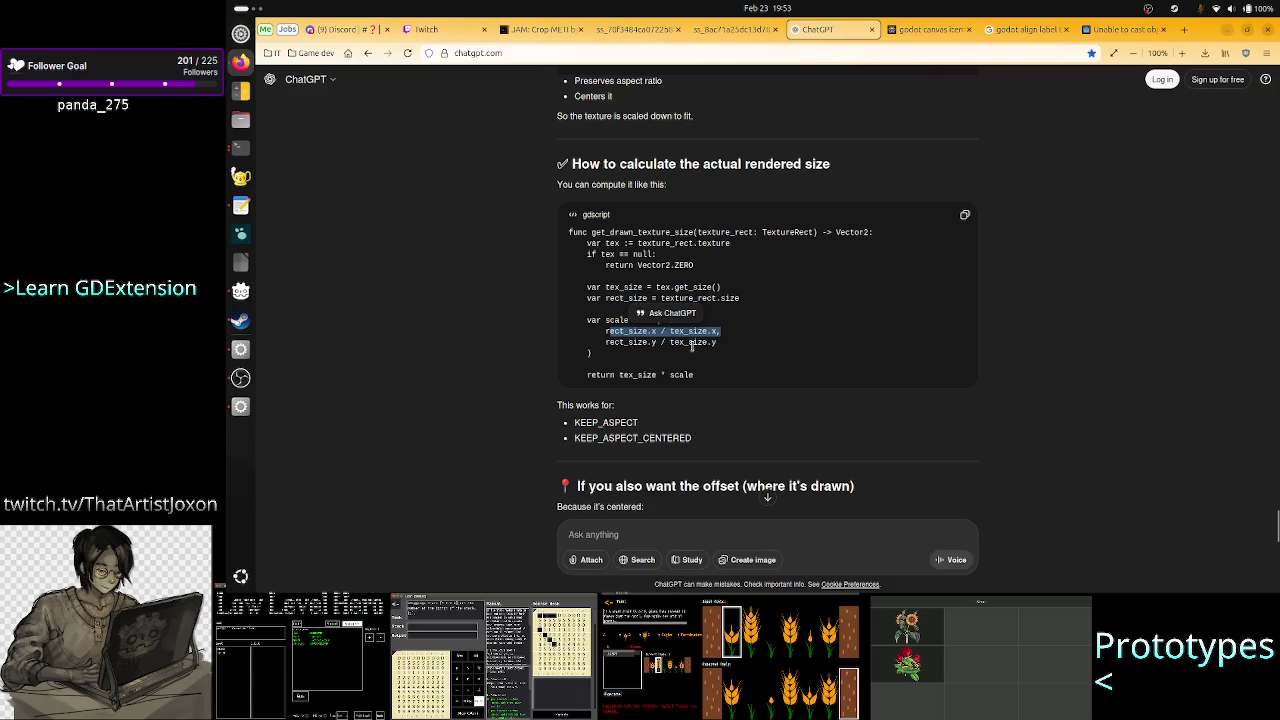
Review the tex_size * scale return value and the rect_size.x / tex_size.x ratio in ChatGPT's code.
left_click(690, 346)
mouse_move(639, 376)
left_mouse_down()
mouse_move(698, 376)
mouse_move(617, 376)
left_mouse_up()
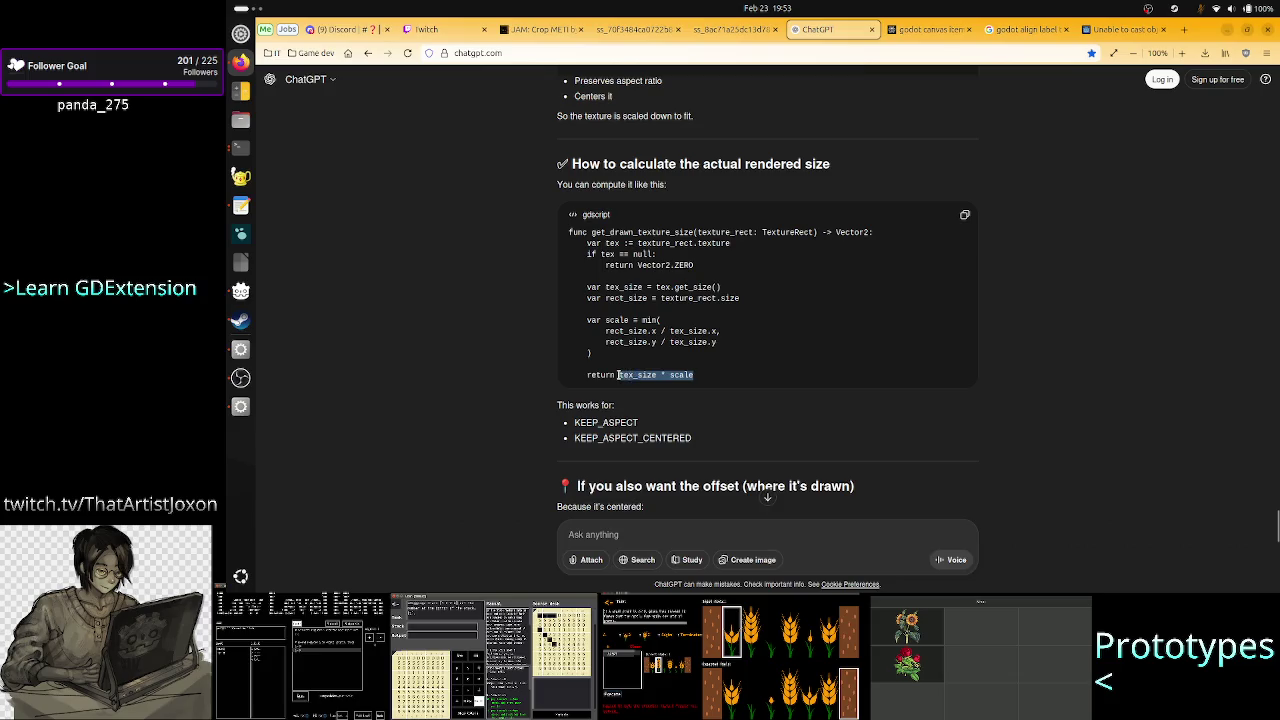
left_click(723, 376)
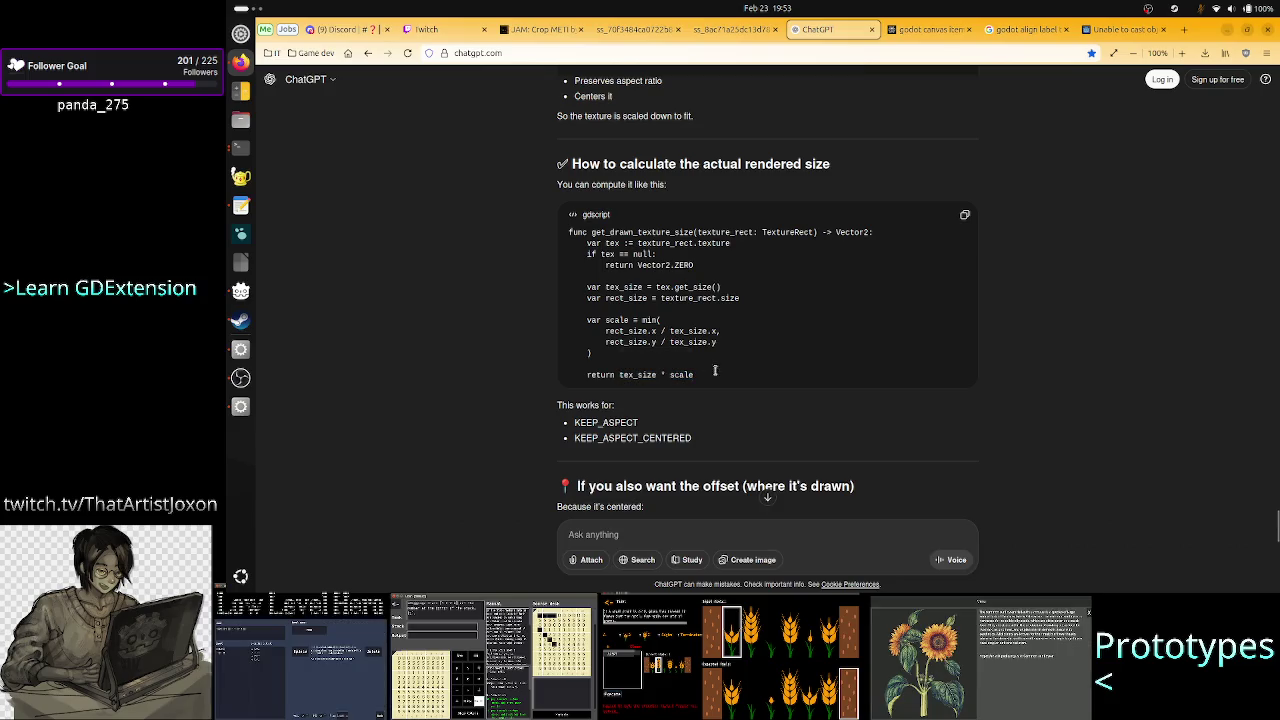
left_click_drag(605, 331, 727, 336)
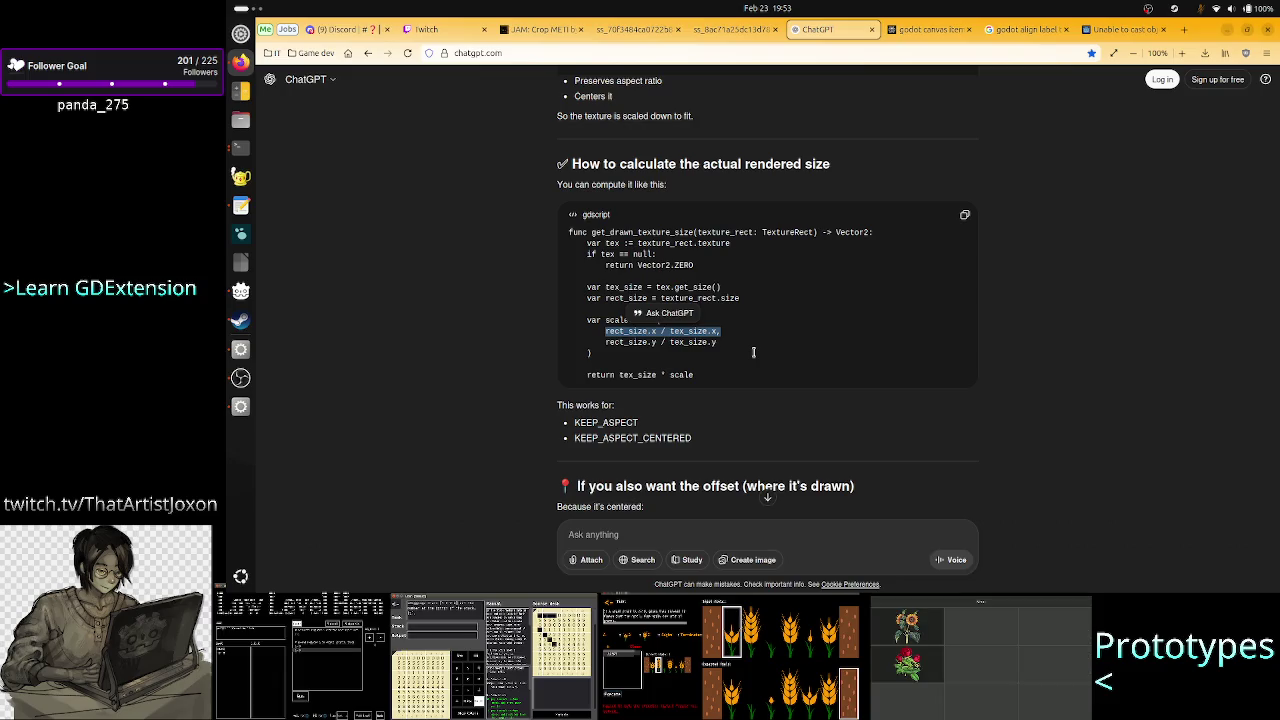
left_click(753, 352)
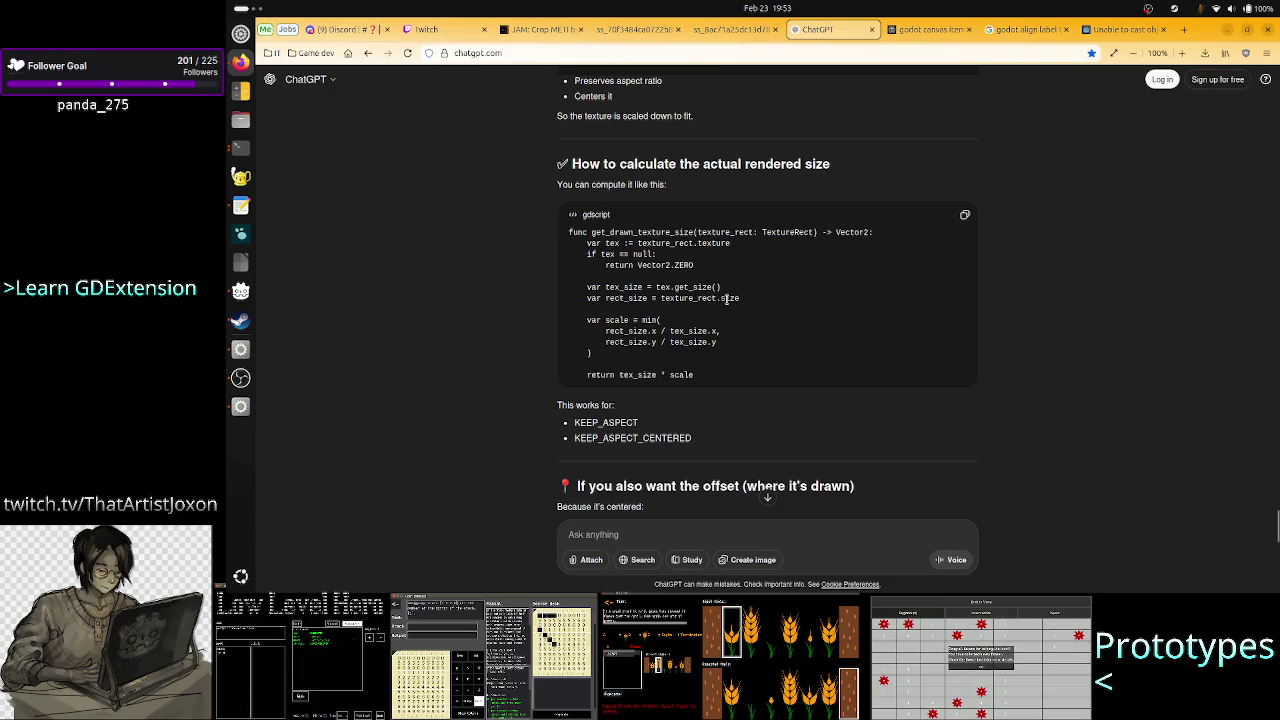
key("alt+Tab")
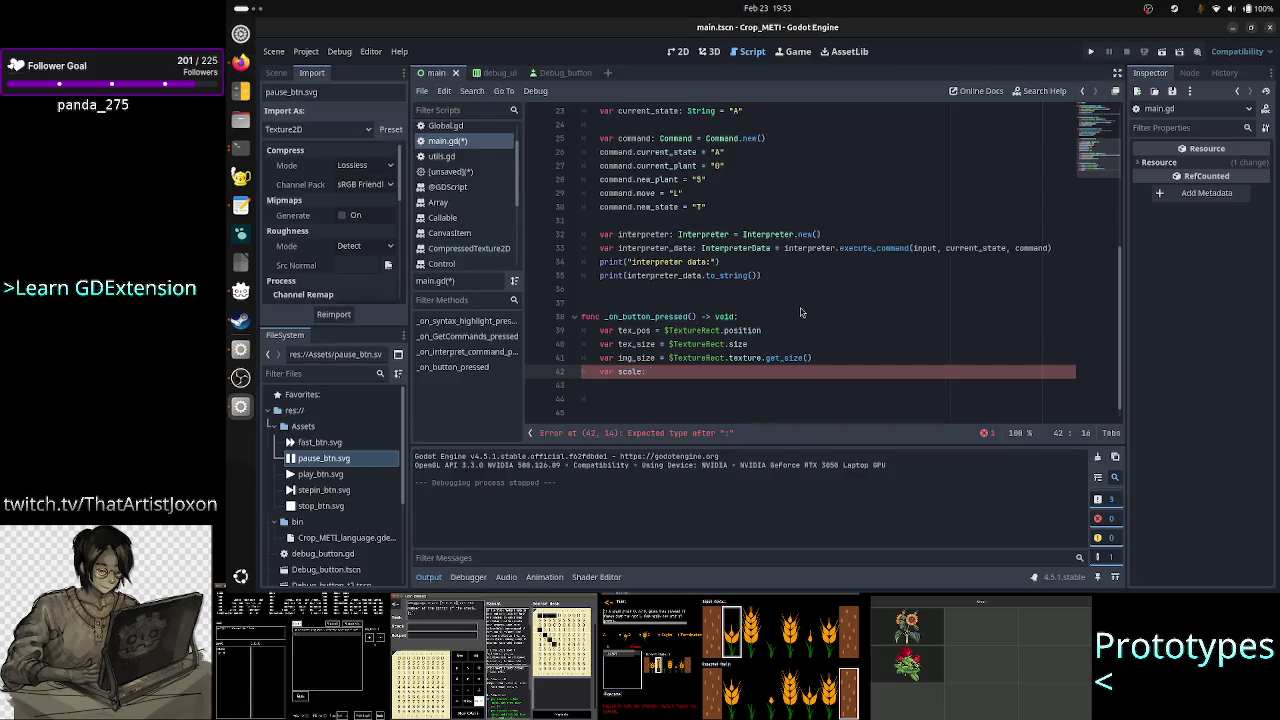
Replace 'var scale:' with 'var sf = tex_size/img_size' and begin '$Panel.pos' on line 43.
key("BackSpace")
key("BackSpace")
key("BackSpace")
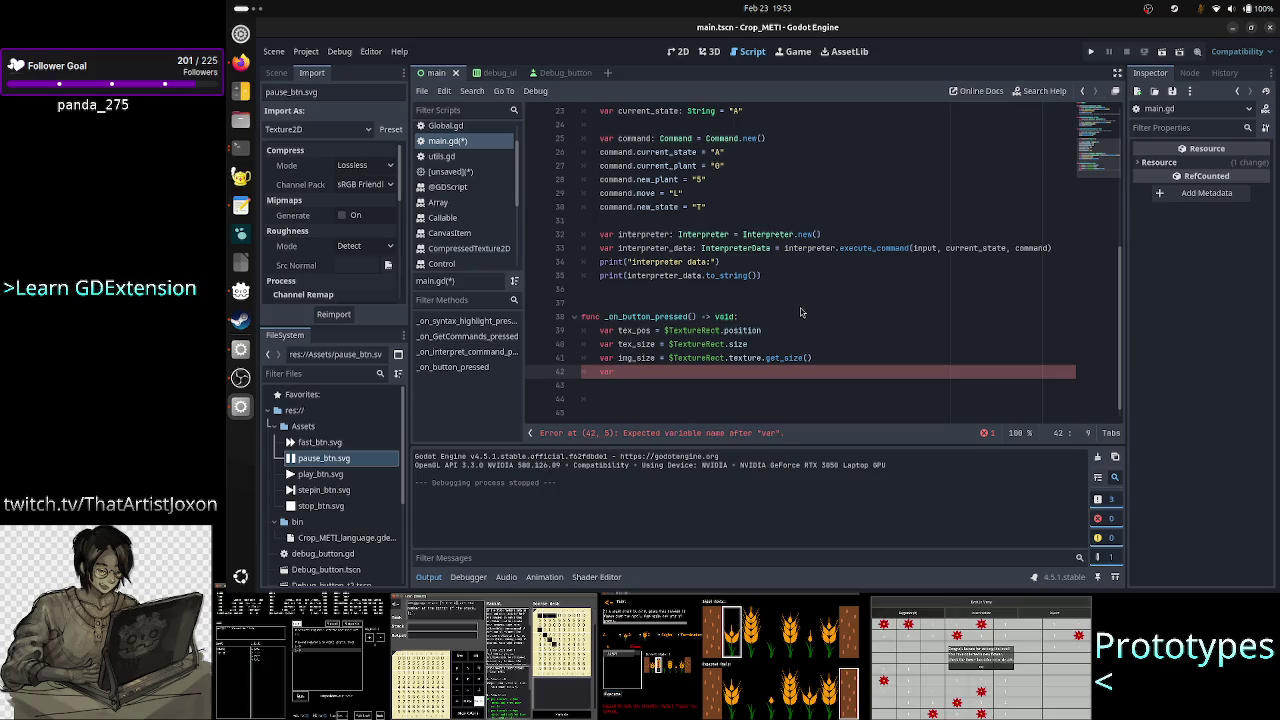
type("sf:")
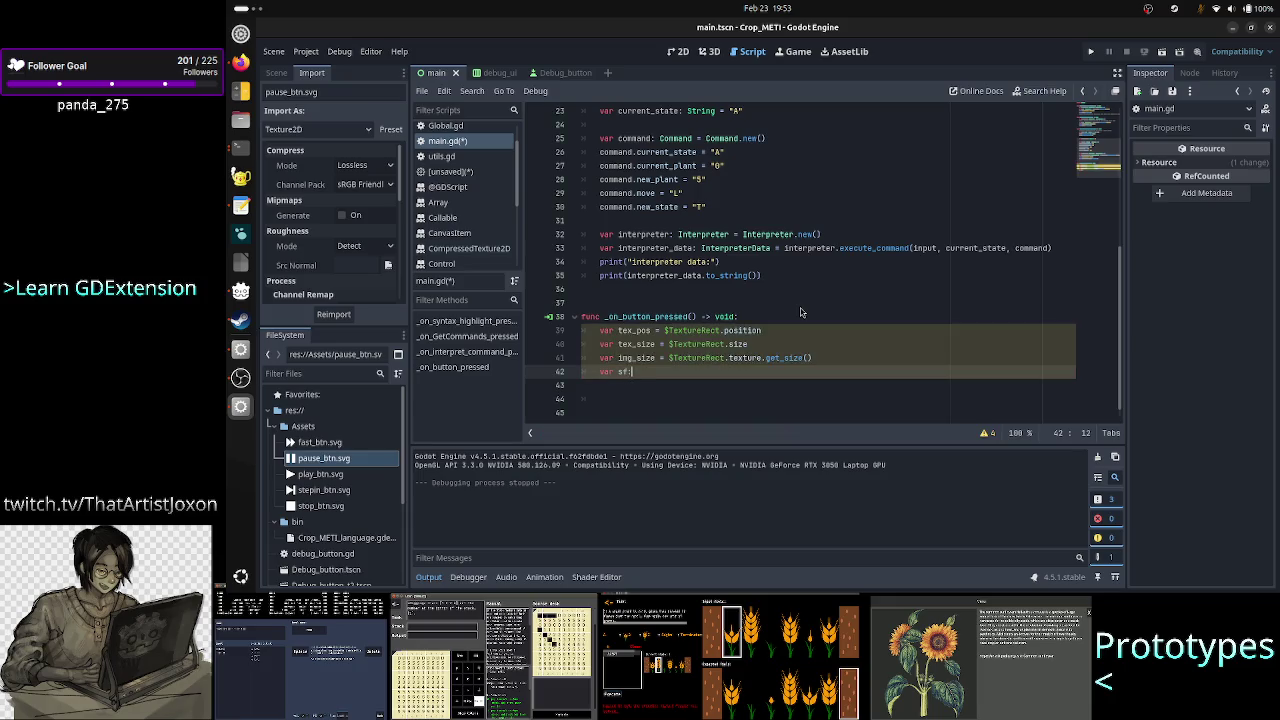
type(" float =")
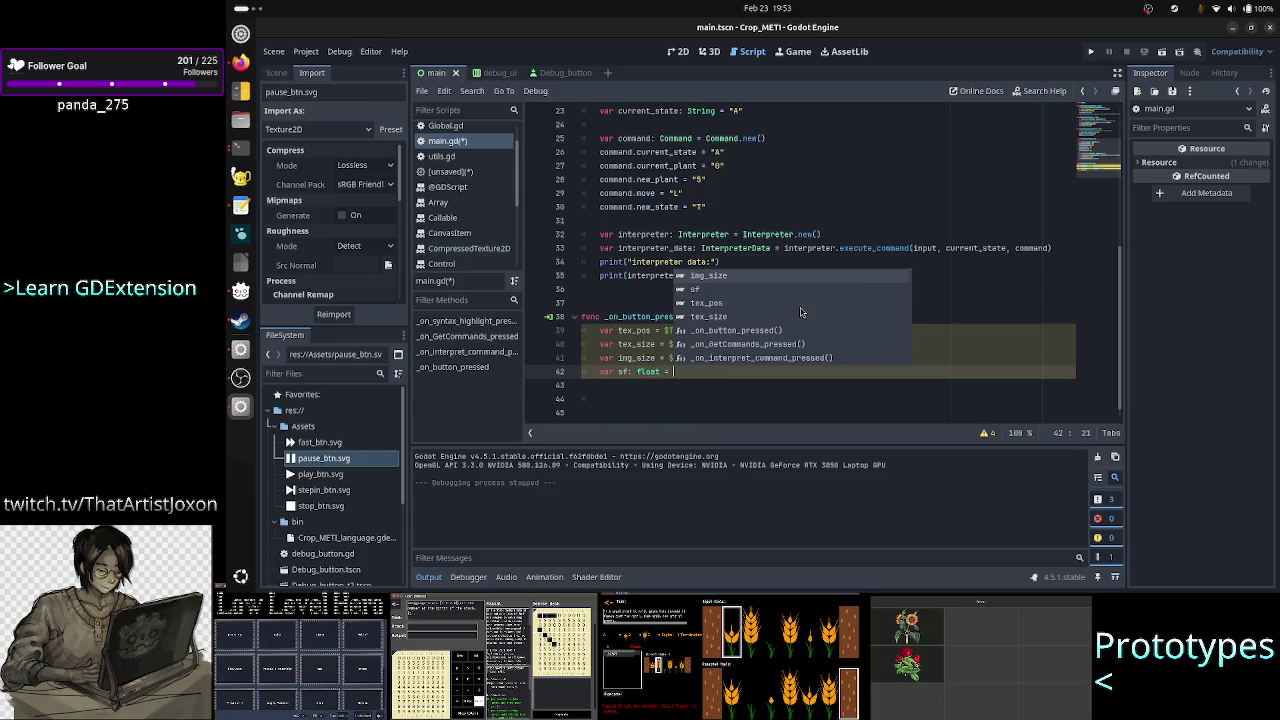
key("BackSpace")
key("BackSpace")
key("BackSpace")
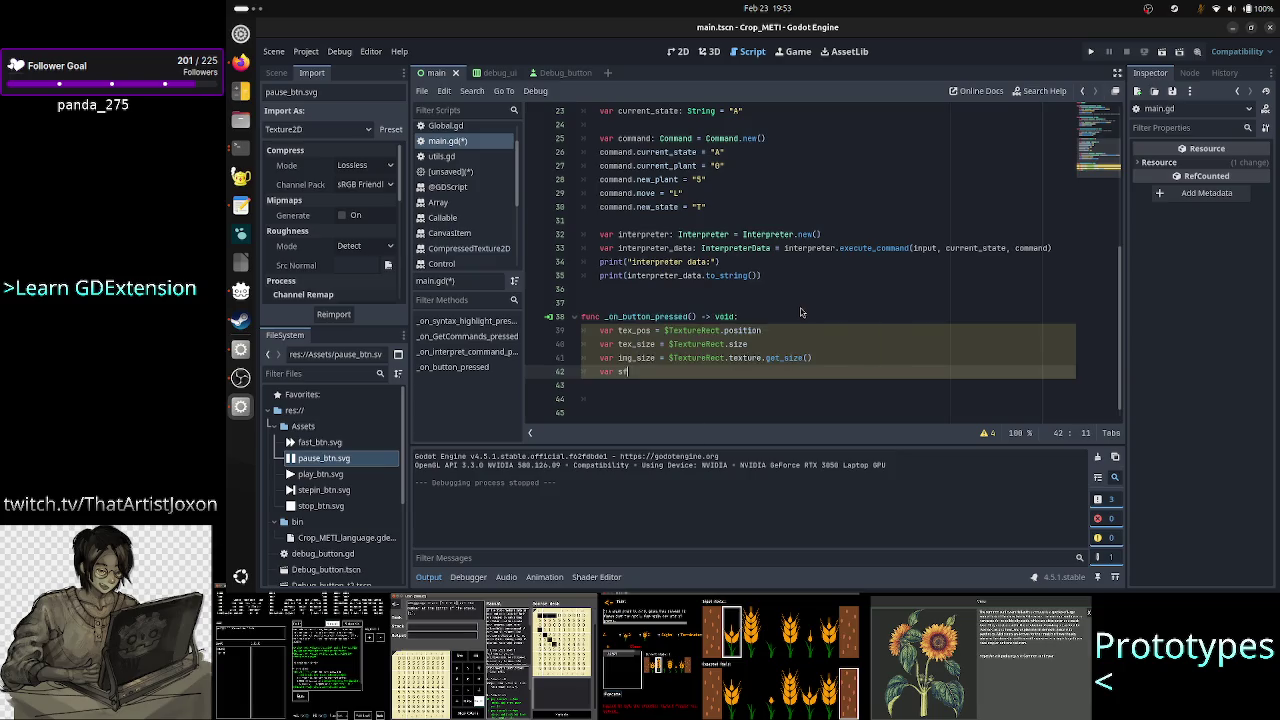
type(" =")
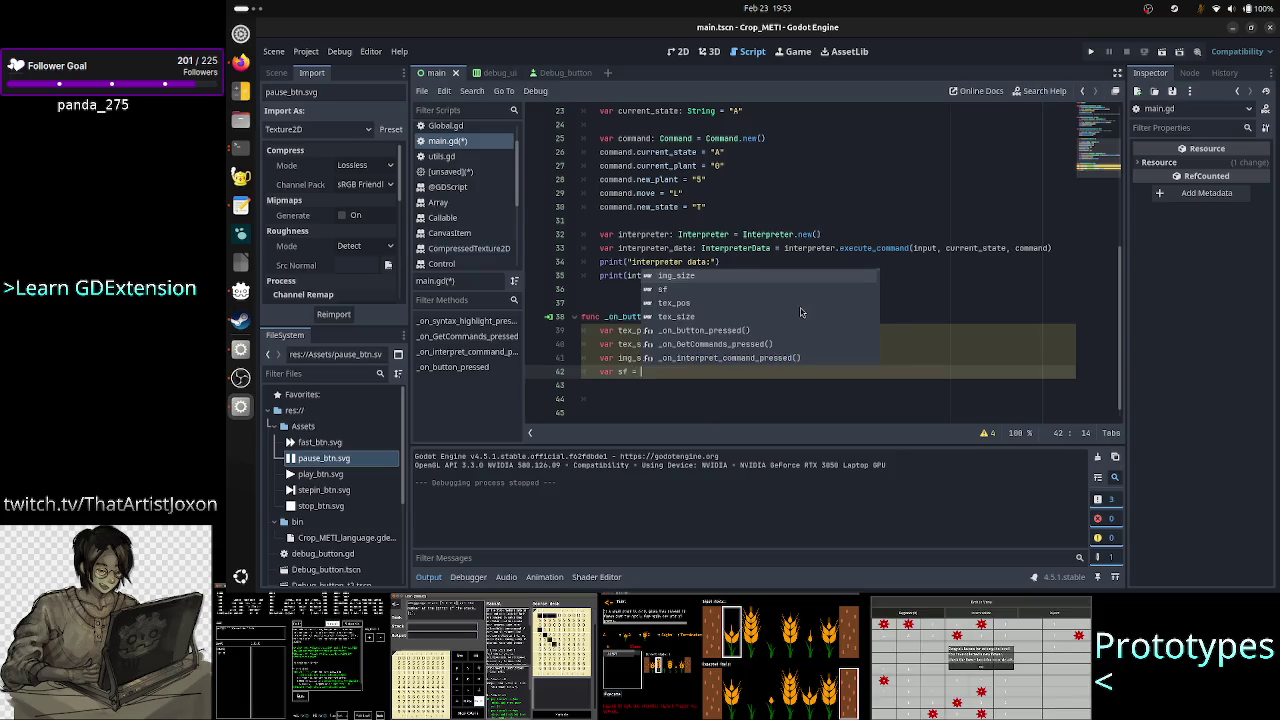
key("Escape")
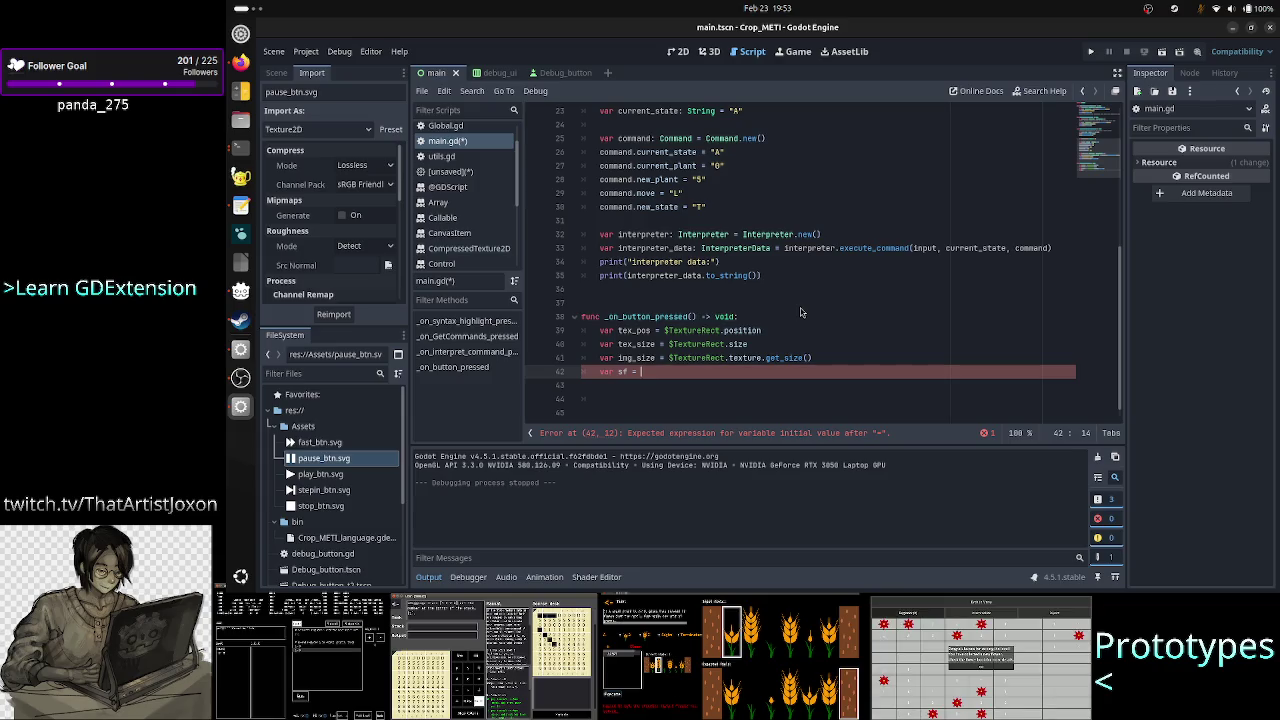
key("alt+Tab")
key("alt+Tab")
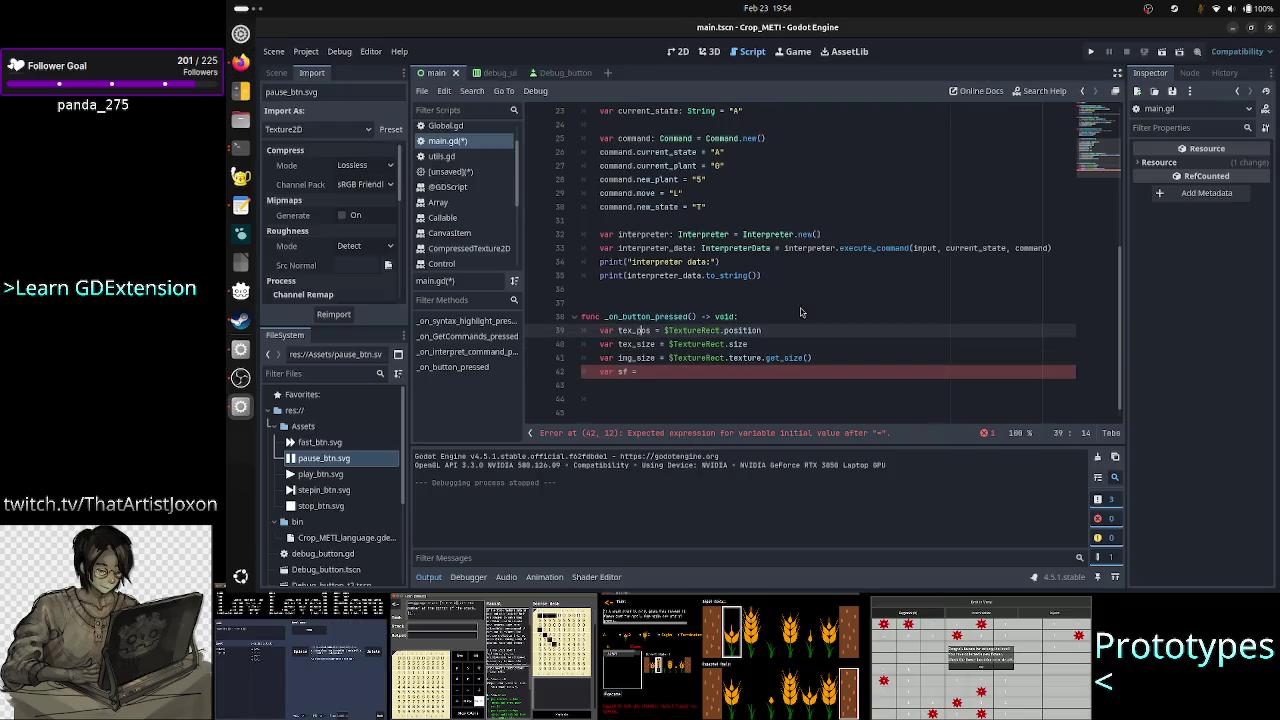
key("Down")
key("Down")
key("Down")
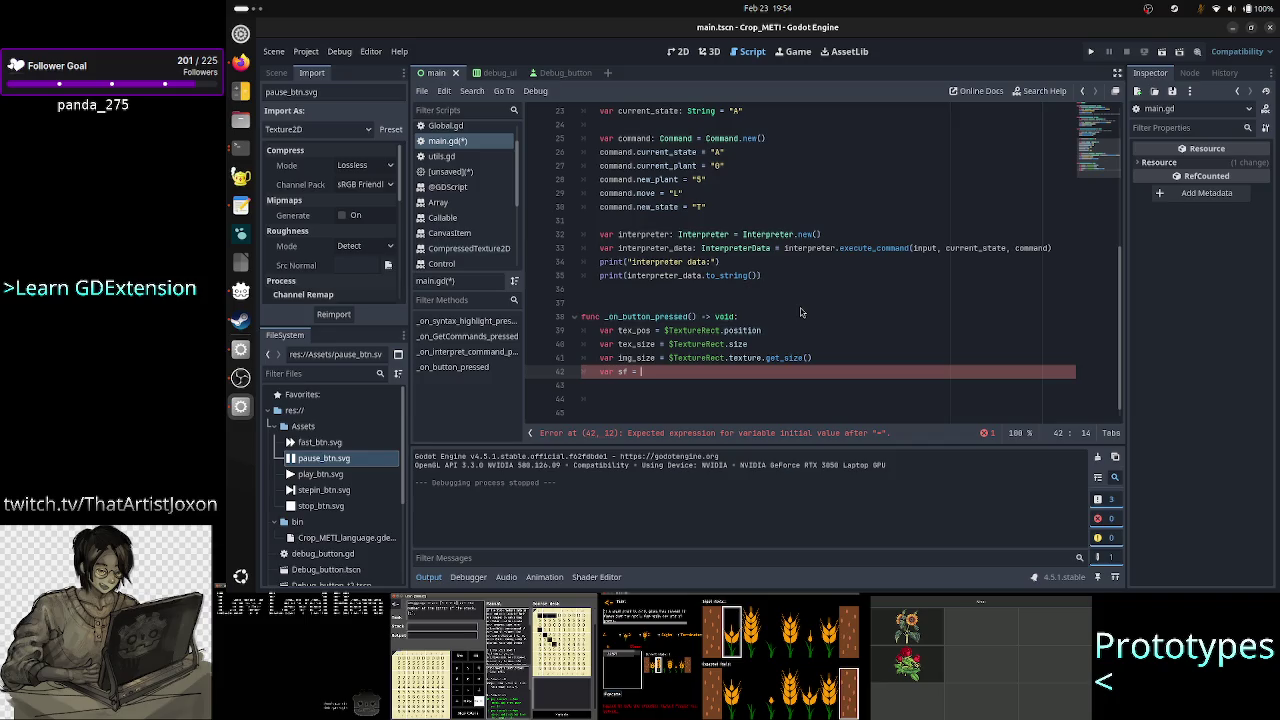
type("tex_size")
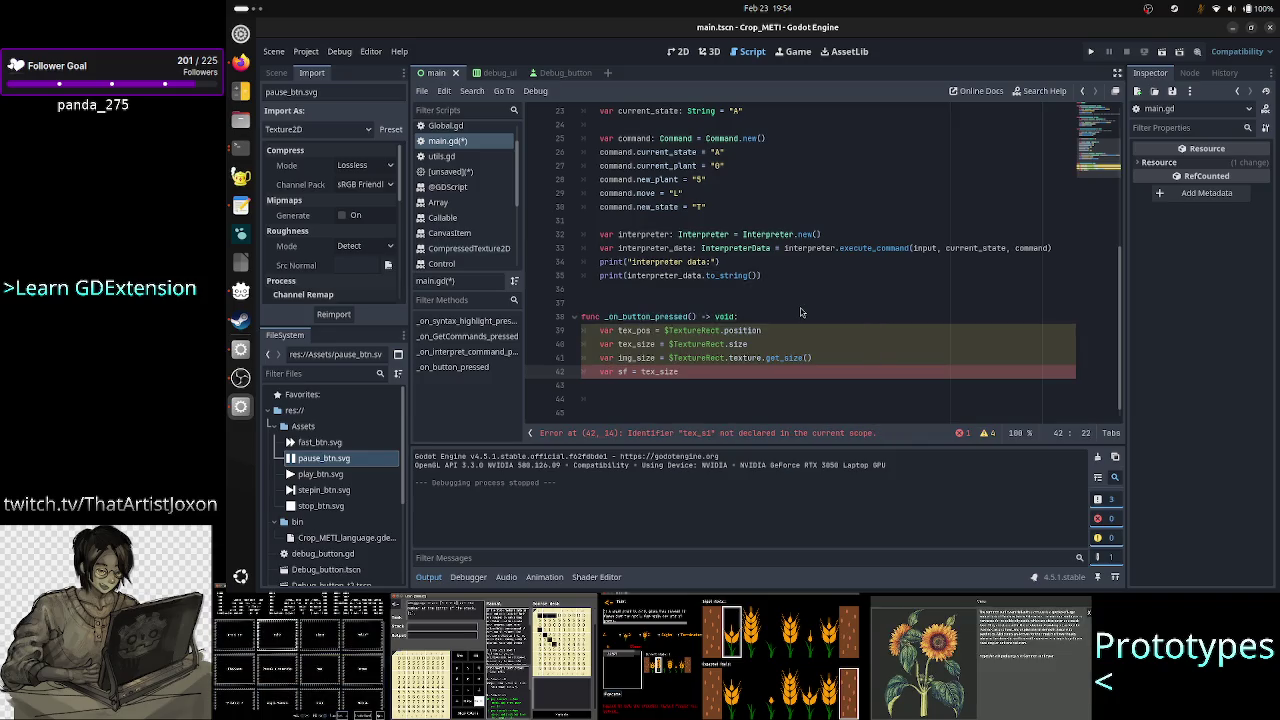
type("/img_s")
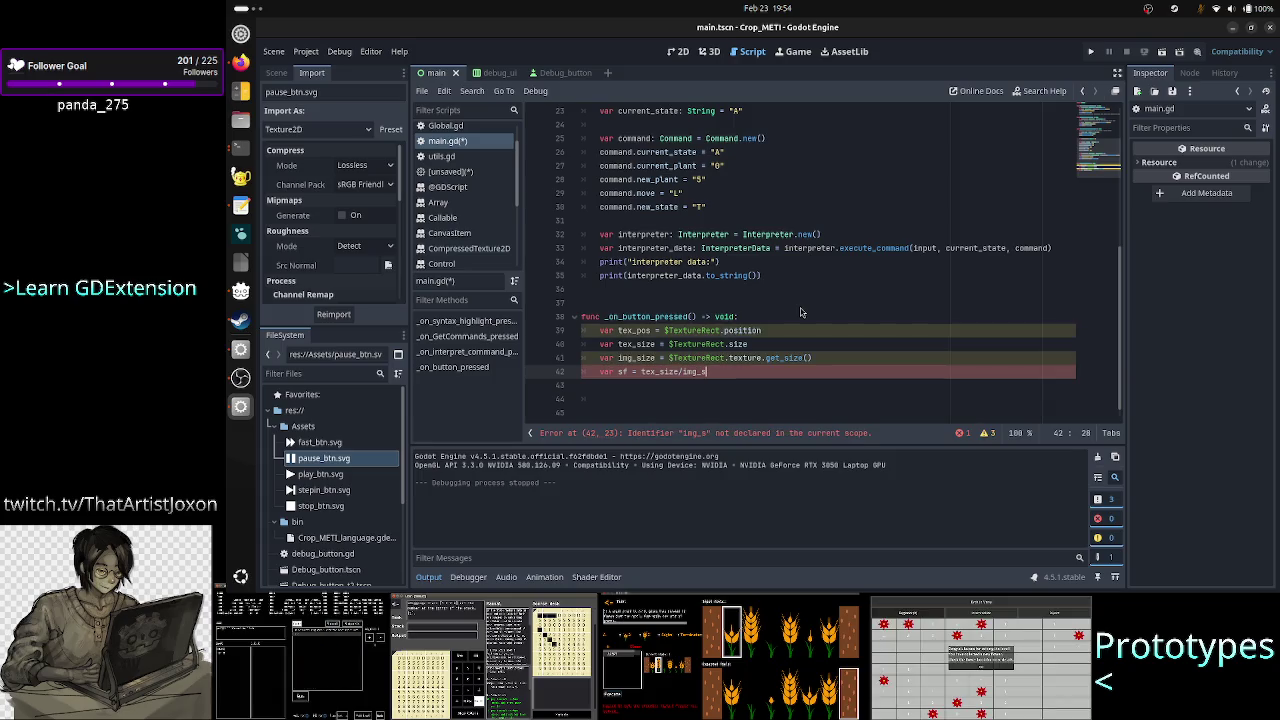
type("ize")
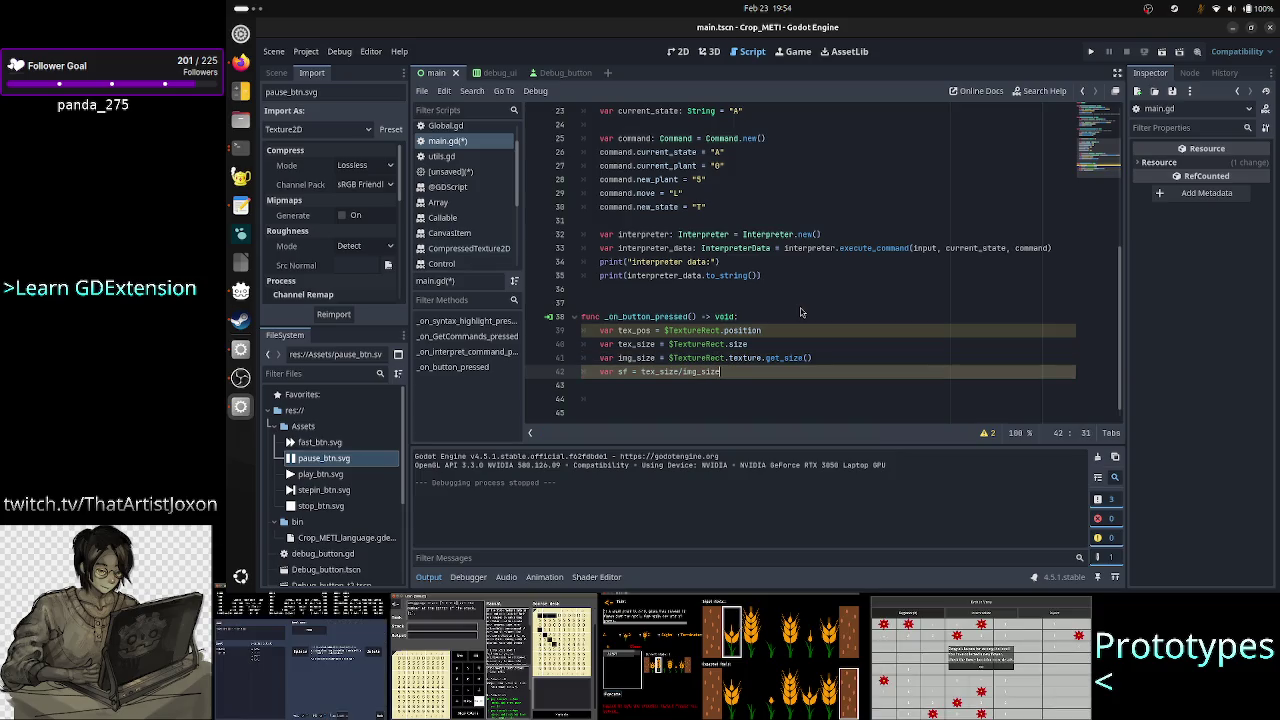
key("Return")
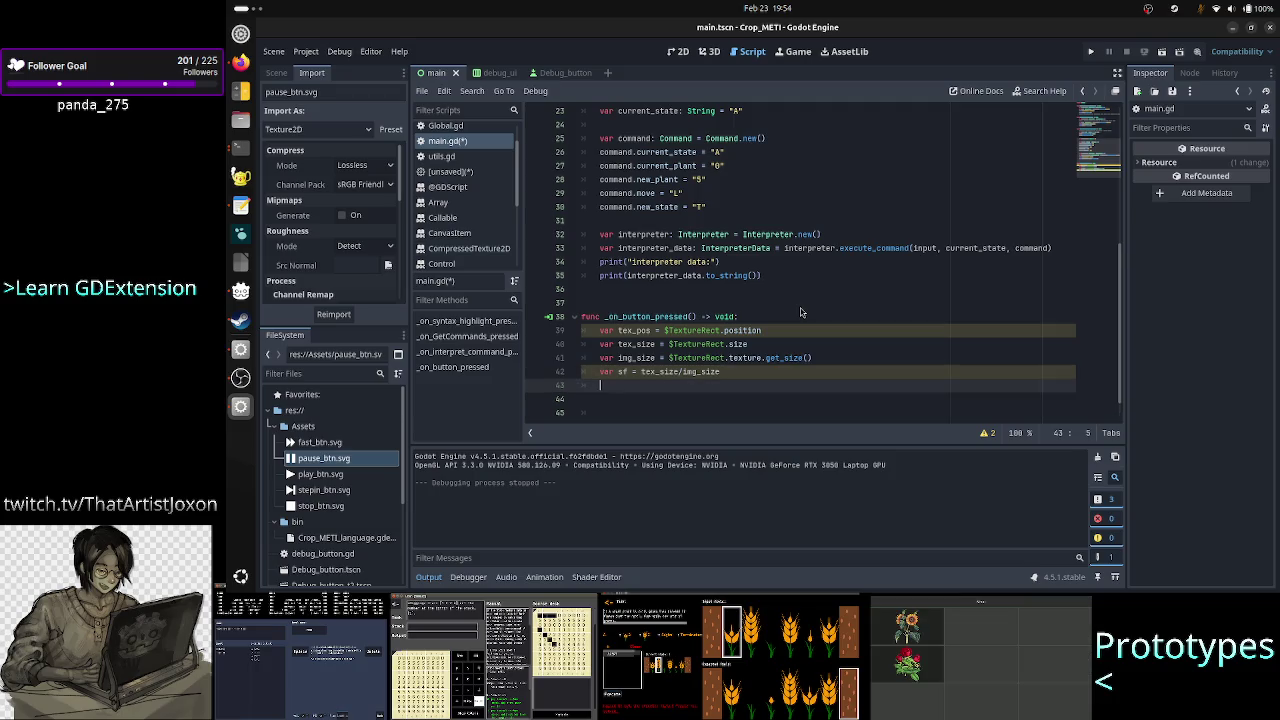
type("$pPanel.po")
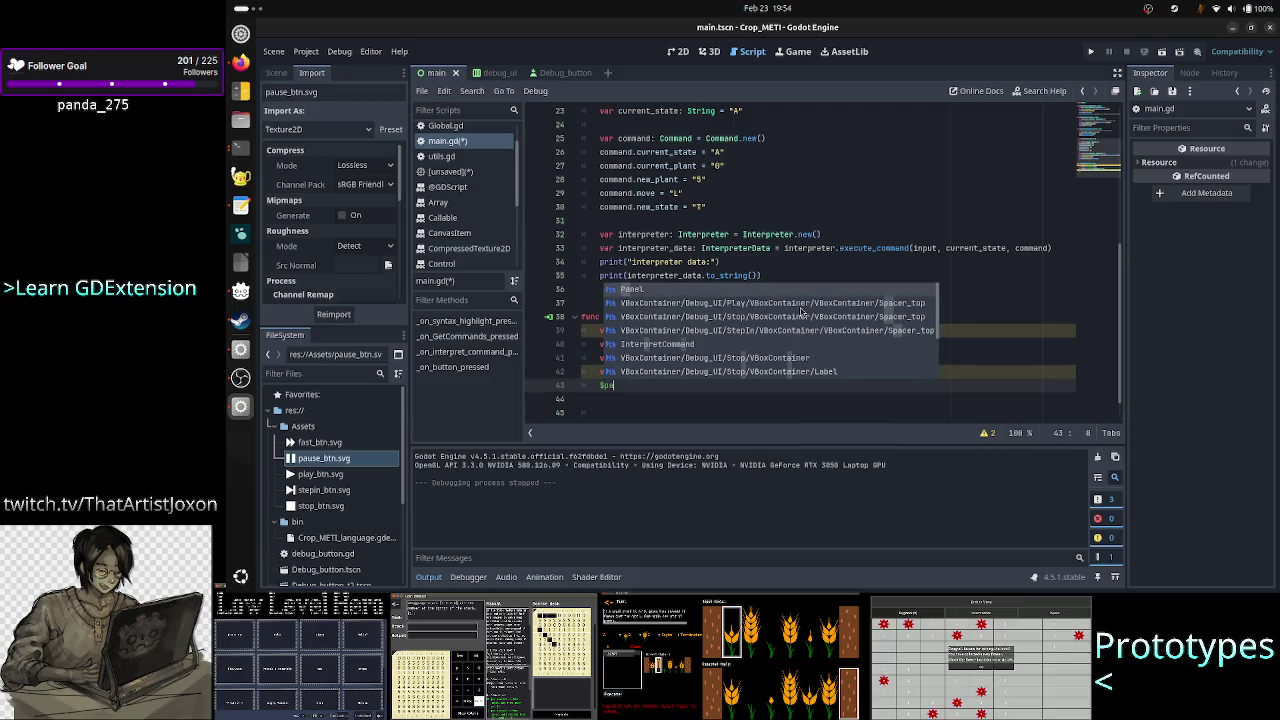
type("s")
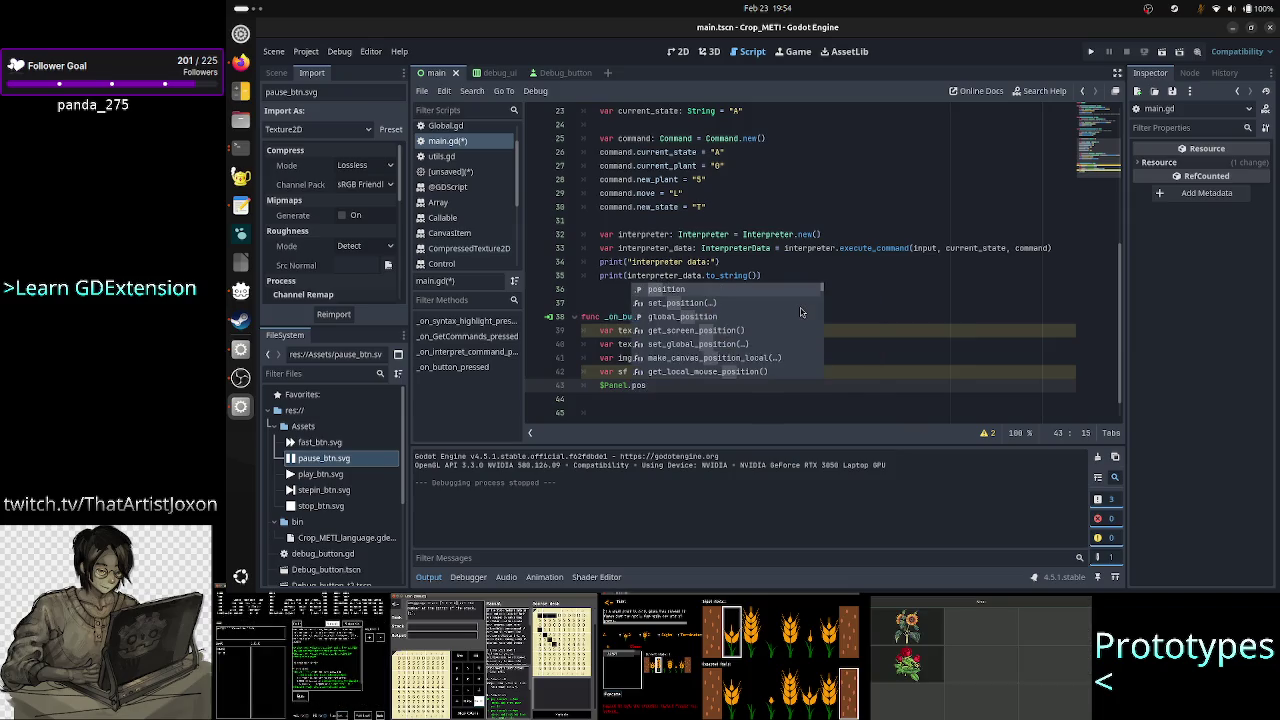
Extend line 43 to '$Panel.position = tex_pos + (sf * ', checking ChatGPT's formula meanwhile.
key("Return")
type("tex")
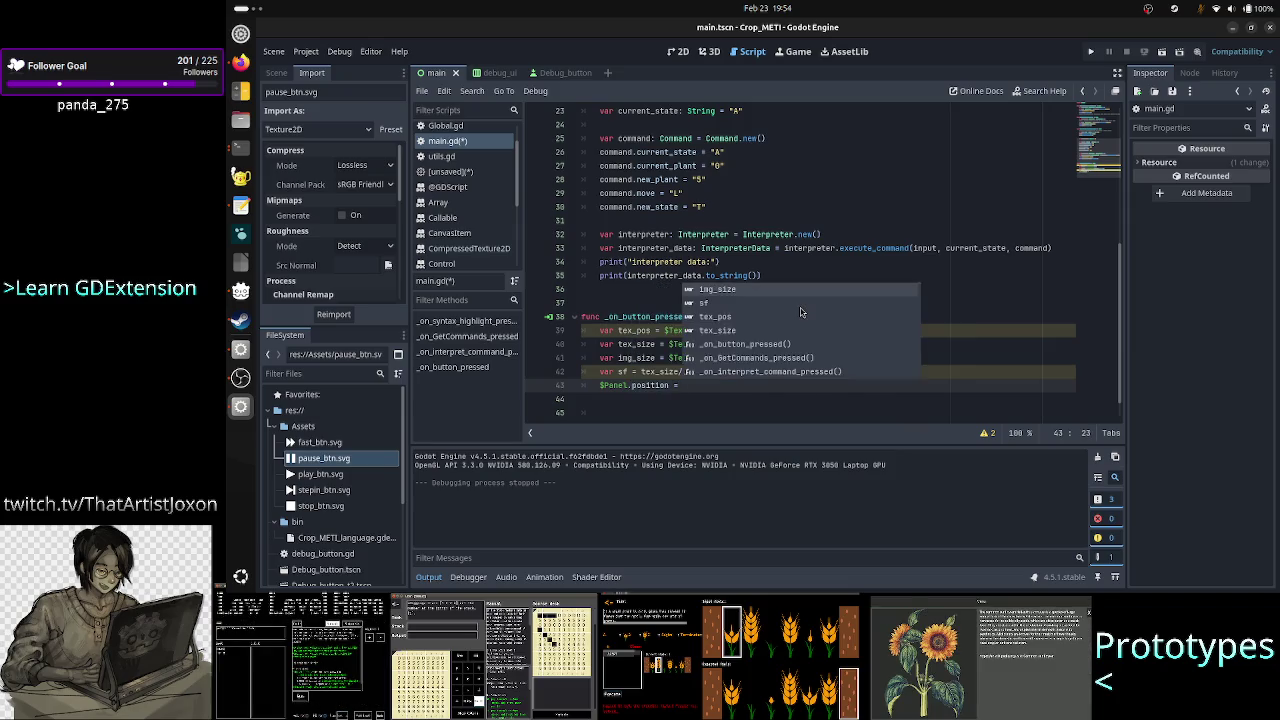
type("_p")
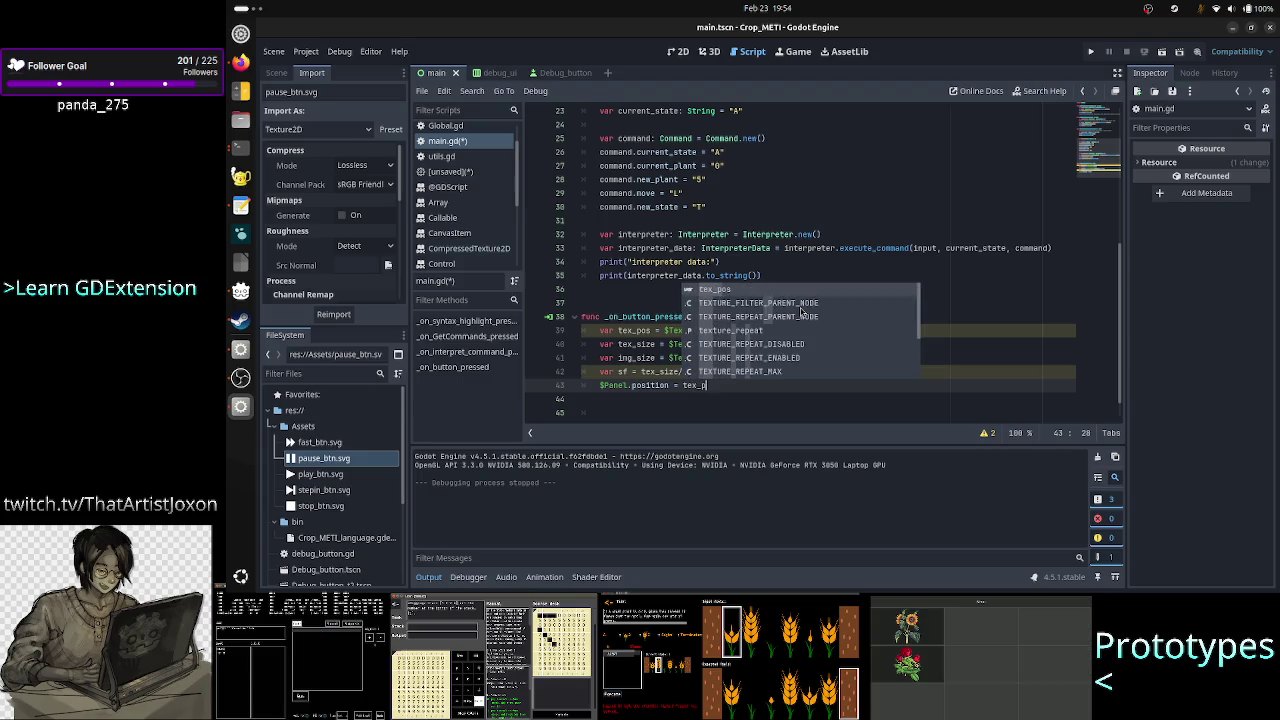
type("os + ")
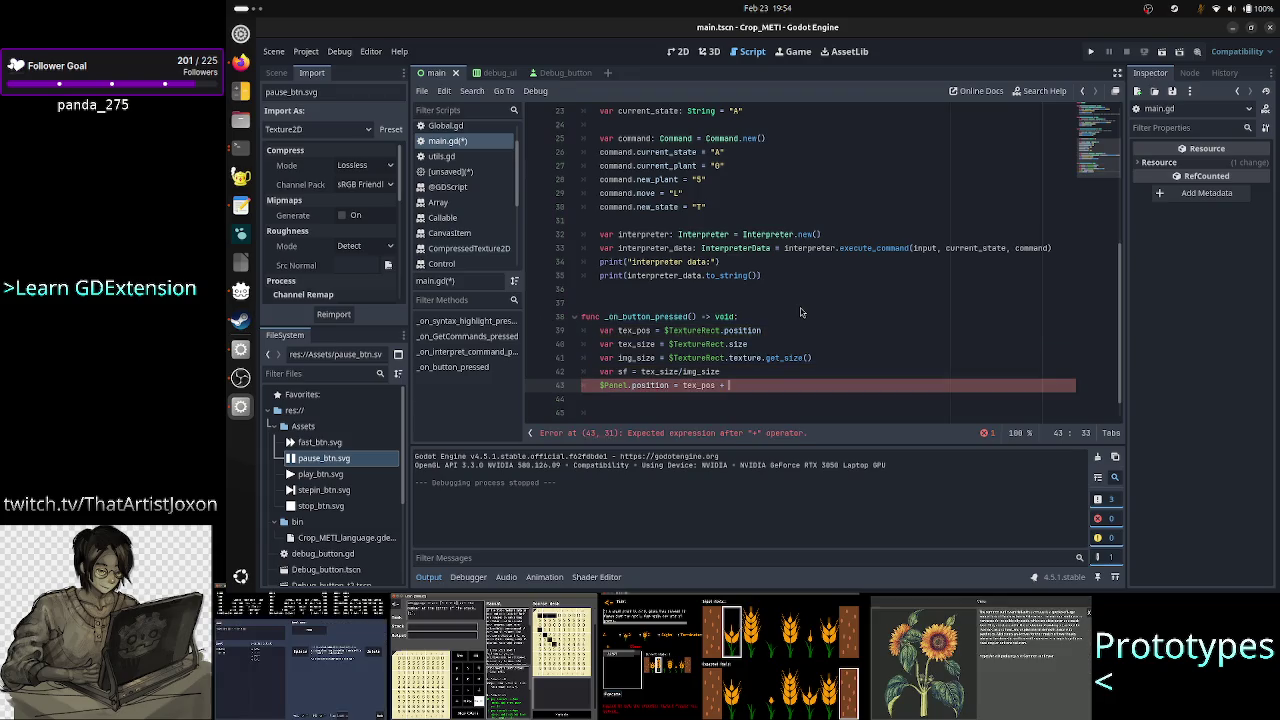
type("(sf *")
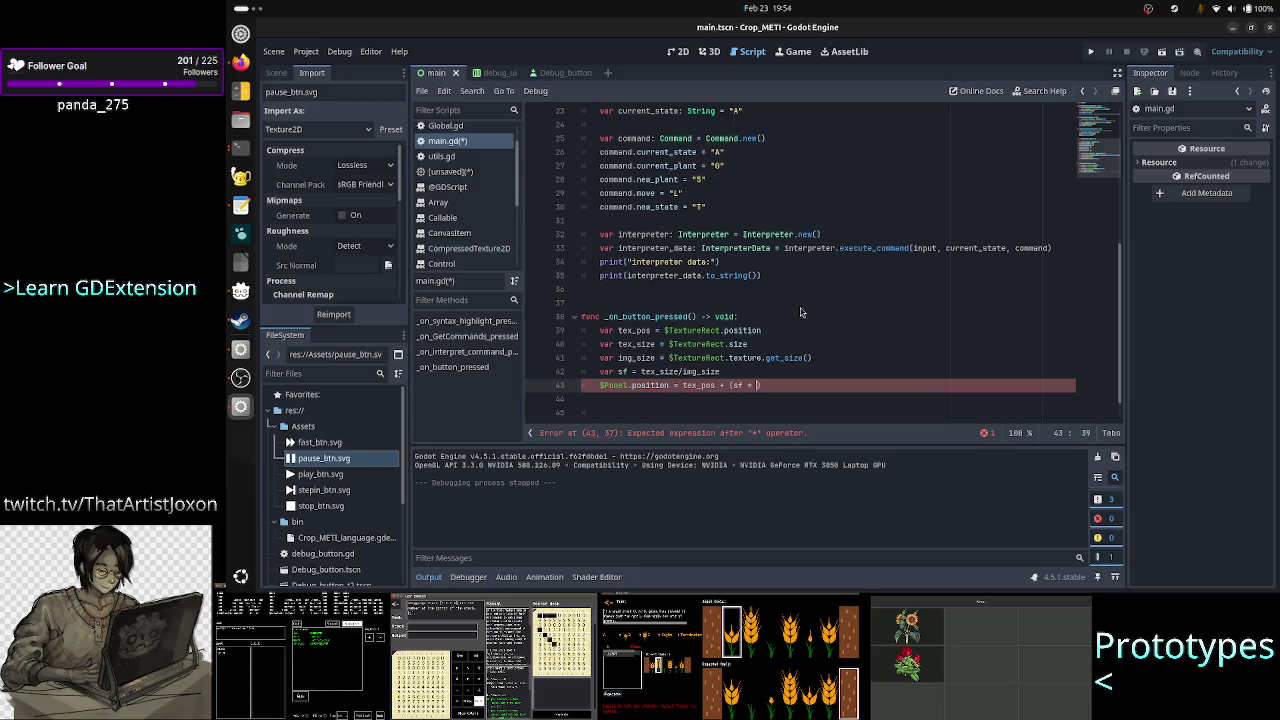
key("alt+Tab")
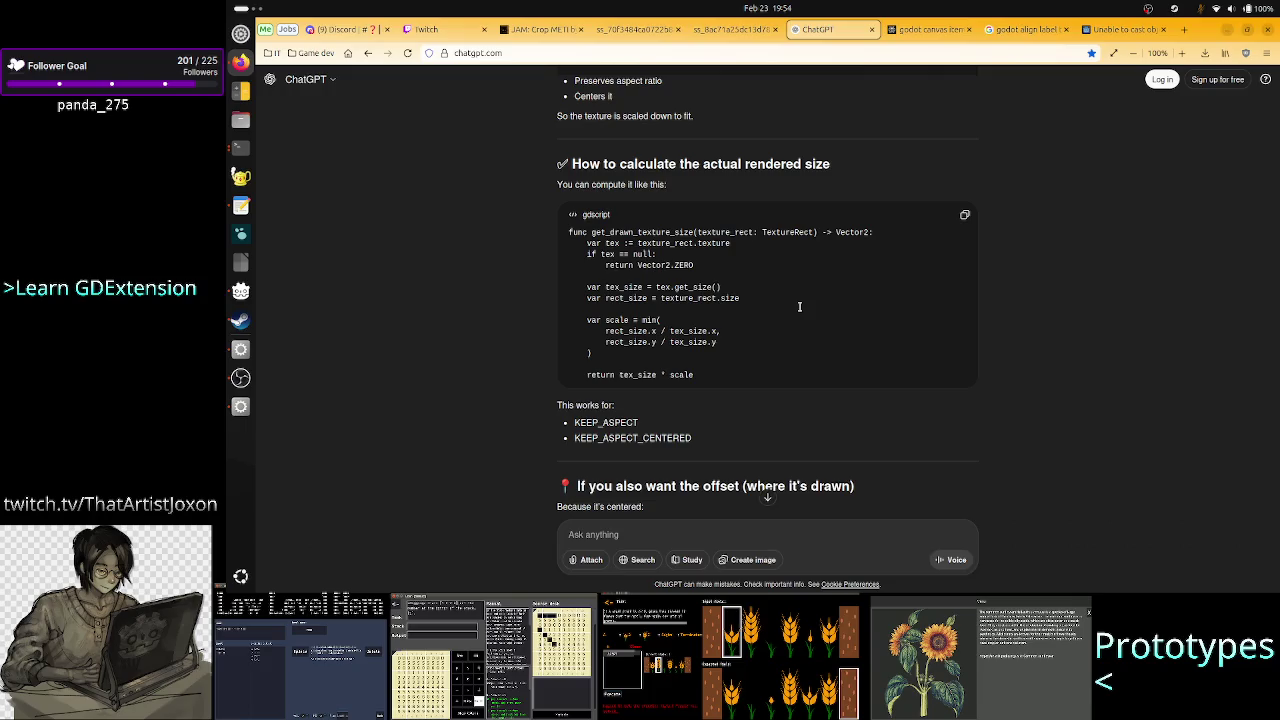
key("alt+Tab")
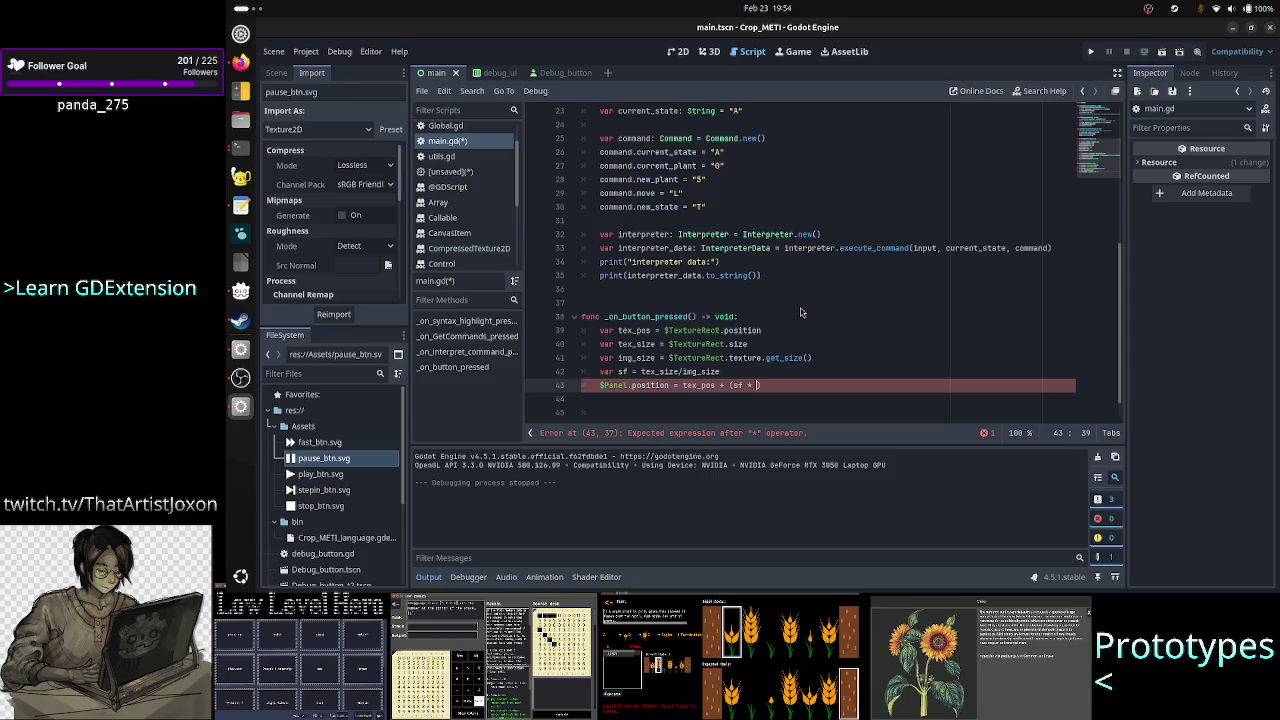
Insert 'print(sf * img_size)' above the Panel position line.
key("ctrl+shift+Return")
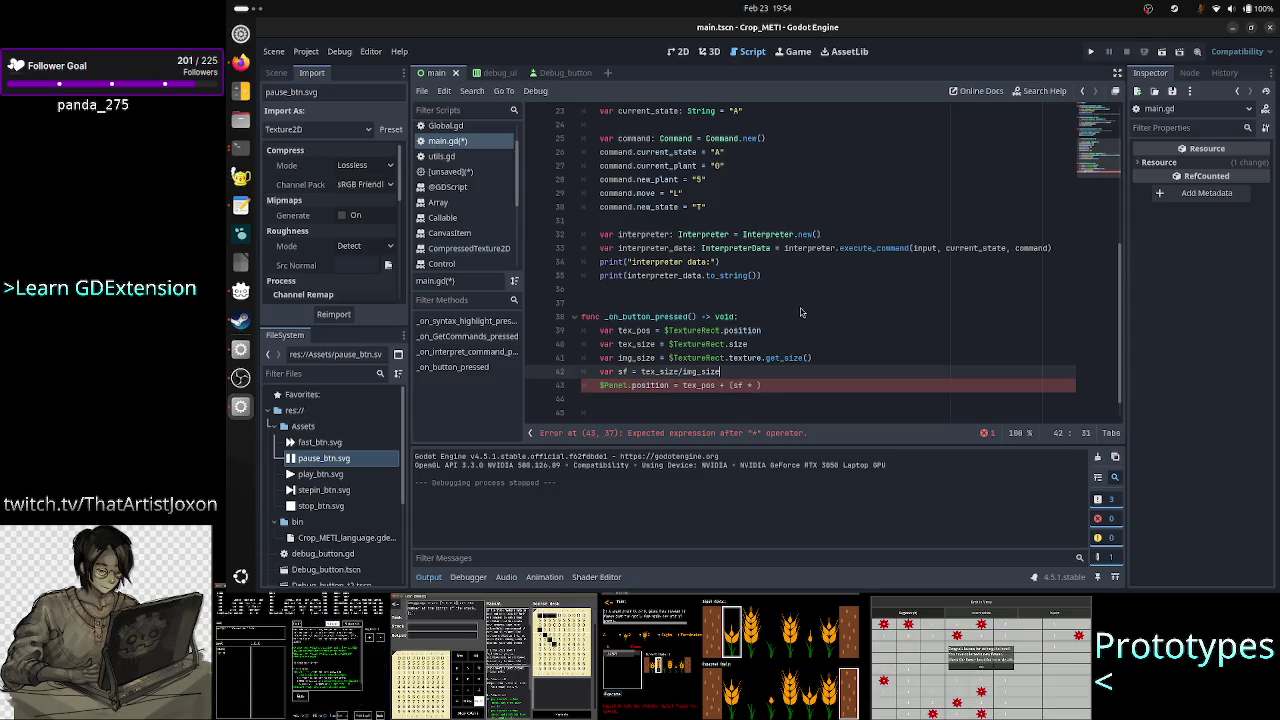
type("print")
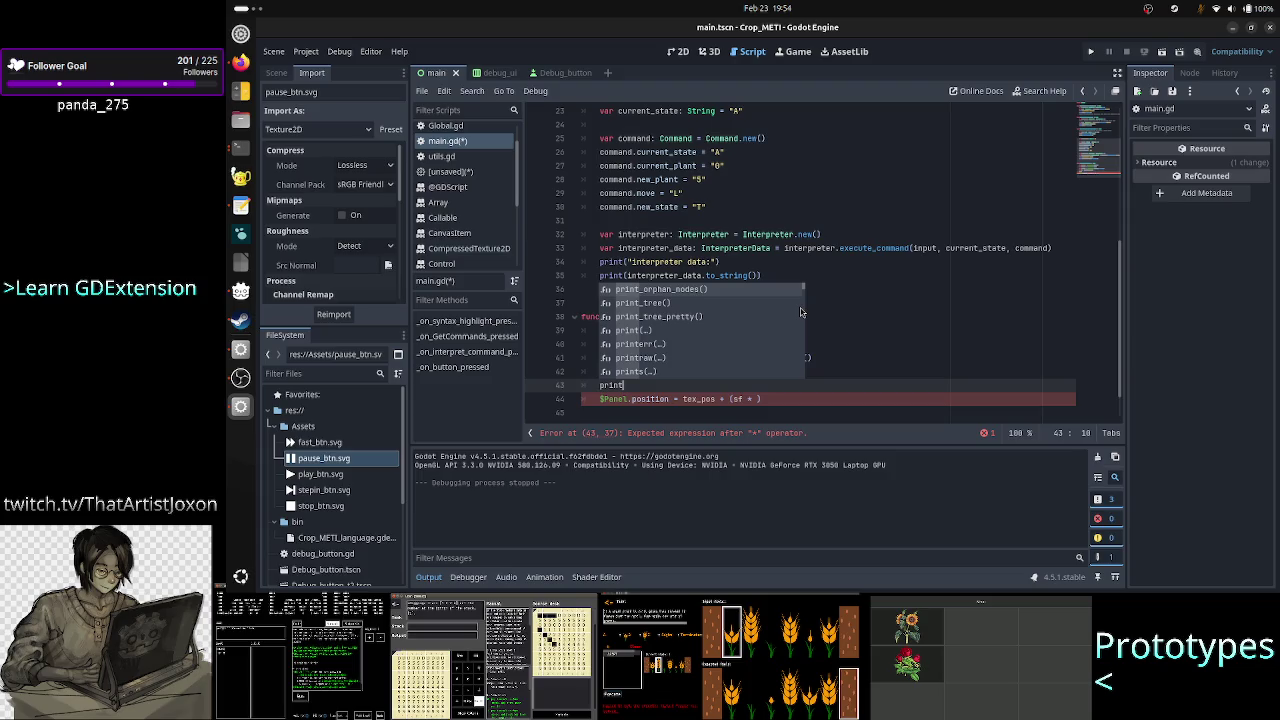
key("Return")
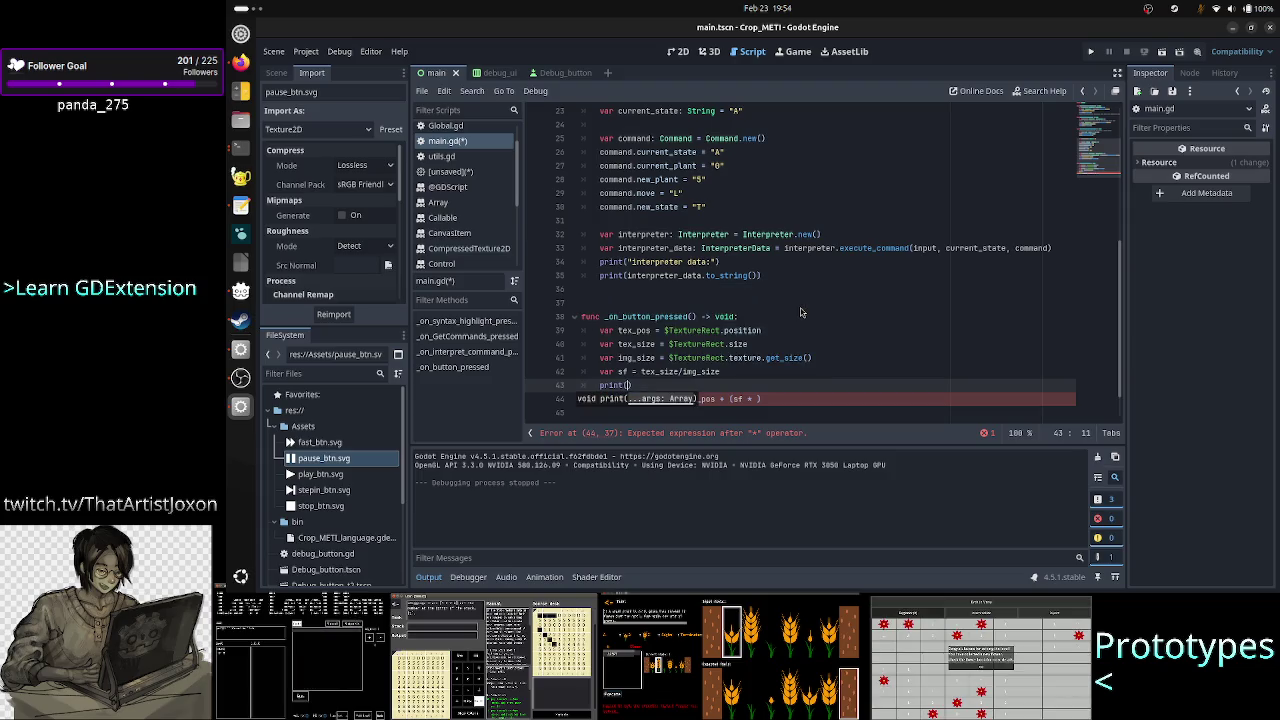
type("sf * ")
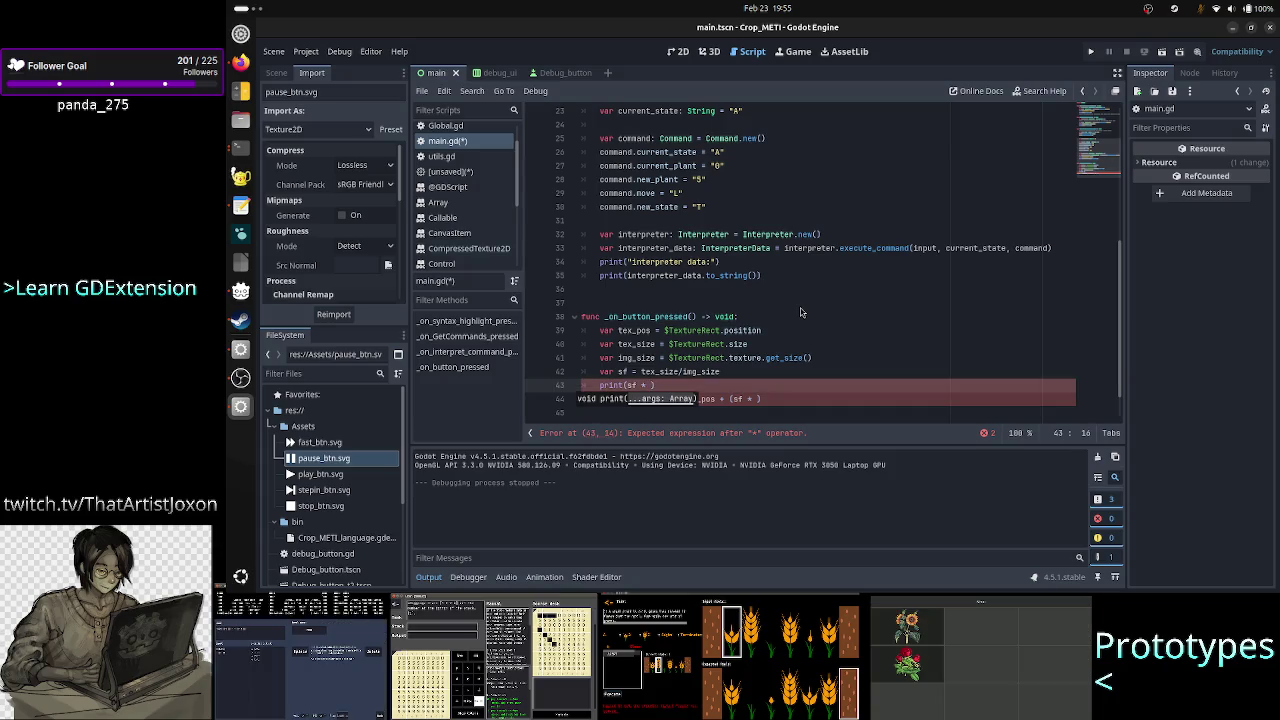
type("img_size")
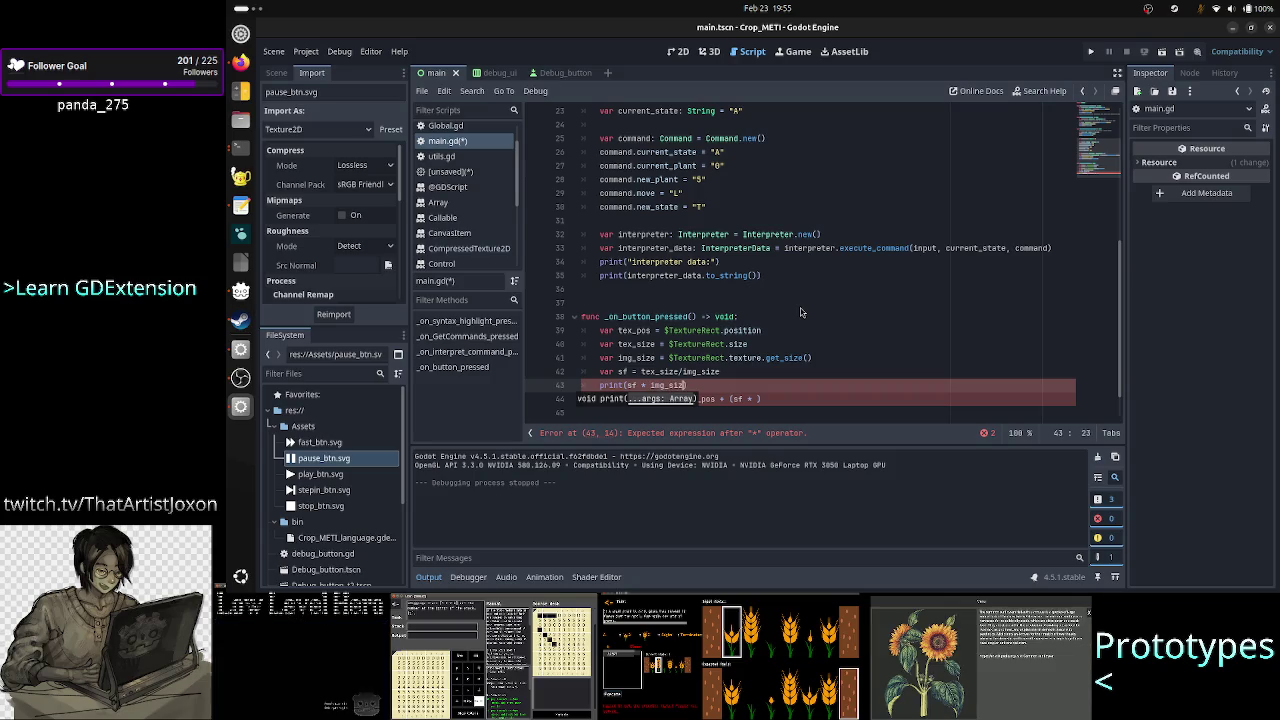
Replace the unfinished (sf * ) term with (tex_size / 2.0) in the position expression.
key("Down")
key("End")
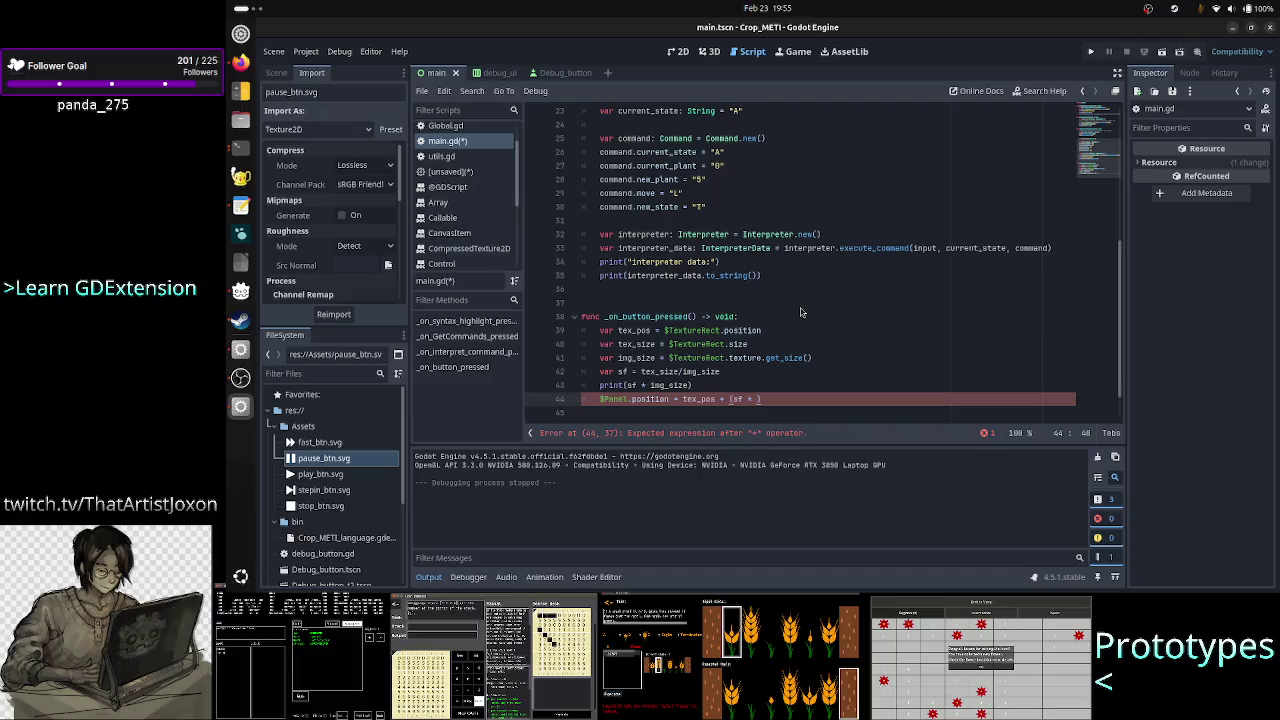
key("BackSpace")
key("BackSpace")
key("BackSpace")
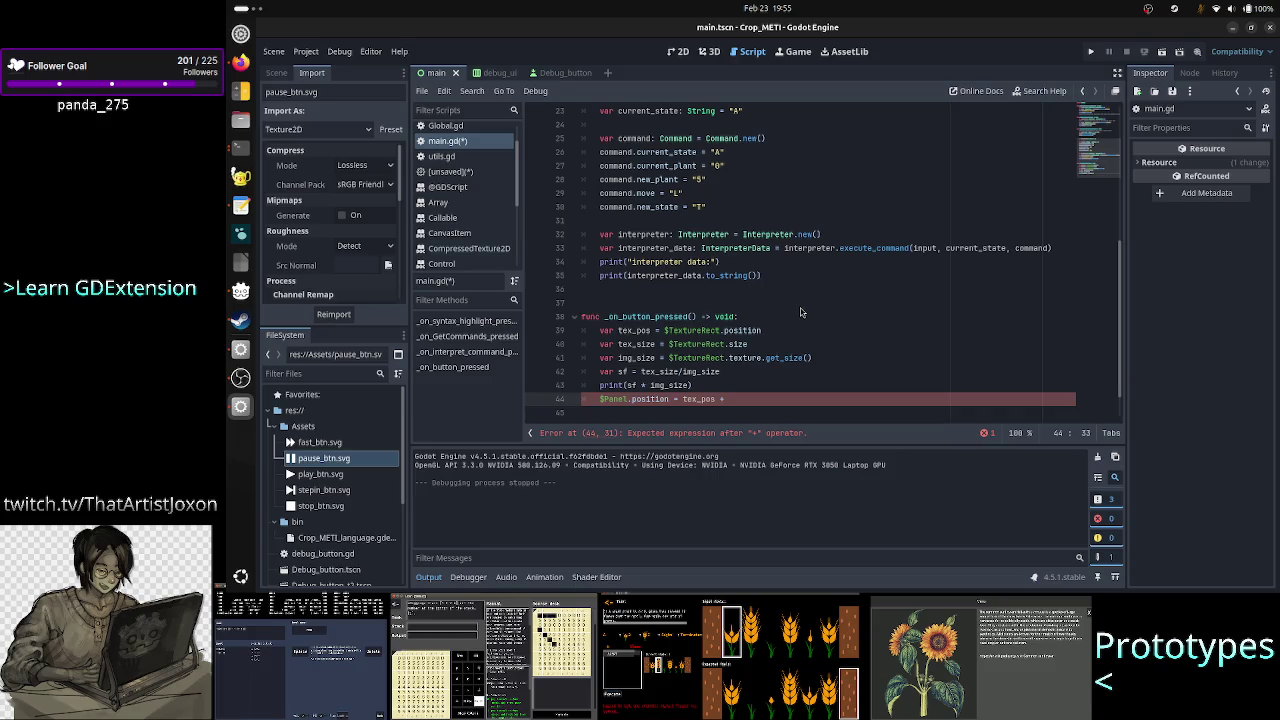
type("tex_si")
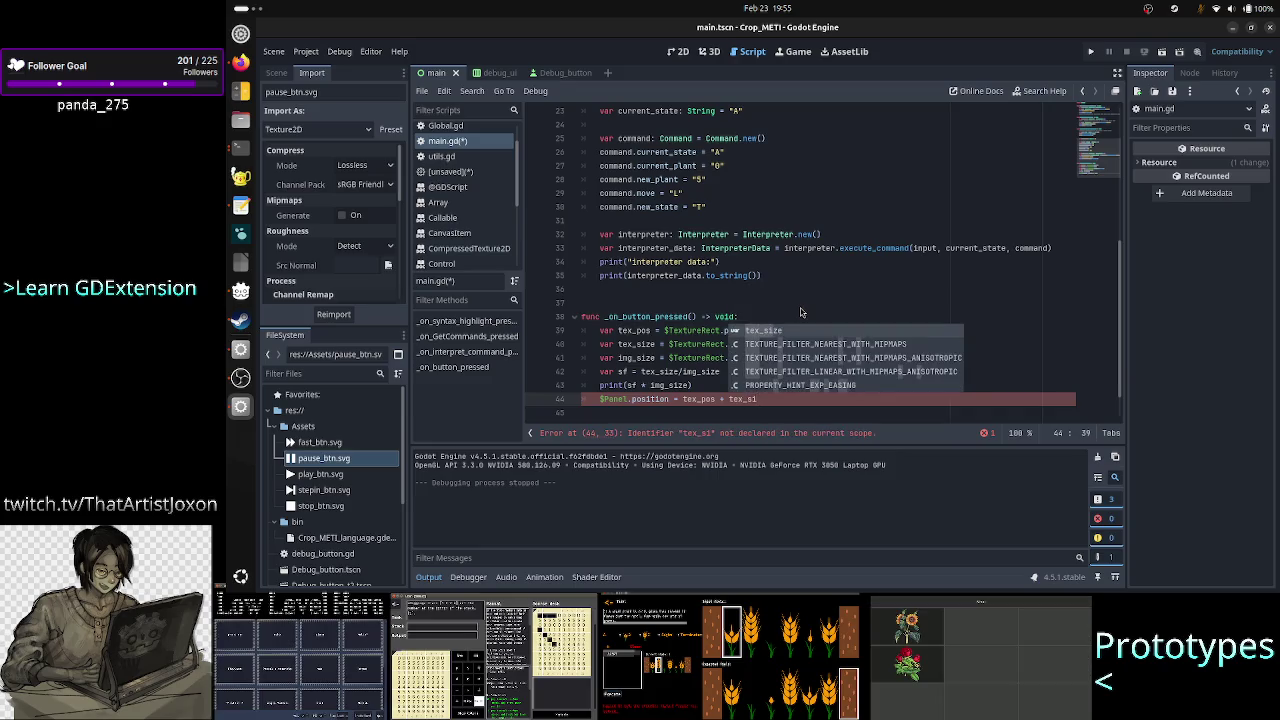
type("ze / 2")
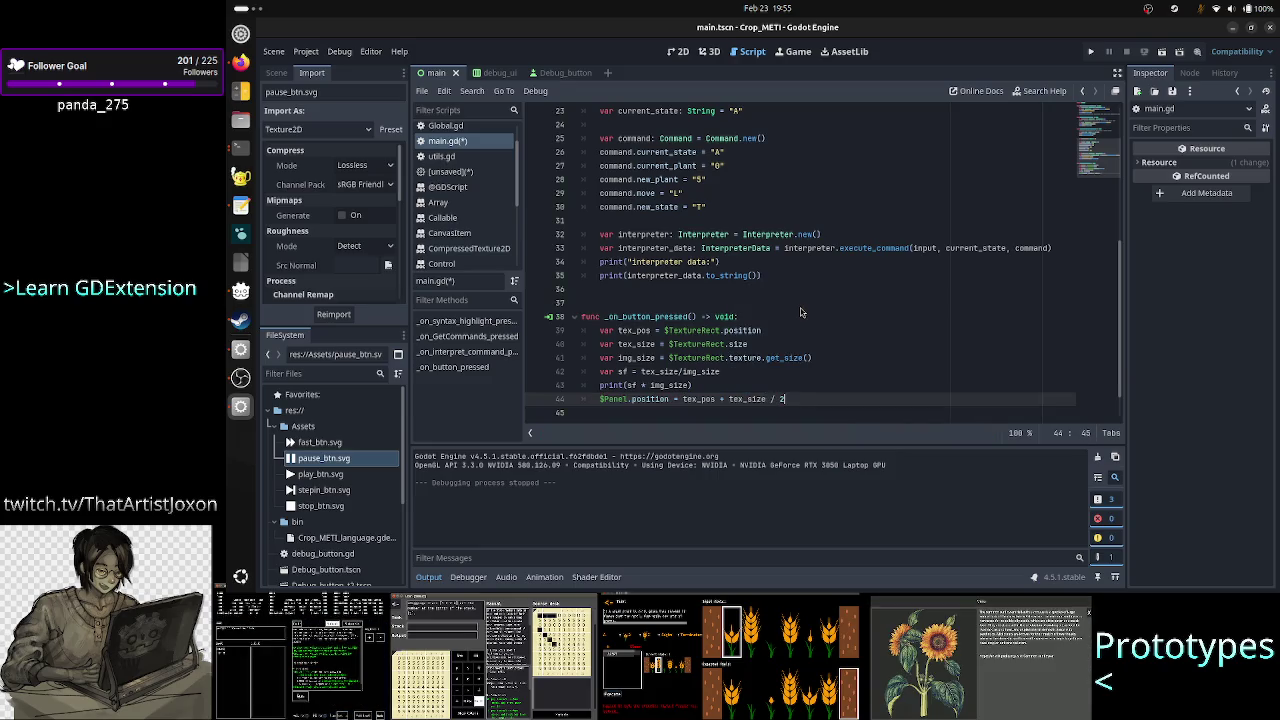
type(".0")
key("ctrl+Left")
key("ctrl+Left")
key("ctrl+Left")
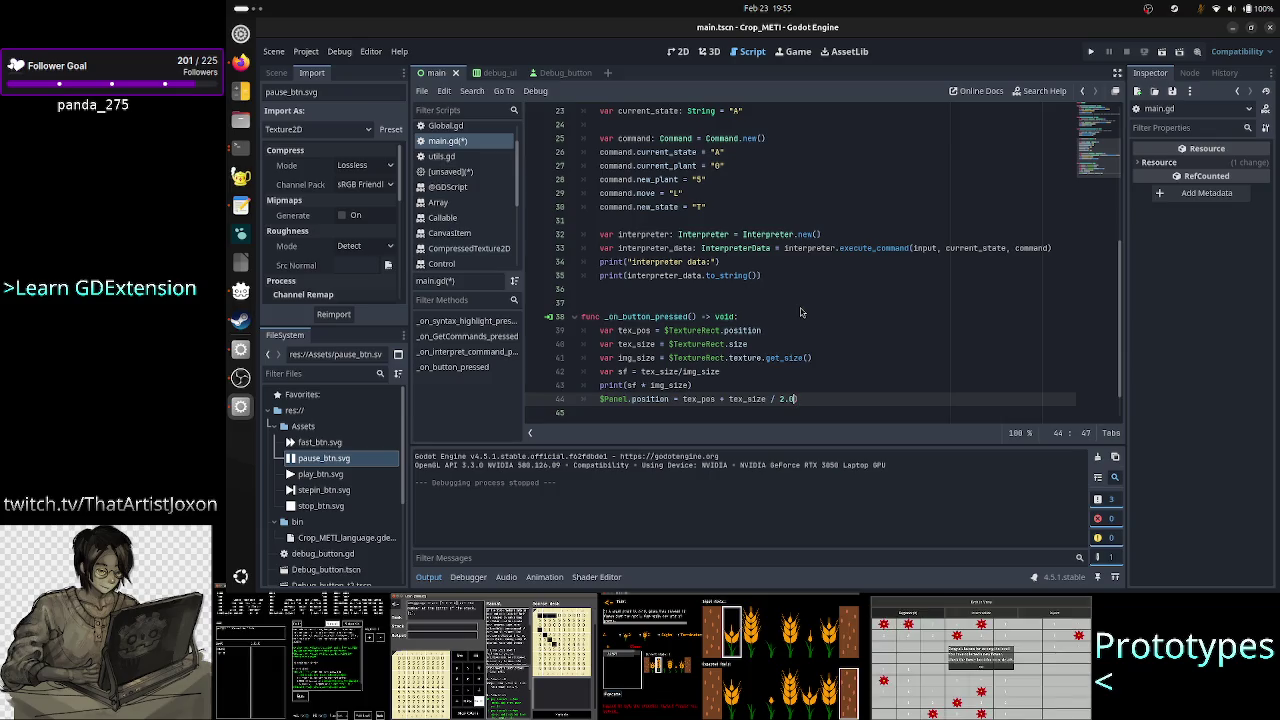
type("(")
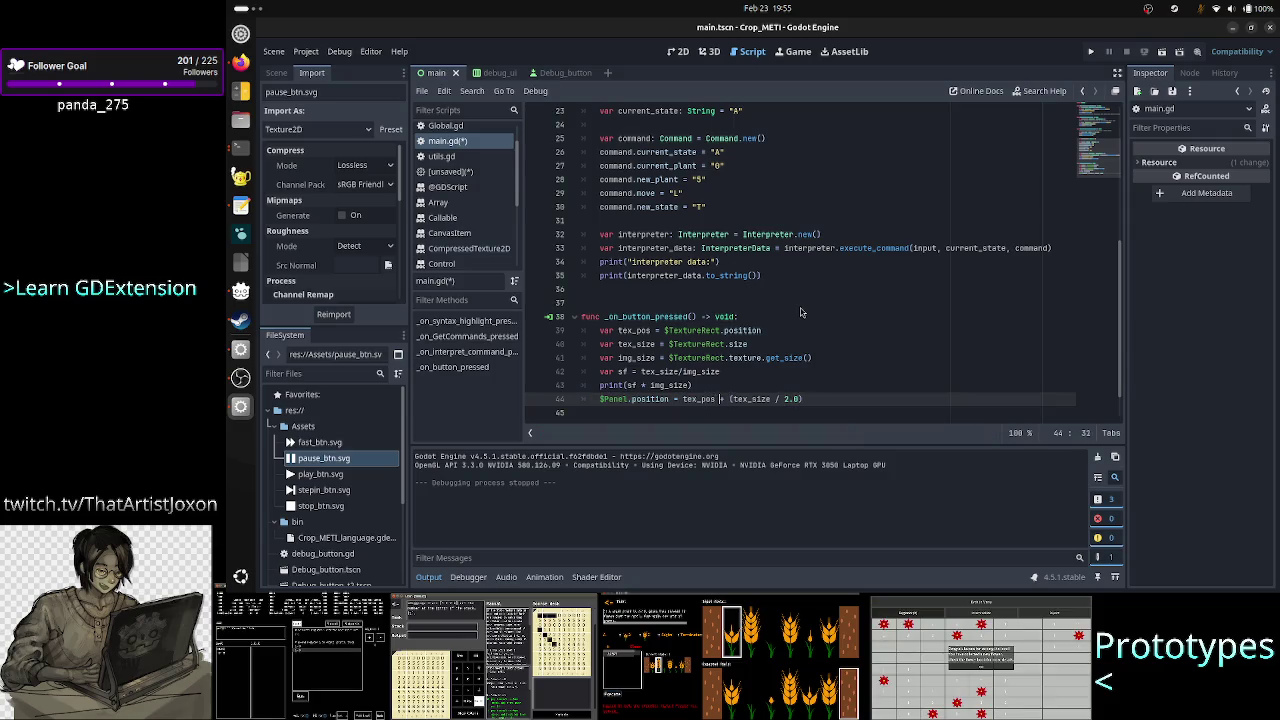
key("ctrl+shift+Right")
key("ctrl+shift+Right")
key("ctrl+shift+Right")
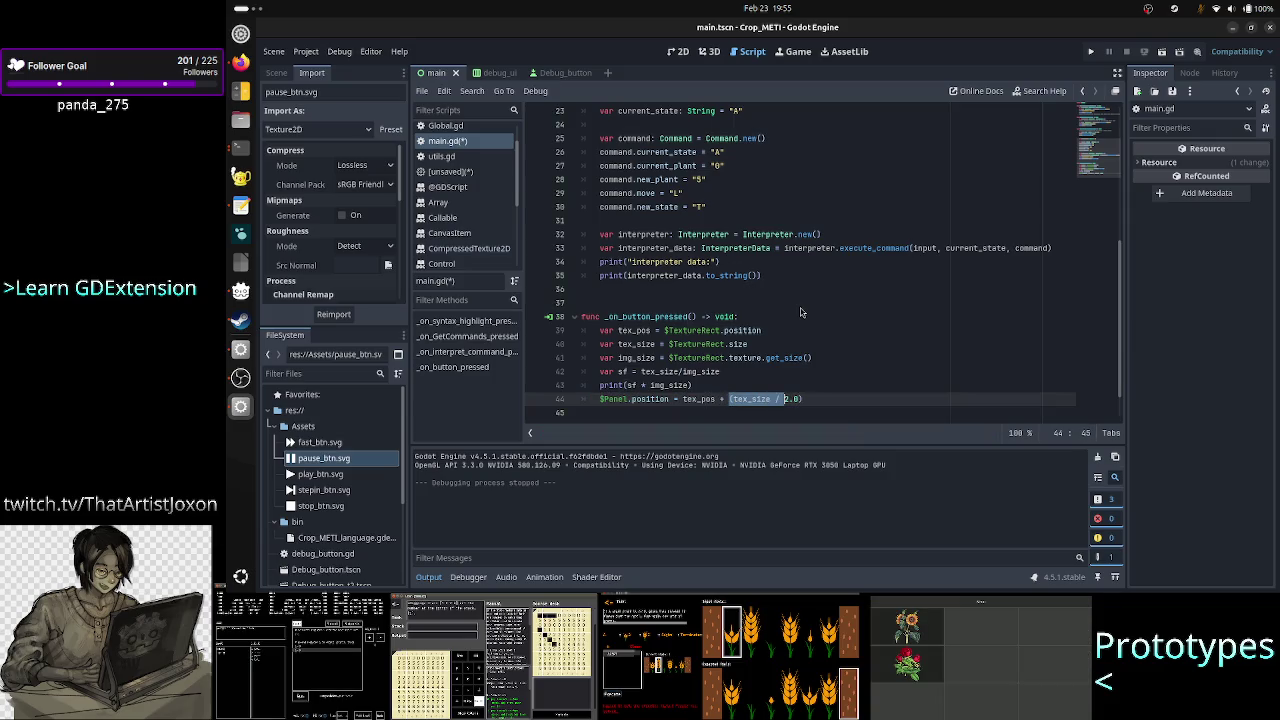
key("End")
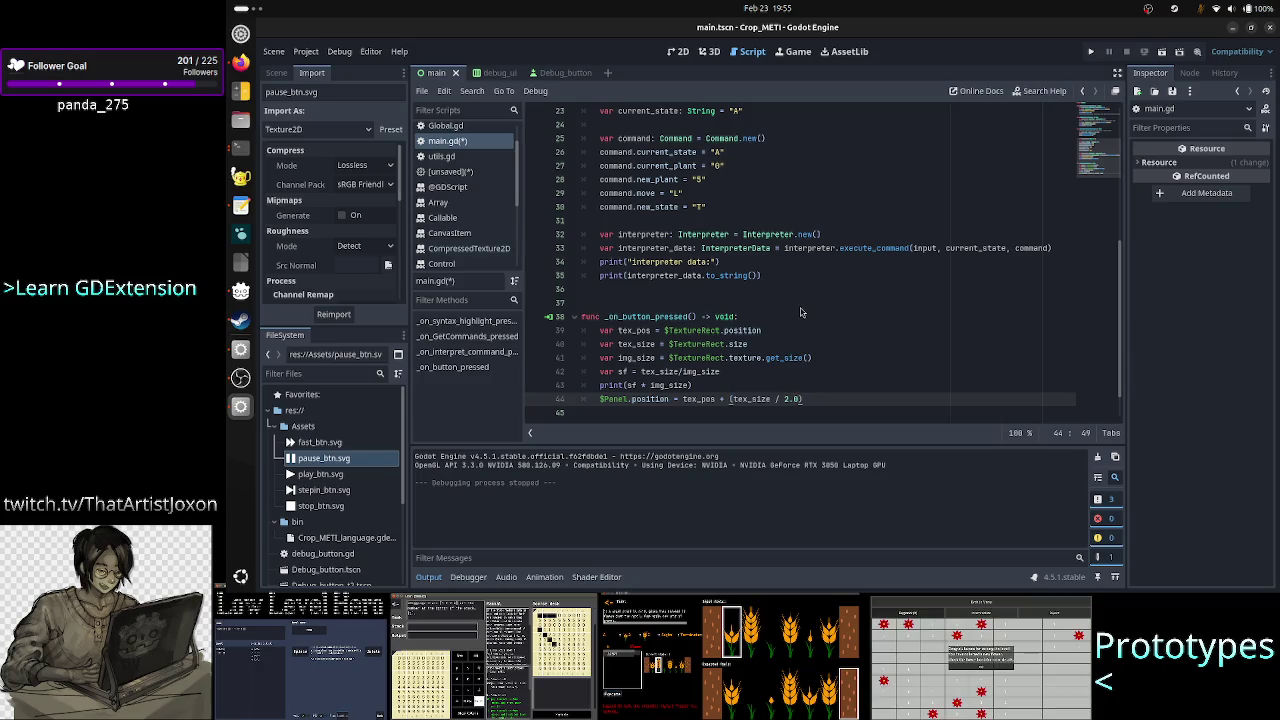
Subtract (sf * img_size * 0.5) from the position and remove the extra blank lines.
type("(")
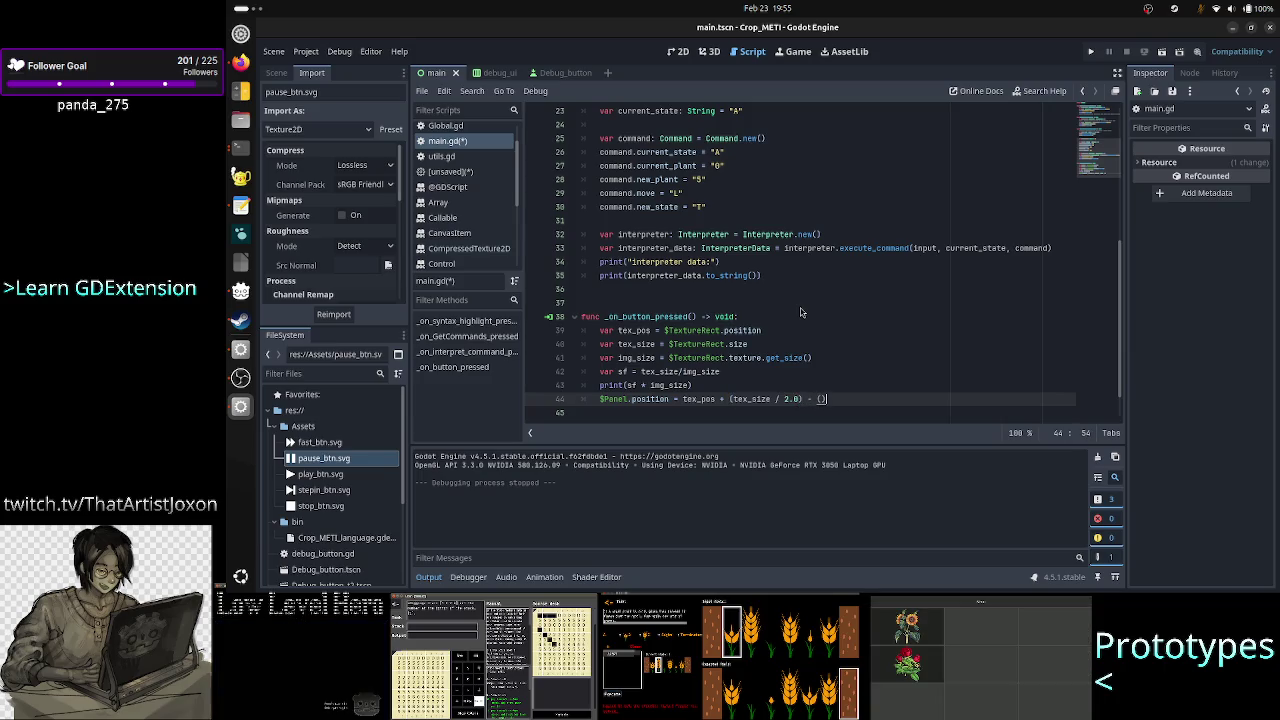
key("BackSpace")
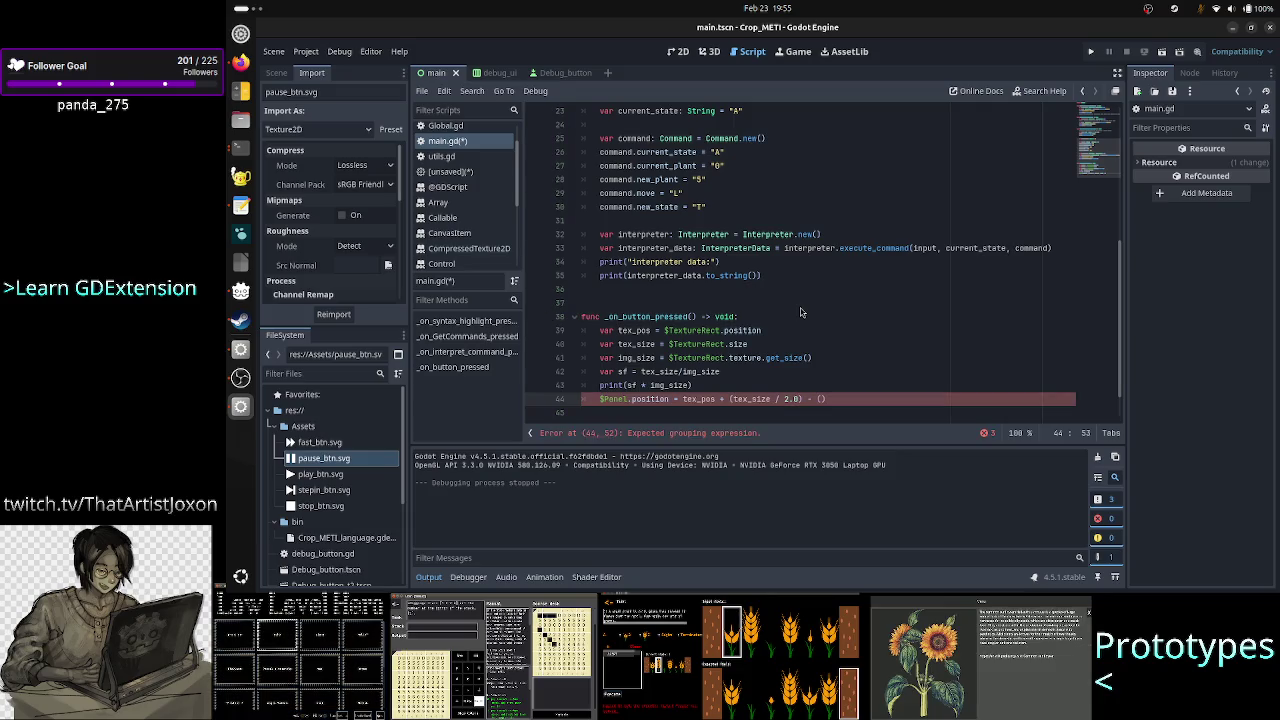
type("sf ")
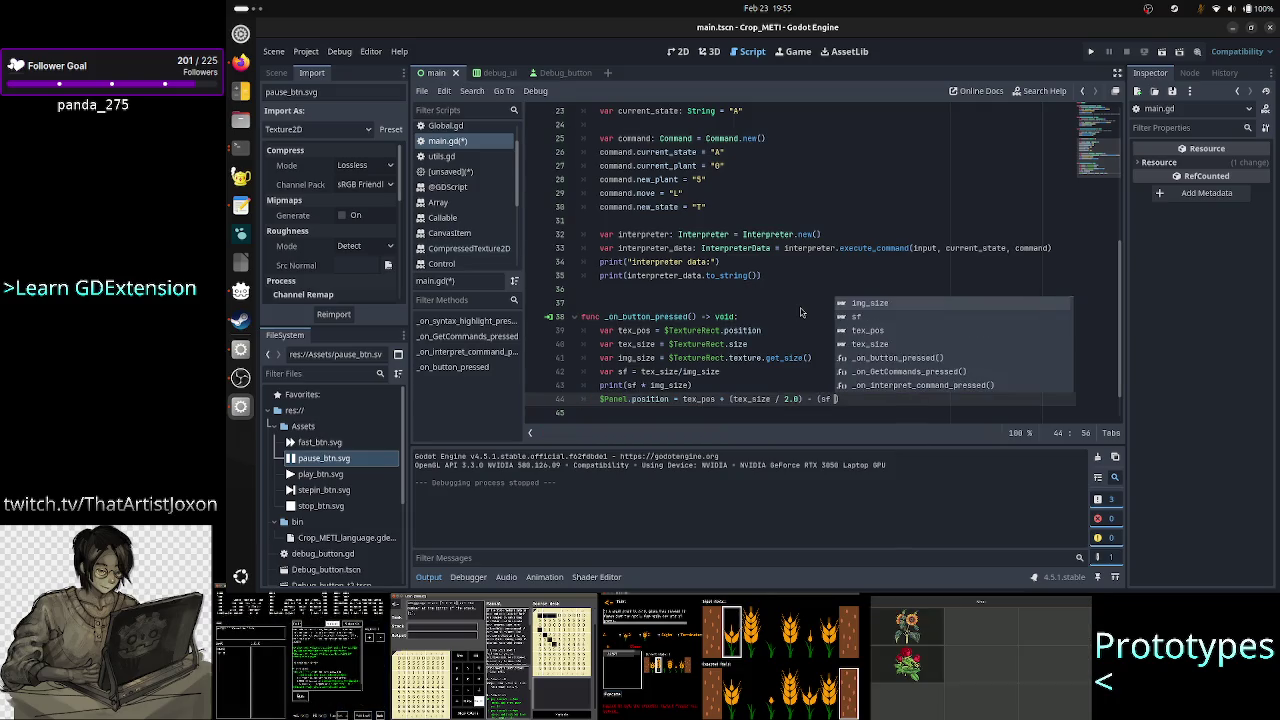
type("* img_s")
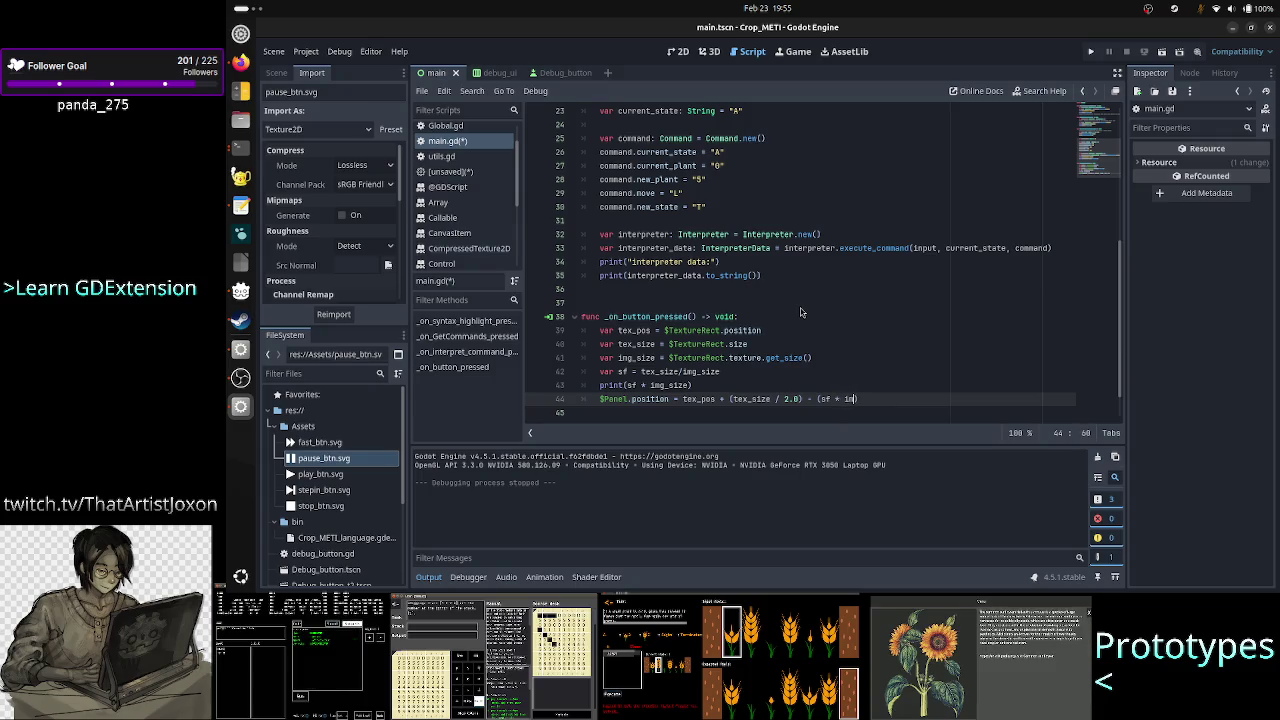
type("ize * ")
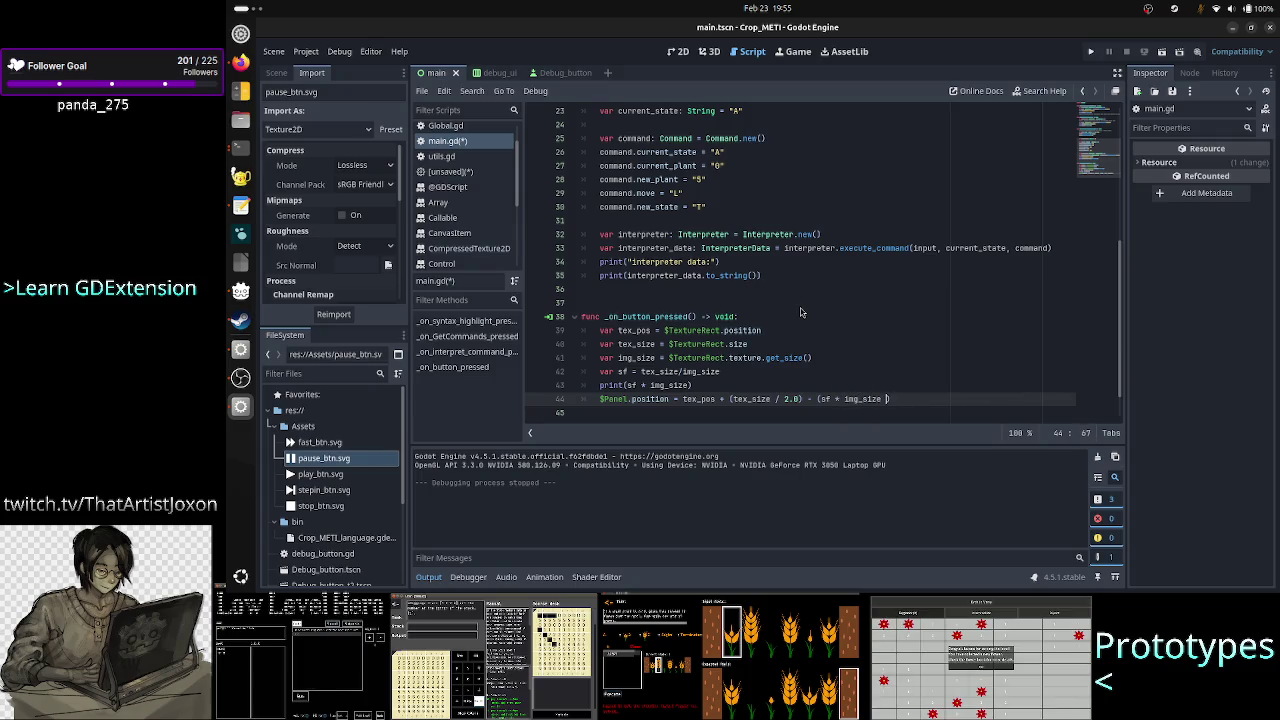
type("0.6")
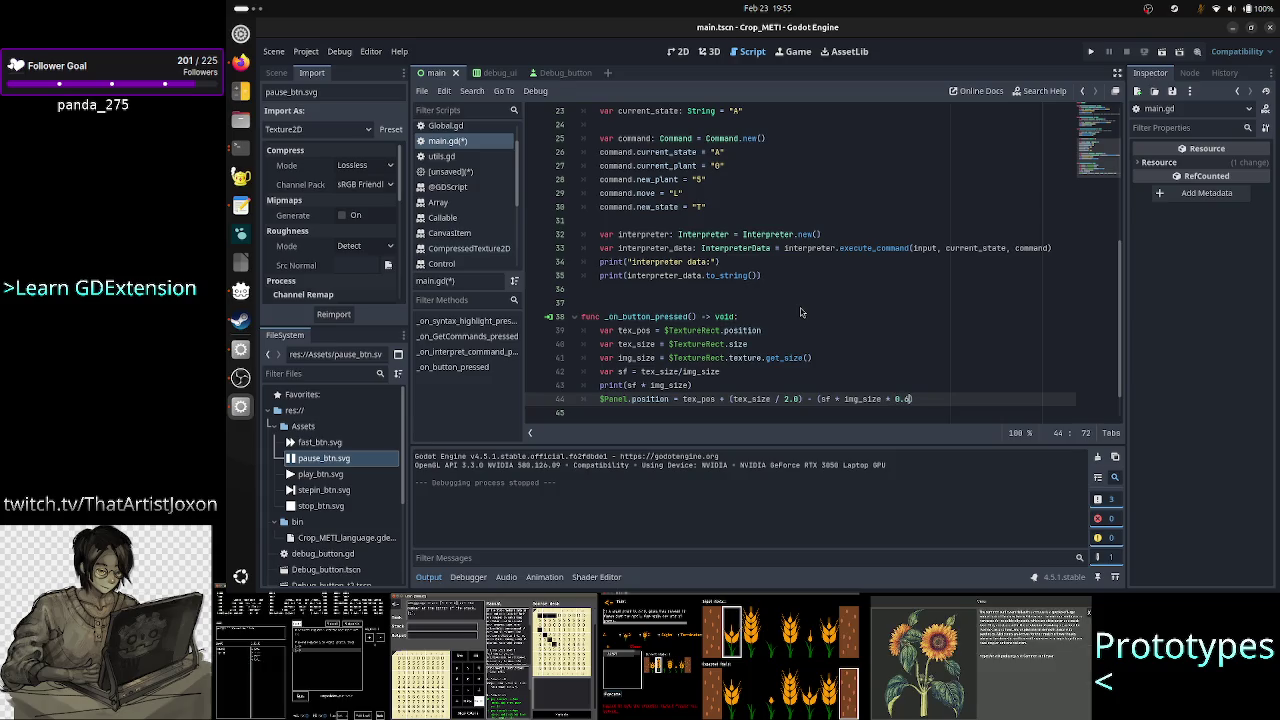
key("Down")
key("Return")
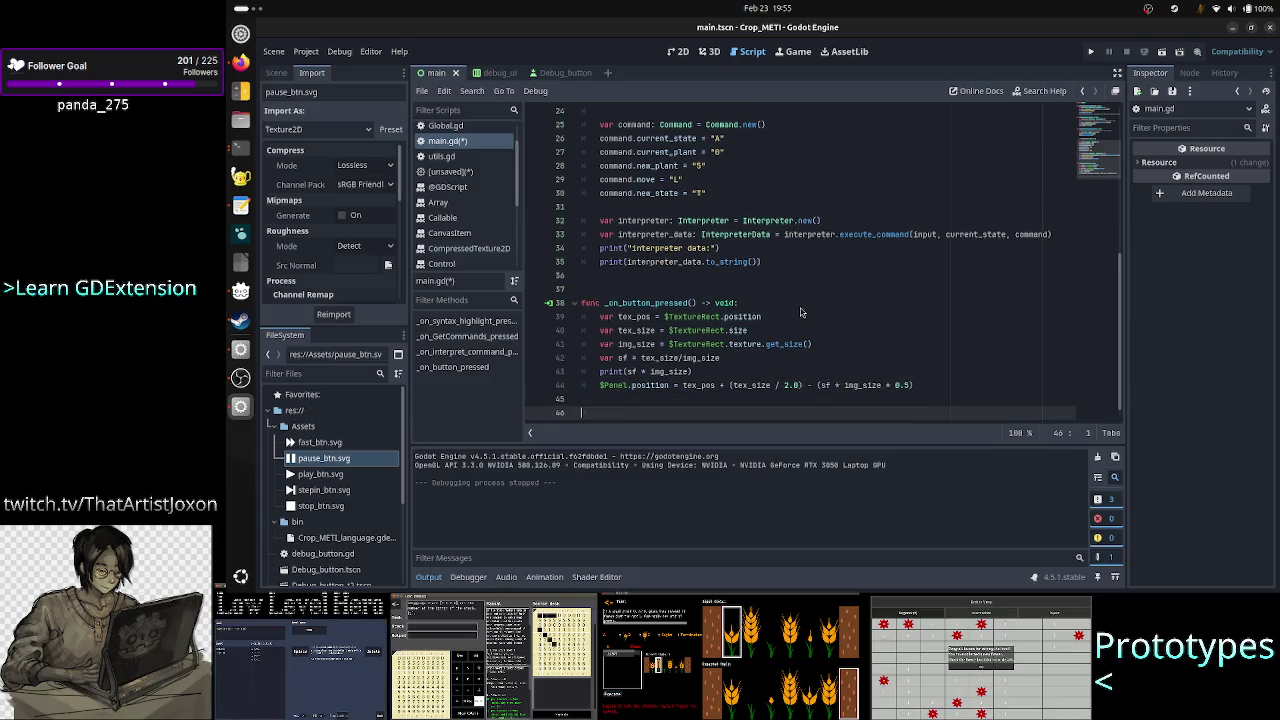
key("BackSpace")
key("BackSpace")
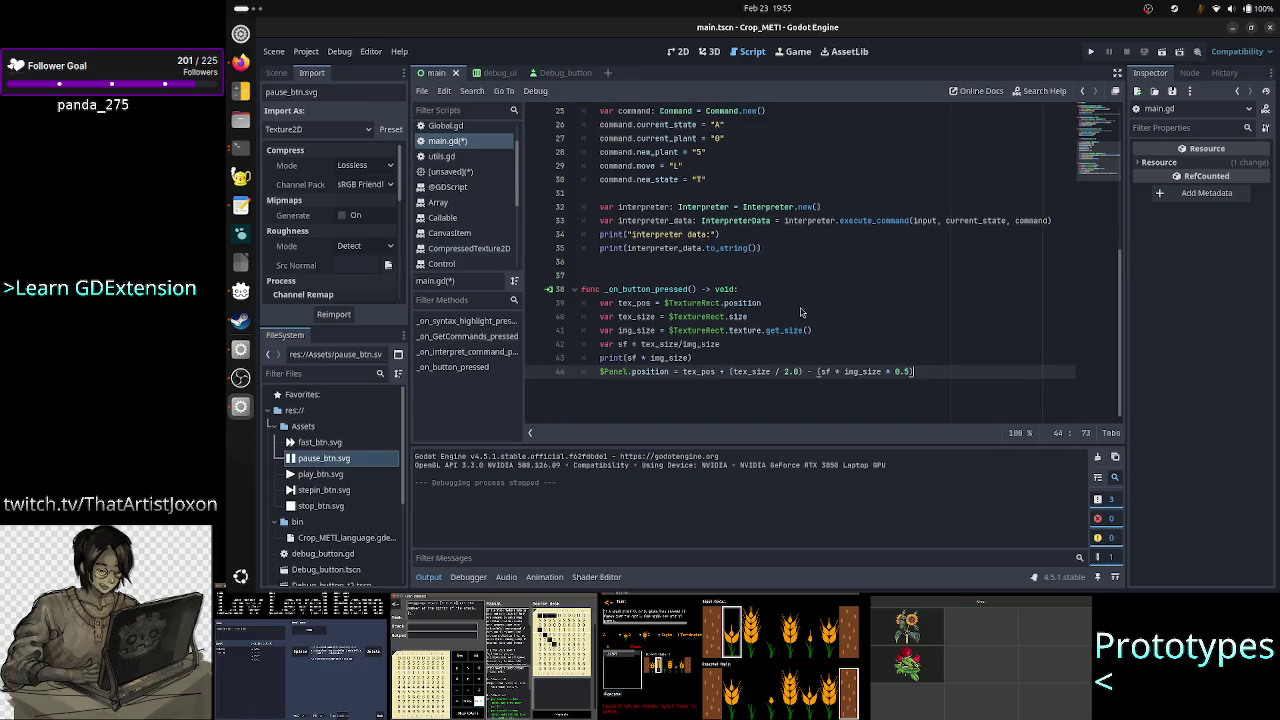
Save and test-run the game, close it, then make line 44 assign $Panel.position.x.
left_click(1091, 52)
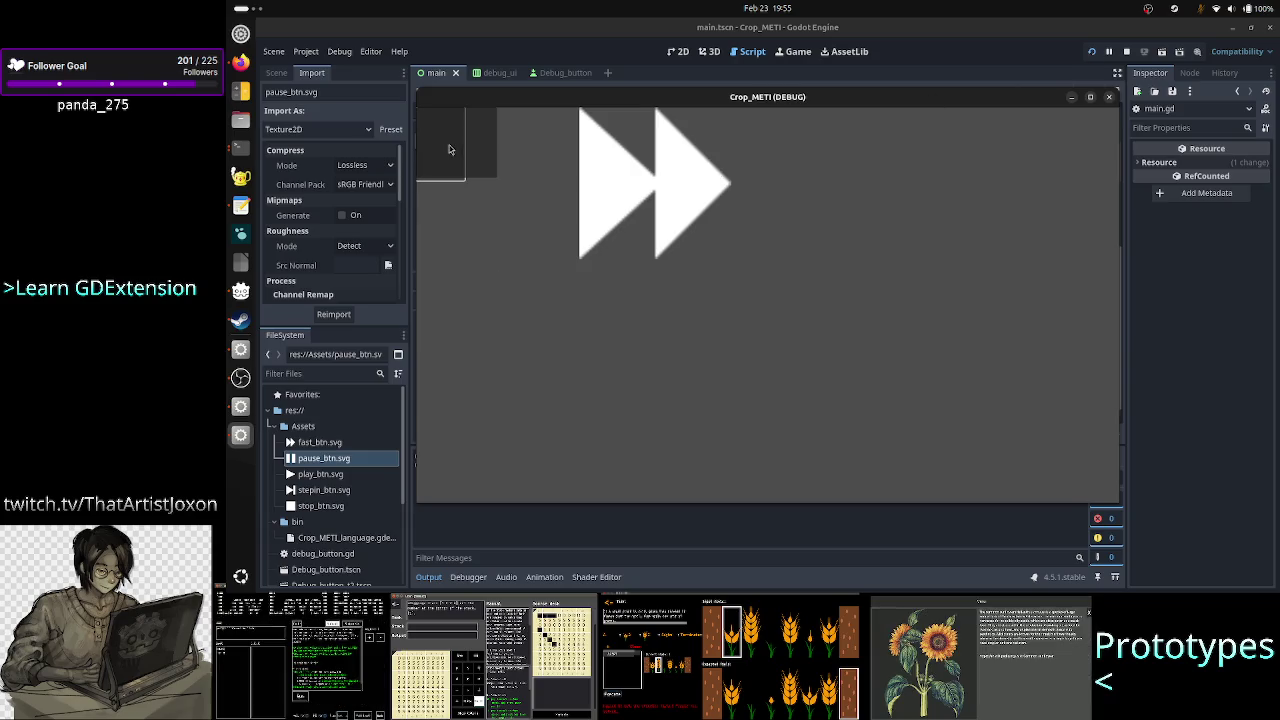
left_click(1109, 98)
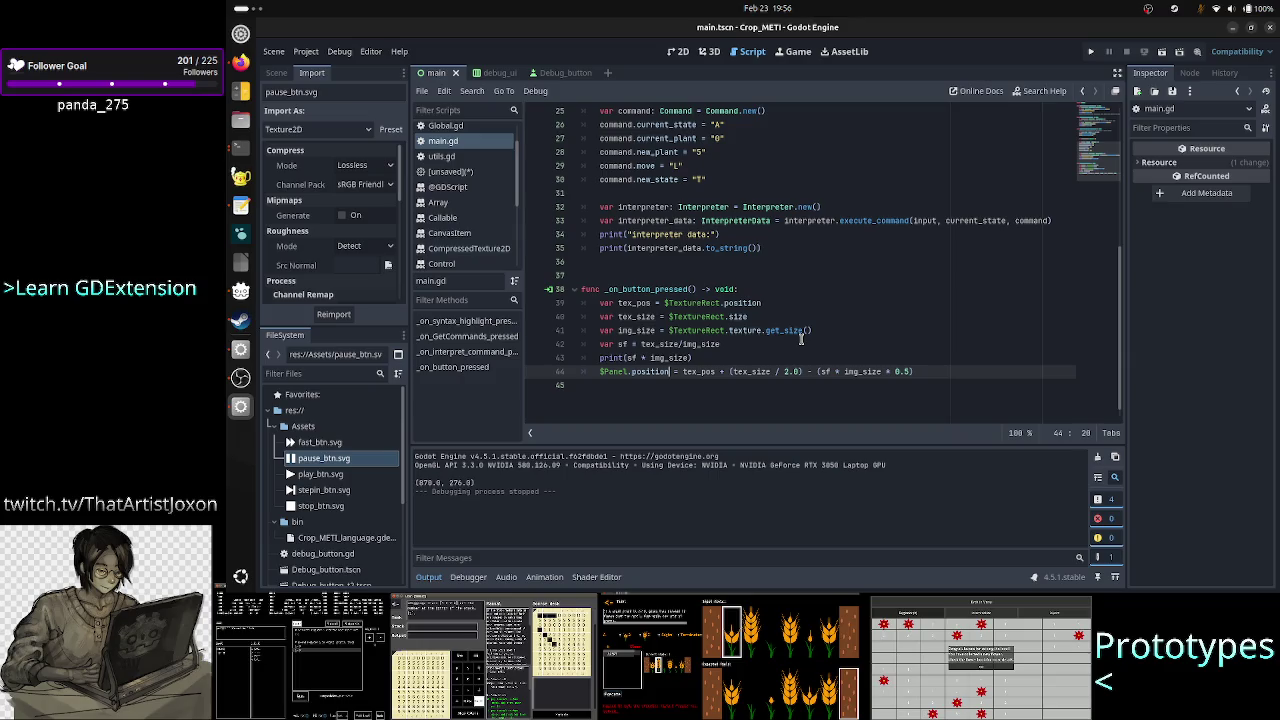
type(".x")
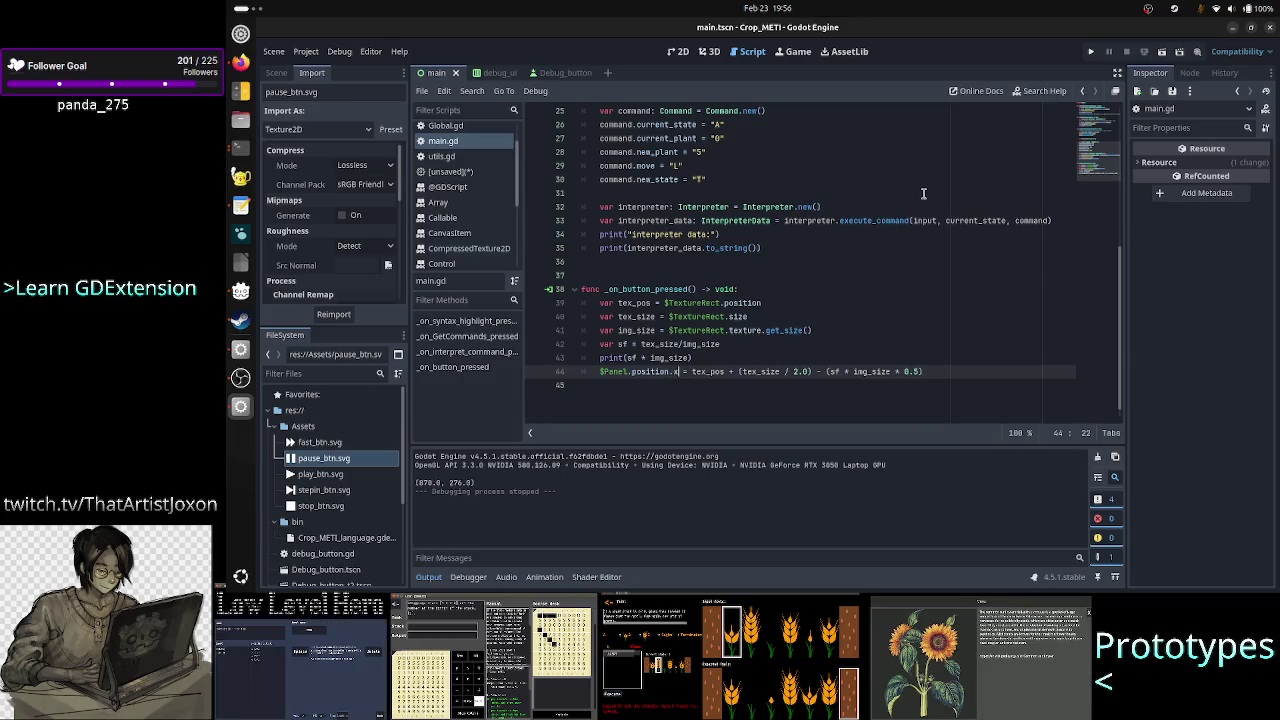
Append .x to position, size and get_size() on lines 39–41, then run the game again.
left_click(774, 293)
key("Right")
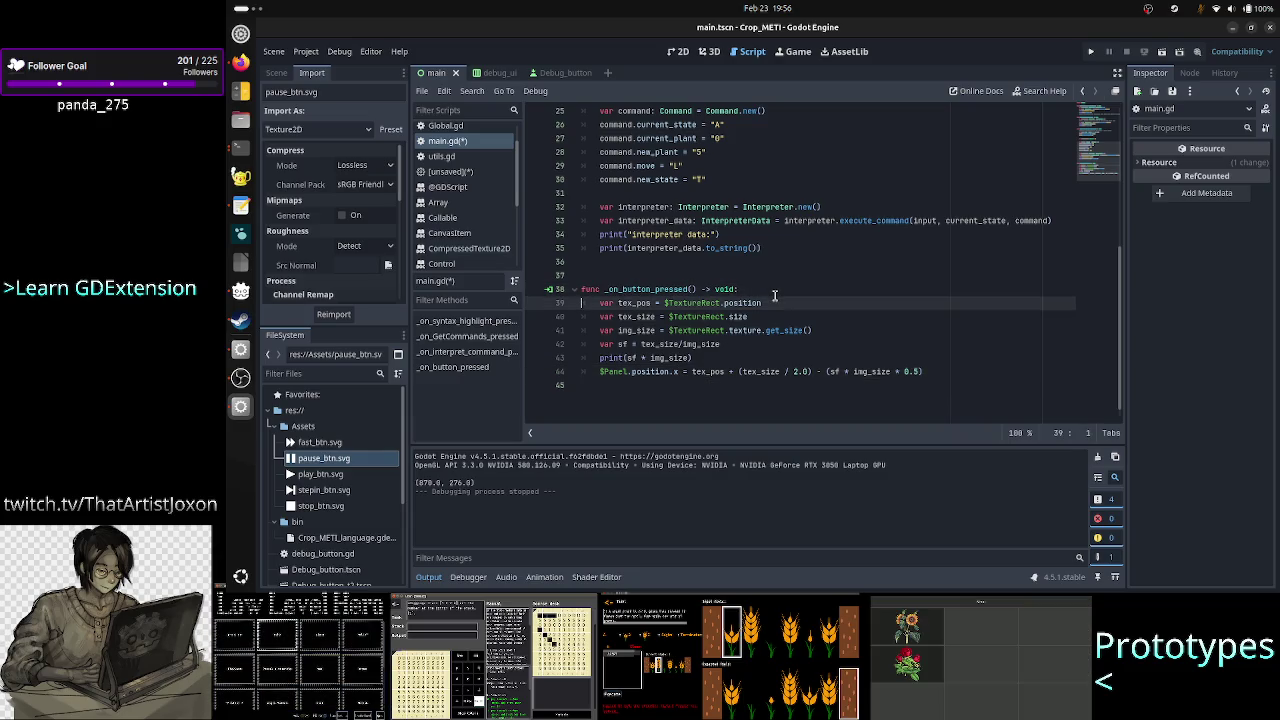
key("End")
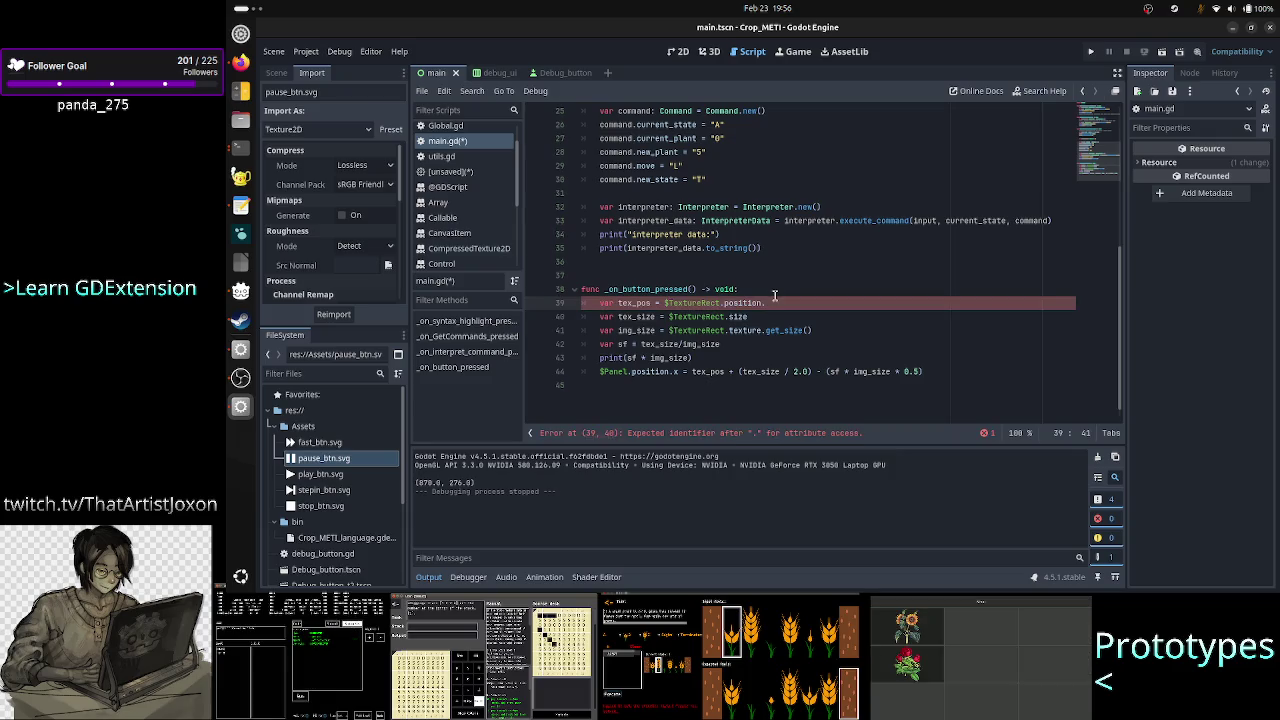
type("x")
key("Down")
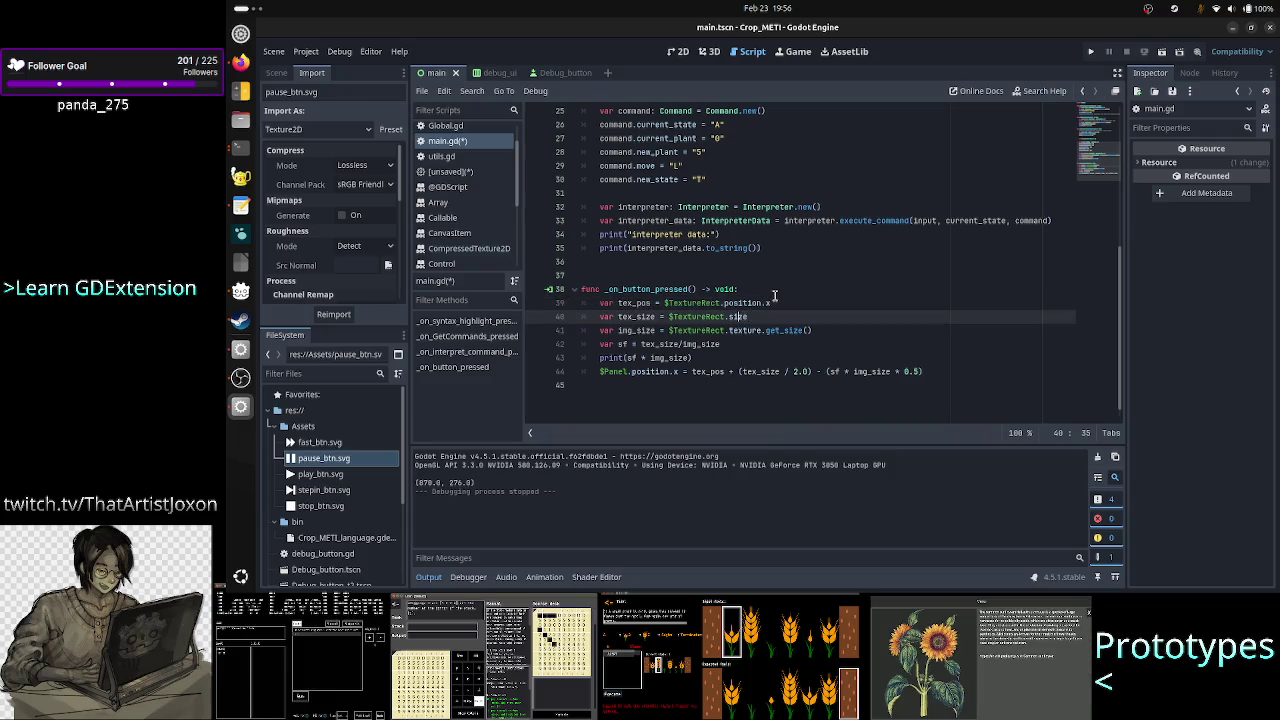
key("End")
type("x")
key("Down")
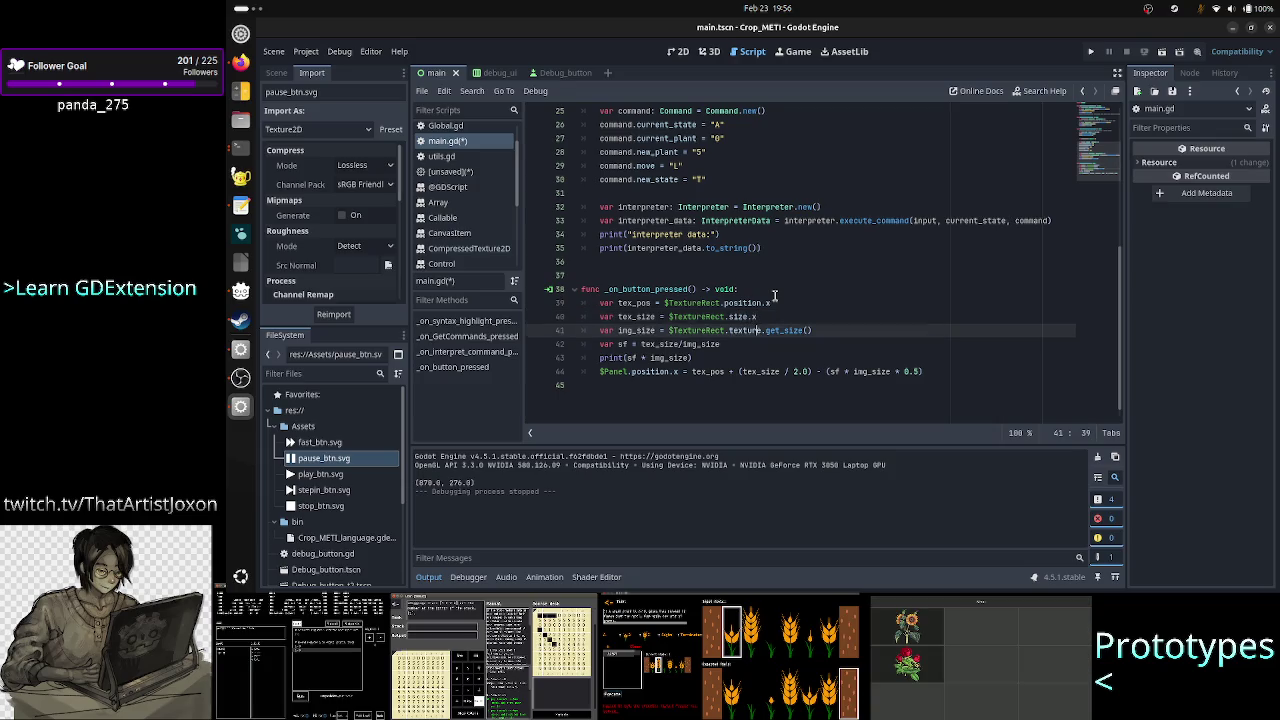
type(").x")
key("Down")
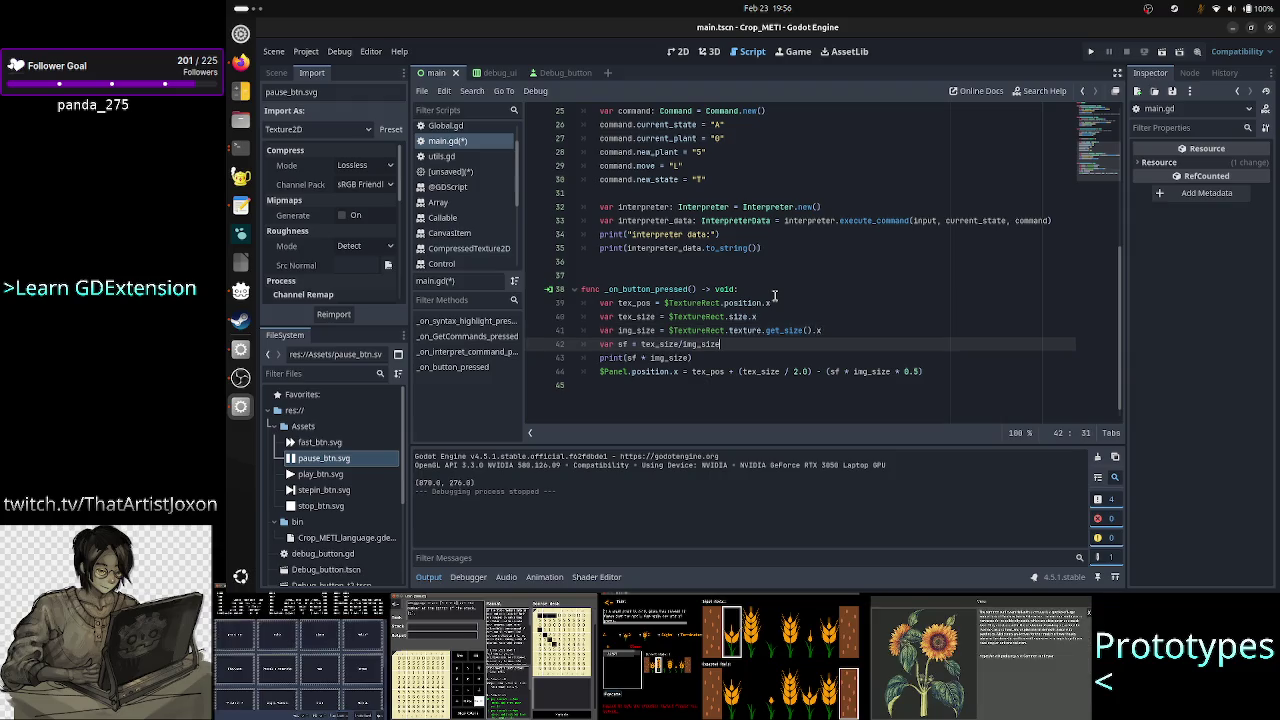
key("Down")
key("Down")
key("Left")
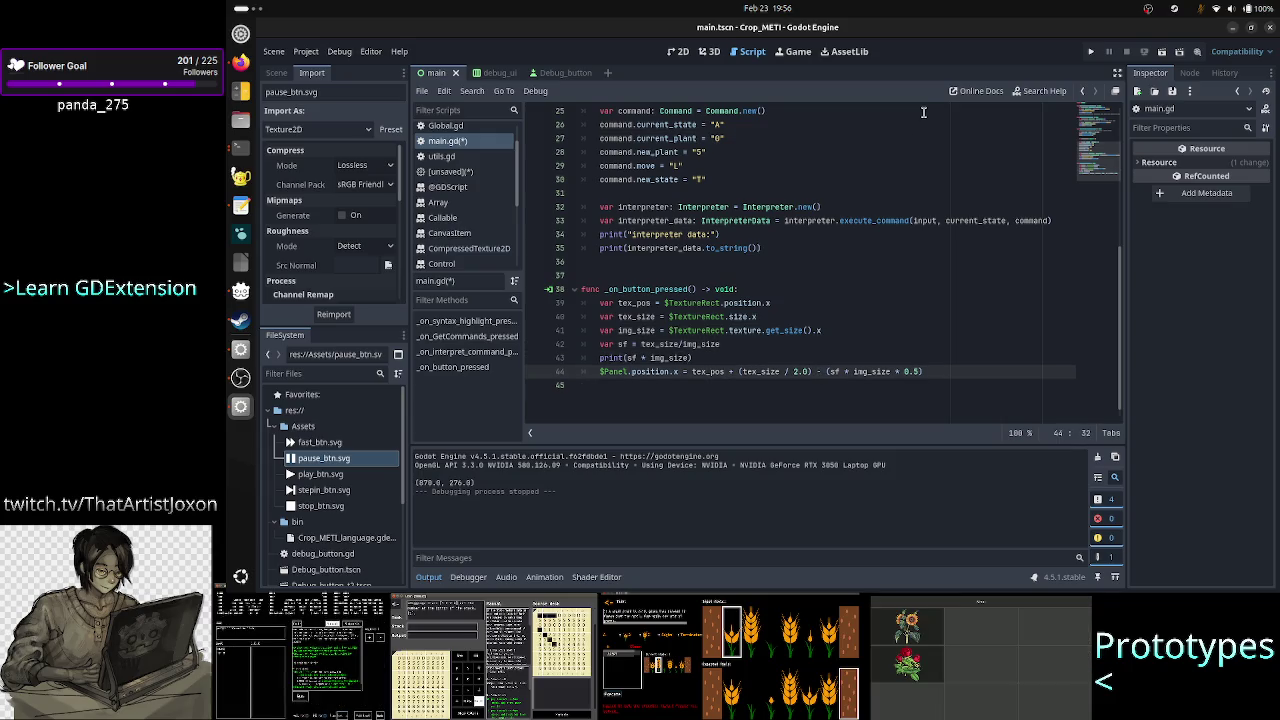
left_click(1090, 52)
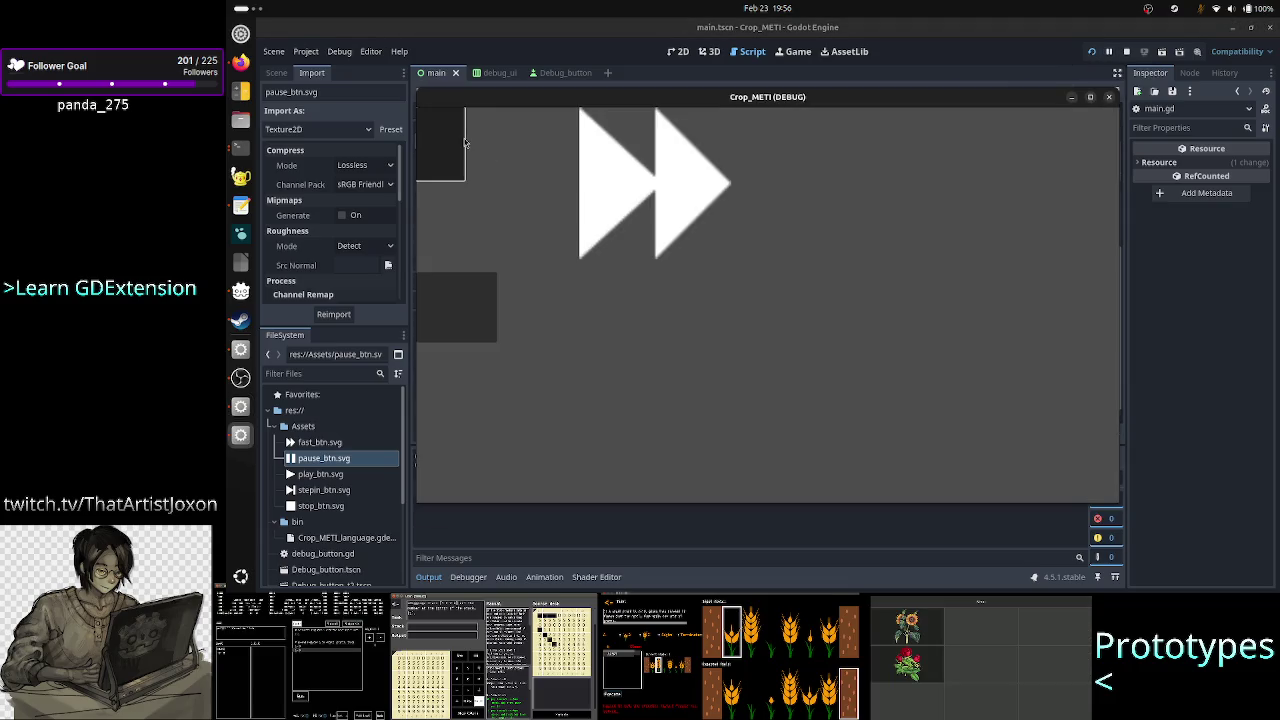
left_click(446, 145)
left_click(446, 145)
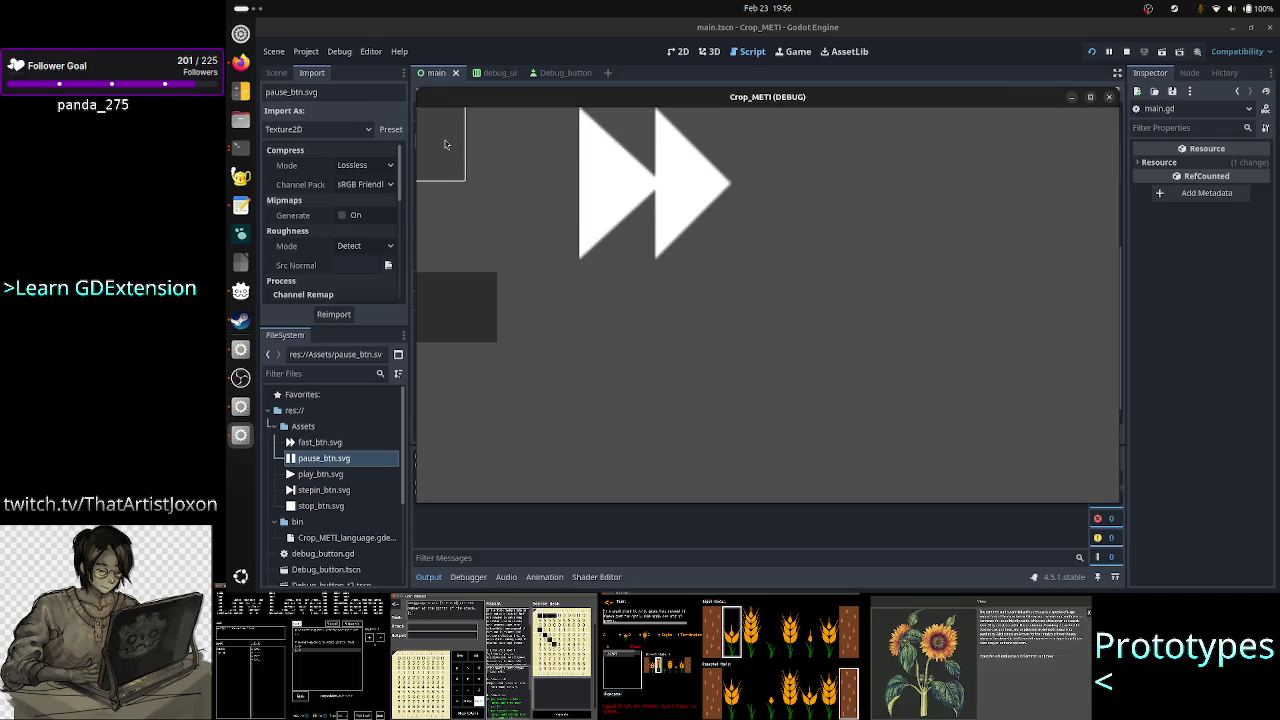
left_click(1108, 97)
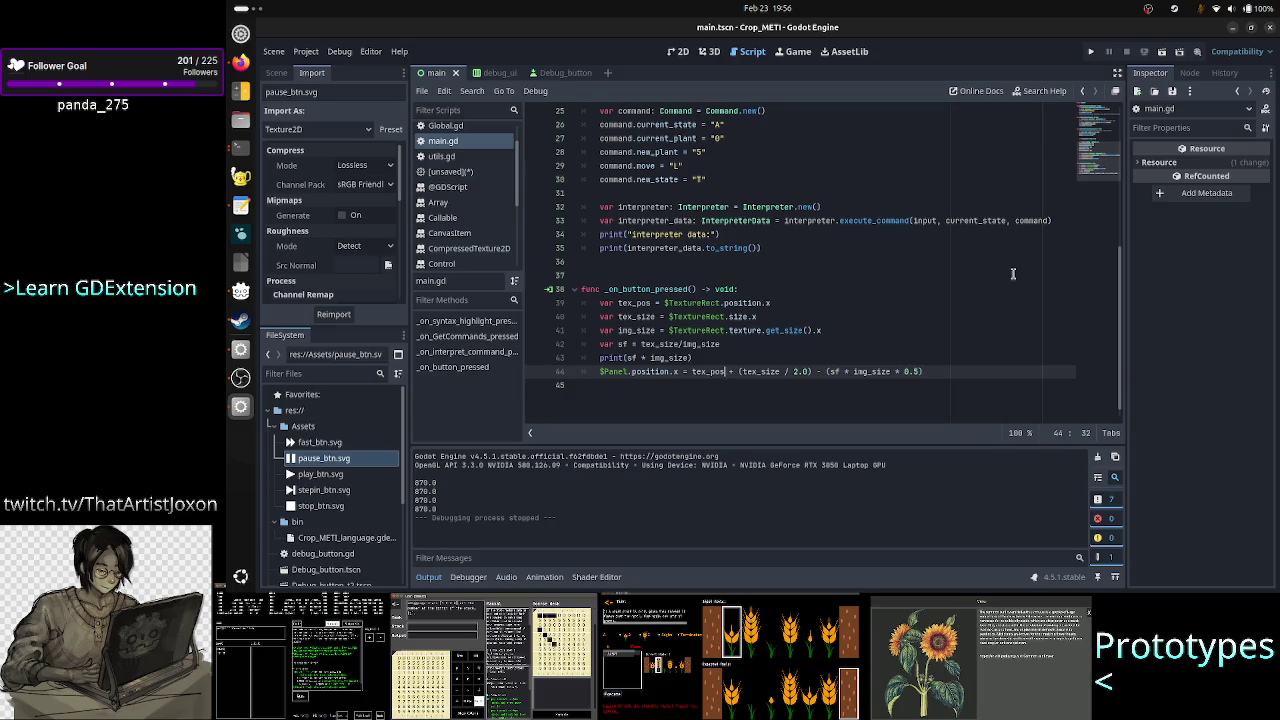
key("Up")
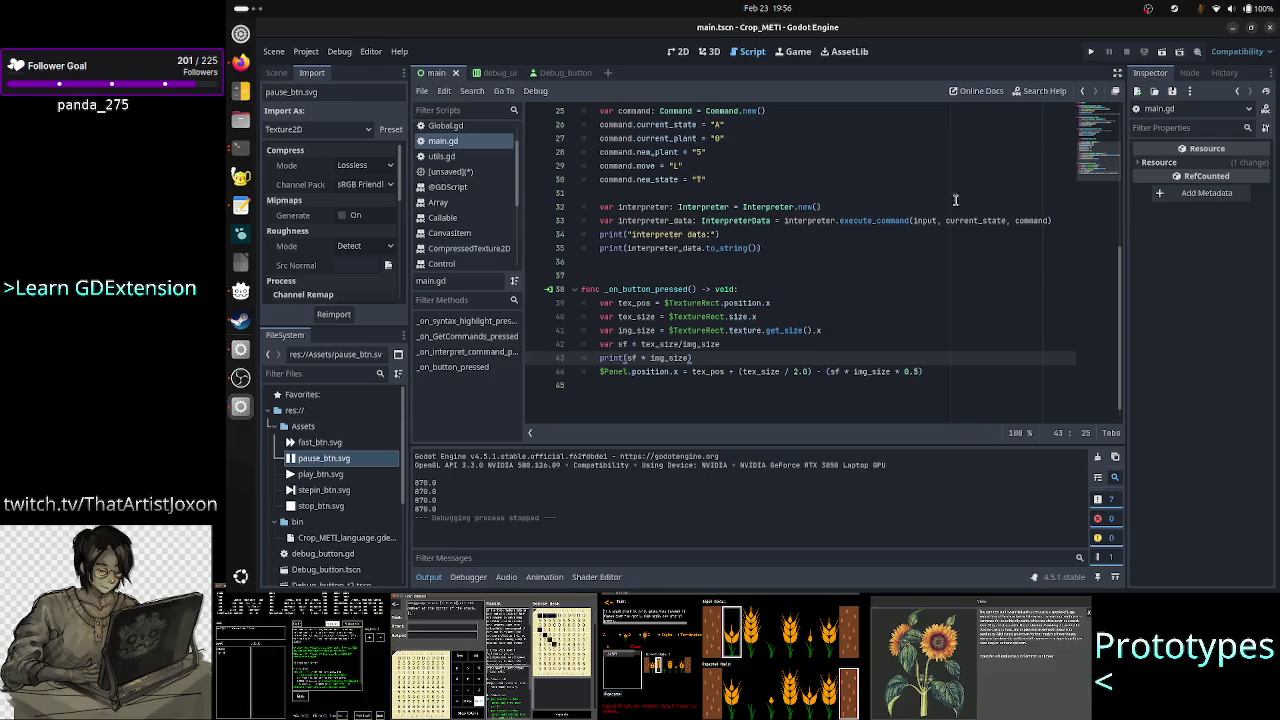
left_click(1091, 52)
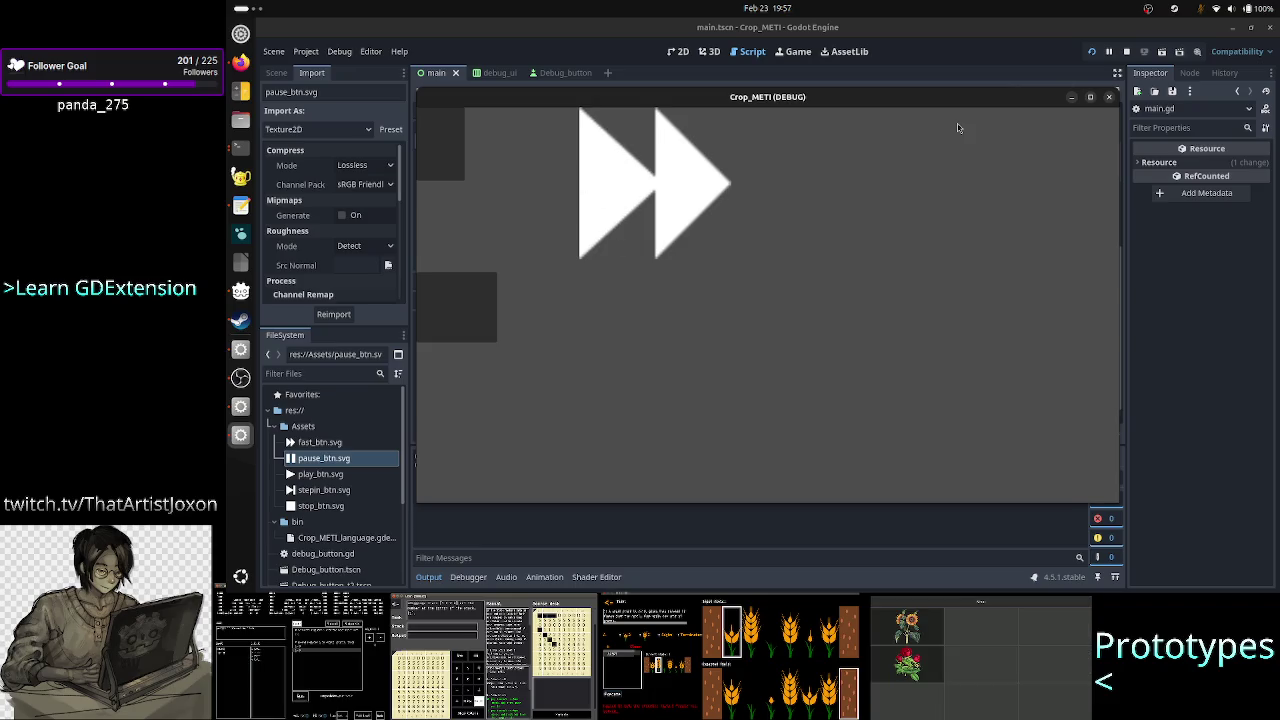
left_click(1109, 97)
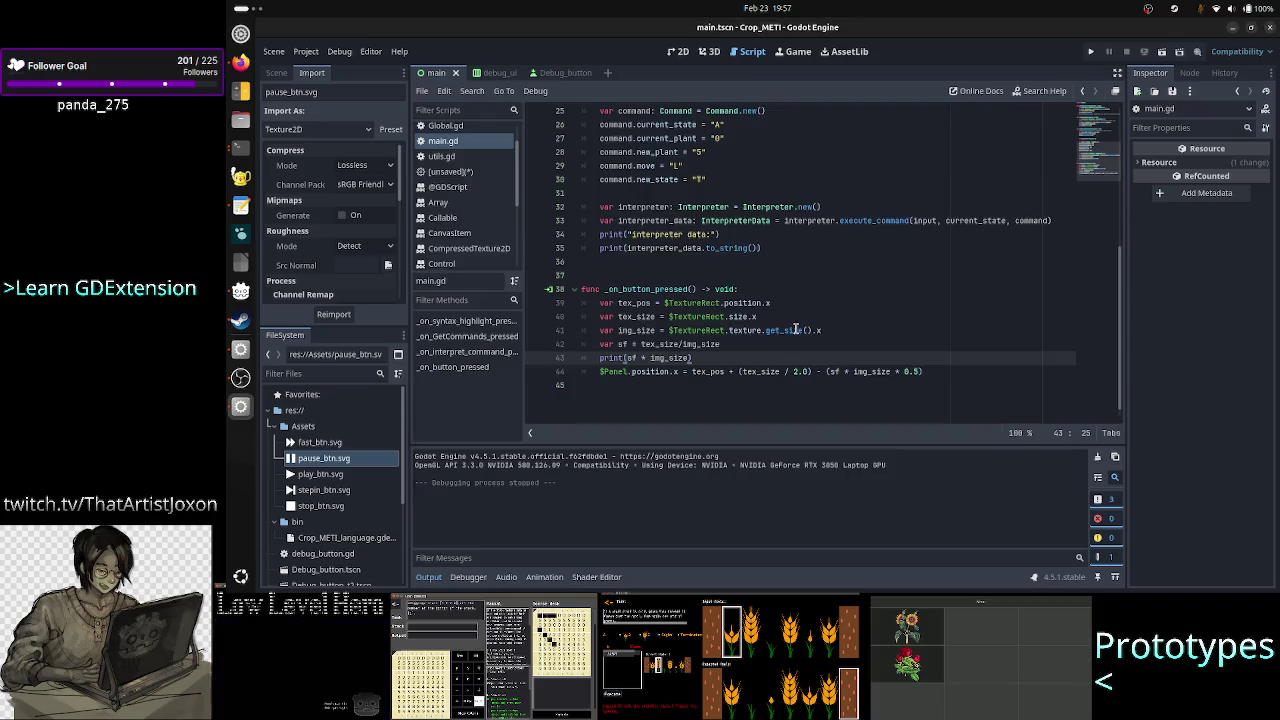
Add a print(tex_size) line above the img_size line.
key("ctrl+shift+Return")
type("p")
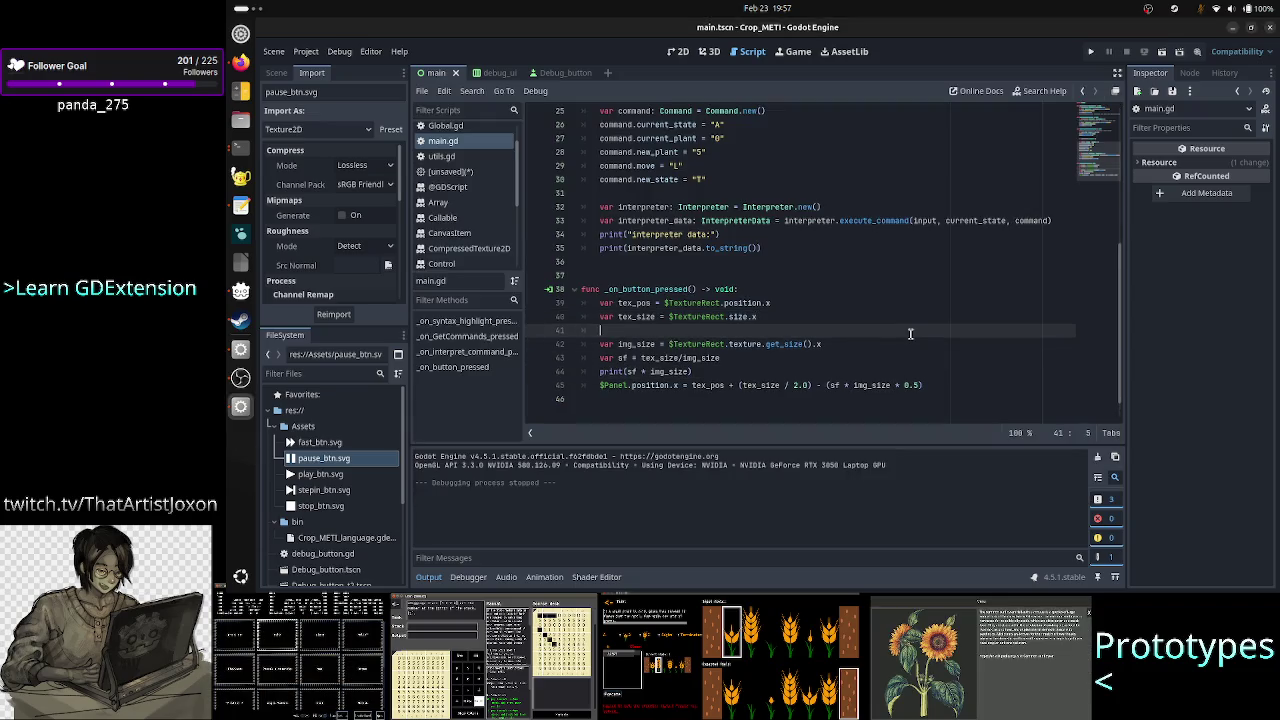
type("rint(text")
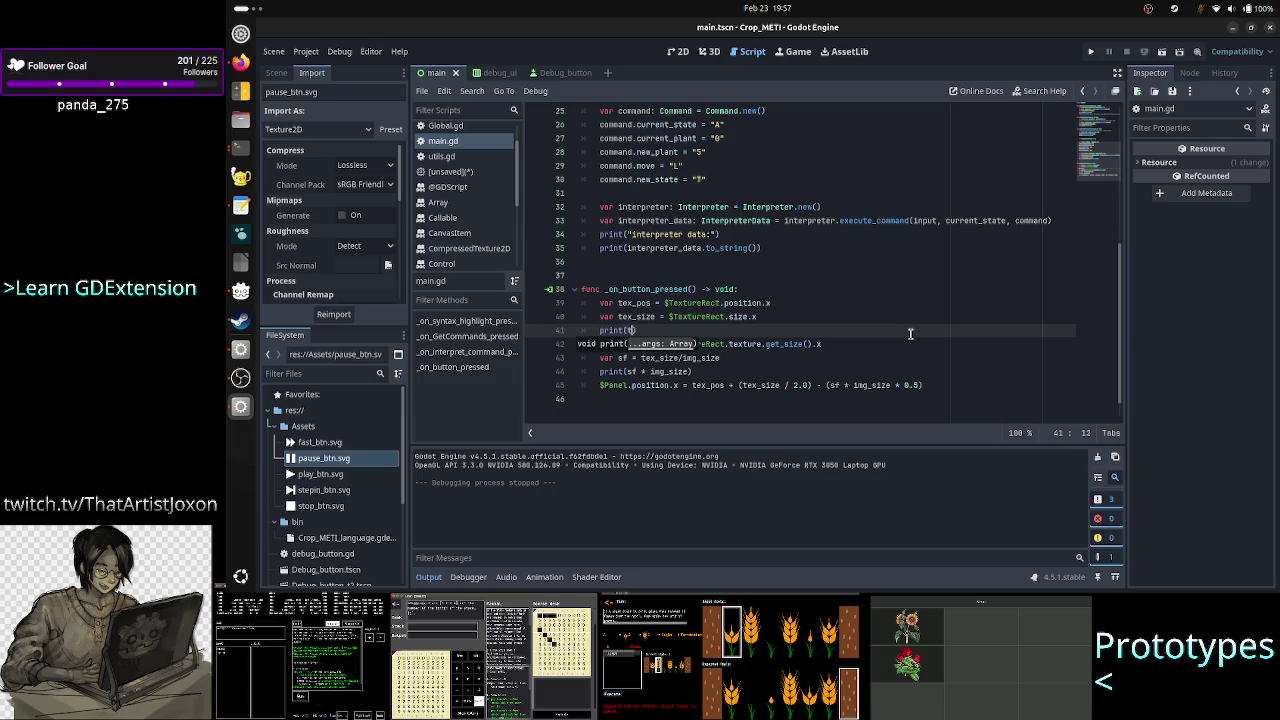
key("BackSpace")
type("_s")
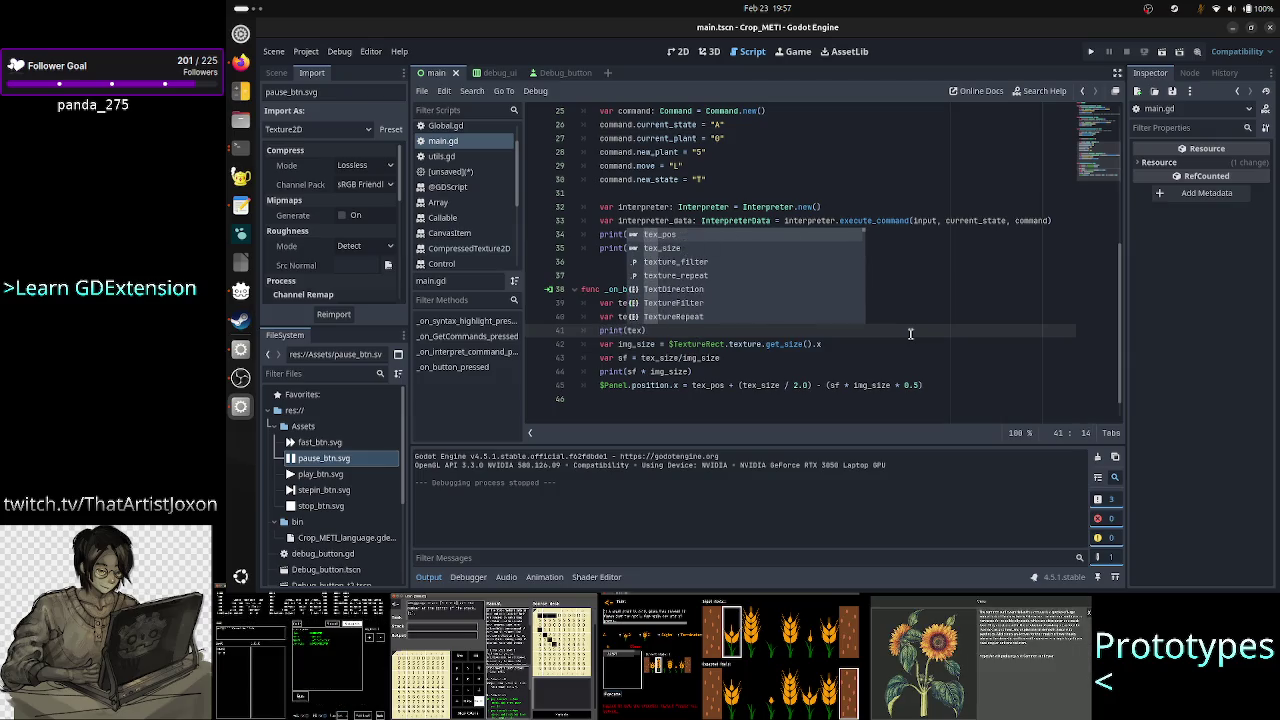
key("Return")
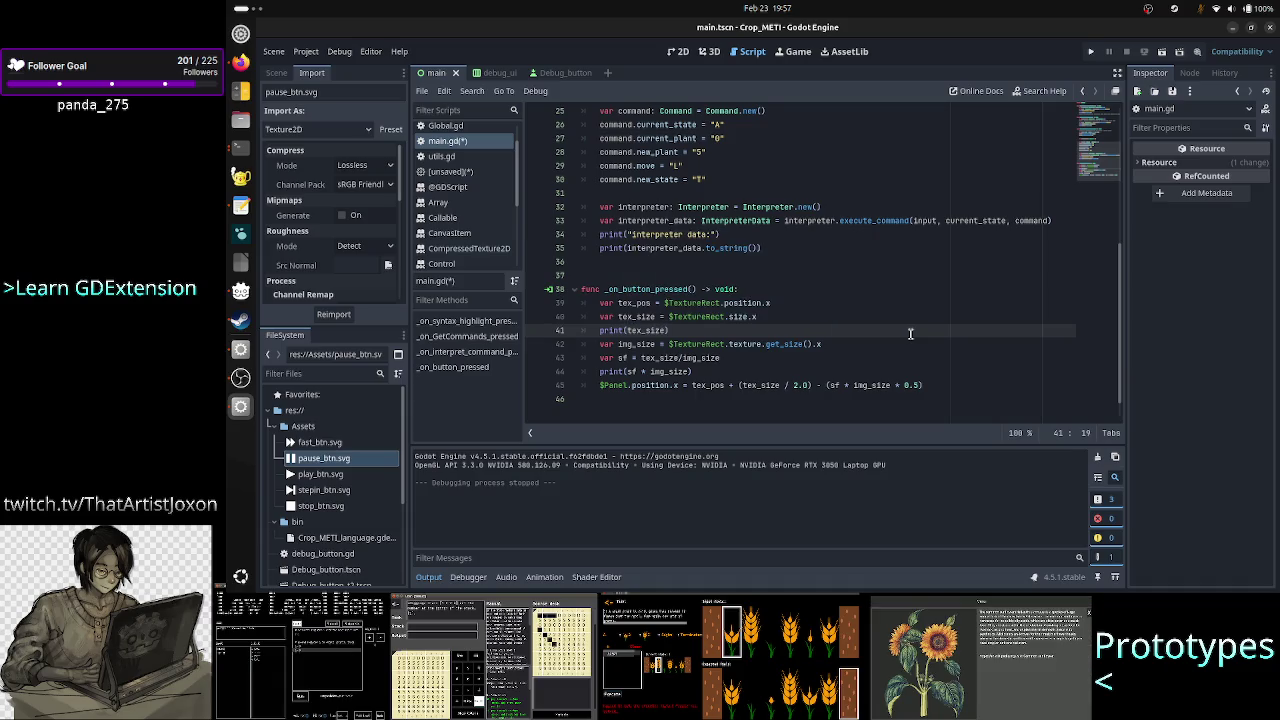
Add a print(img_size) line below the img_size assignment.
key("Down")
key("End")
key("Return")
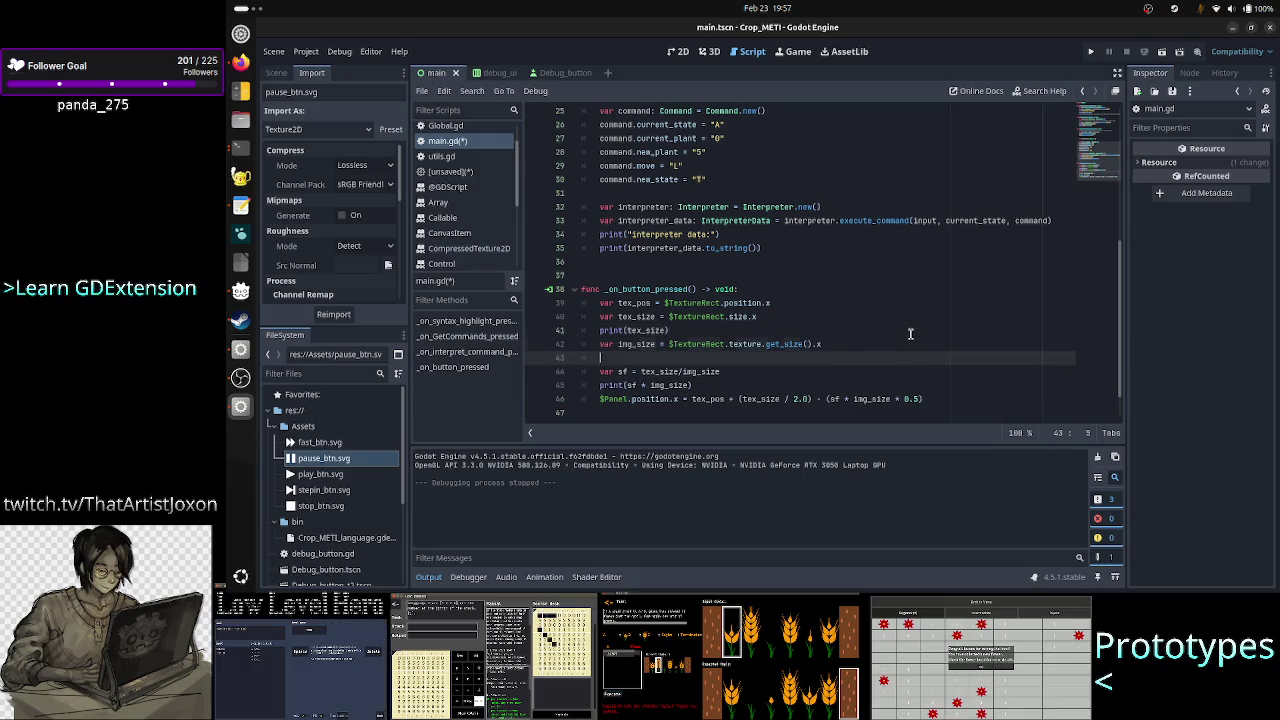
type("print(im")
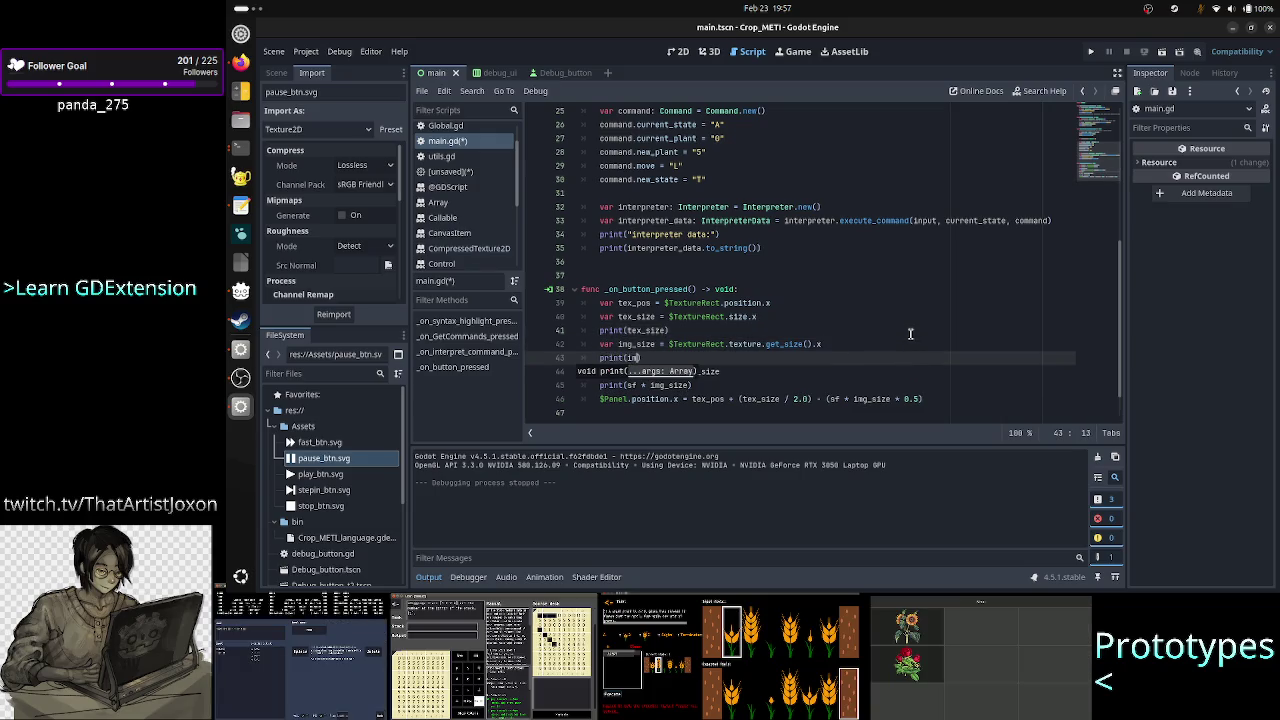
type("g_size")
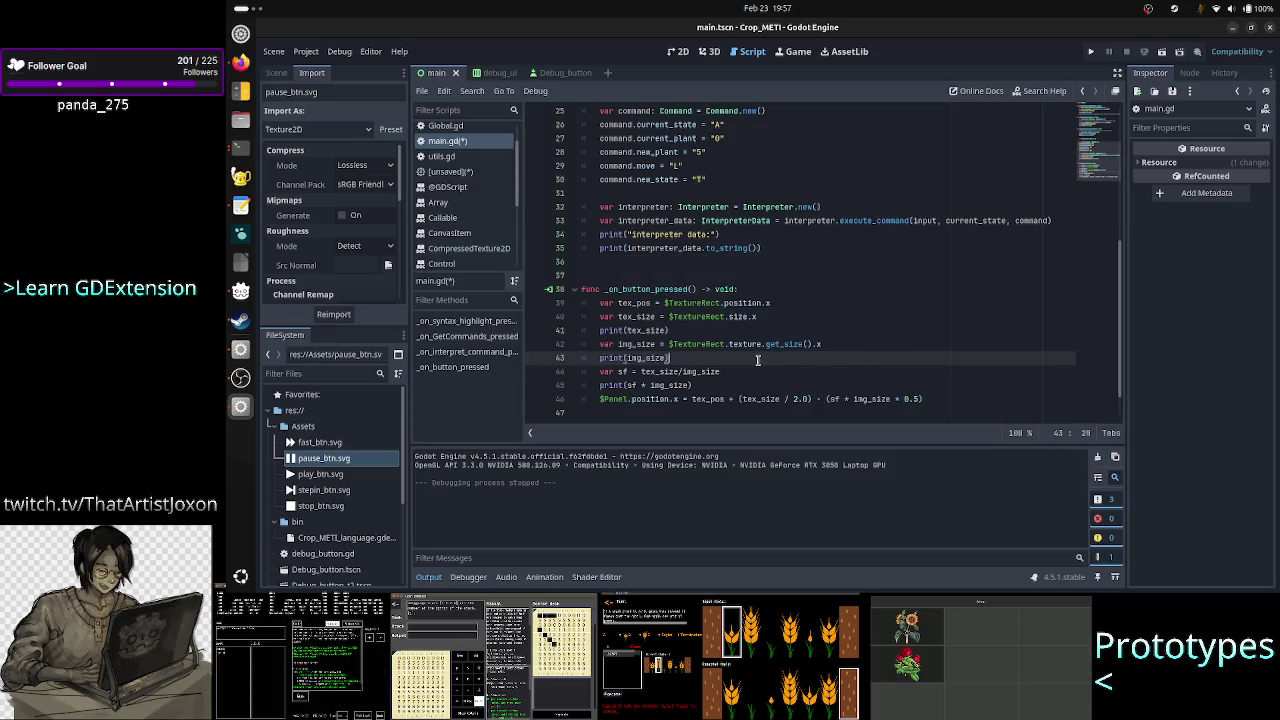
Change print(sf * img_size) to print(sf), then save and run the game.
double_click(703, 316)
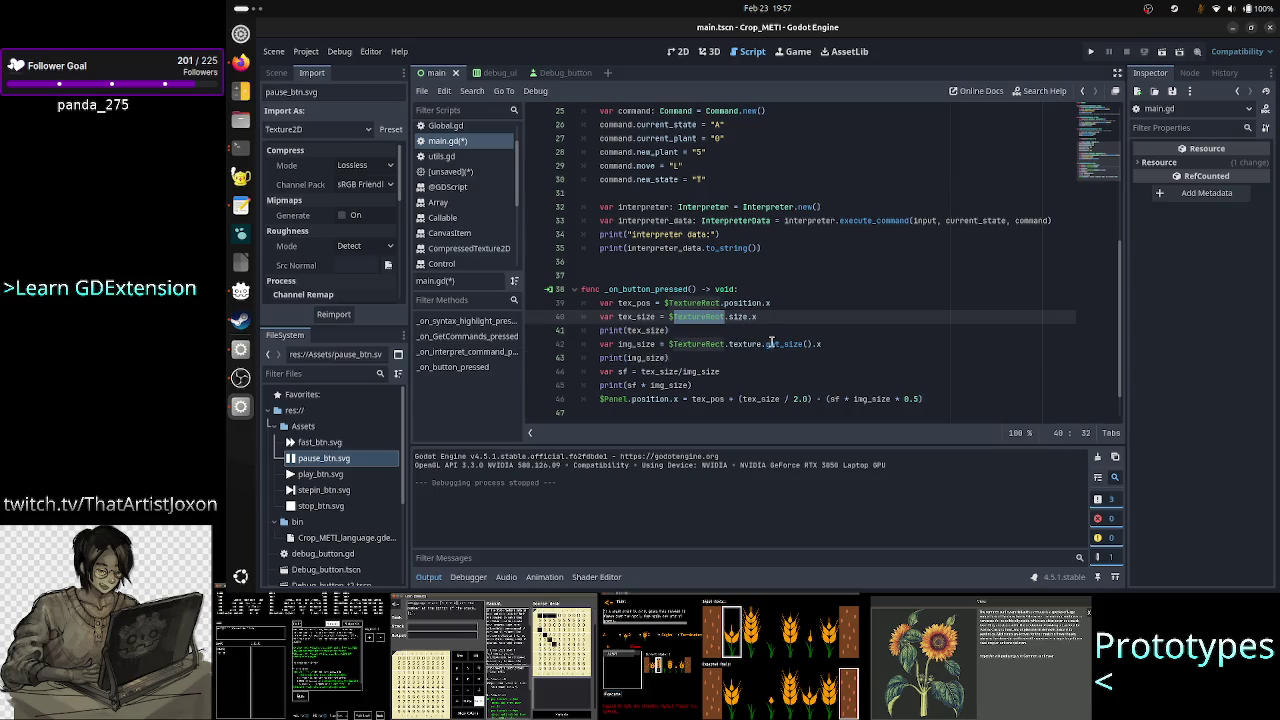
double_click(772, 344)
key("Down")
key("Down")
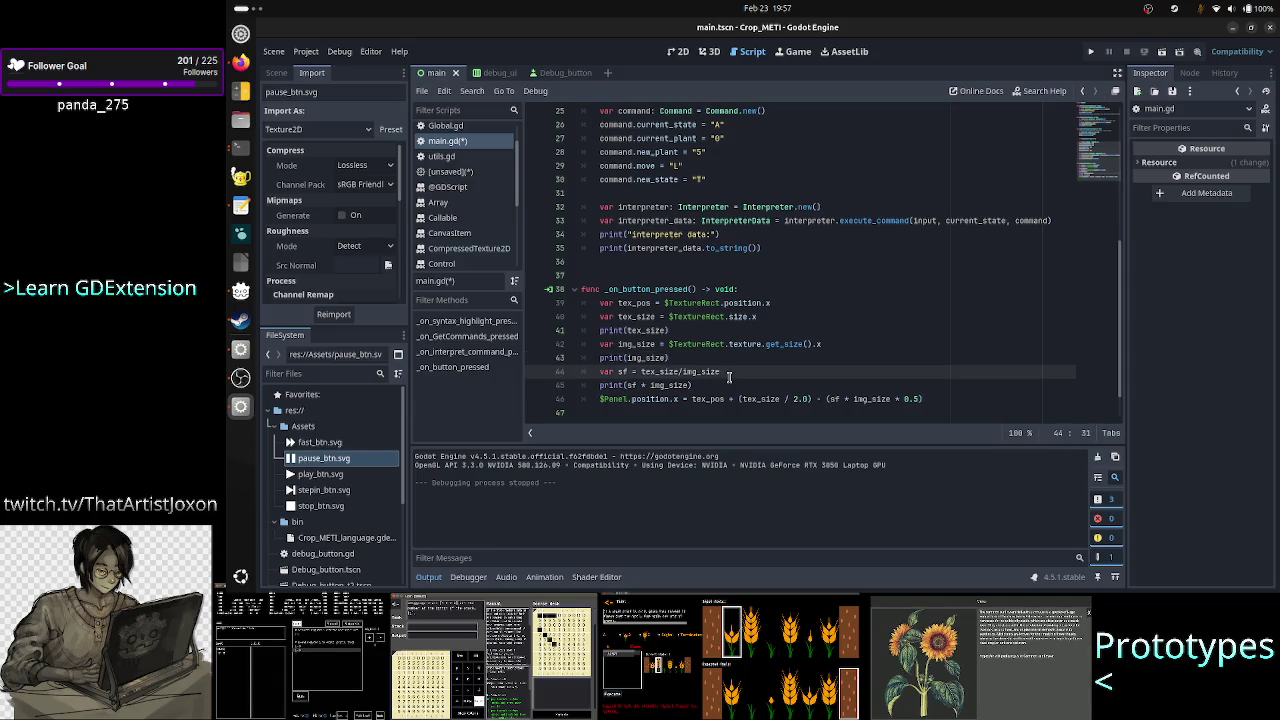
key("Down")
key("BackSpace")
key("BackSpace")
key("BackSpace")
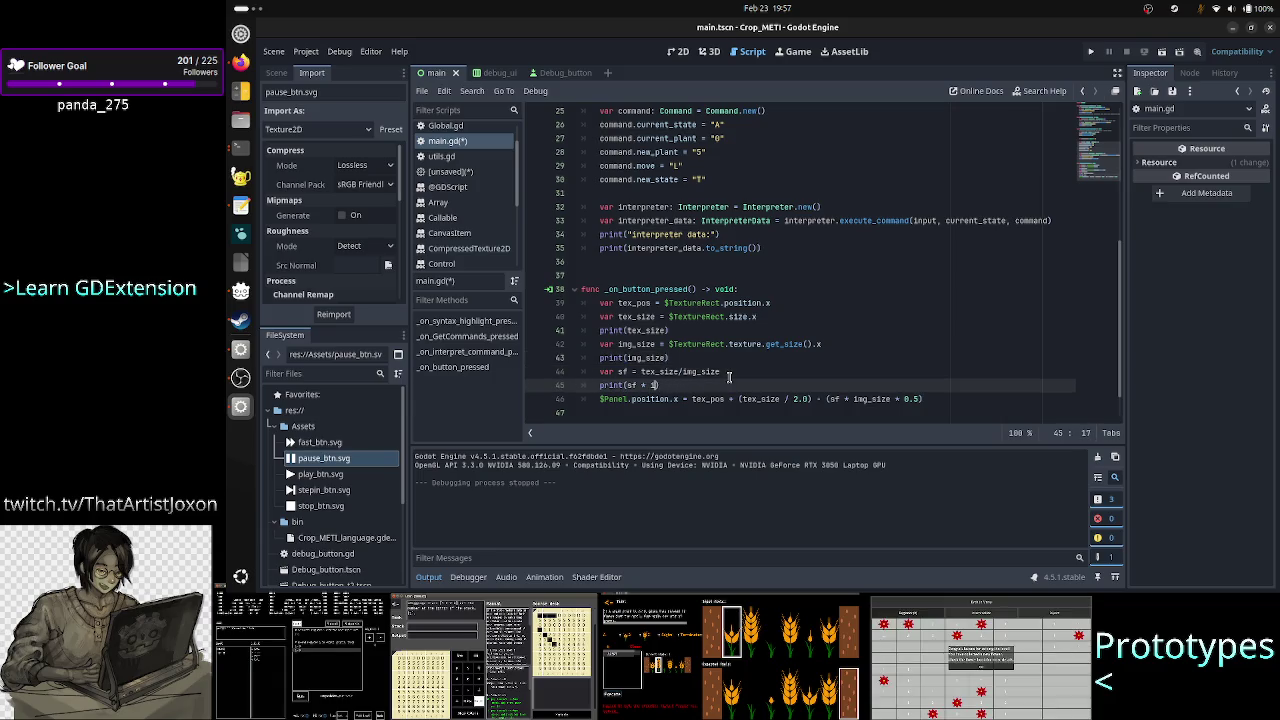
key("BackSpace")
key("BackSpace")
key("BackSpace")
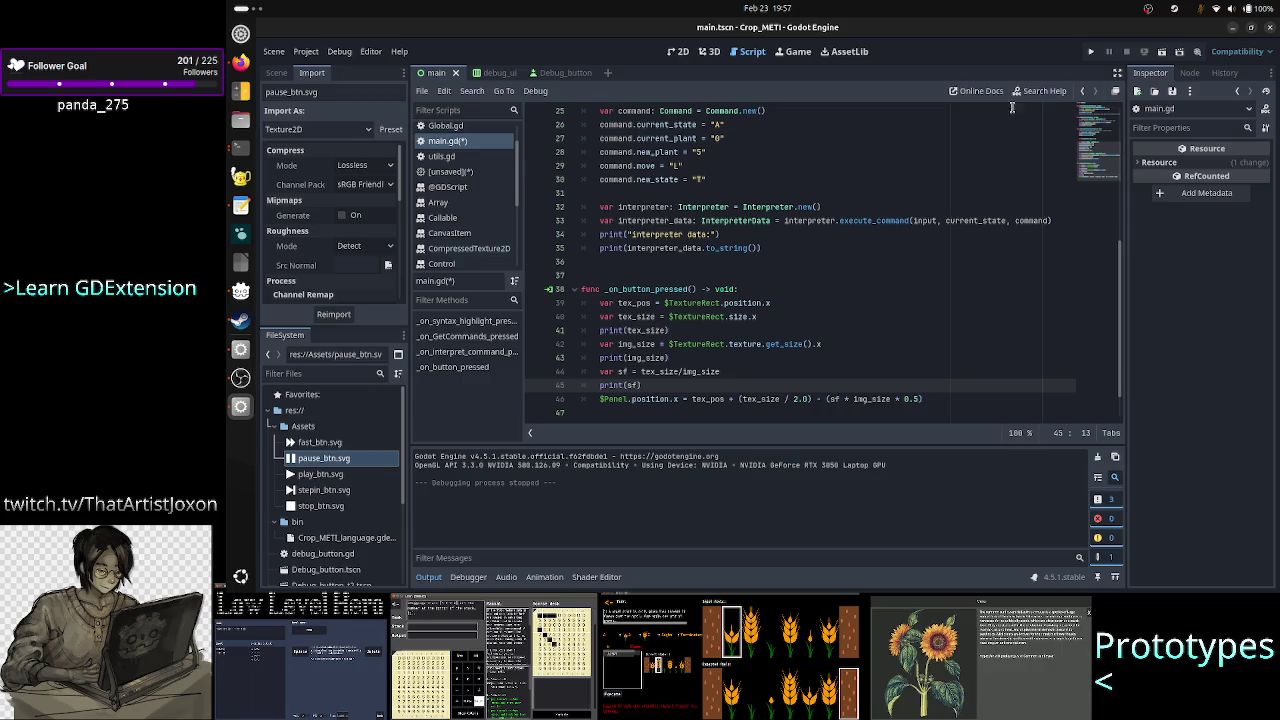
left_click(1089, 53)
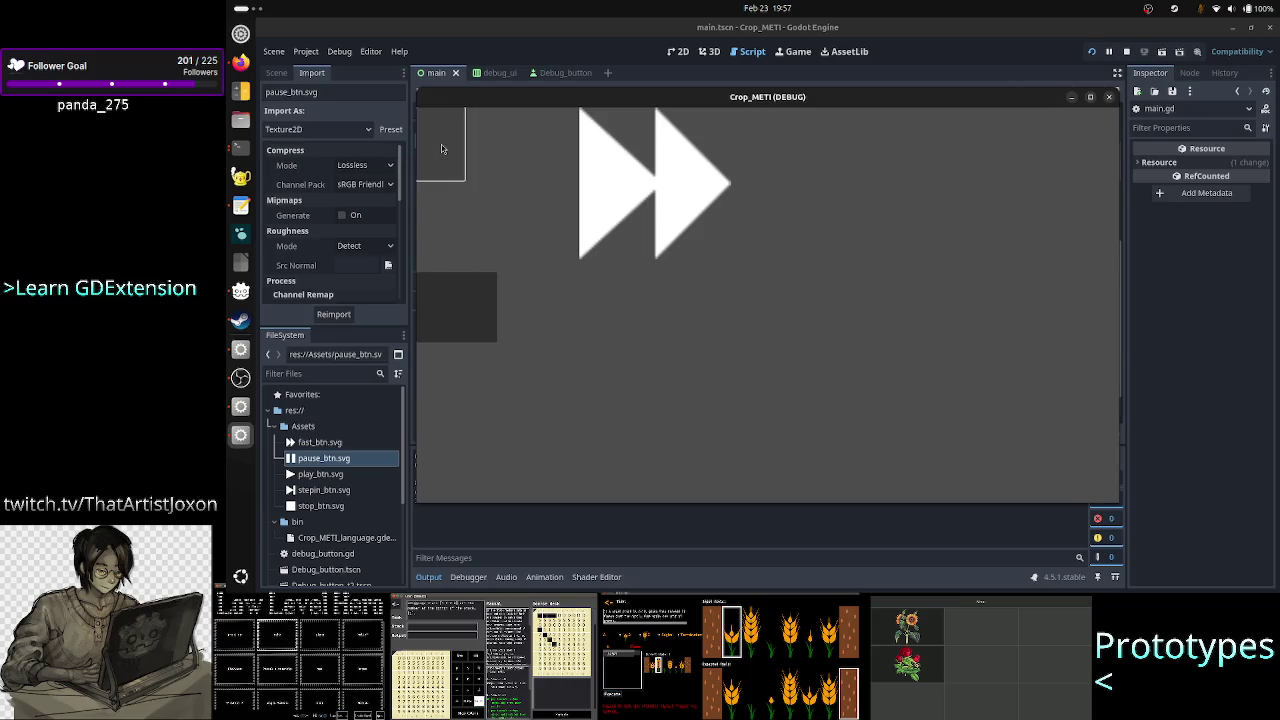
Read the Output values 870.0, 64.0 and 13.59375, then revisit the sf and Panel lines in main.gd.
left_click(532, 539)
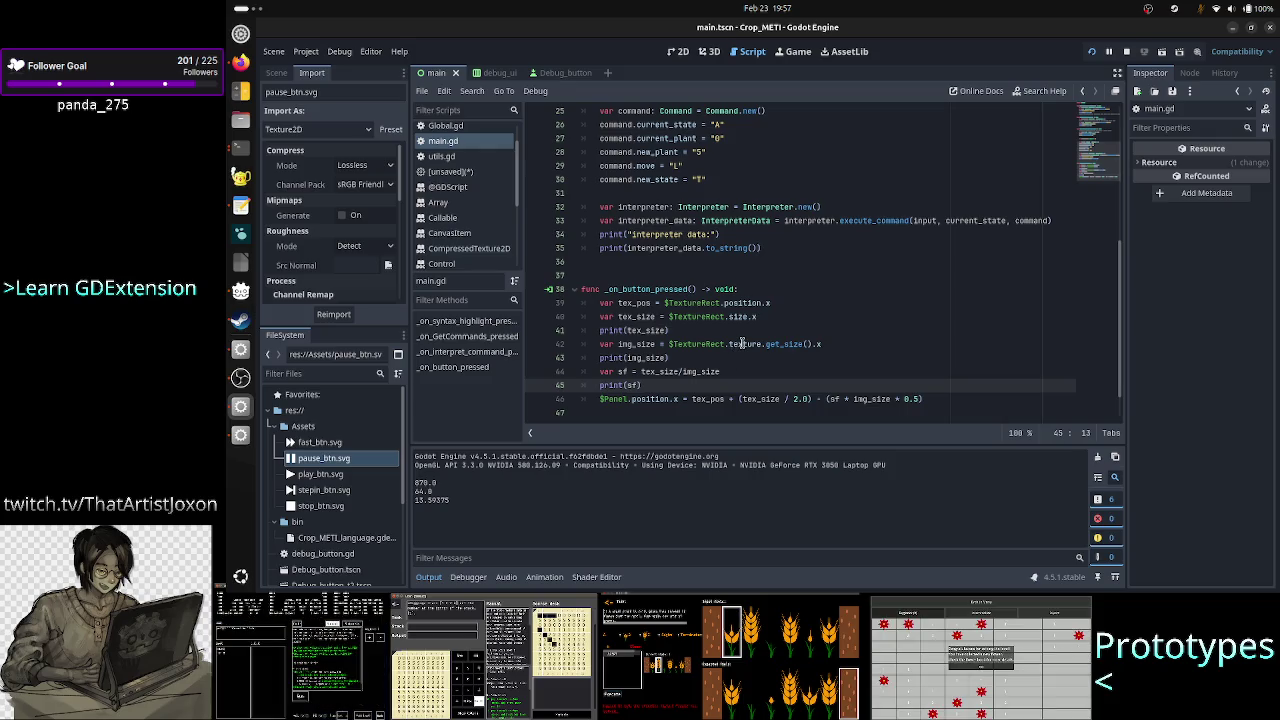
mouse_move(742, 344)
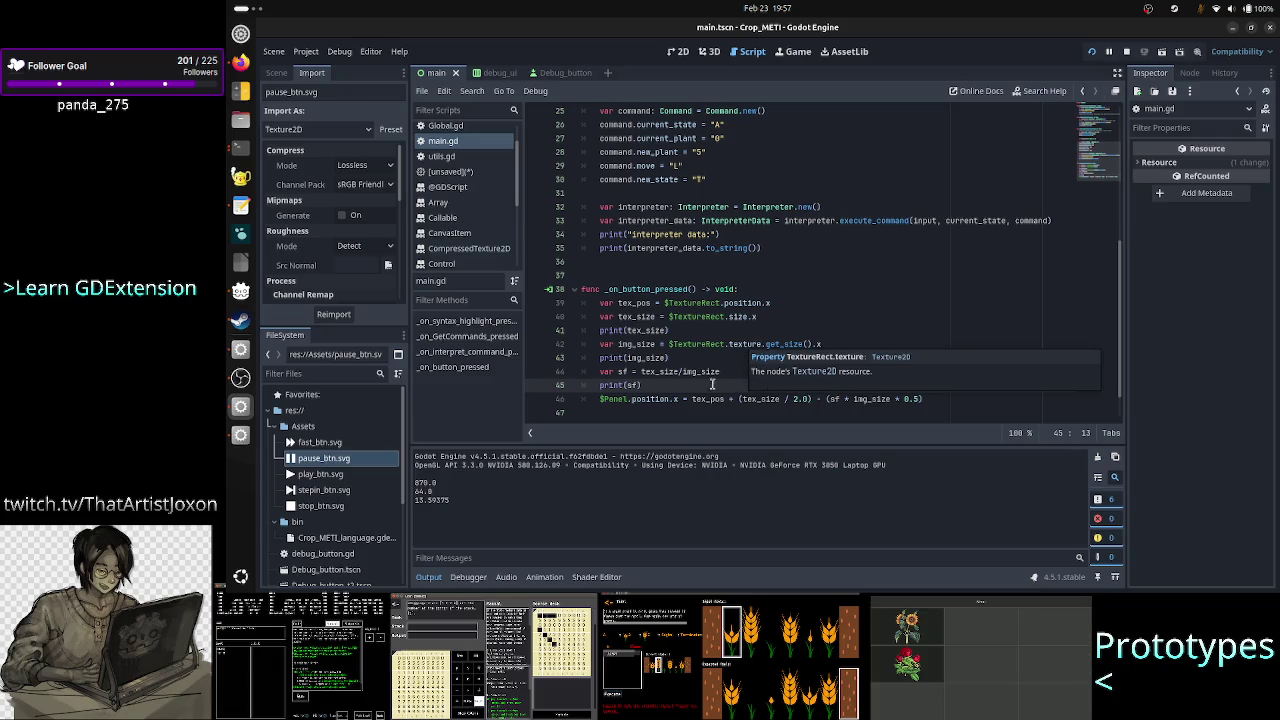
left_click(657, 371)
left_click(700, 371)
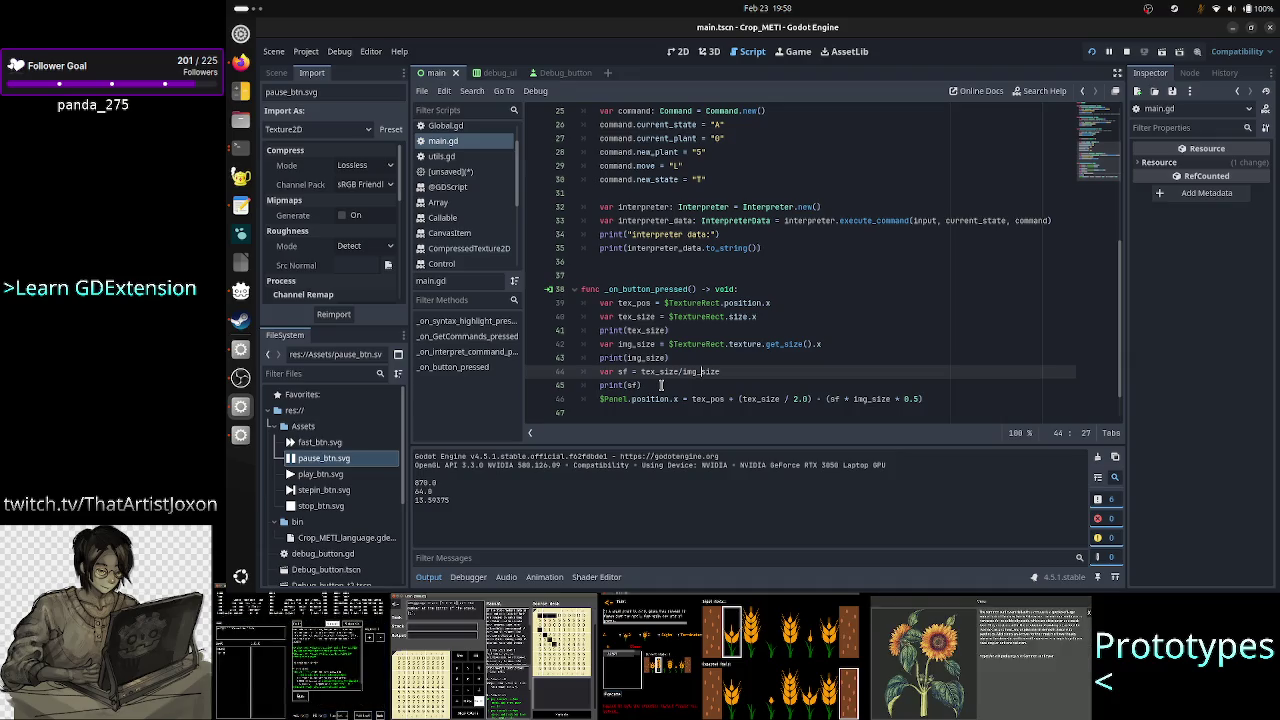
left_click(946, 396)
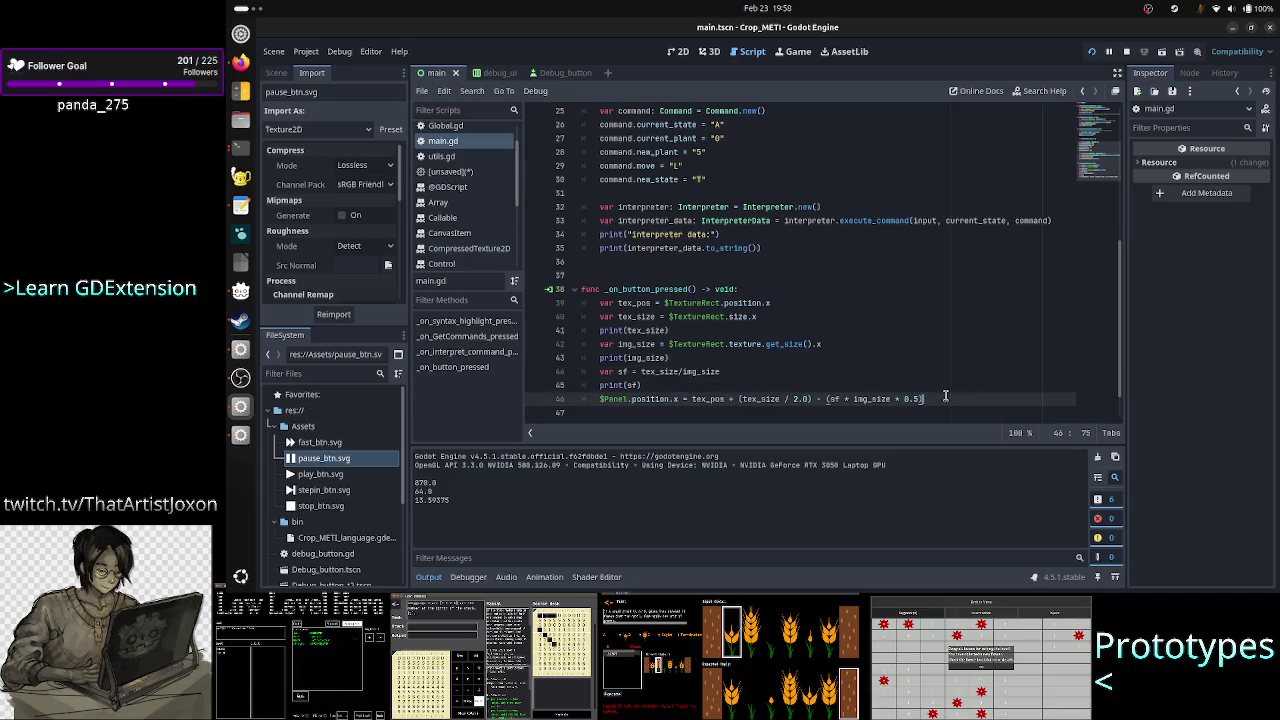
Write the scratch line a/b * b = a below the function and switch to the running game.
key("Return")
key("Return")
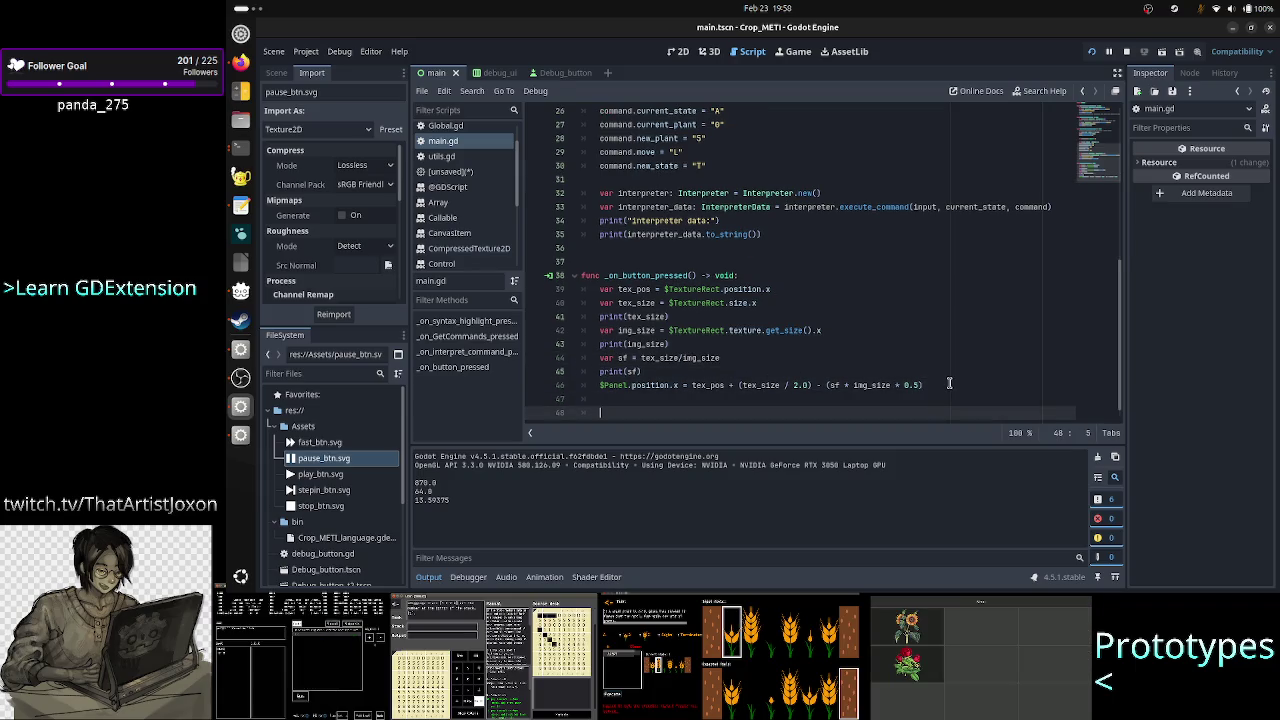
type("$a/b ")
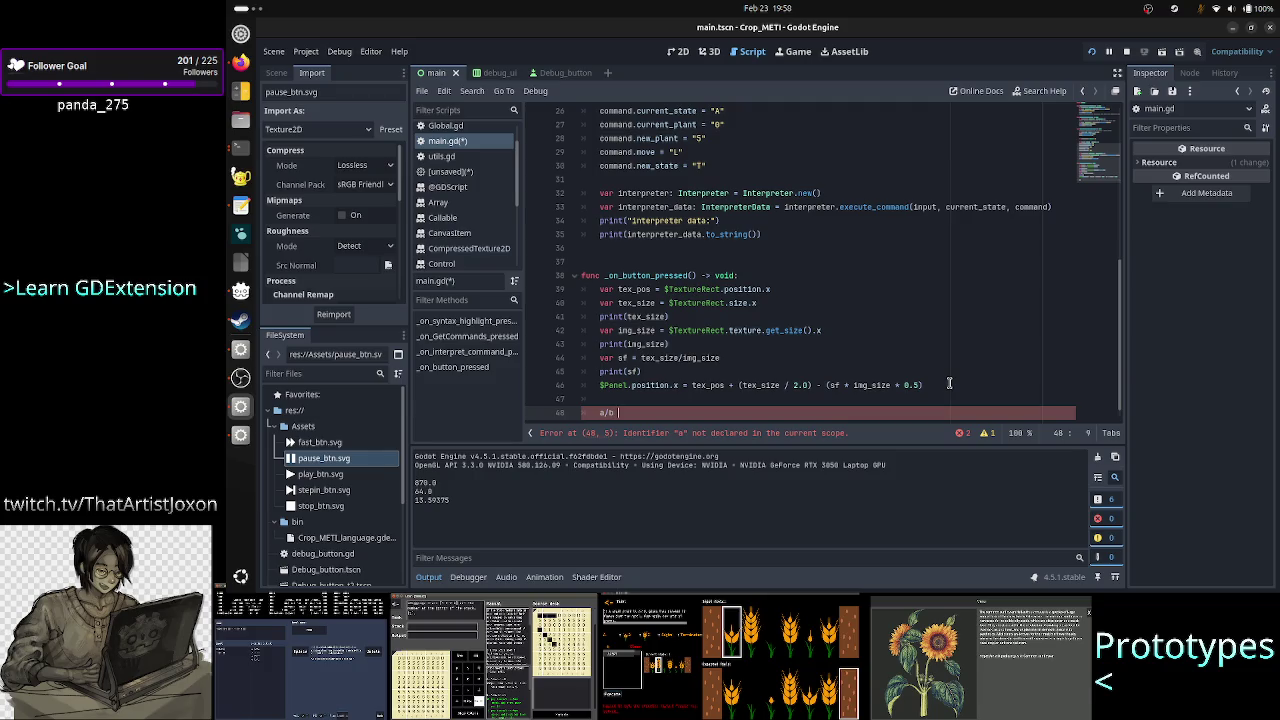
type("* b")
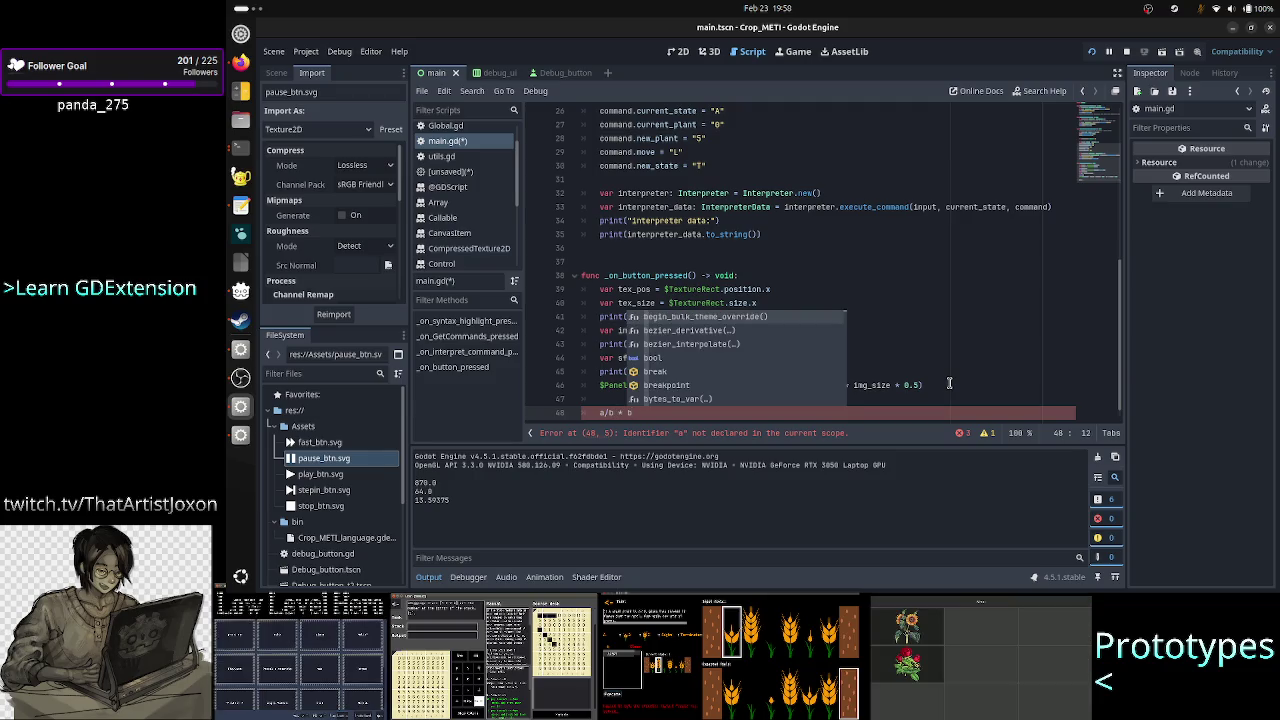
key("Escape")
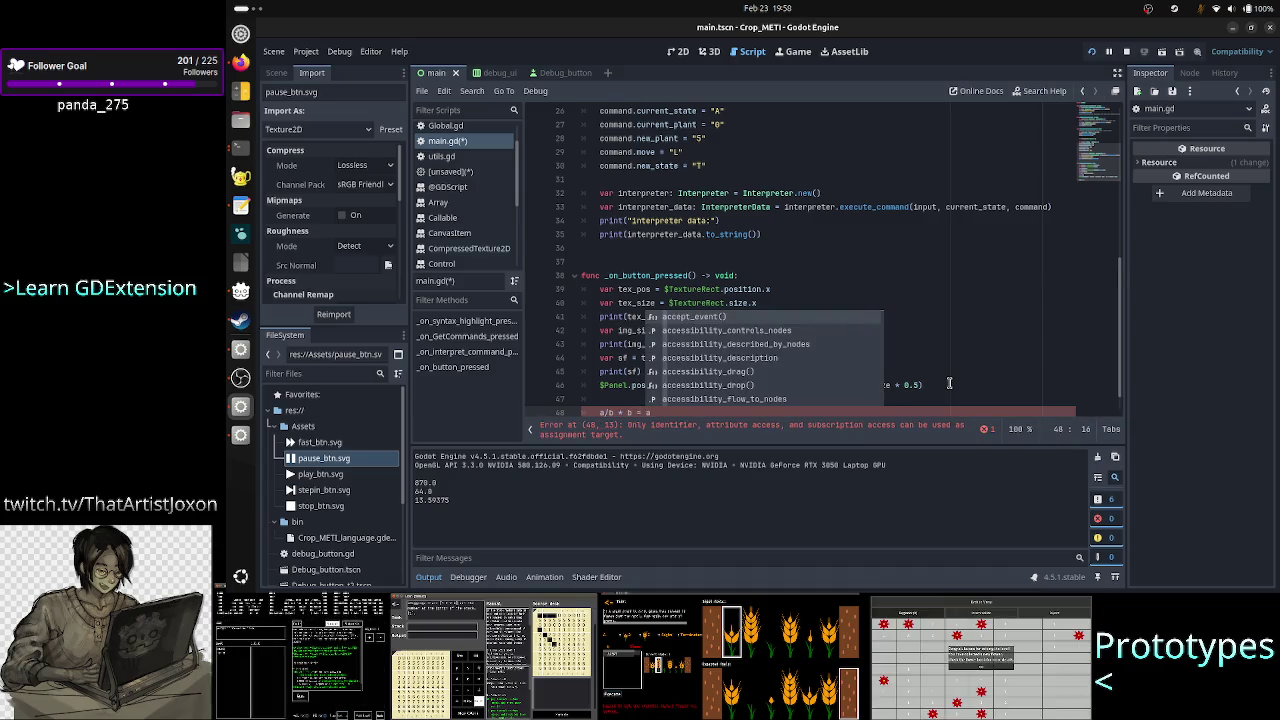
key("Escape")
key("alt+Tab")
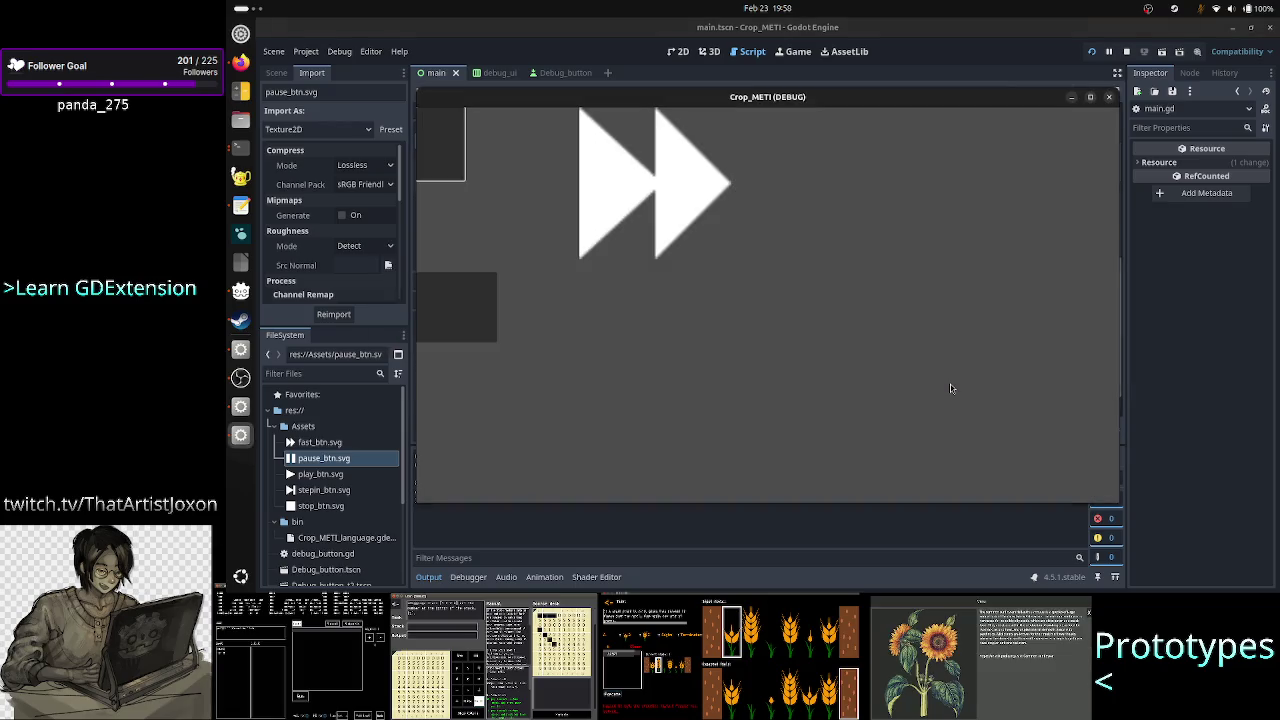
Study ChatGPT's min() scale formula for the drawn texture size.
key("alt+Tab")
key("alt+Tab")
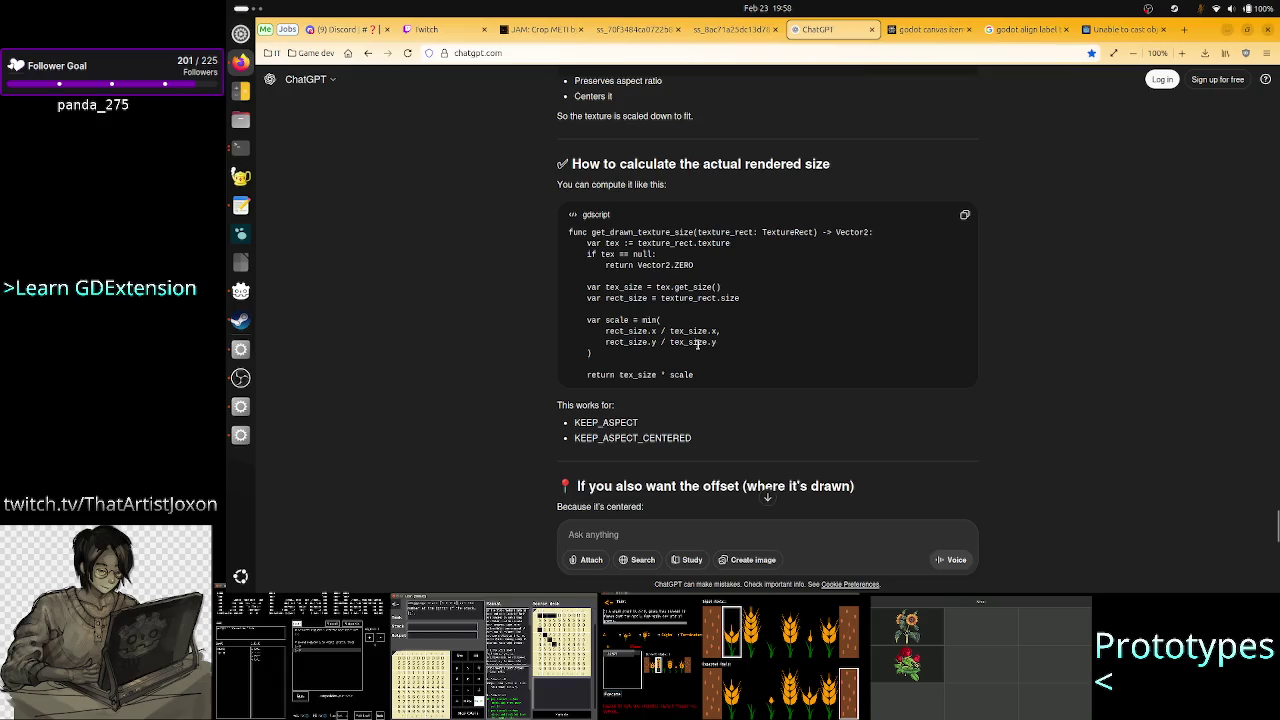
left_click_drag(633, 320, 729, 352)
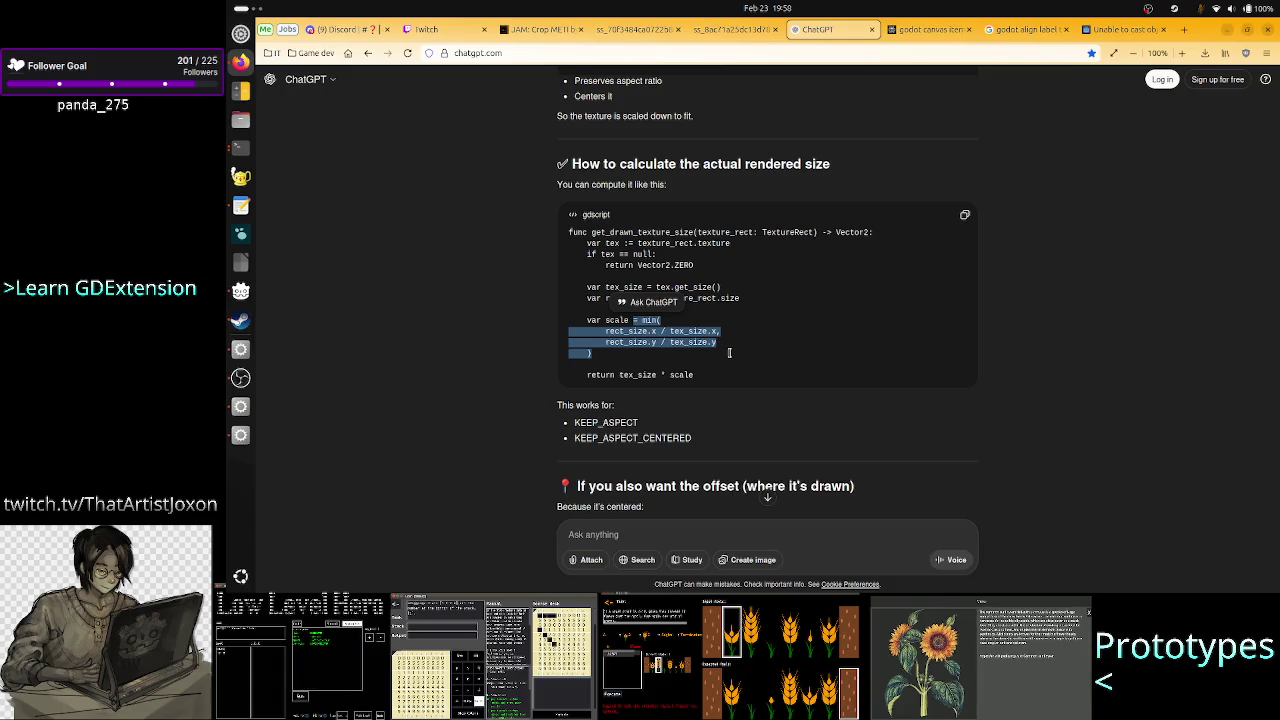
key("alt+Tab")
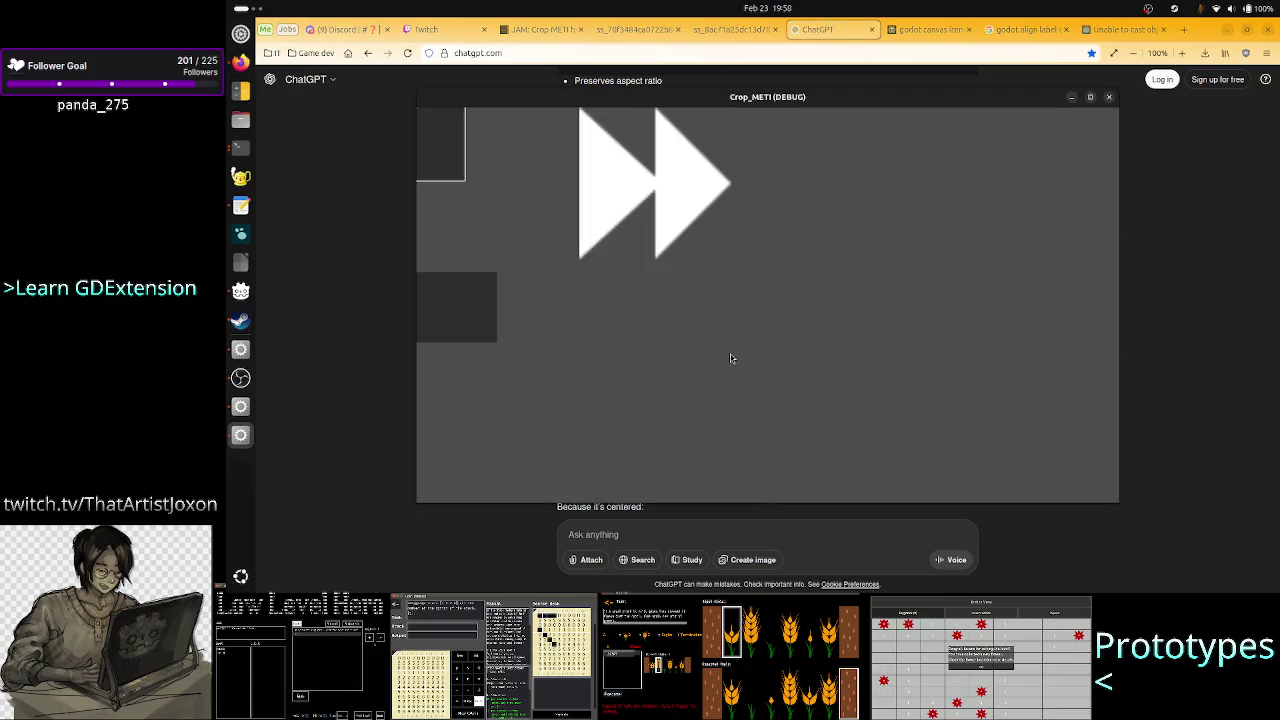
key("alt+Tab")
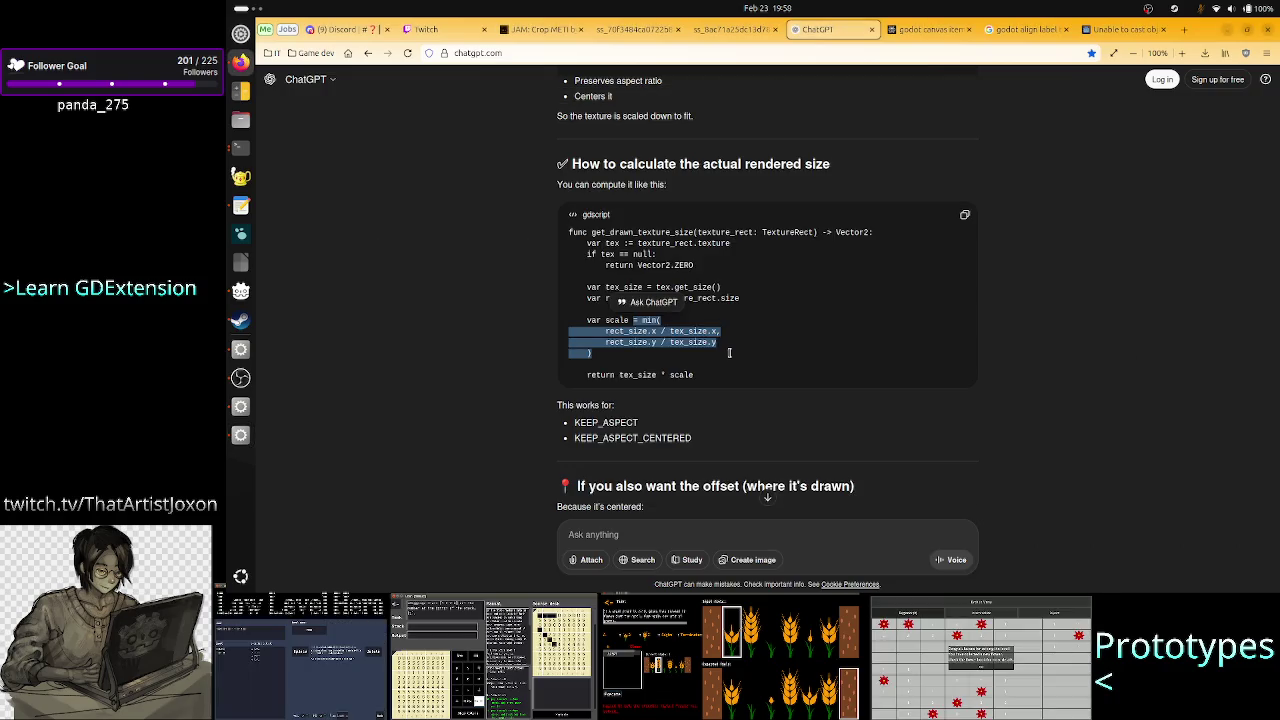
key("alt+Tab")
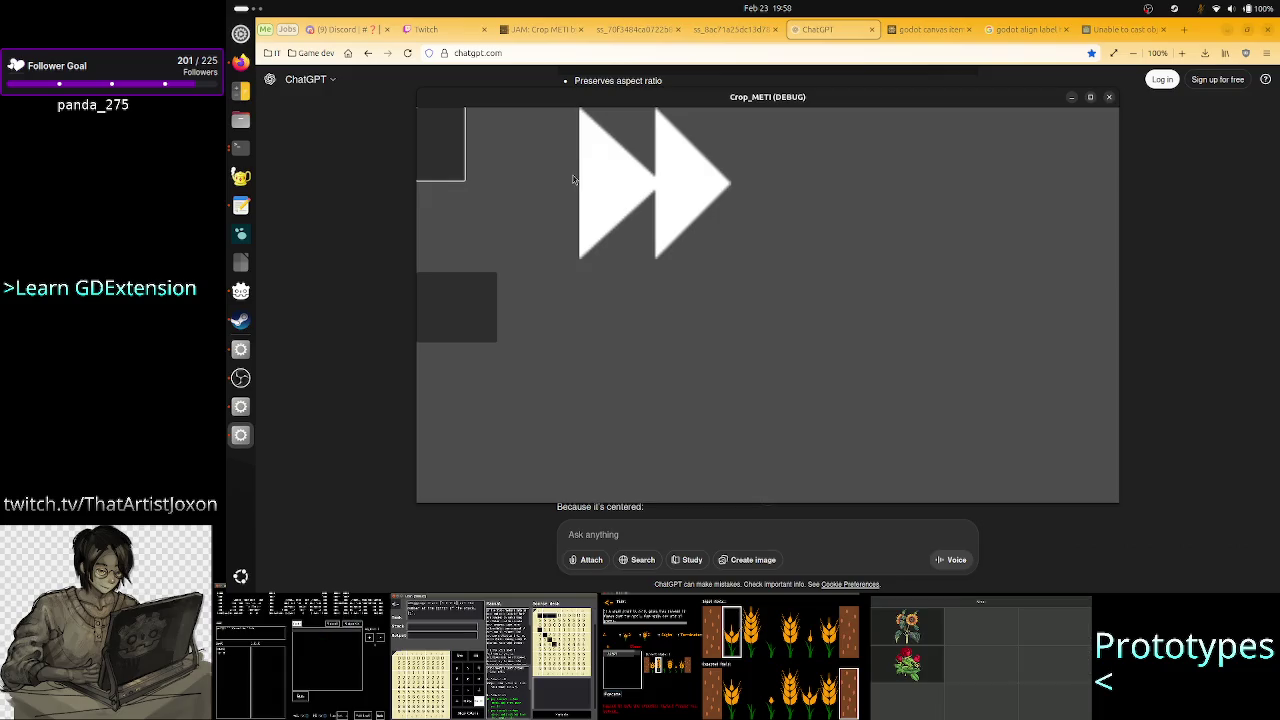
Close the running game window and bring the Godot editor forward.
left_click(1108, 97)
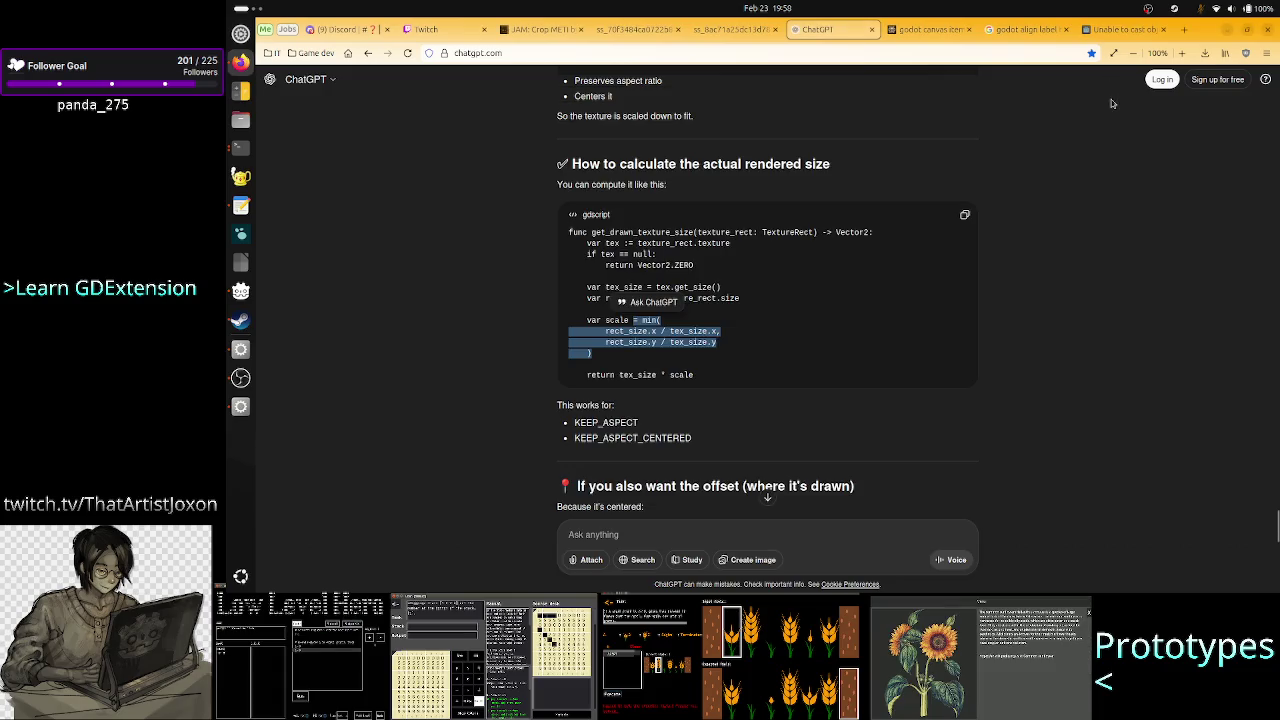
key("alt+Tab")
key("alt+Tab")
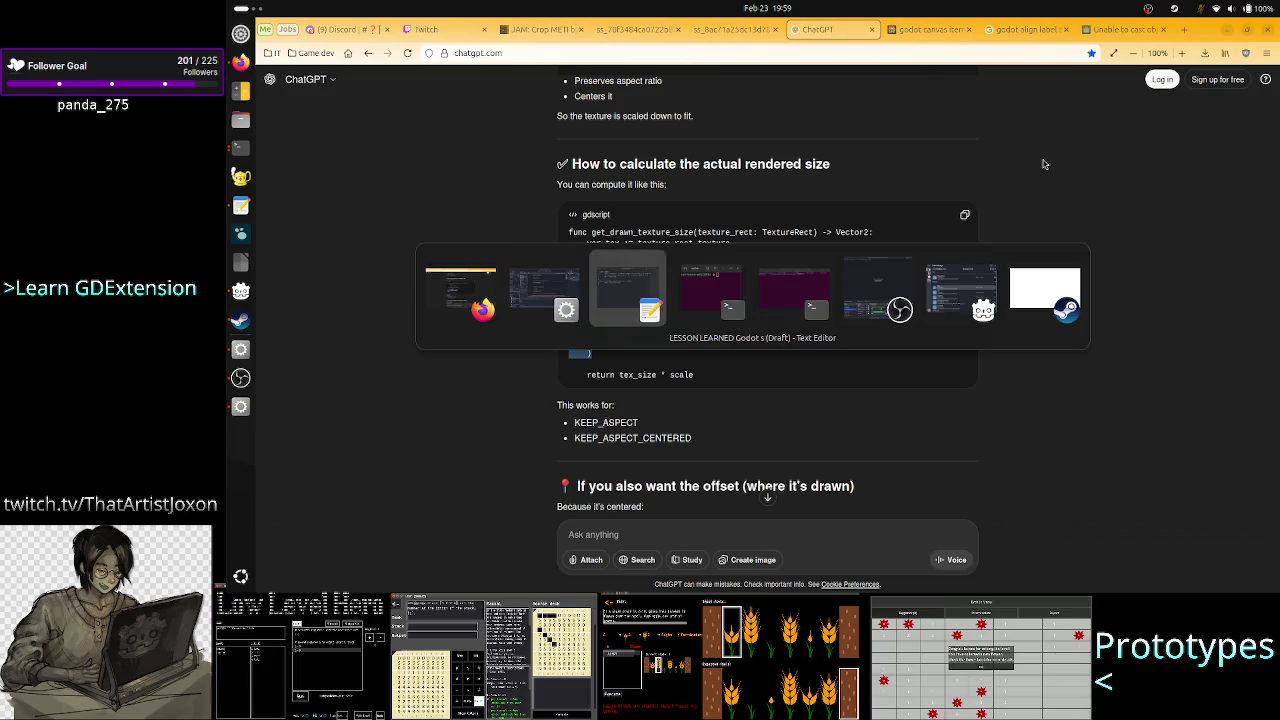
key("alt+Tab")
key("alt+Tab")
key("alt+Tab")
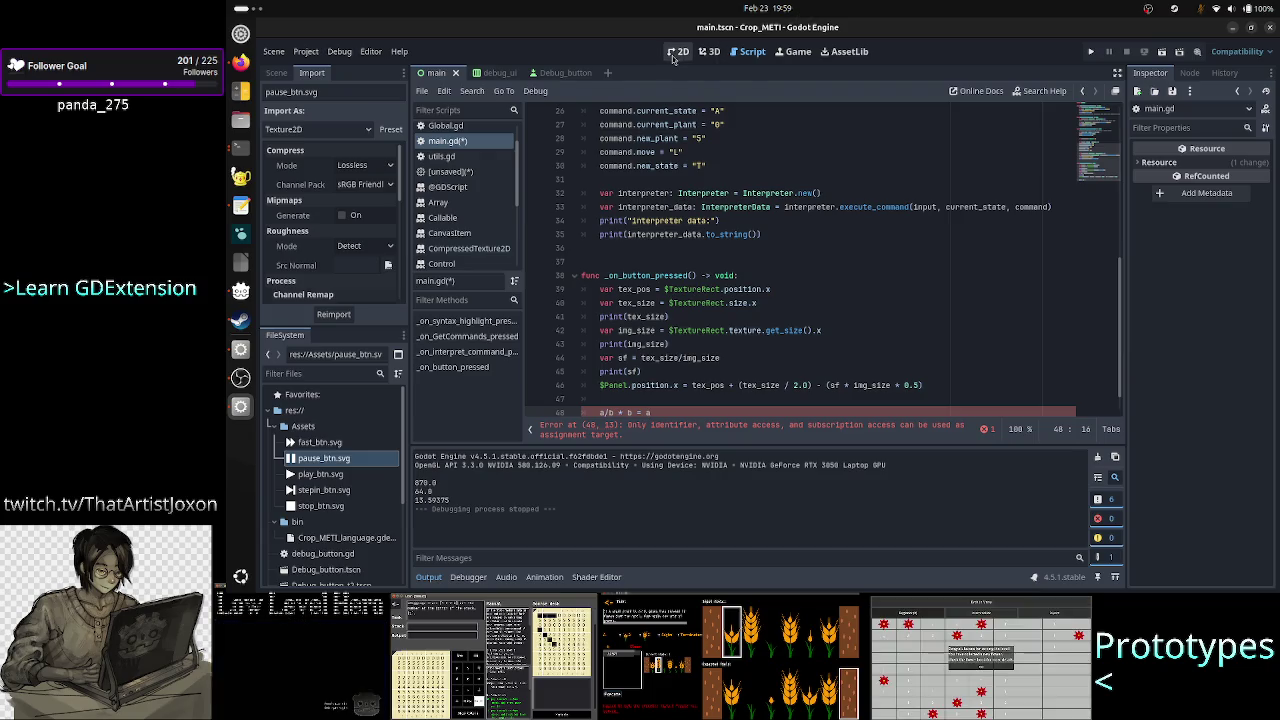
left_click(674, 55)
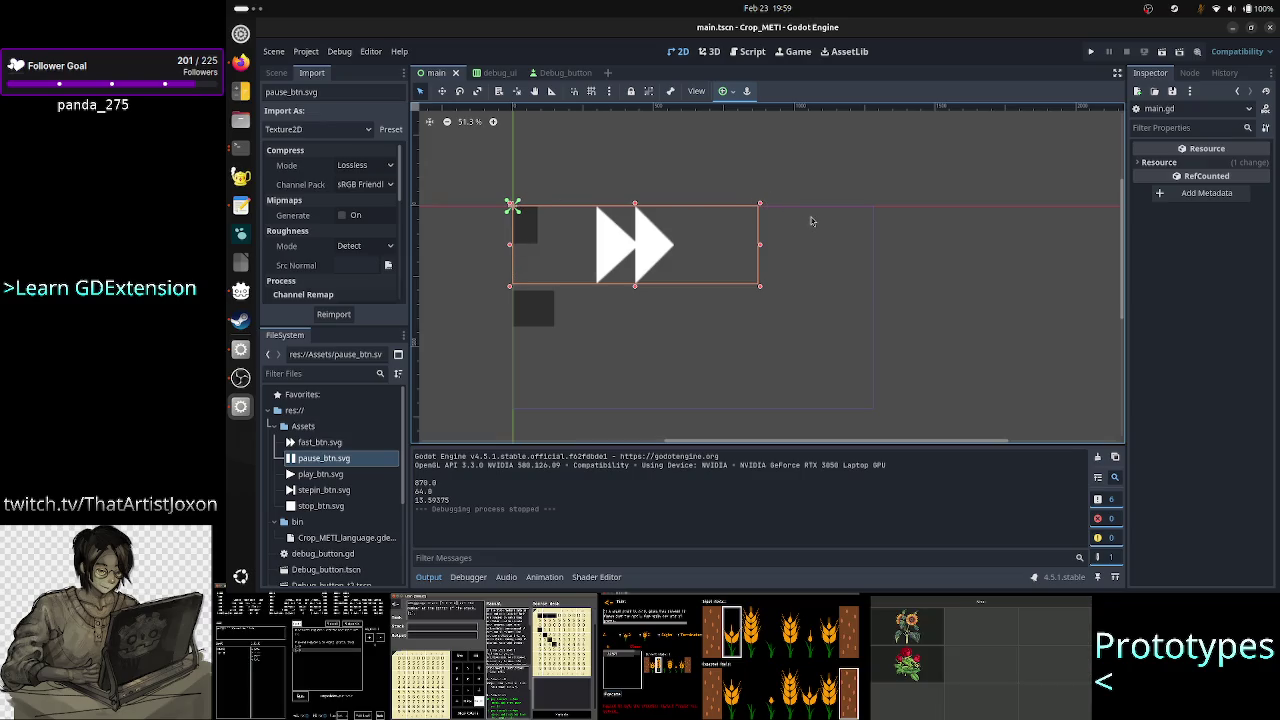
Glance back at ChatGPT's code answer, then return to main.gd in Godot's Script workspace.
key("alt+Tab")
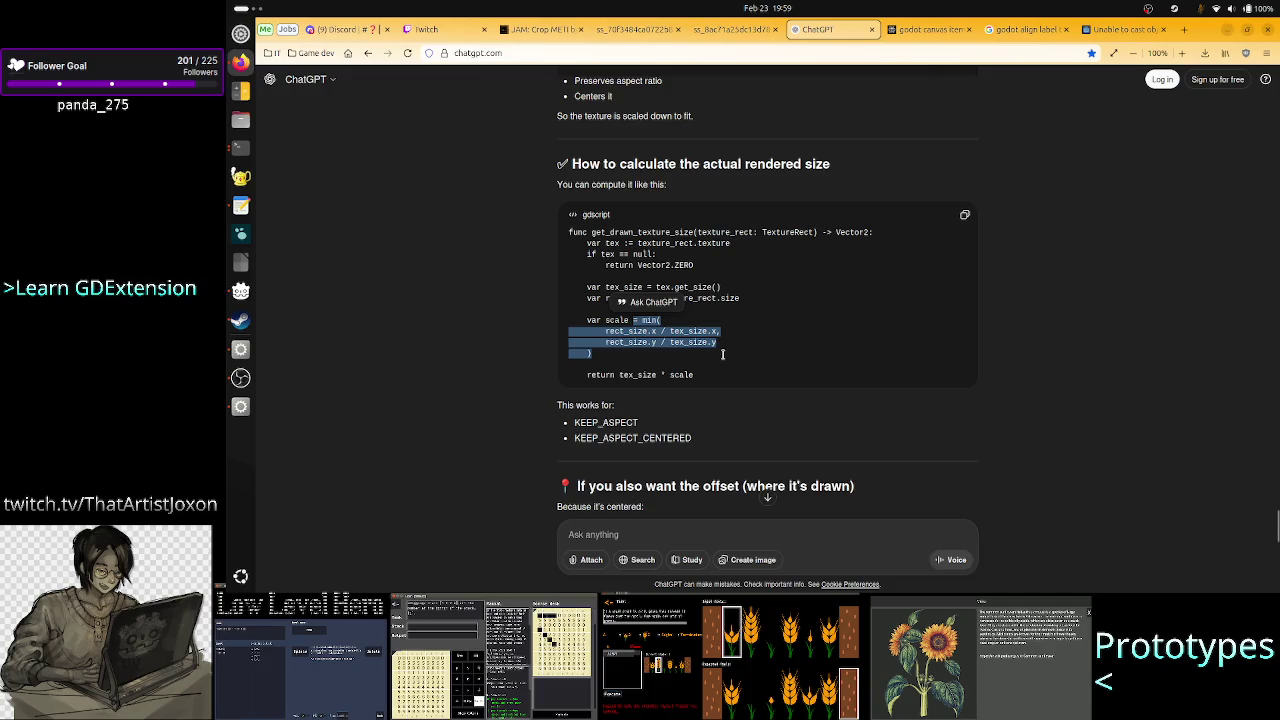
key("alt+Tab")
key("alt+Tab")
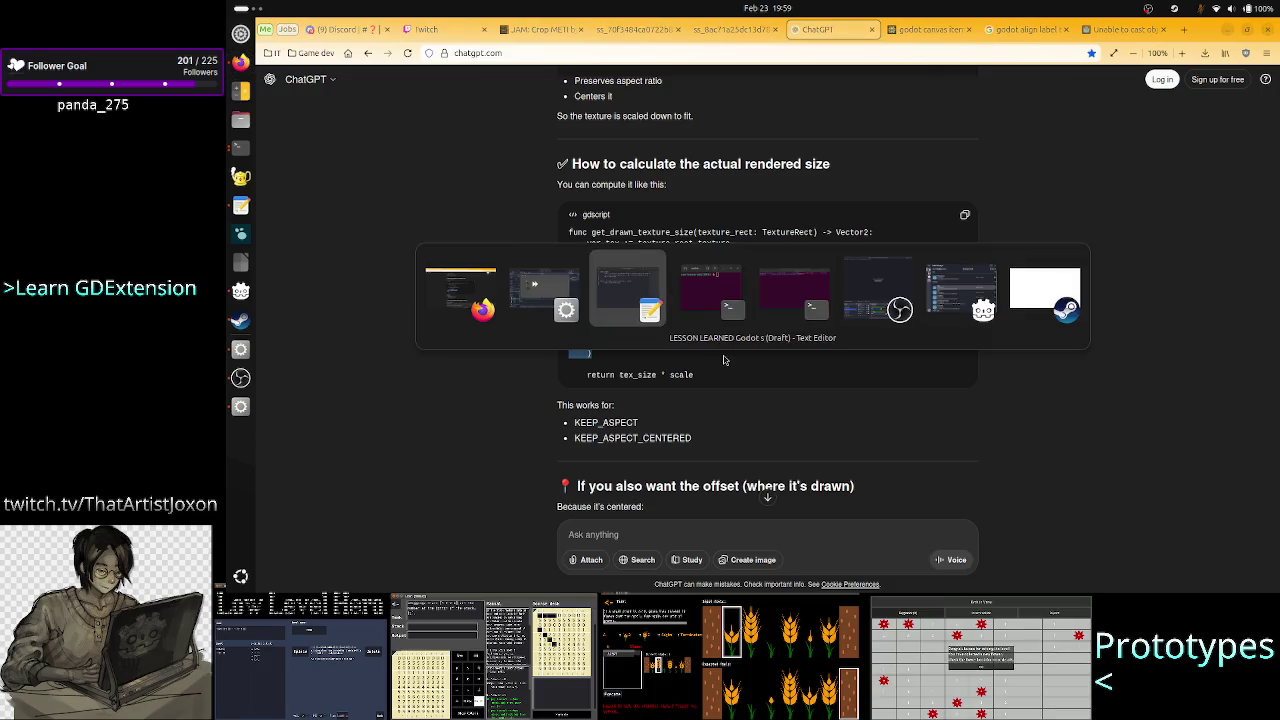
key("alt+Tab")
key("alt+Tab")
key("alt+Tab")
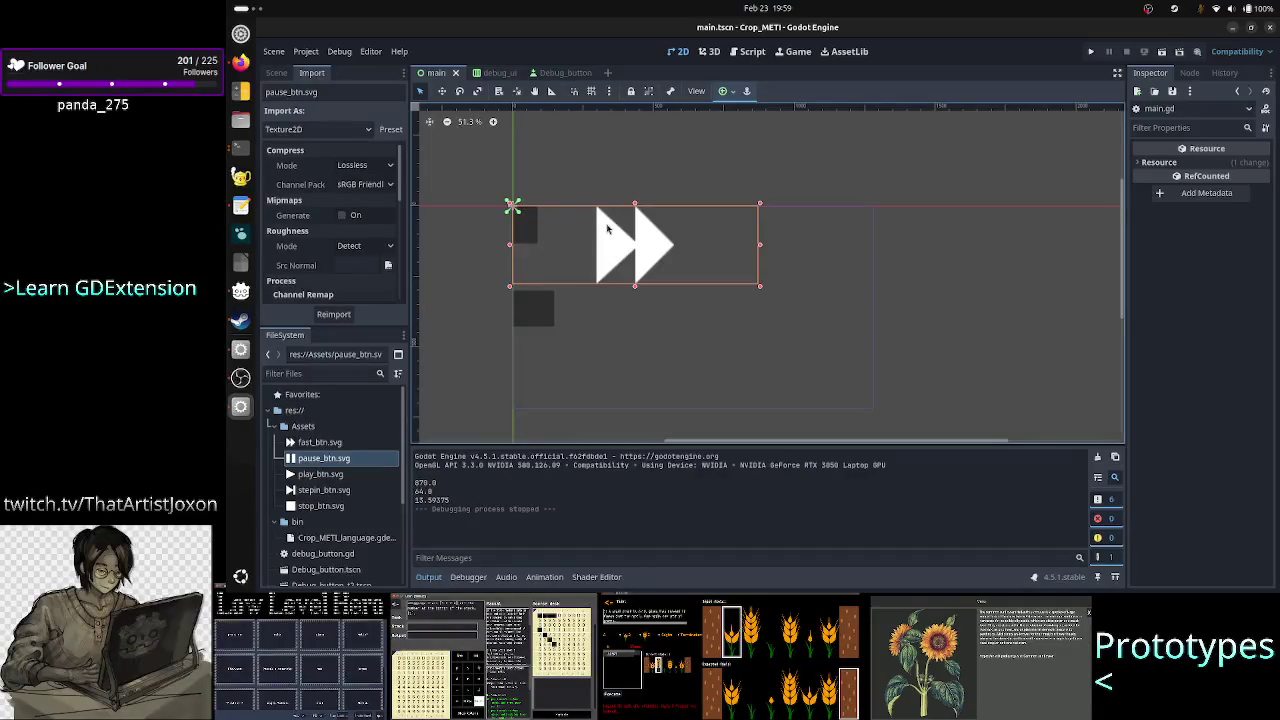
left_click(752, 51)
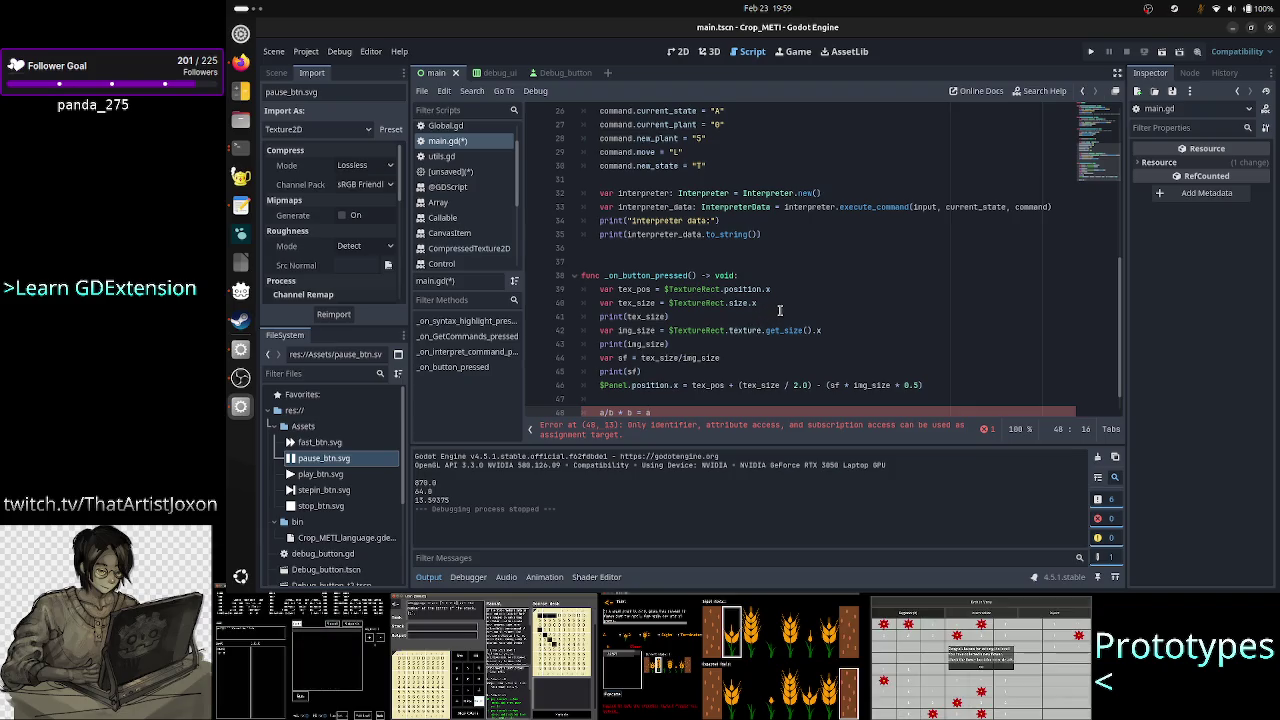
Rename the img_size variable to orig_img_size on its assignment line.
left_click(799, 304)
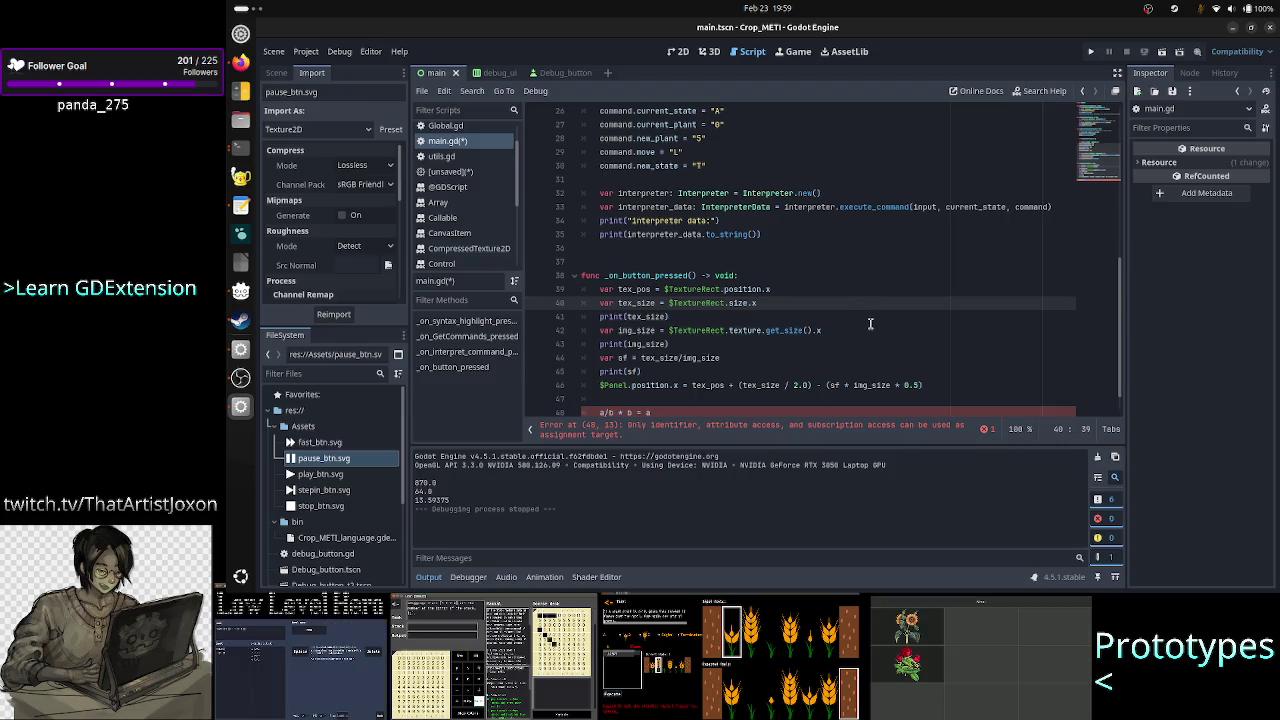
key("Return")
type("va")
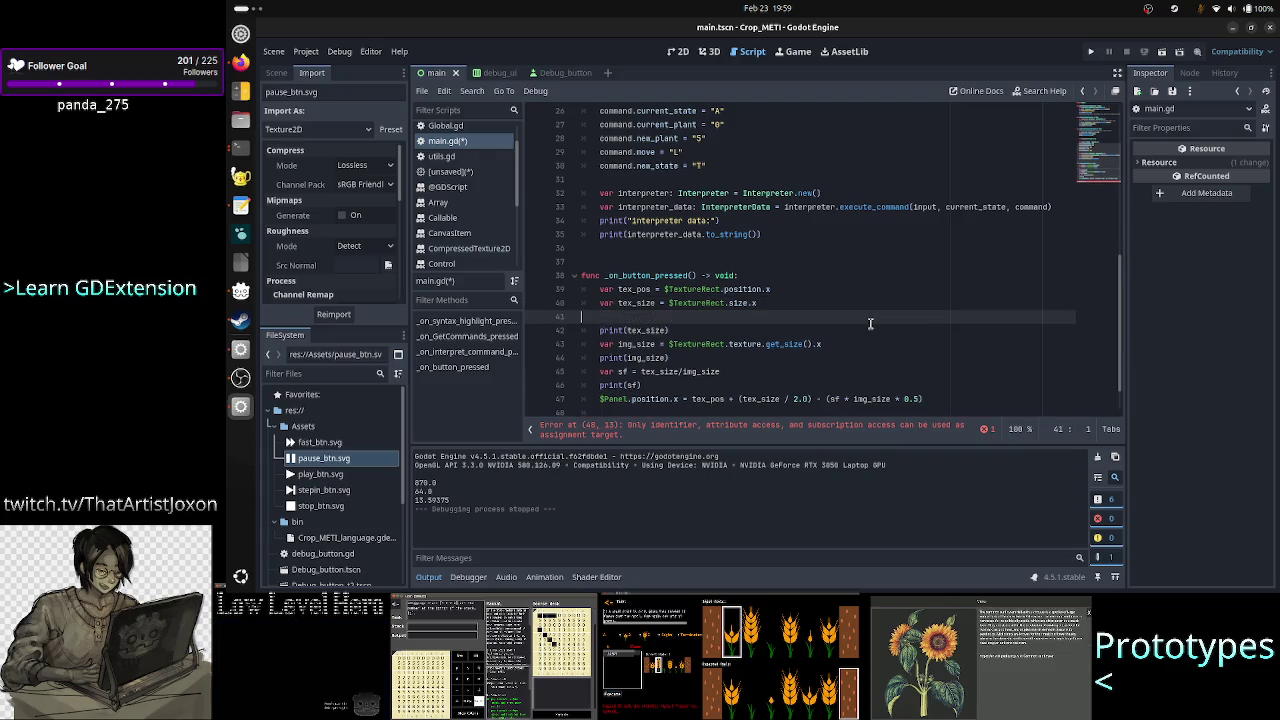
key("Delete")
key("End")
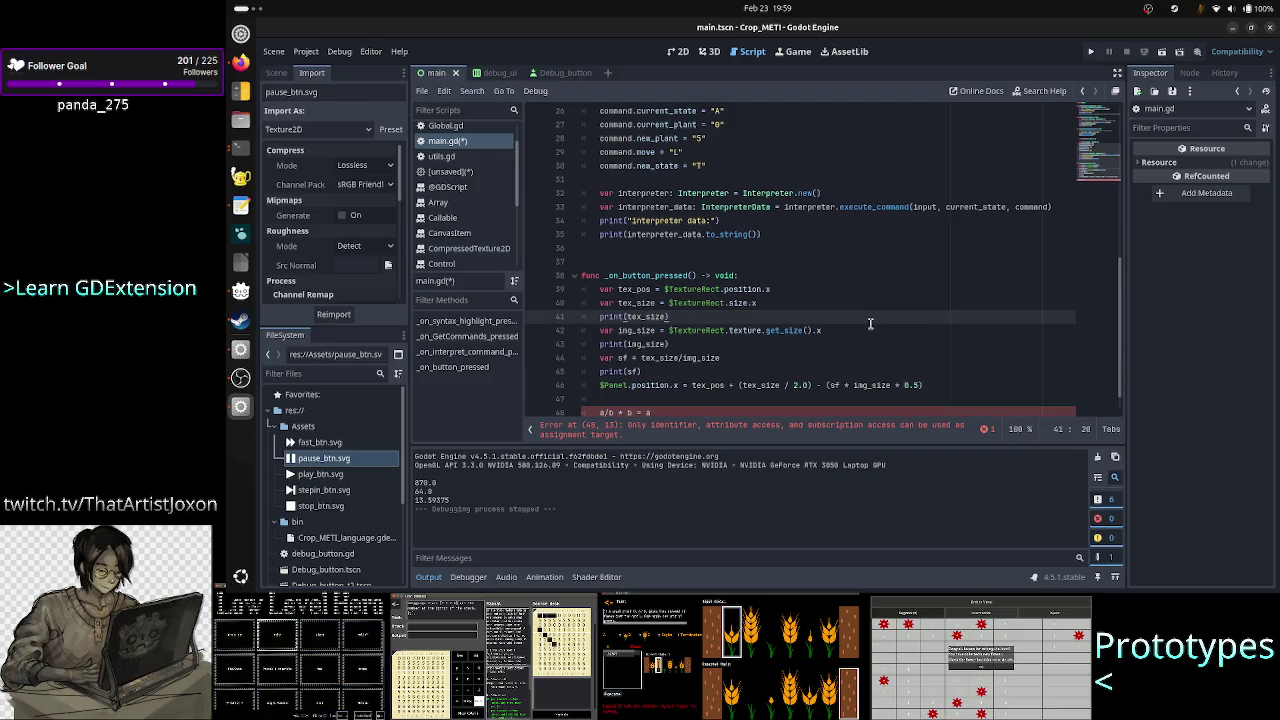
key("Right")
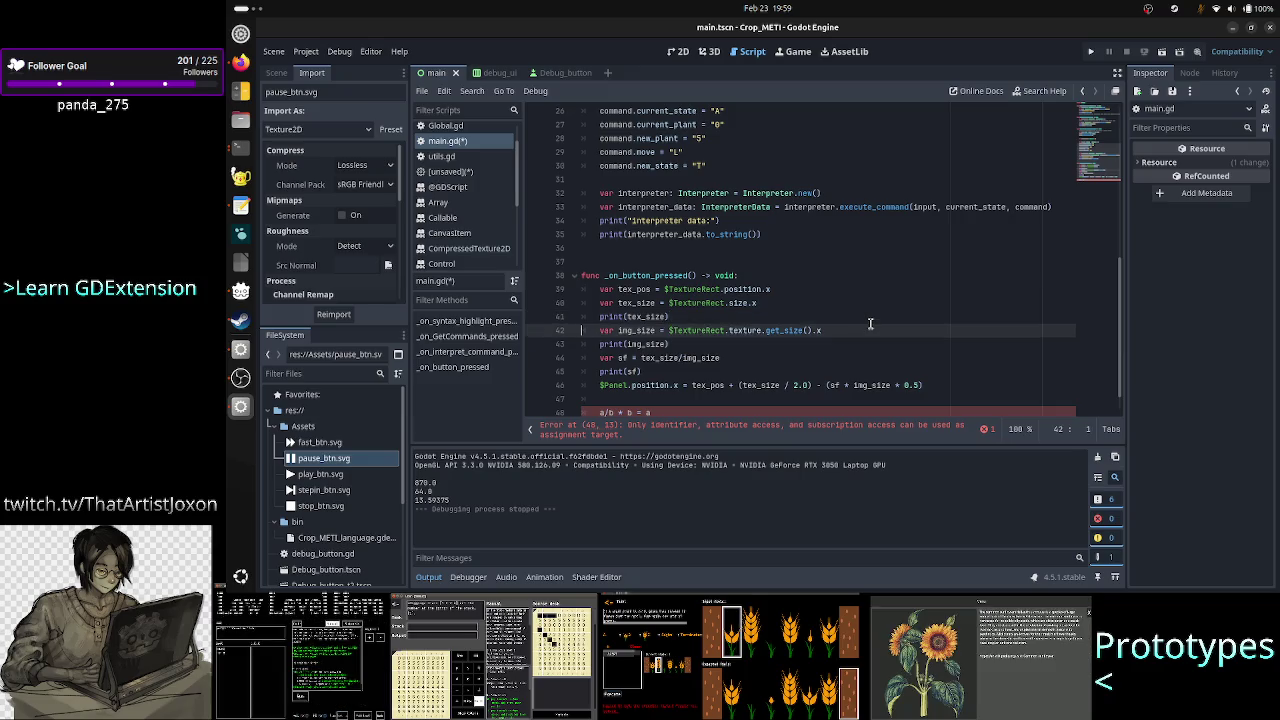
key("shift+End")
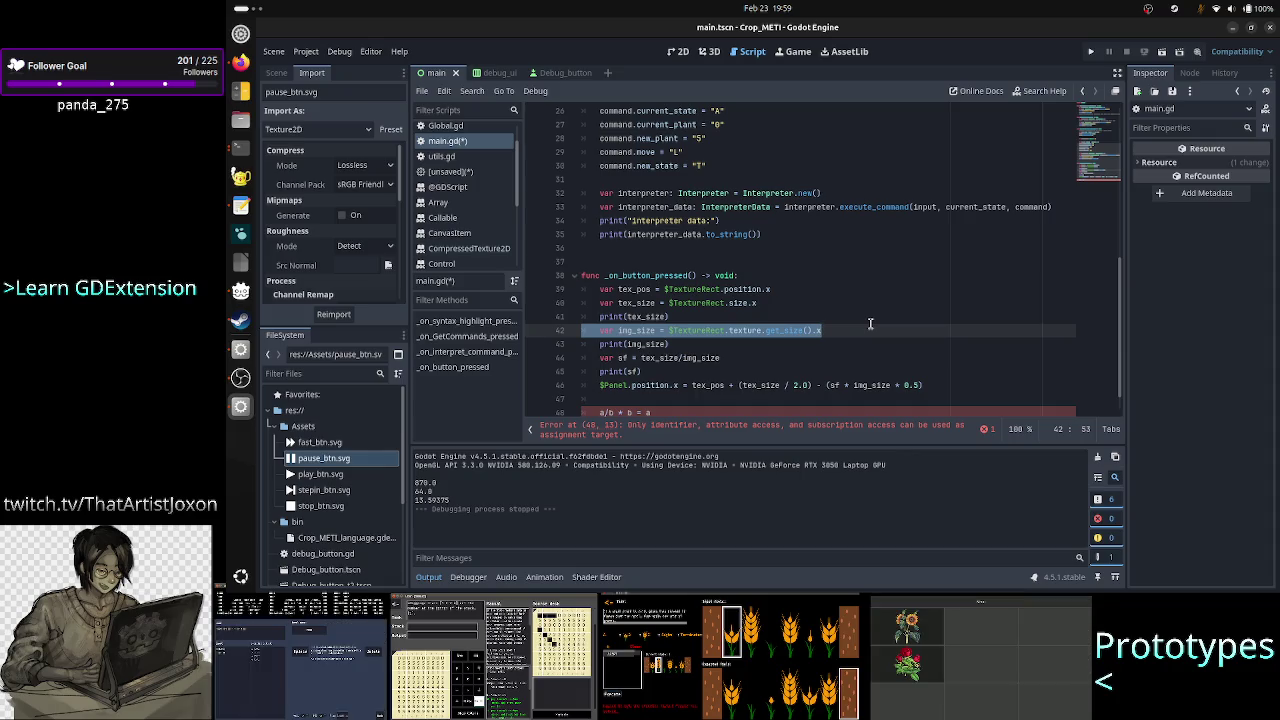
key("shift+Down")
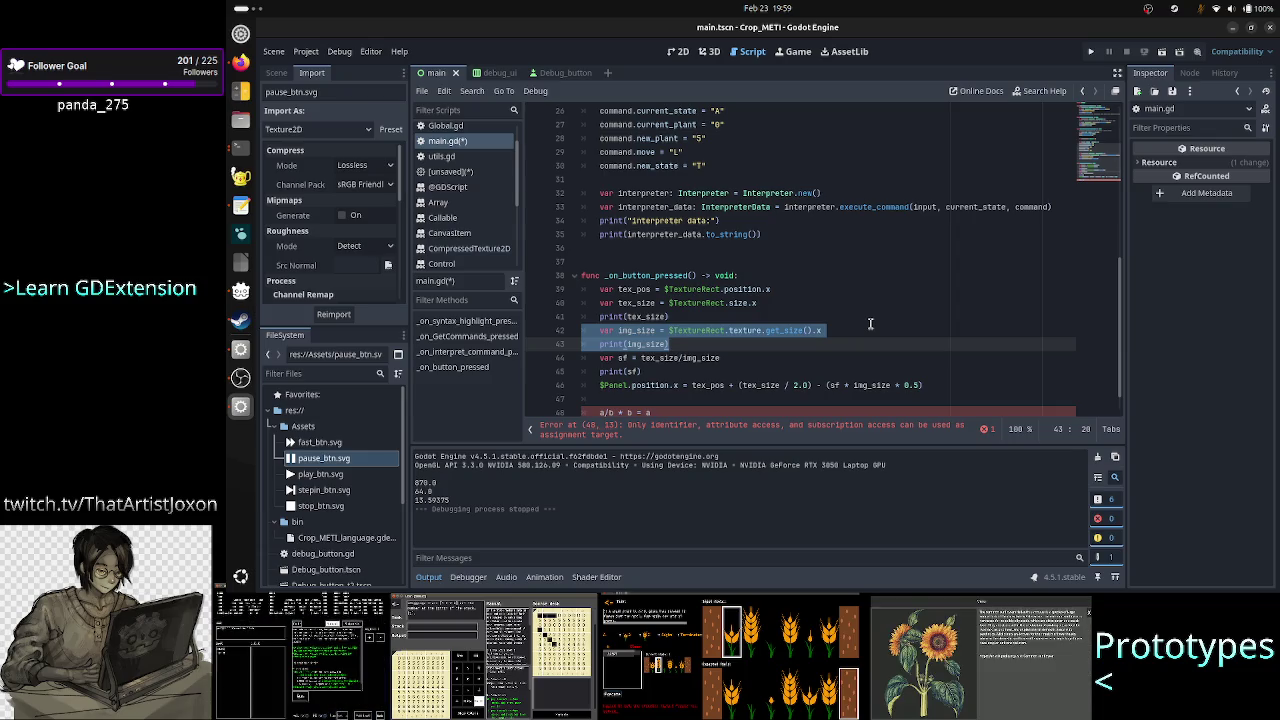
key("Left")
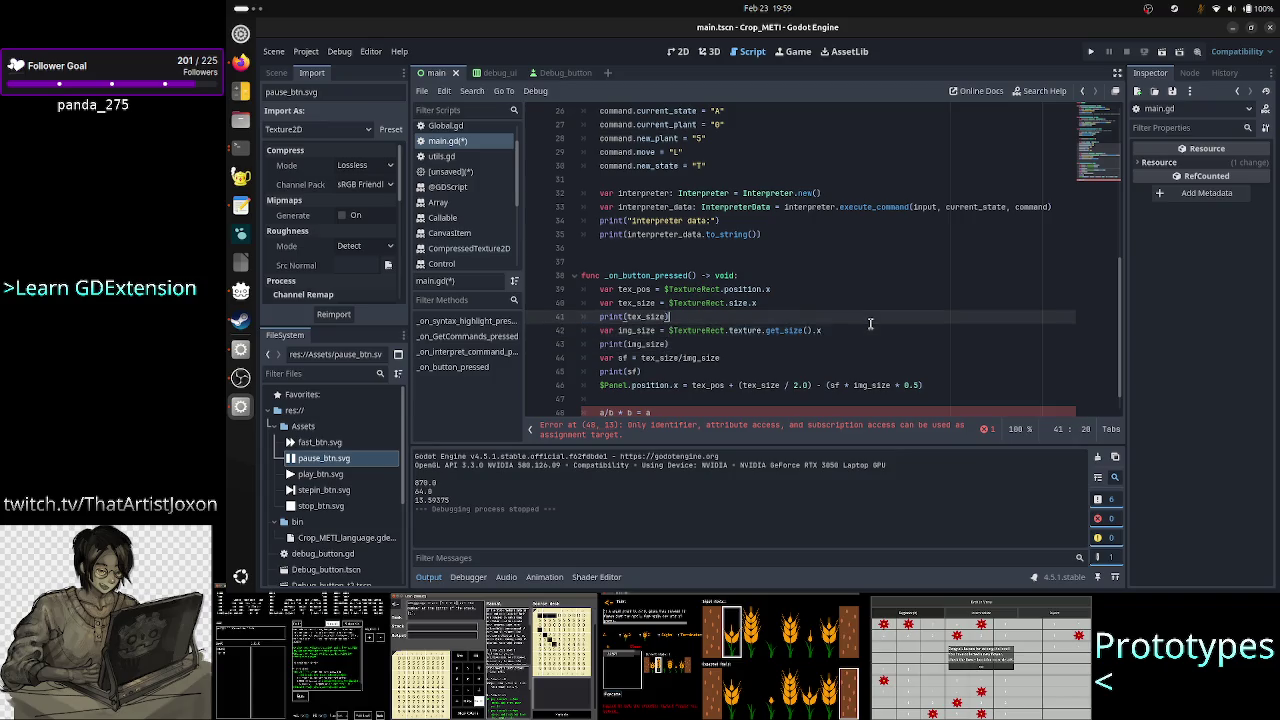
type("orig")
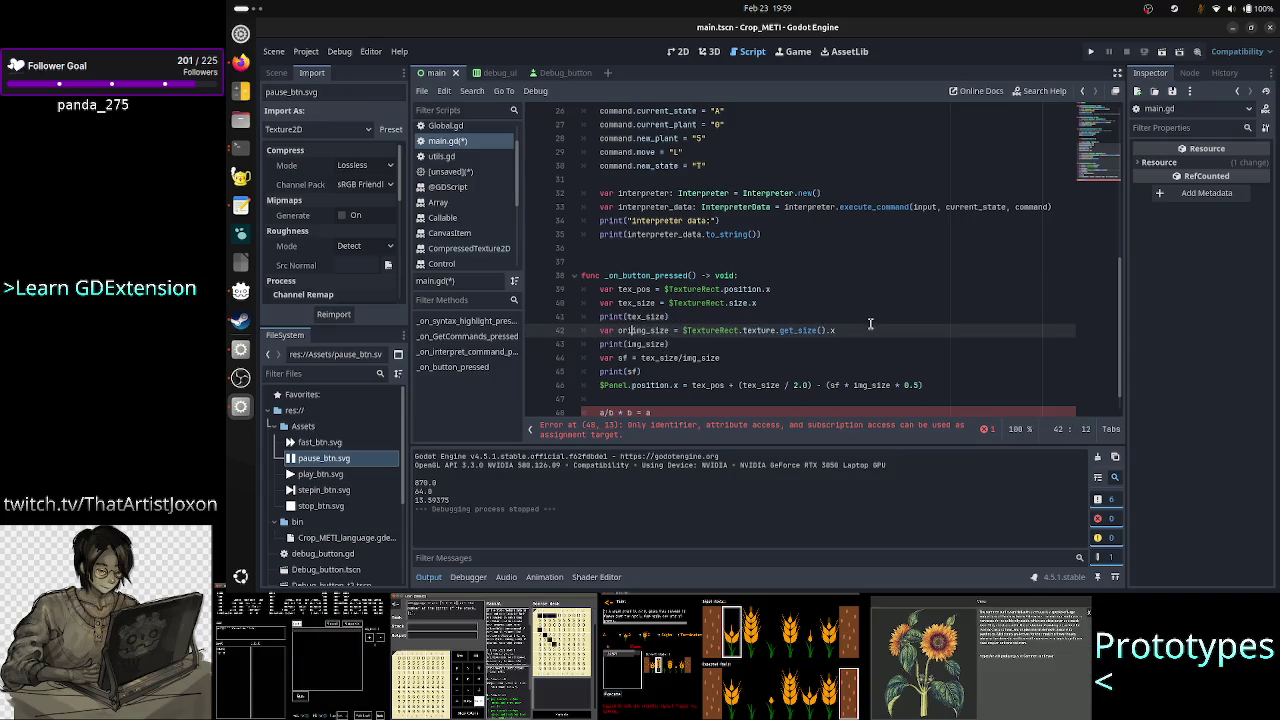
type("_")
key("Down")
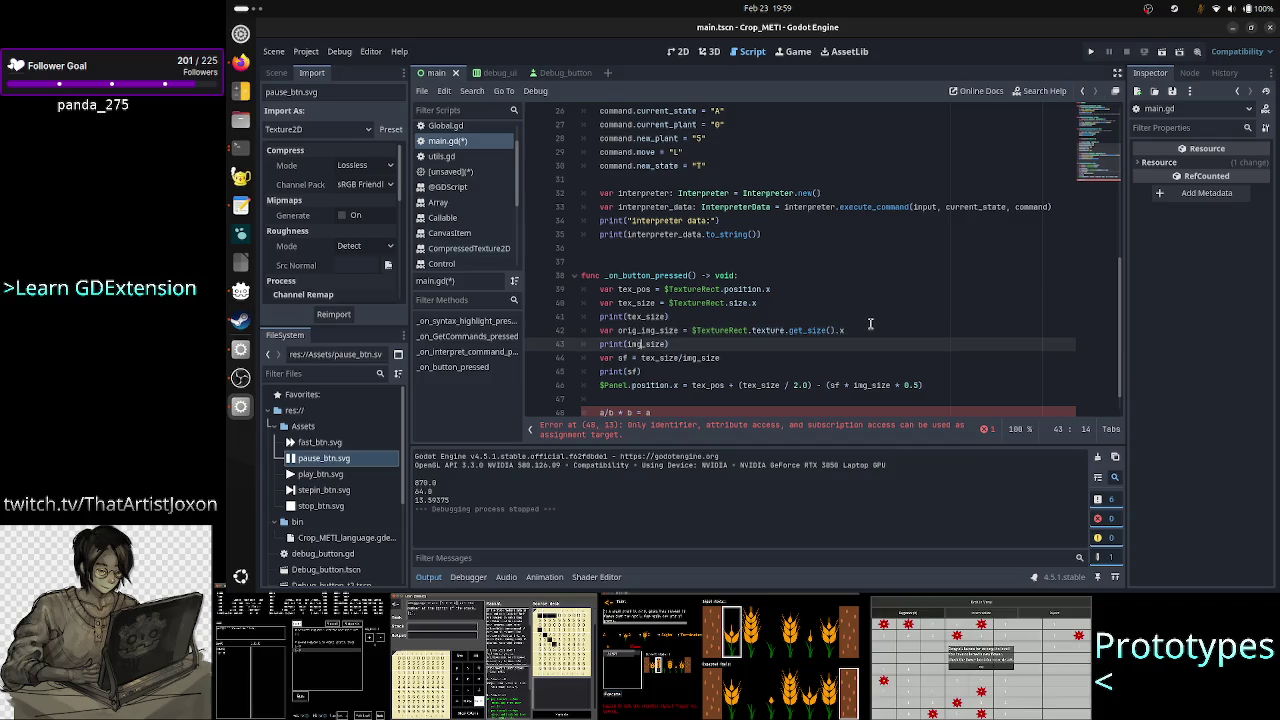
Make the print use orig_img_size and begin a new var line taking min of tex_size.
key("Right")
key("Right")
key("Right")
key("Home")
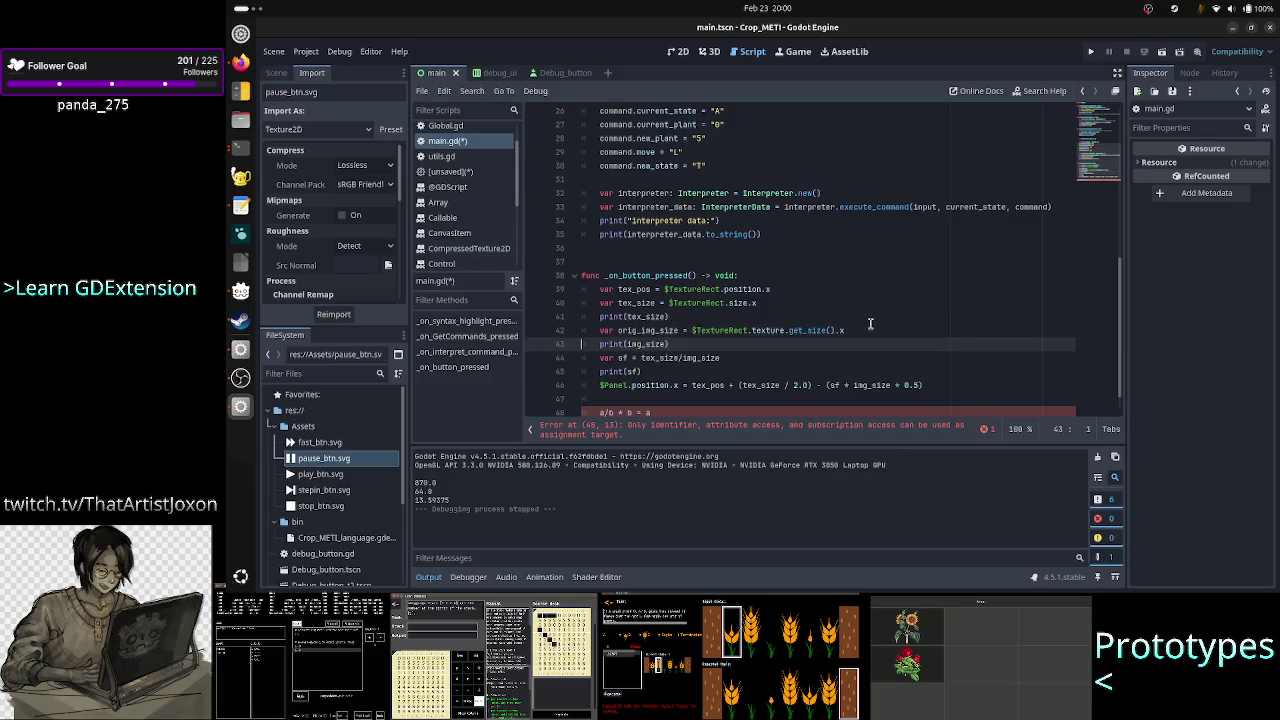
key("shift+Down")
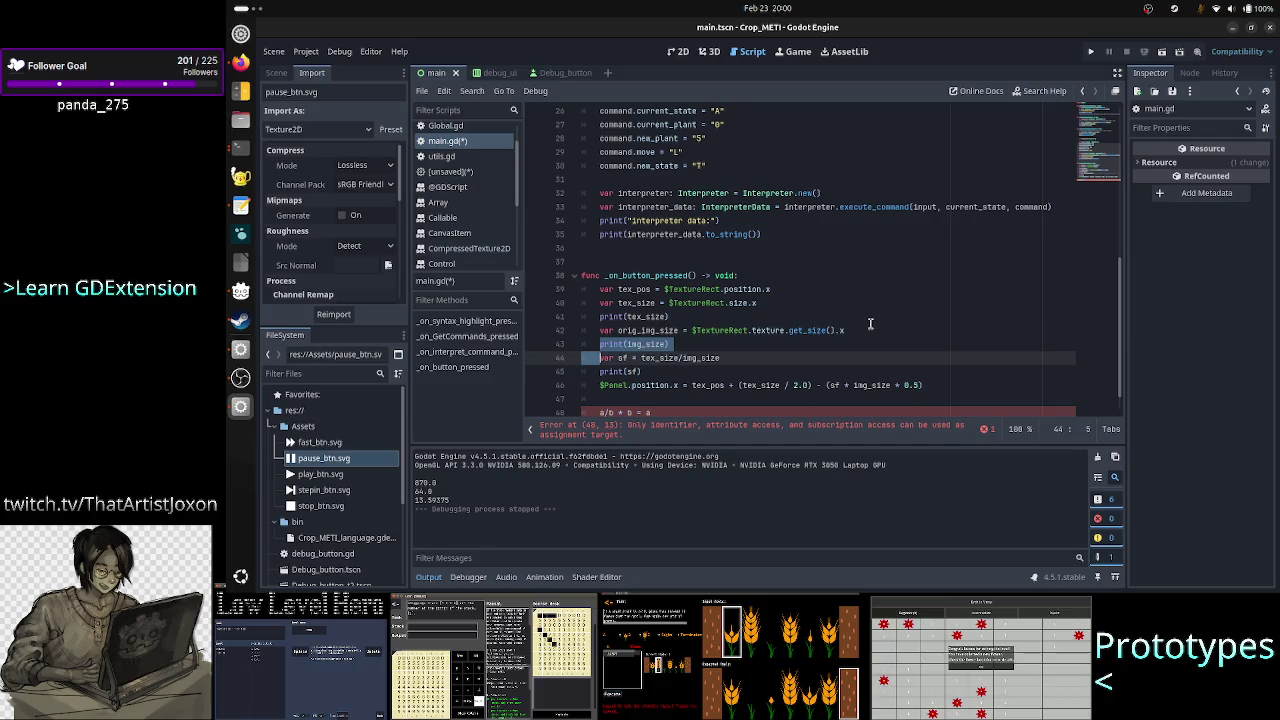
key("Up")
key("Right")
key("Right")
key("Right")
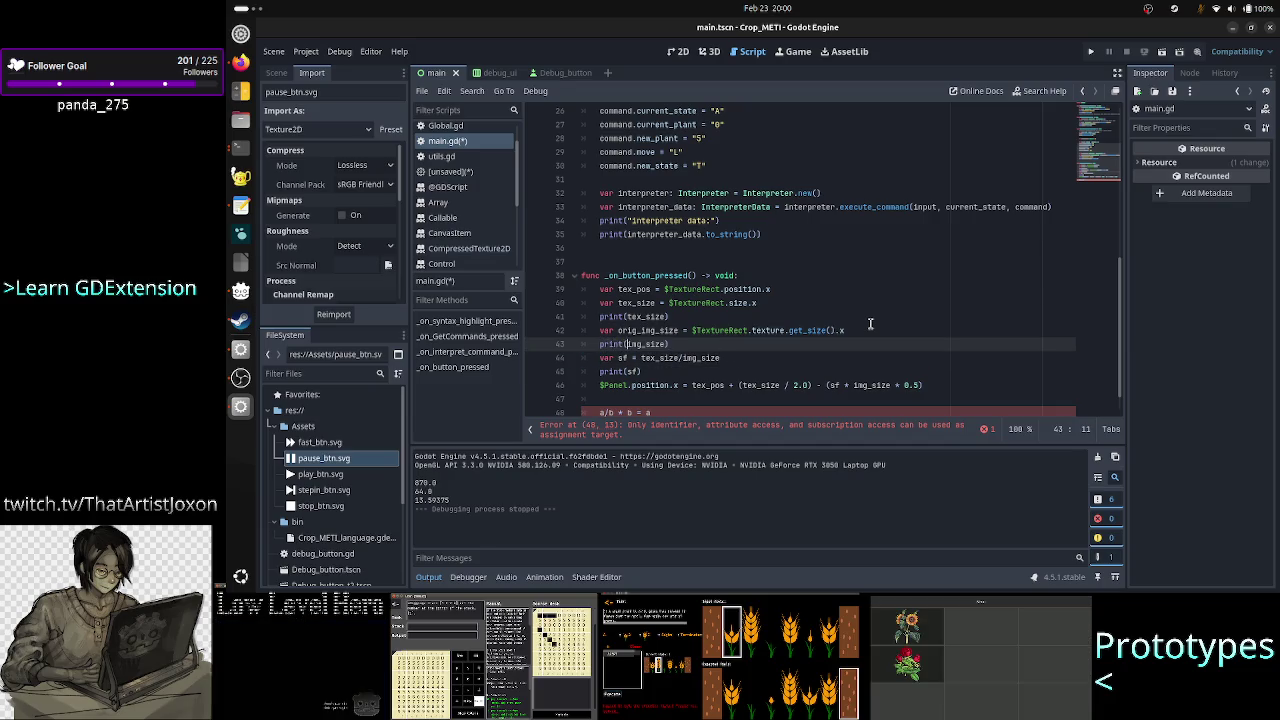
type("orig_")
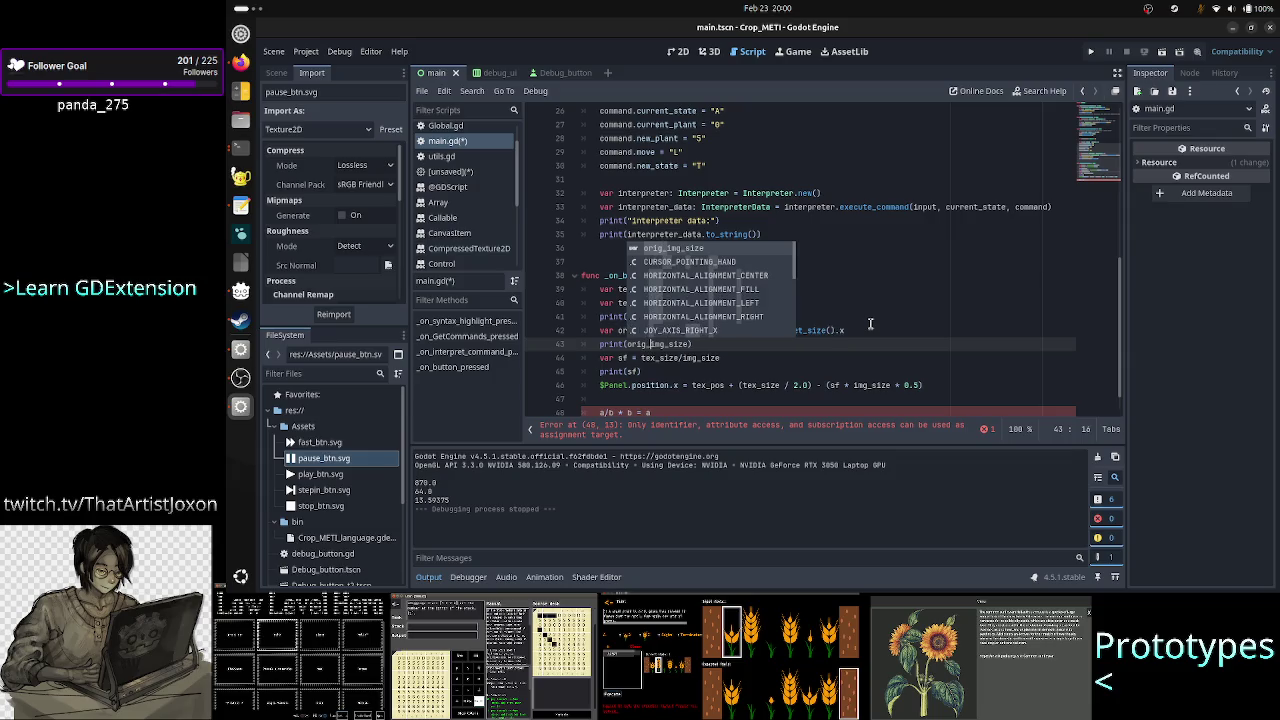
key("Escape")
key("End")
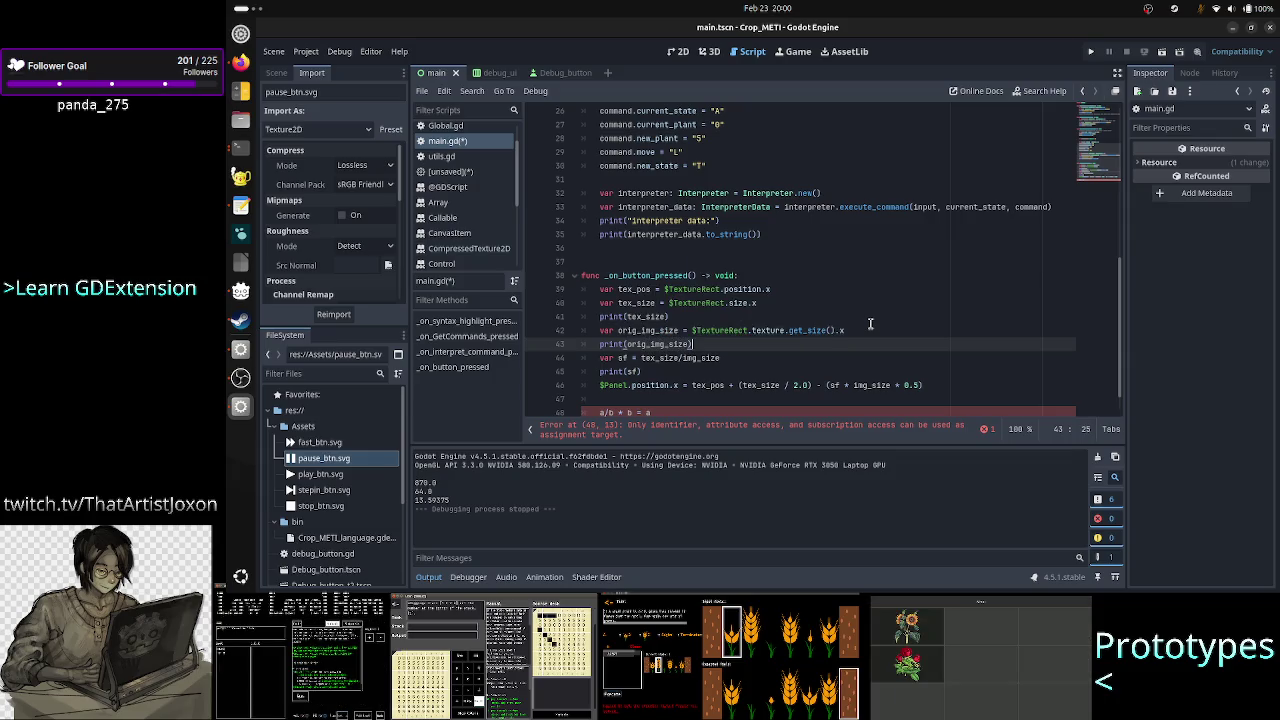
key("Return")
type("var ")
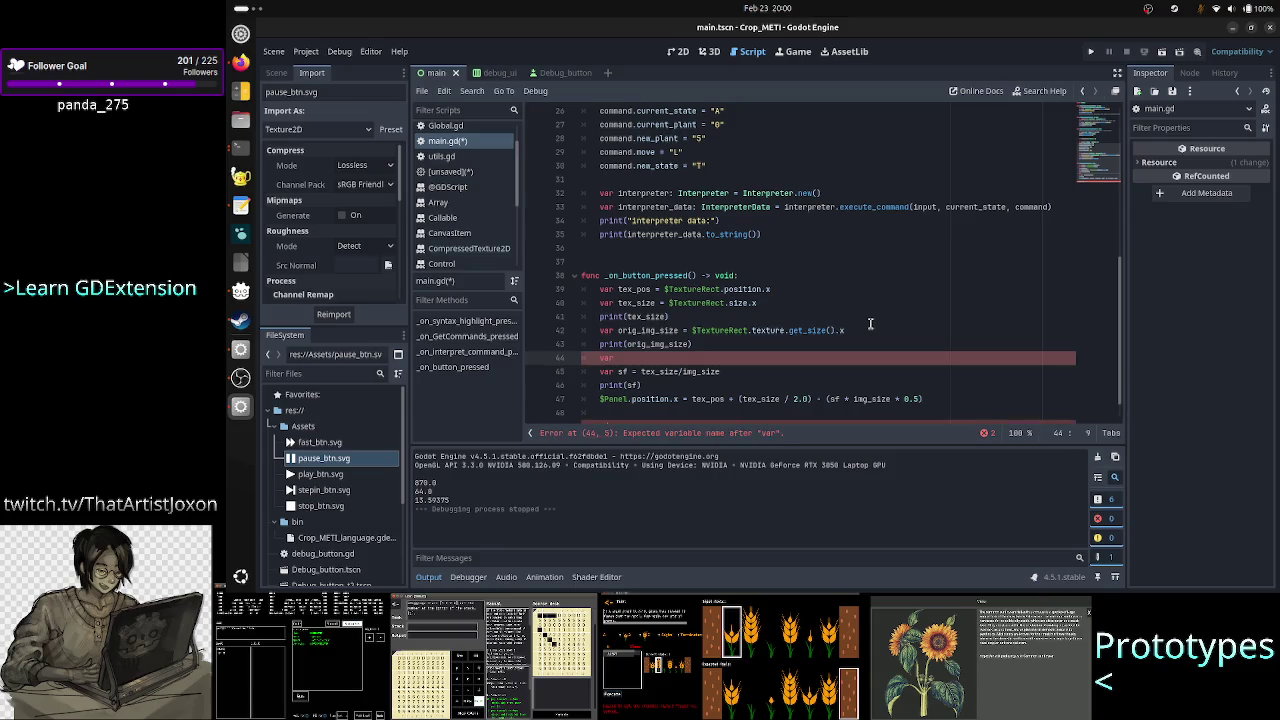
type("img_")
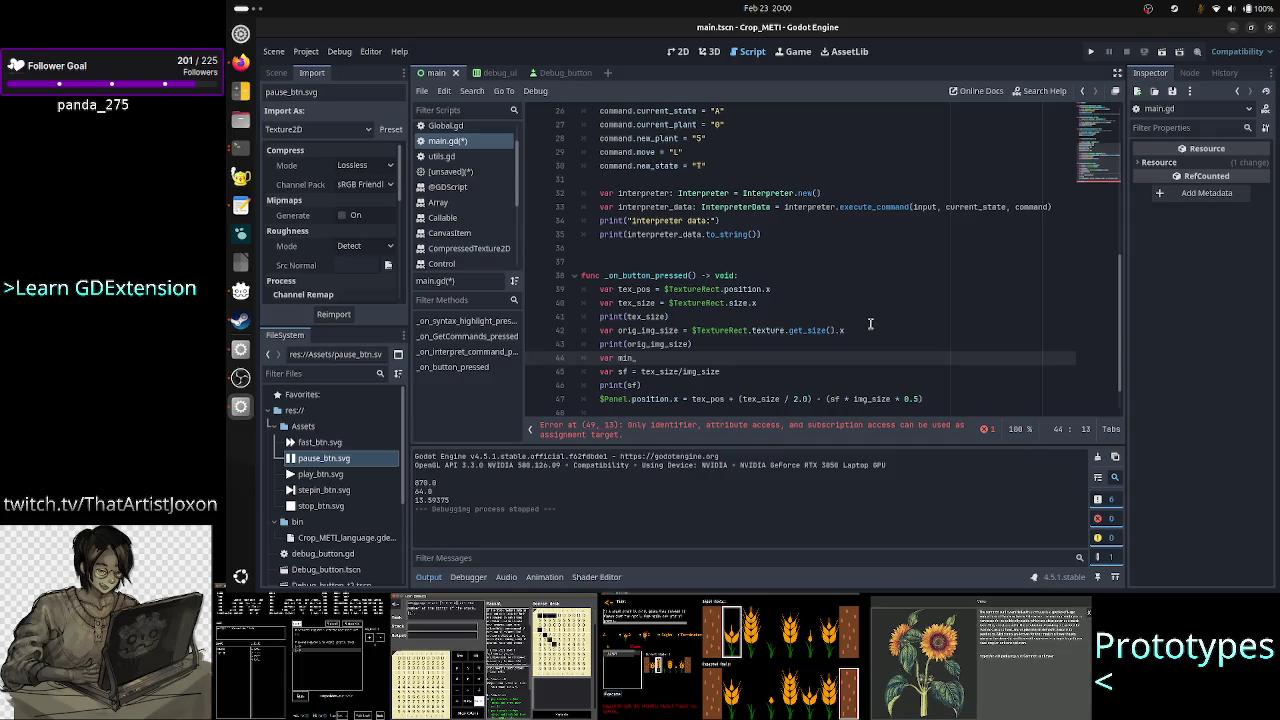
type("xt_")
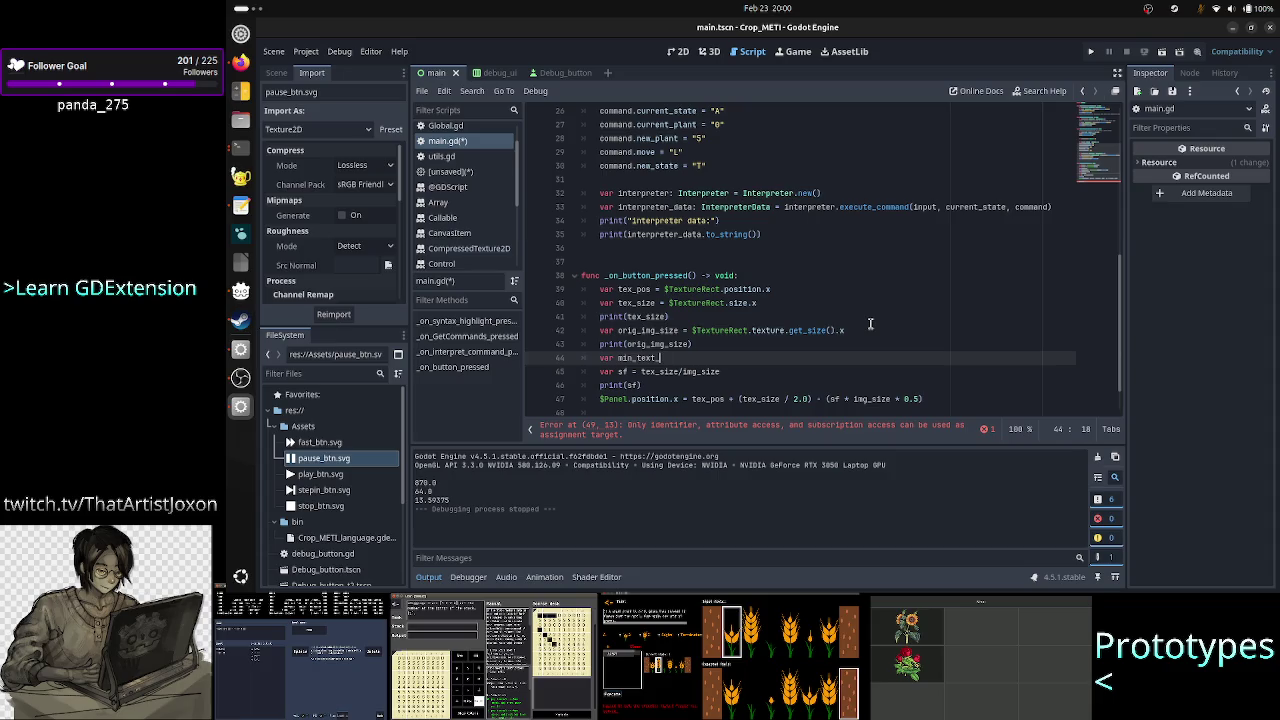
type("size")
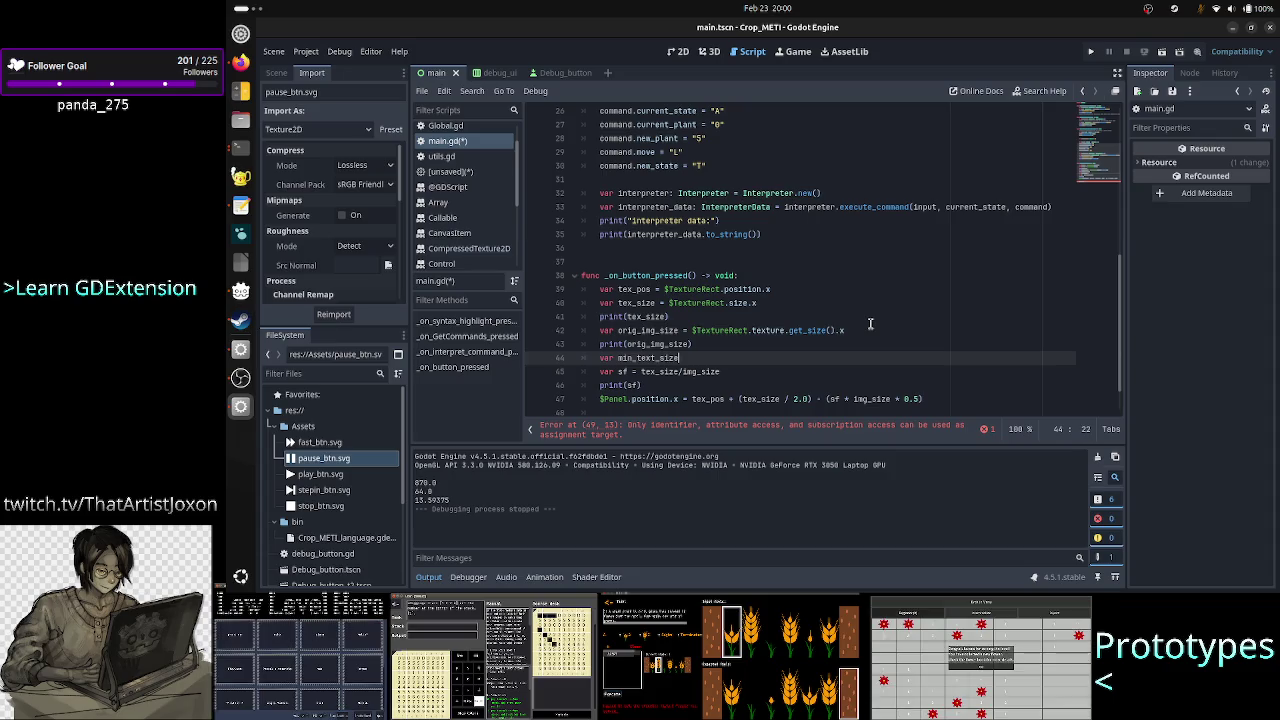
type(" = mi")
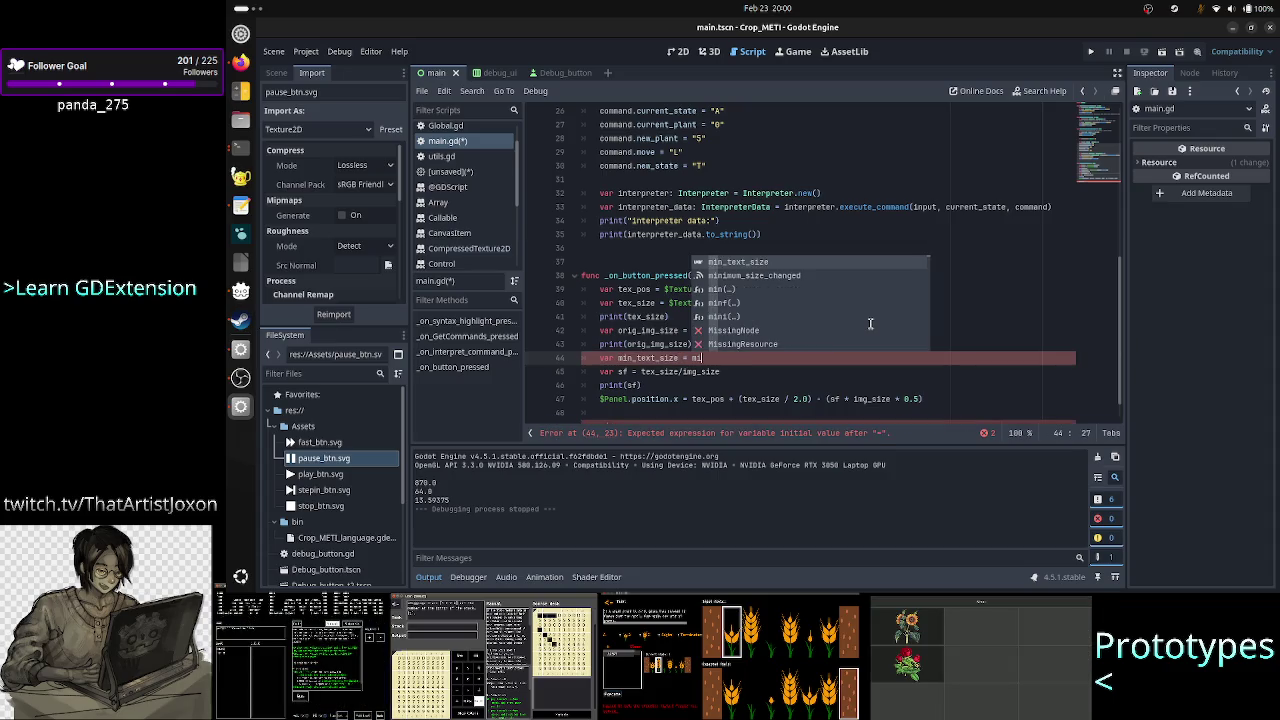
type("n(")
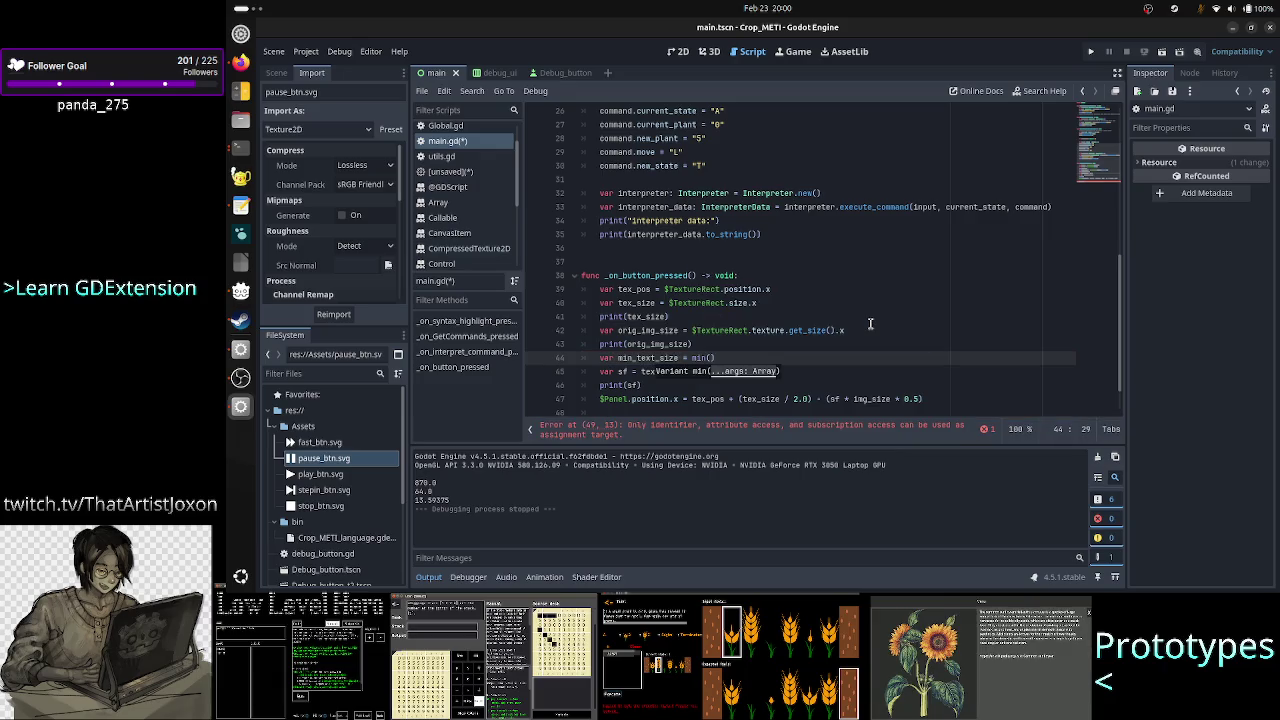
type("text")
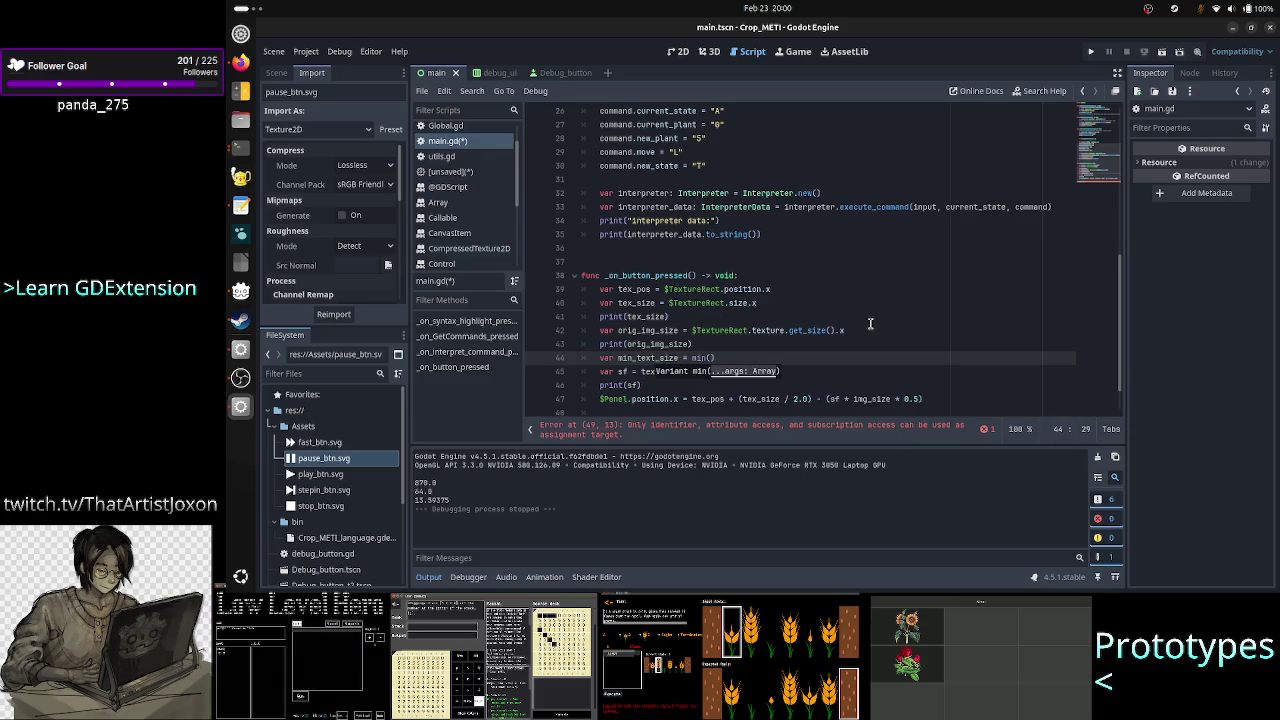
type("_si")
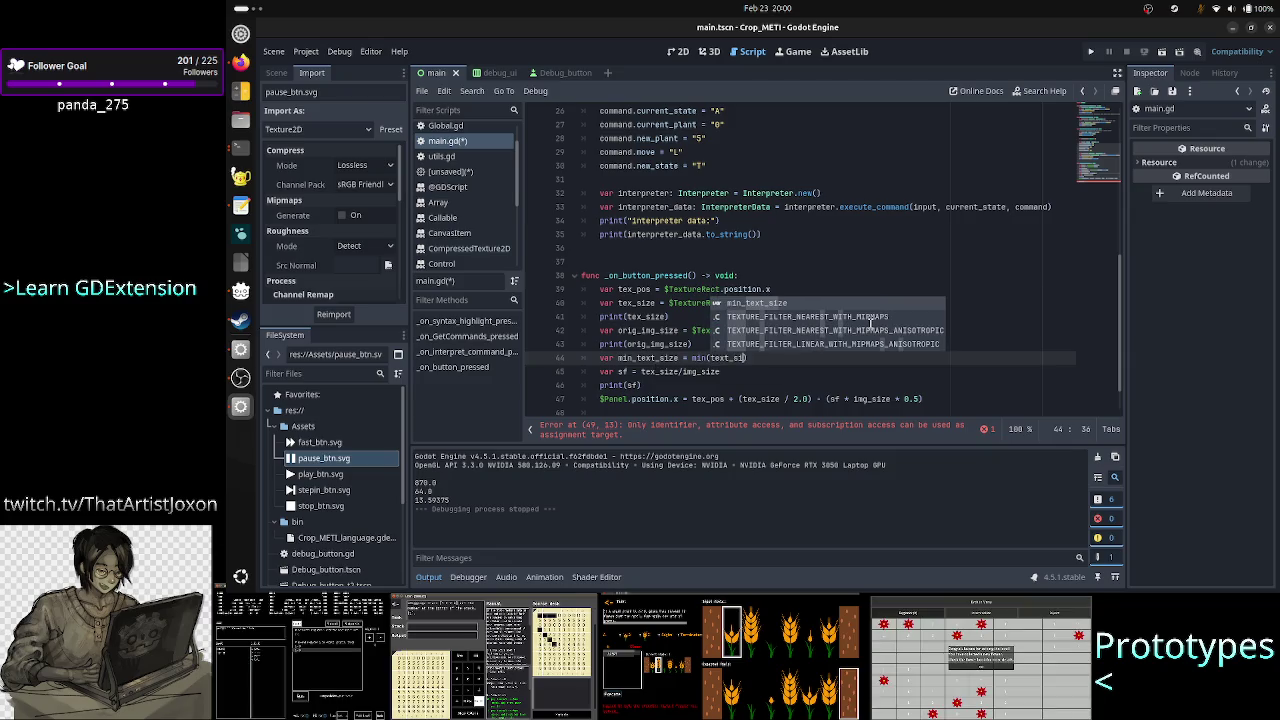
Complete line 44 as min(tex_size.x, tex_size.y) and remove the extra blank line.
key("BackSpace")
key("BackSpace")
key("BackSpace")
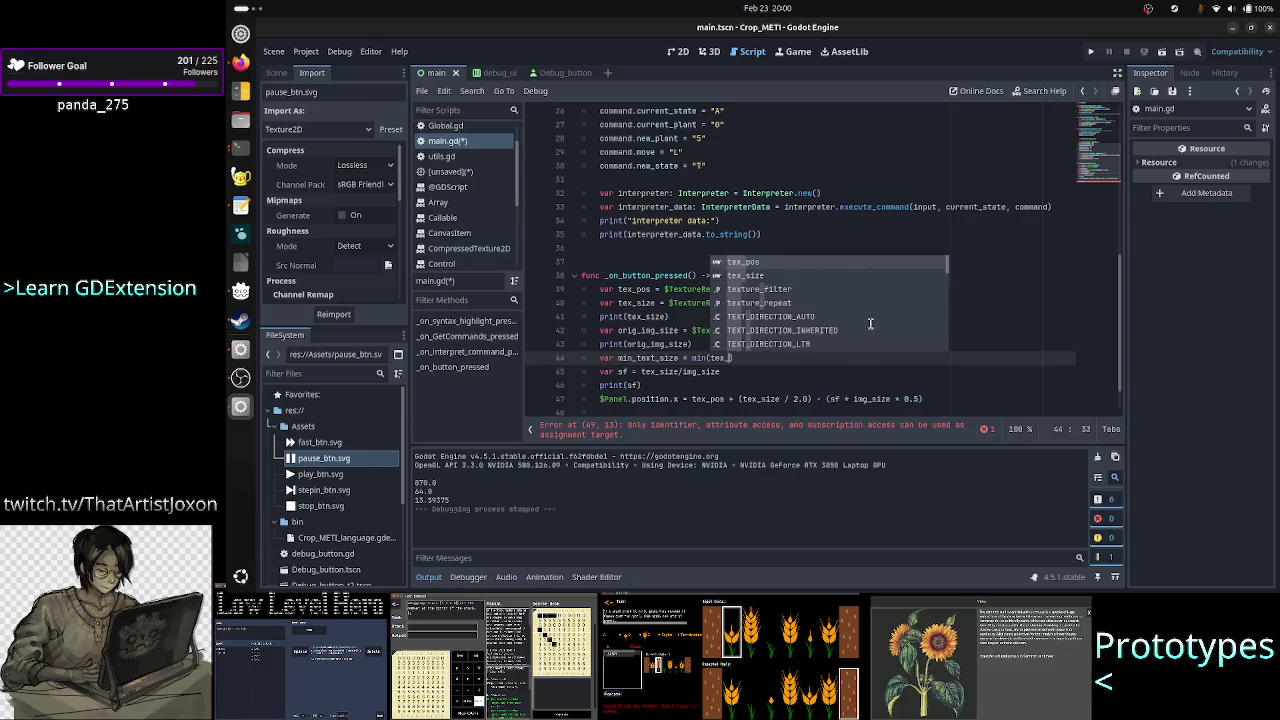
type("s")
key("Return")
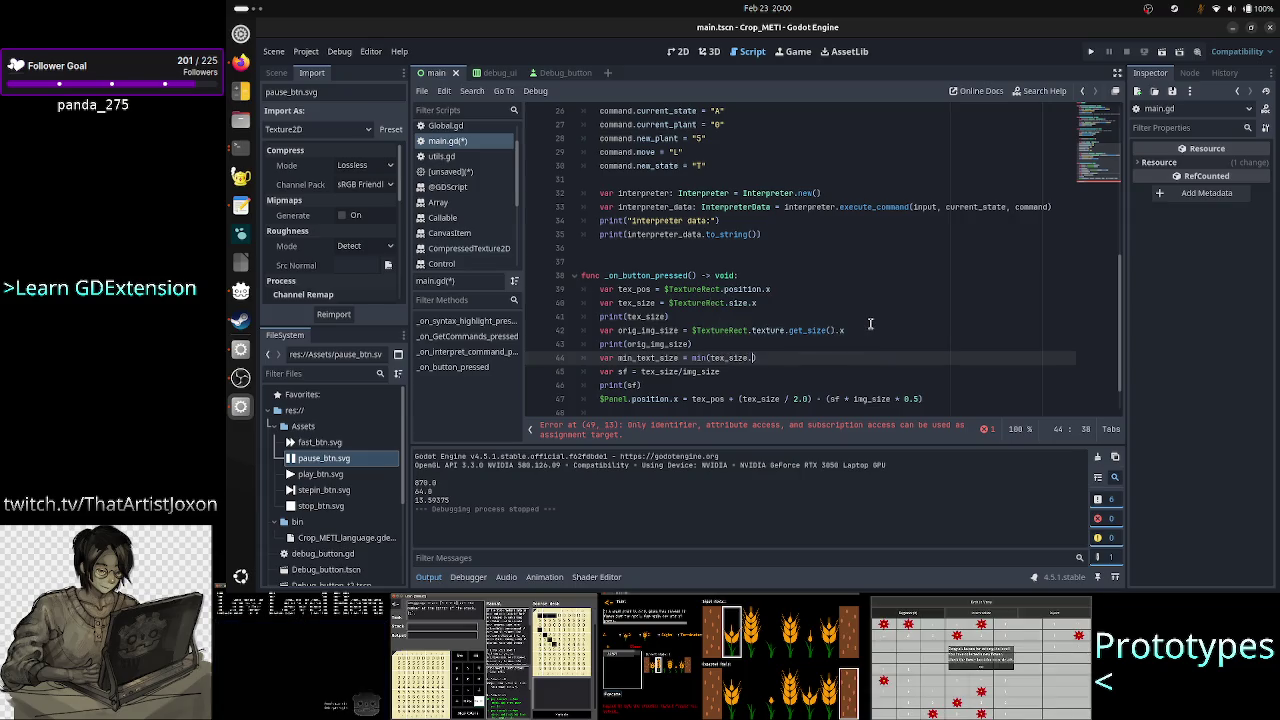
type("x, tex_s")
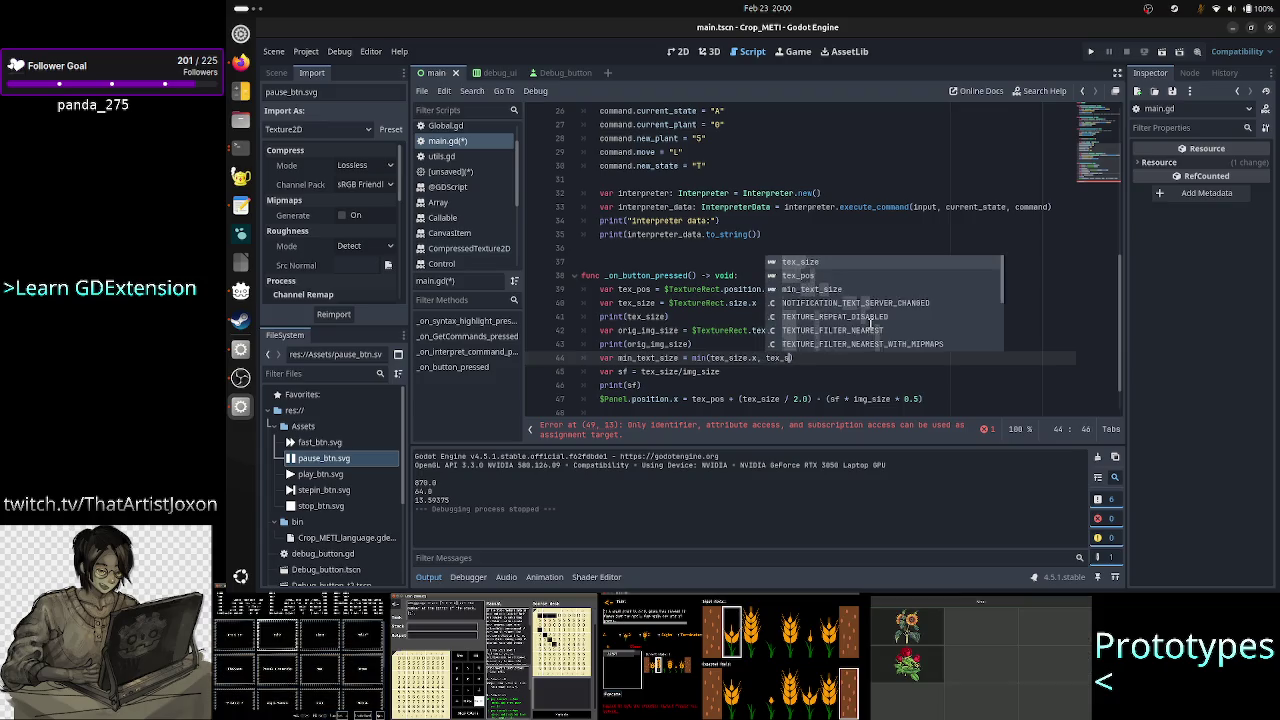
type("ize.y)")
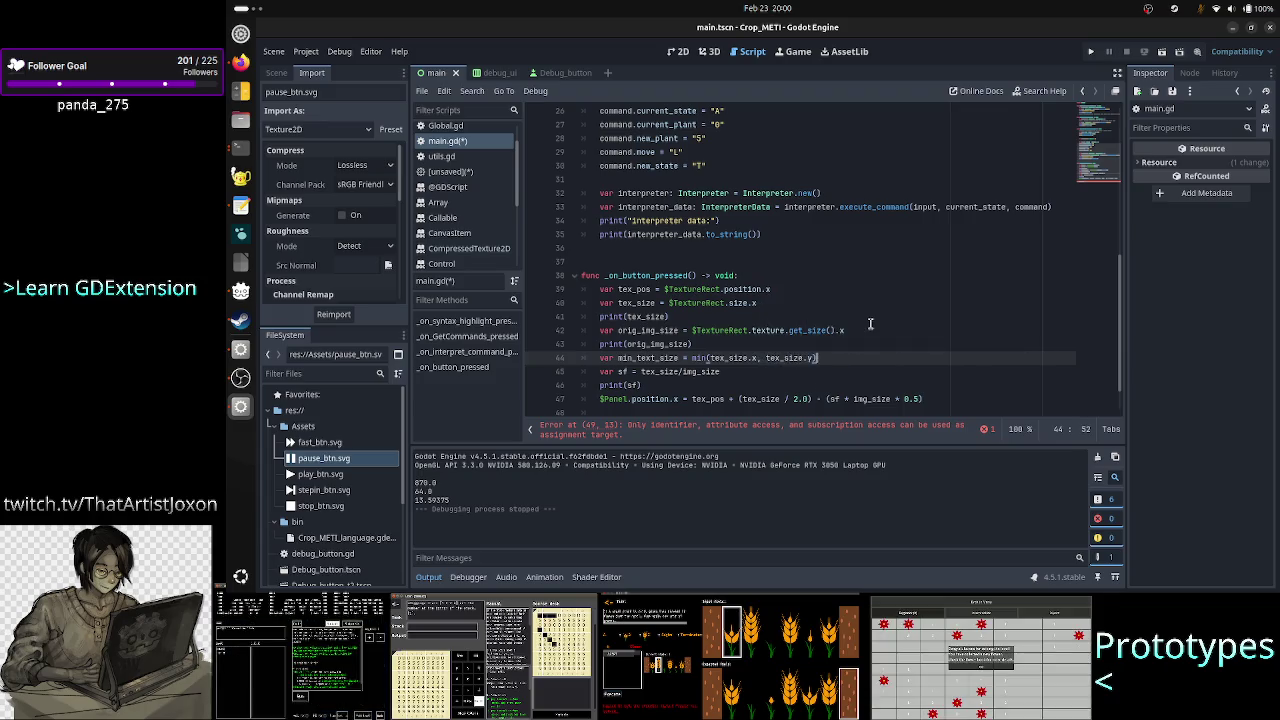
key("Return")
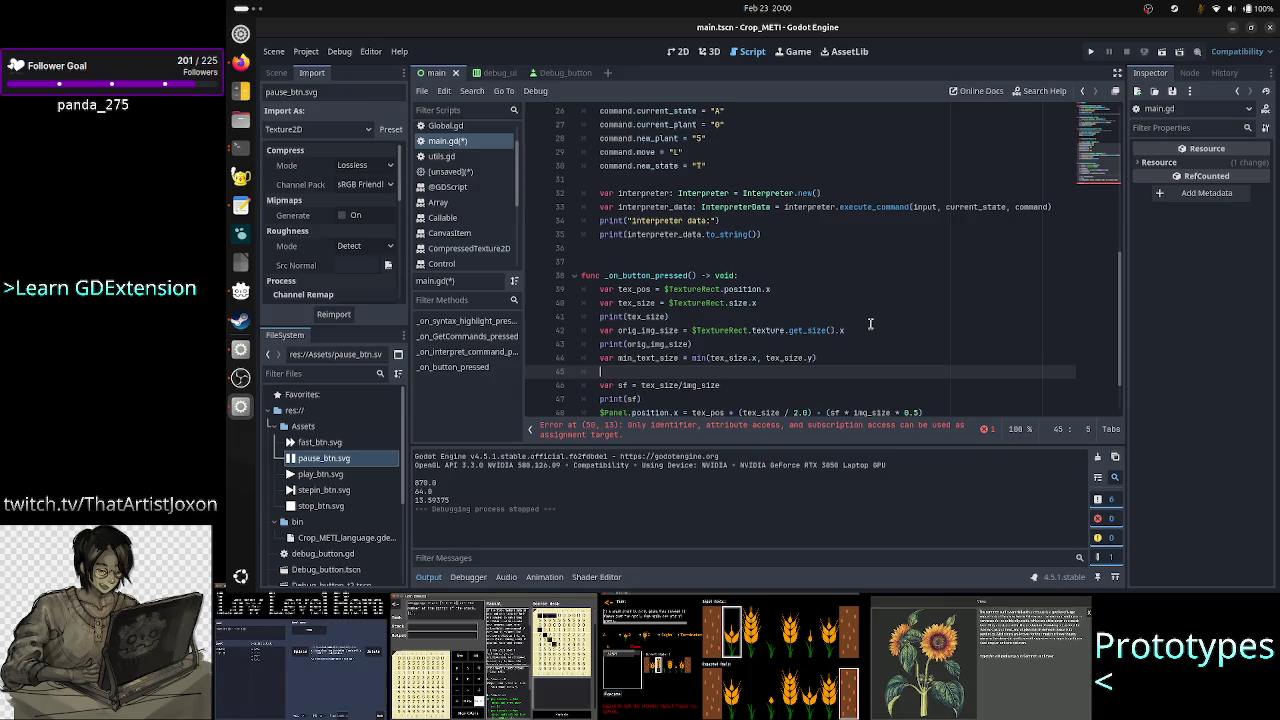
key("BackSpace")
key("BackSpace")
key("Down")
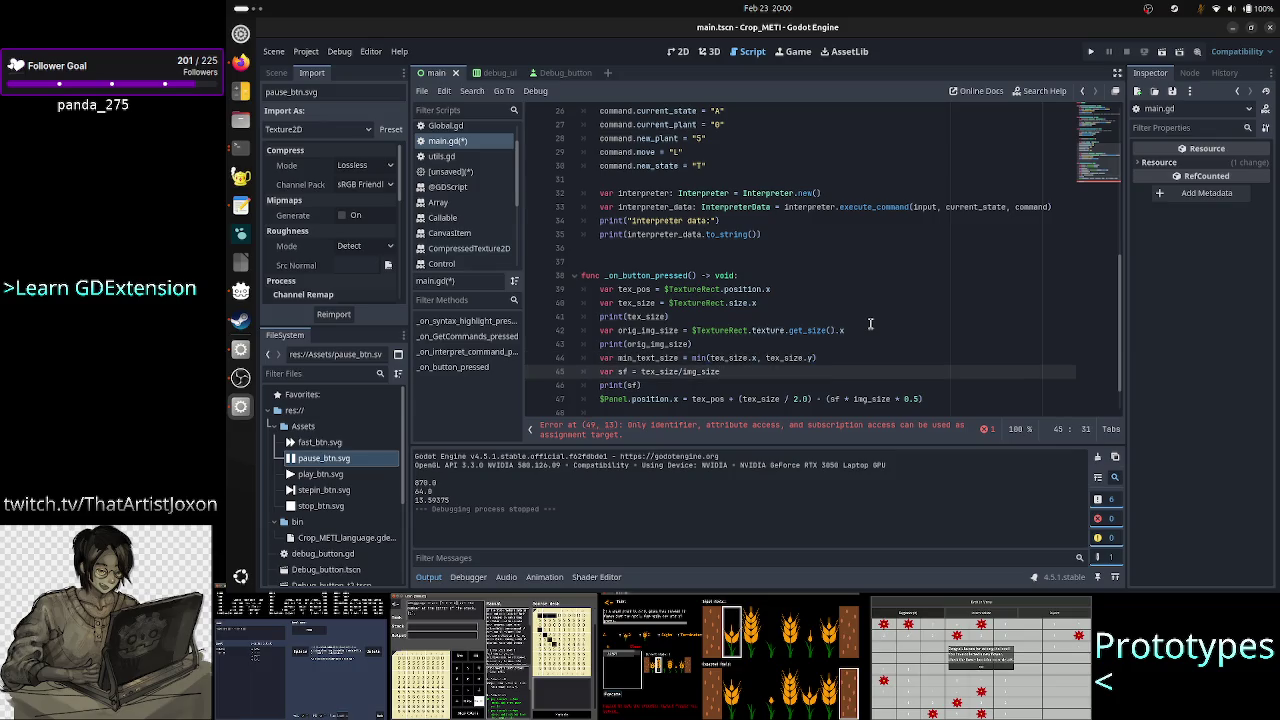
Make sf compute min_tex_size/orig_img_size.
key("Left")
key("Left")
key("Left")
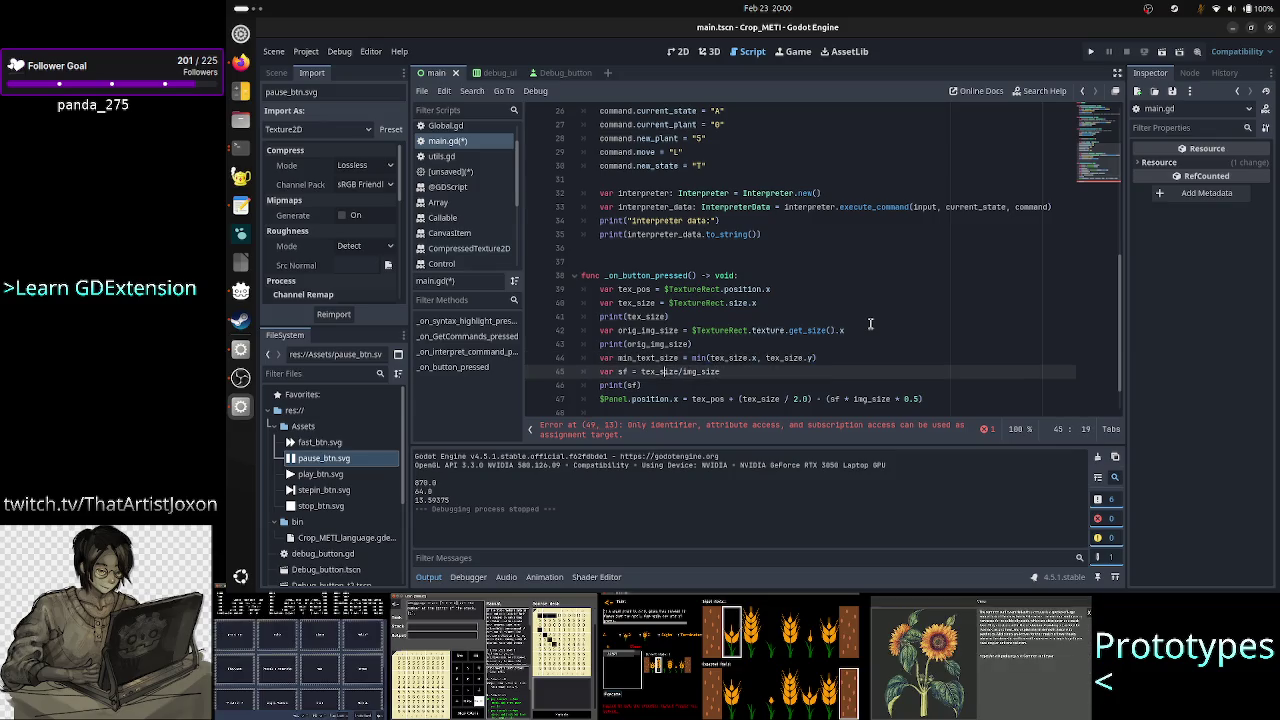
key("Left")
key("Left")
key("Left")
type("min_")
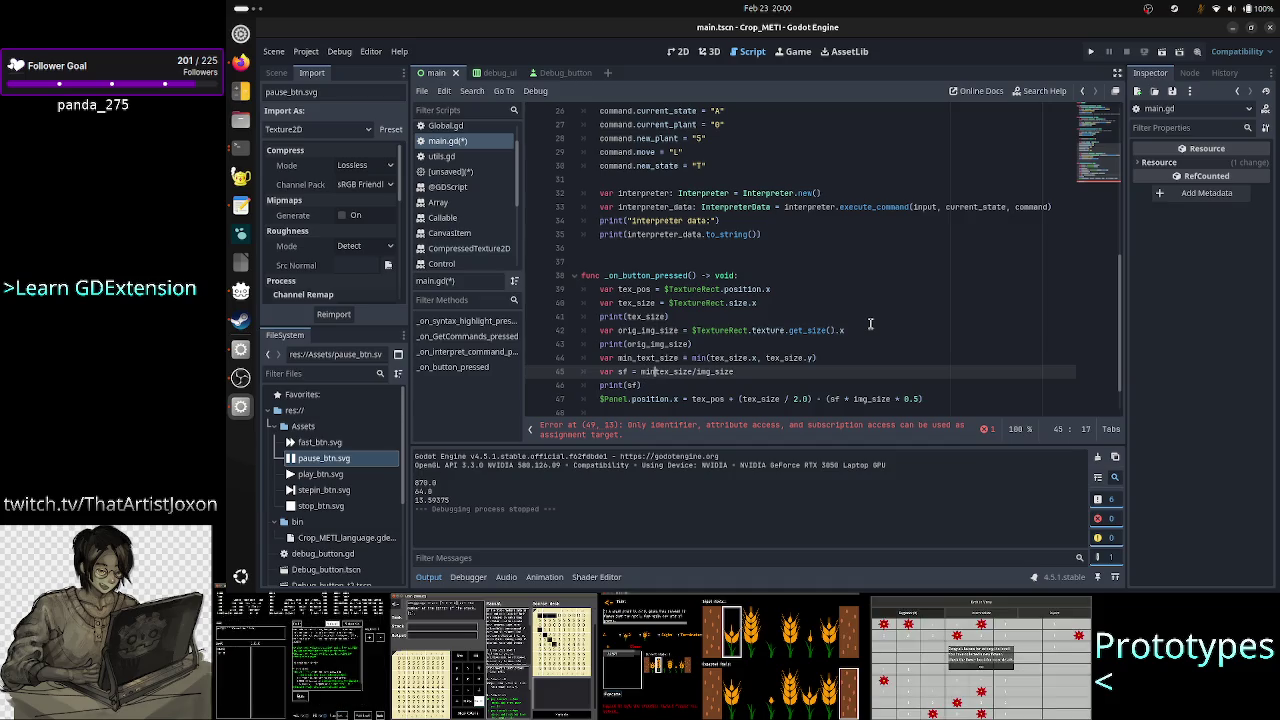
key("Right")
key("Right")
key("Right")
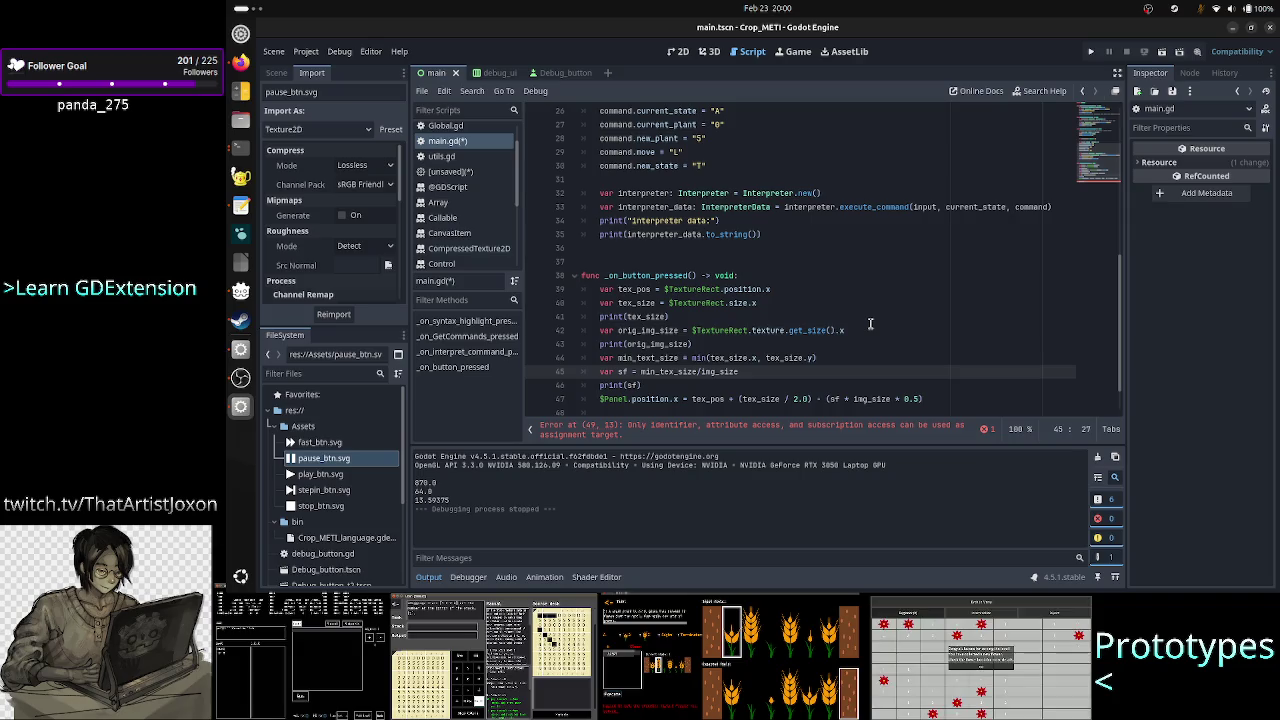
key("Right")
key("Right")
key("Right")
key("Left")
key("Left")
key("Left")
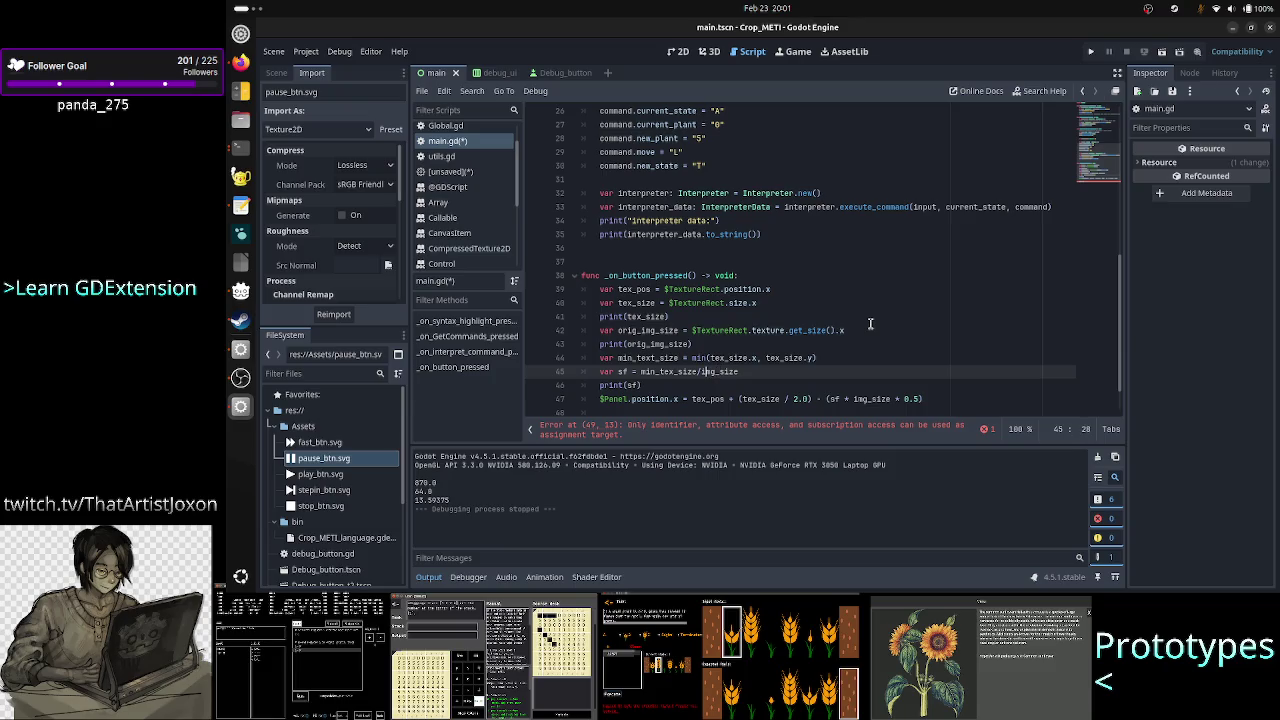
type("orig_")
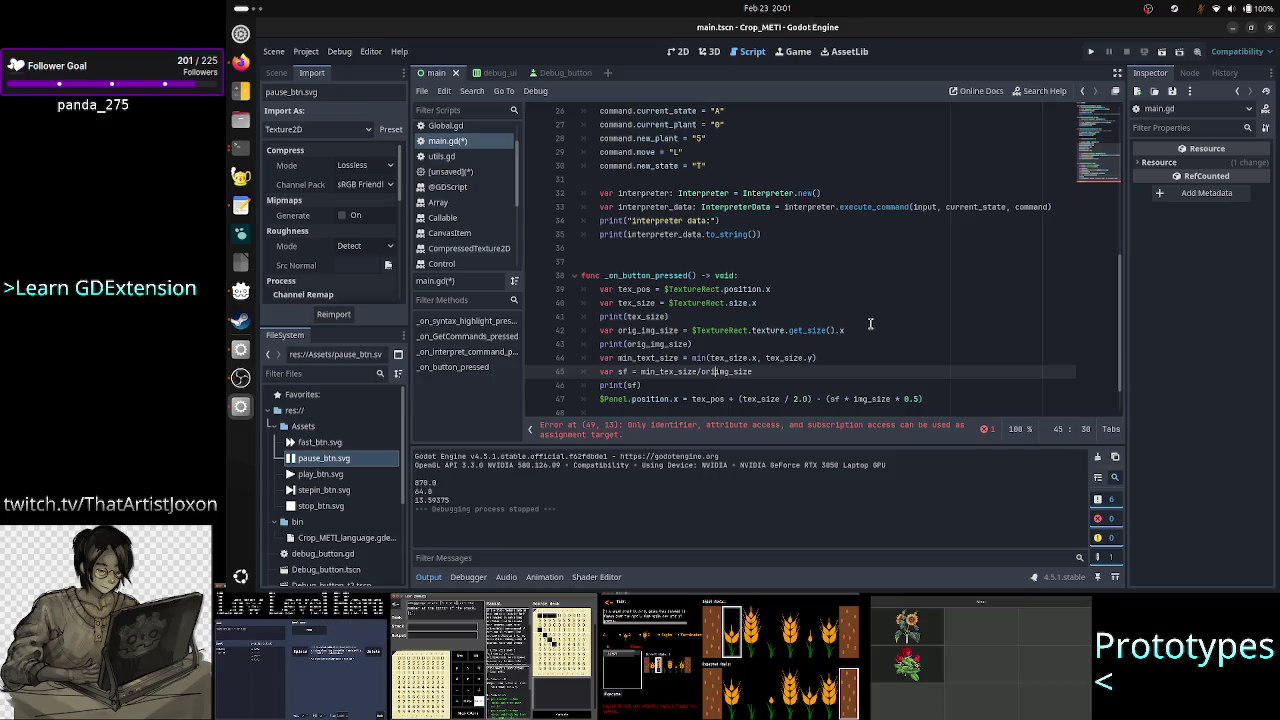
key("Right")
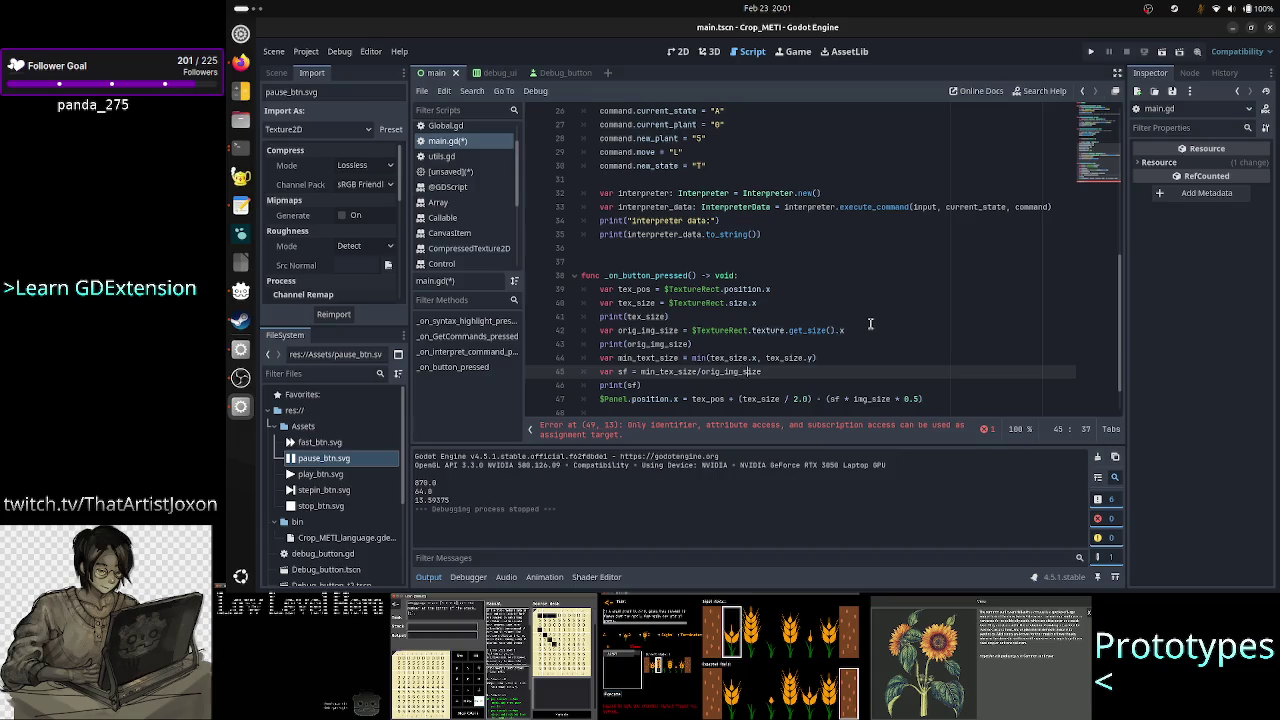
key("Right")
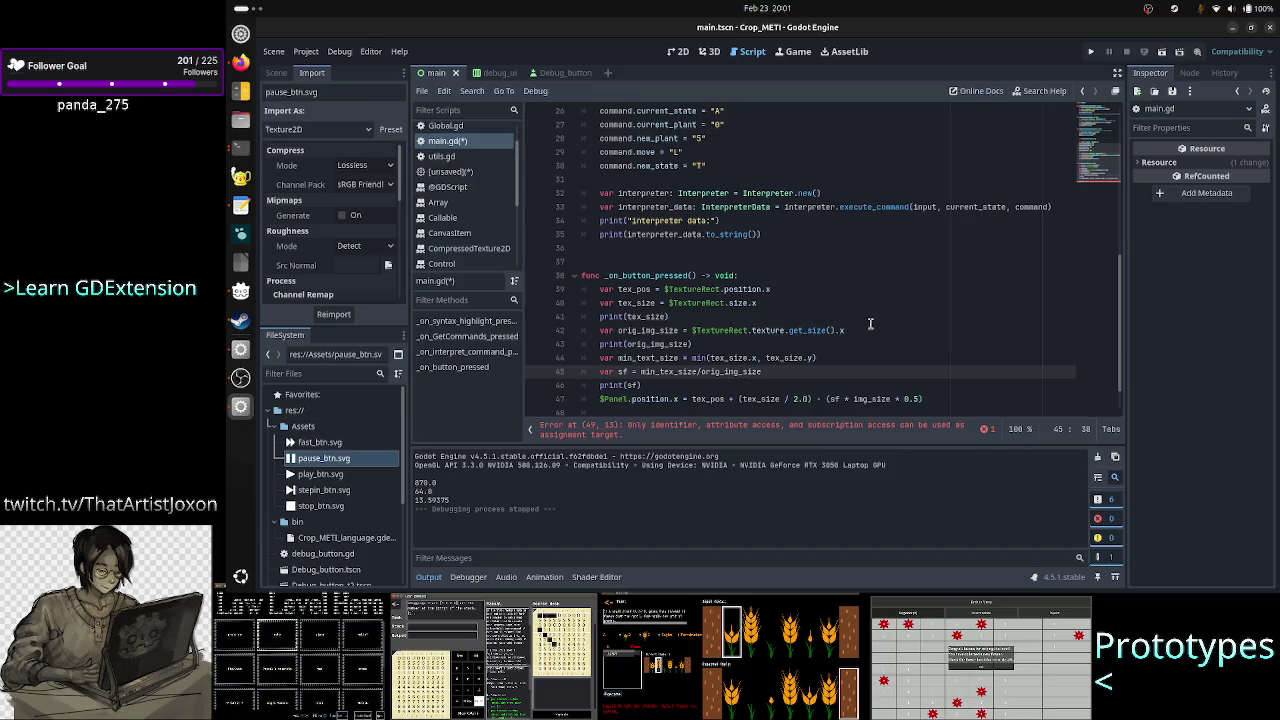
Delete the scratch line a/b * b = a below the function.
key("Down")
key("Down")
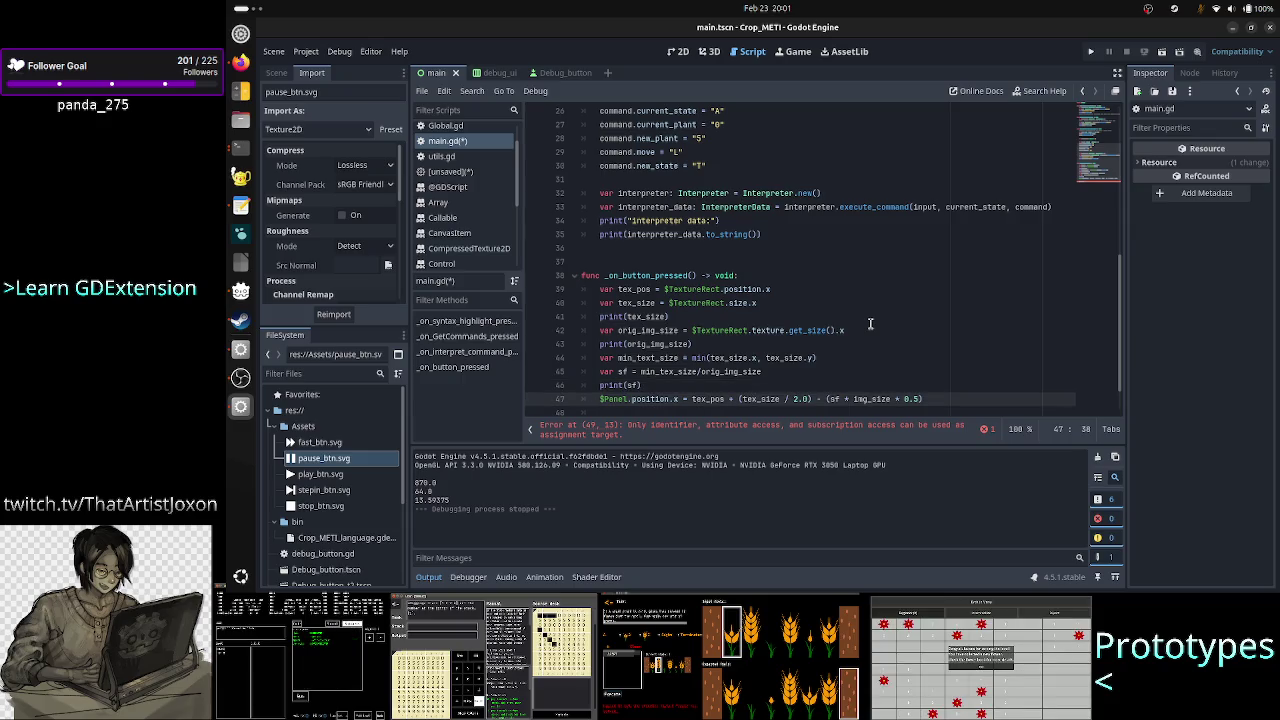
key("Down")
scroll(870, 323, "down", 1)
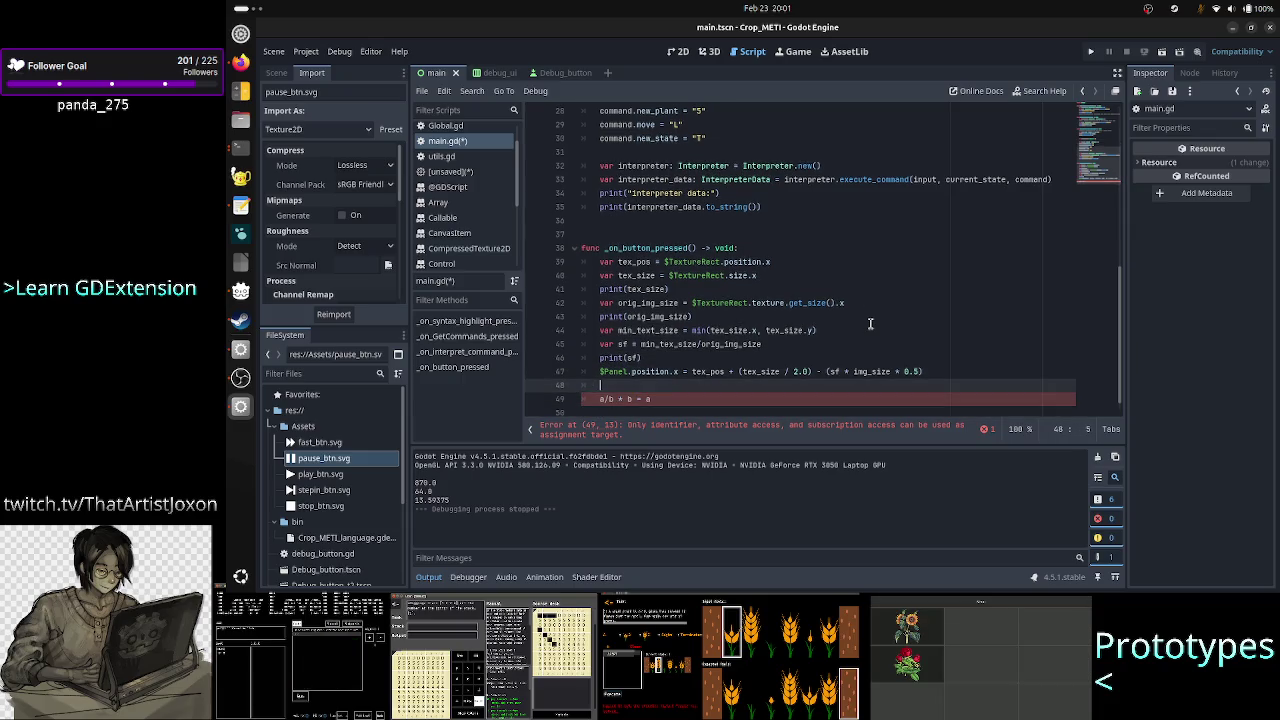
key("shift+Down")
key("shift+End")
key("Delete")
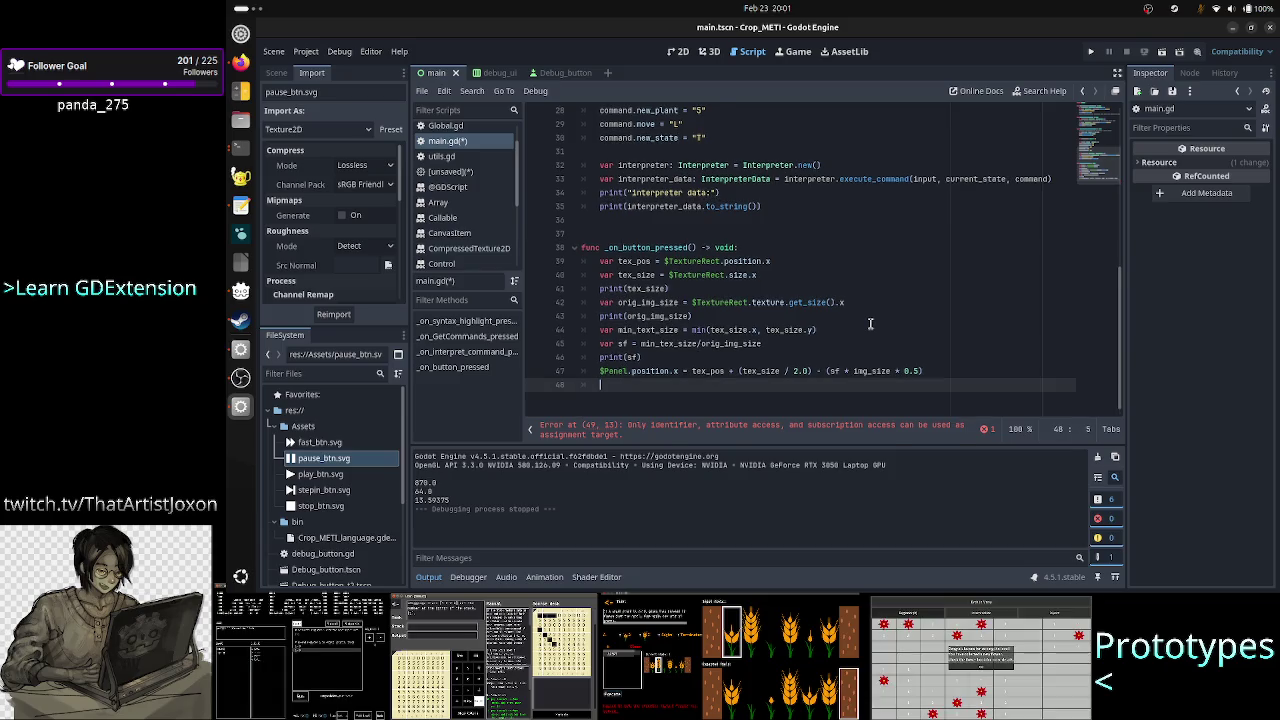
key("BackSpace")
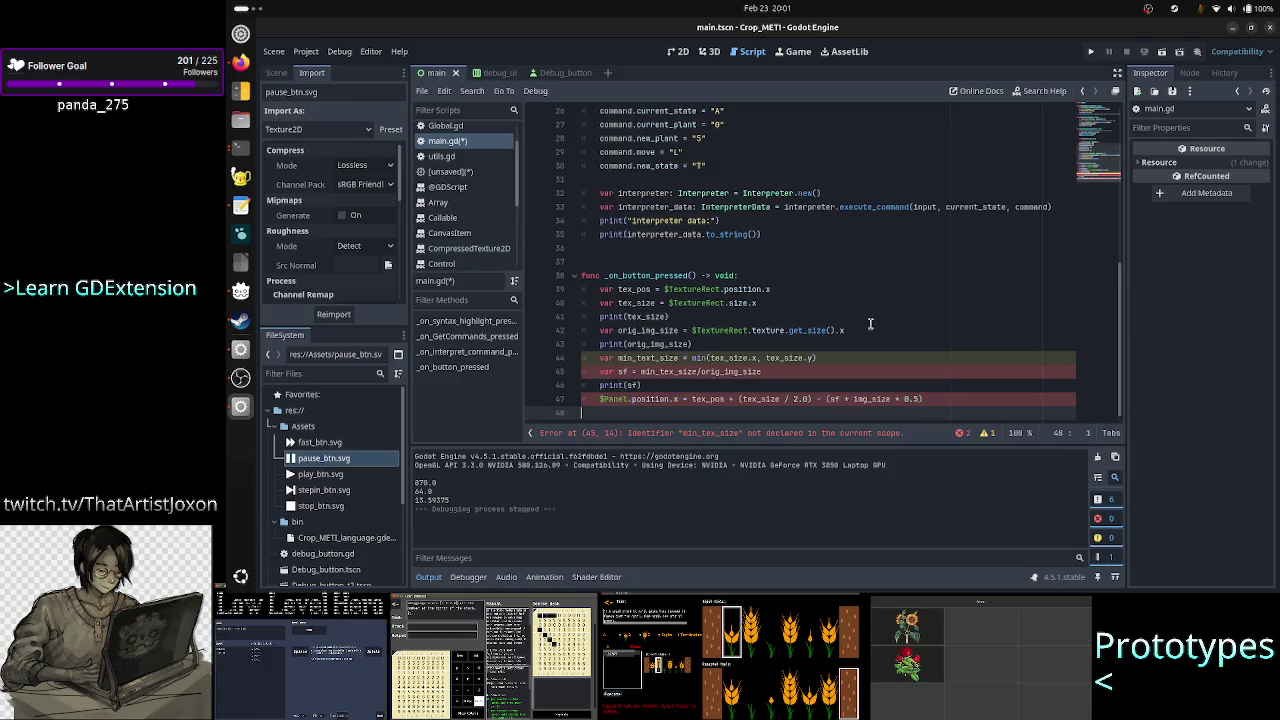
Fix the min_text_size typo so the variable reads min_tex_size.
key("Up")
key("Up")
key("Up")
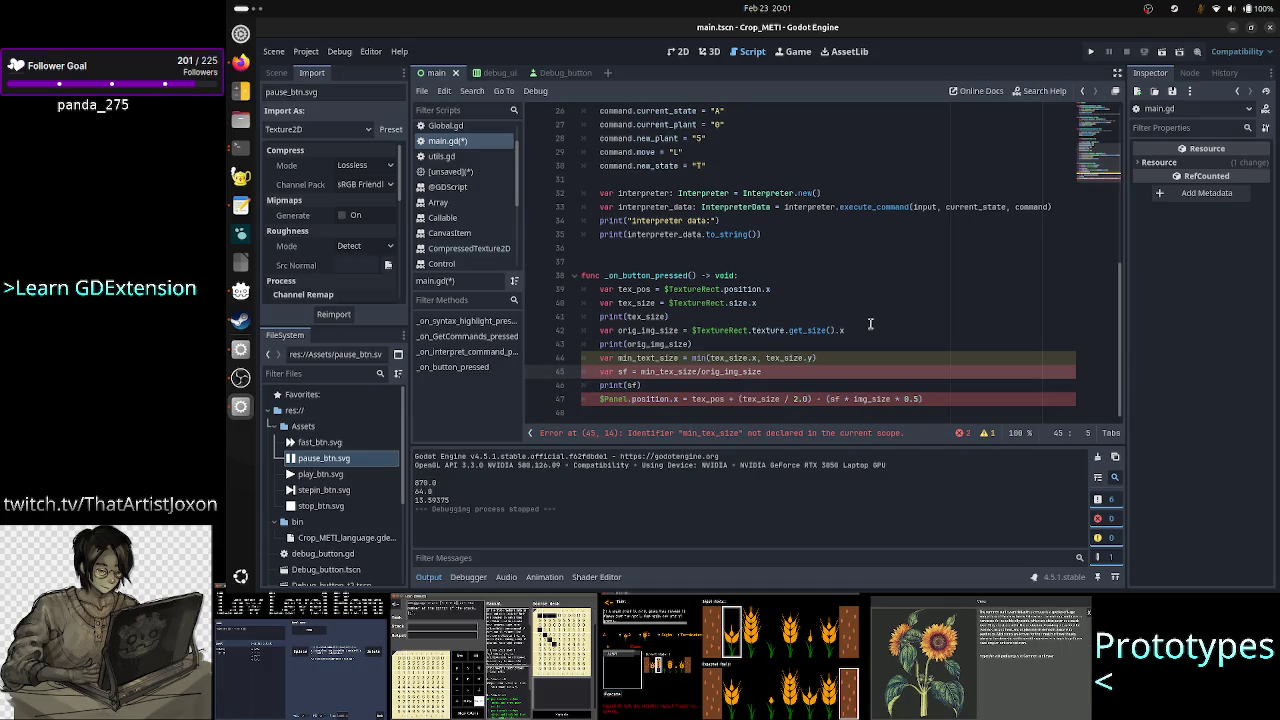
key("Right")
key("Right")
key("Right")
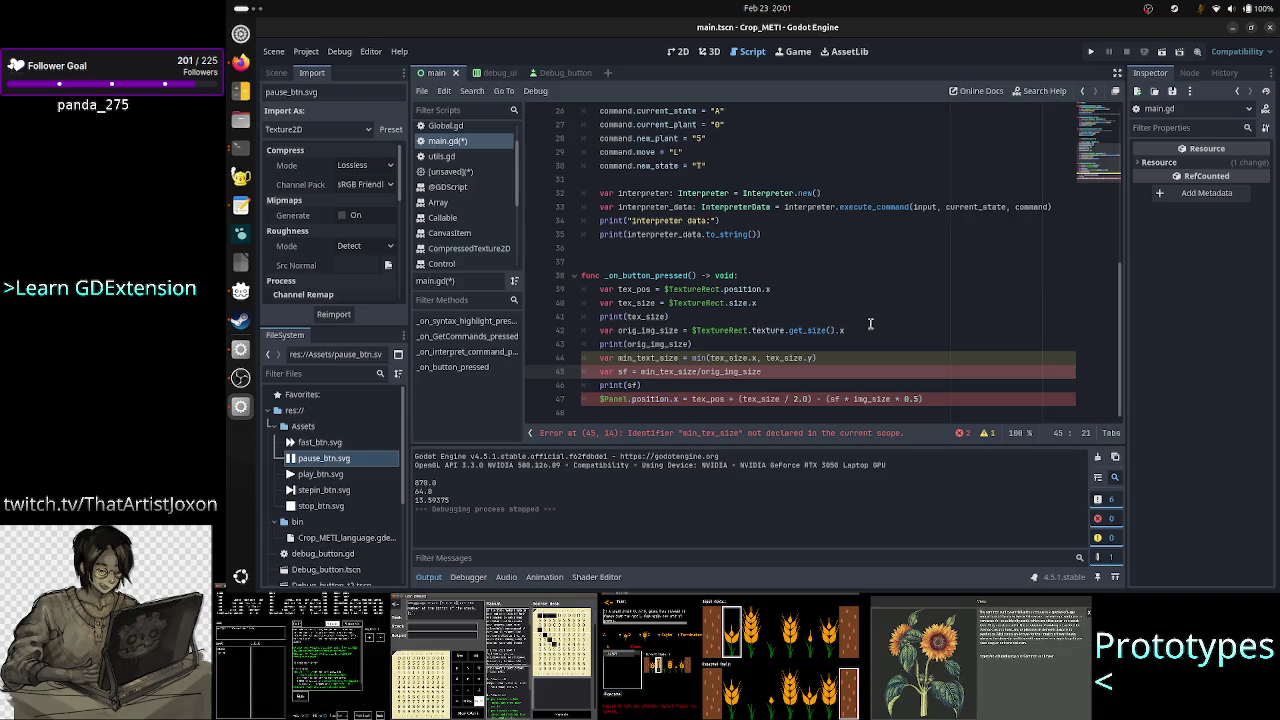
key("Up")
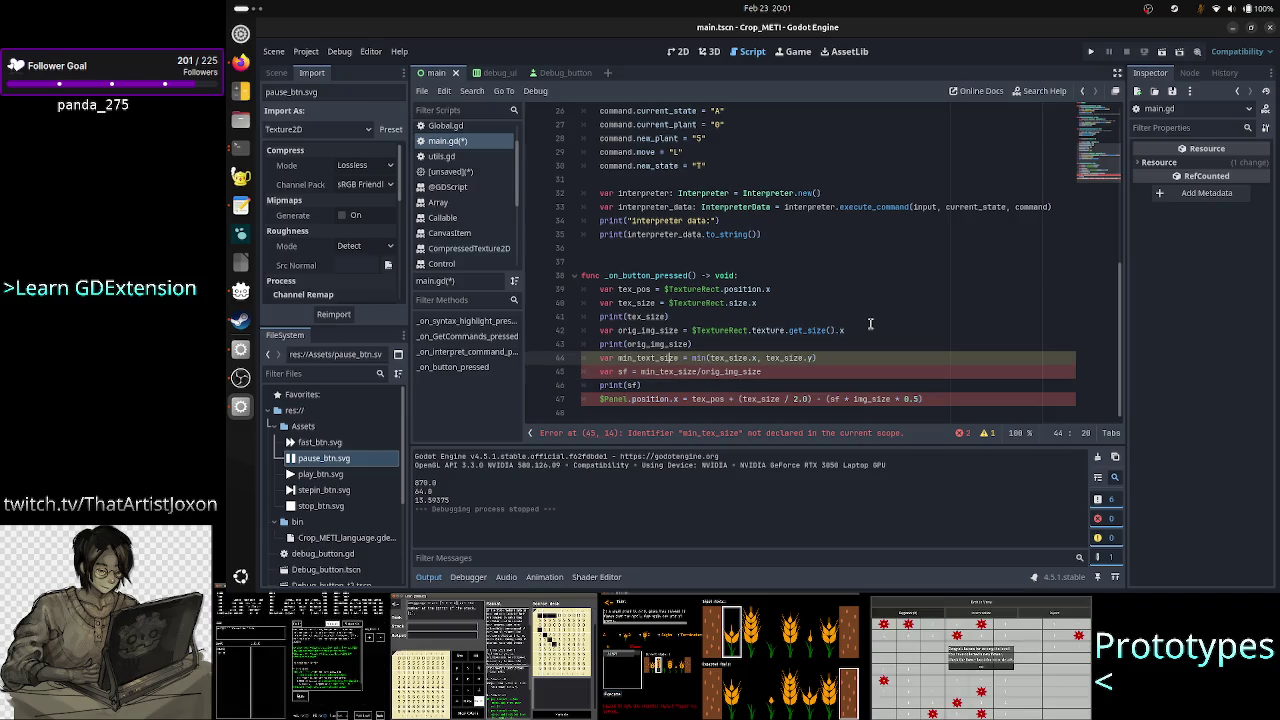
key("Left")
key("Left")
key("Left")
key("BackSpace")
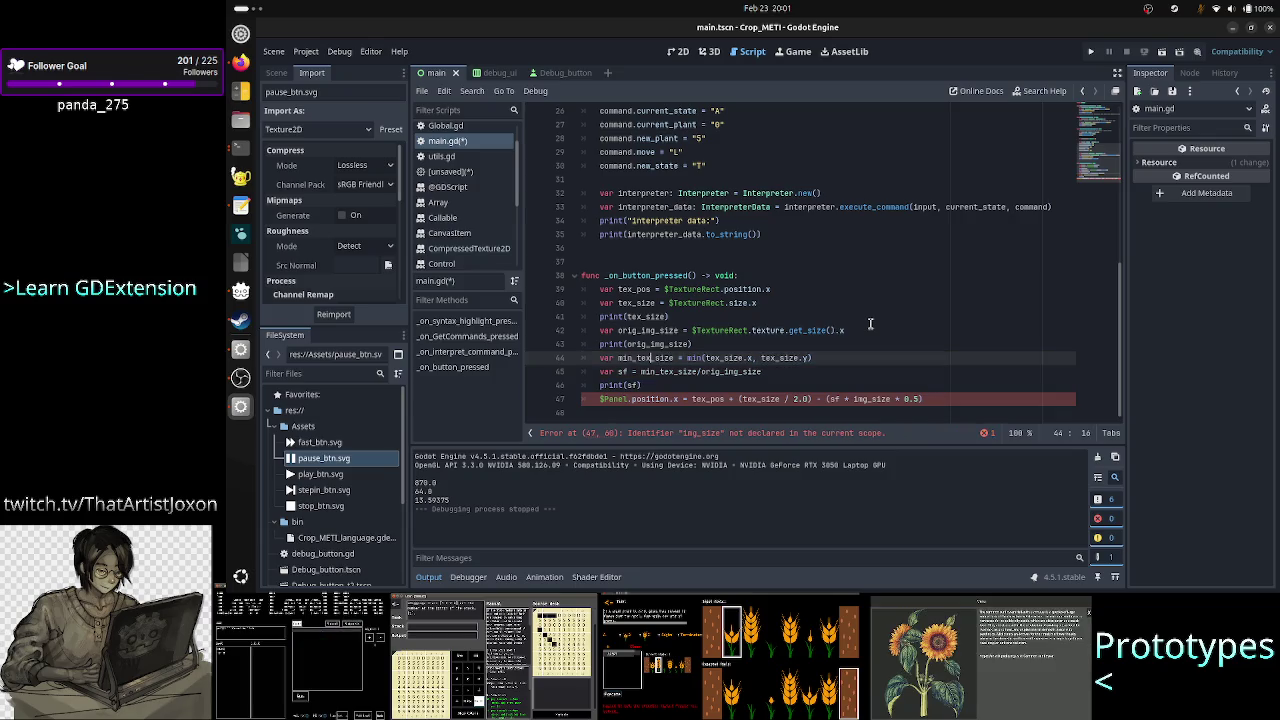
Change img_size to orig_img_size in the Panel position offset.
key("Down")
key("Down")
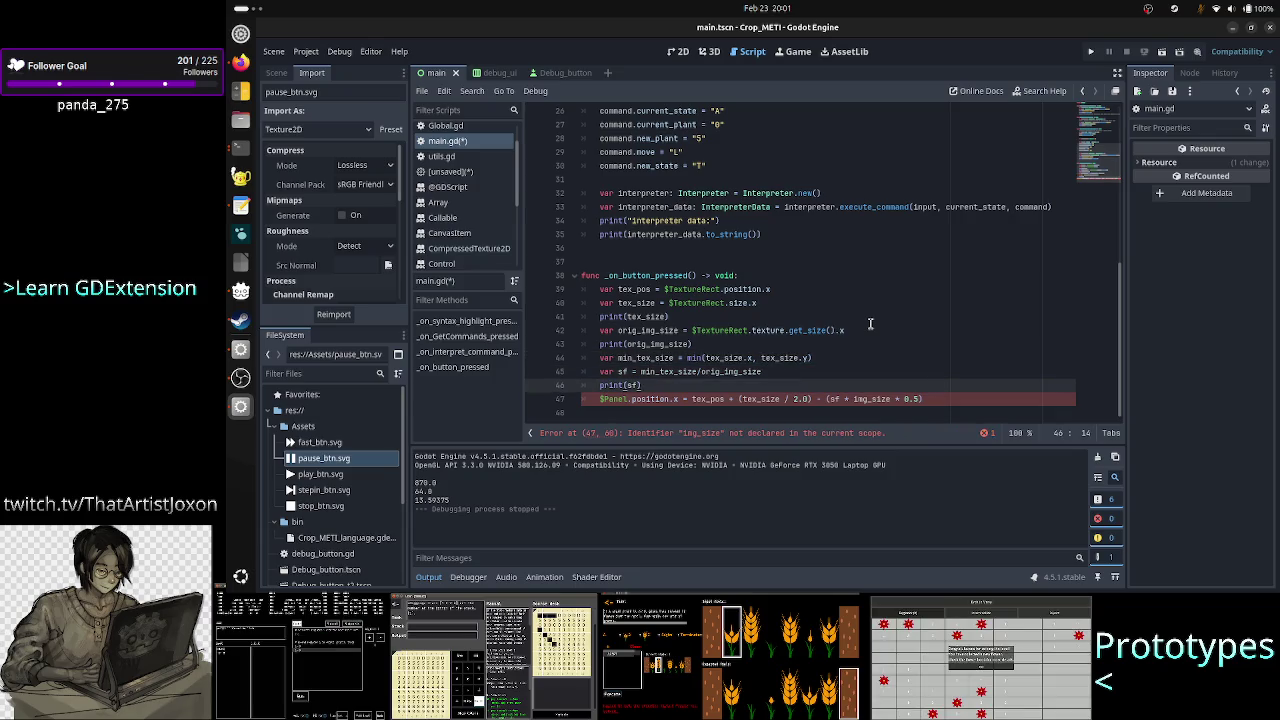
key("Down")
key("ctrl+Right")
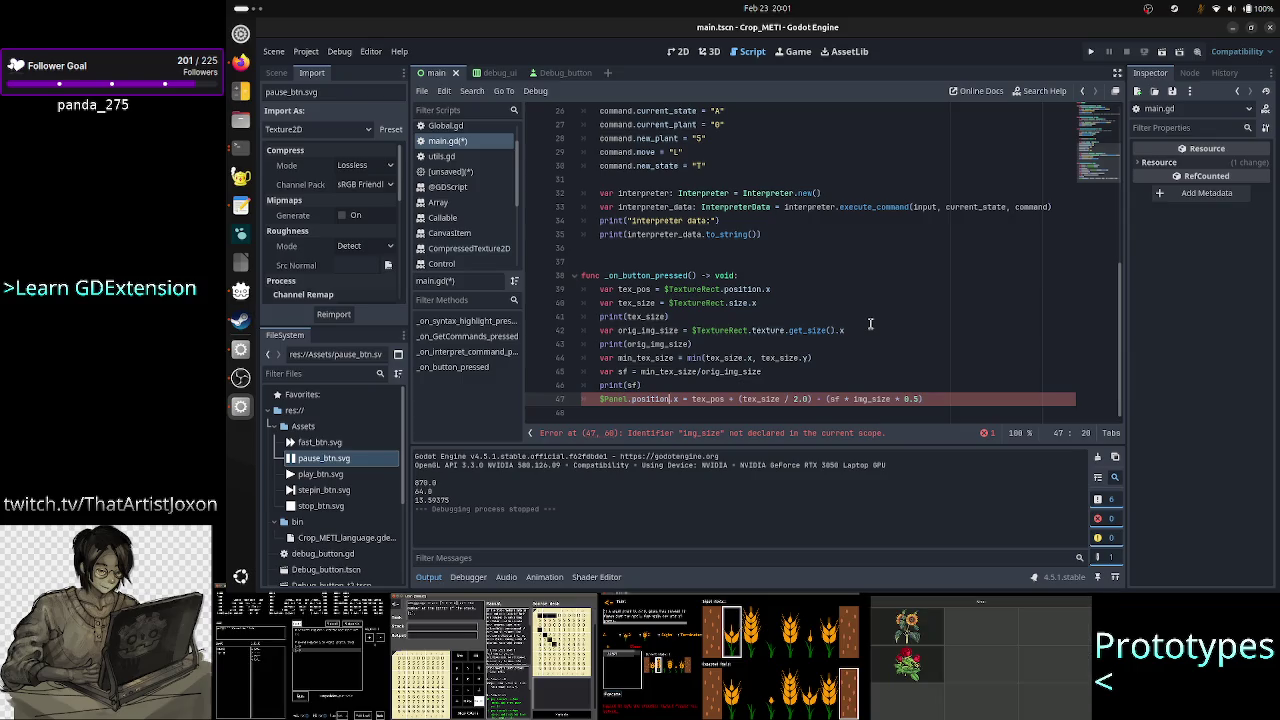
key("ctrl+Right")
key("ctrl+Right")
key("ctrl+Right")
key("Right")
key("Right")
key("Right")
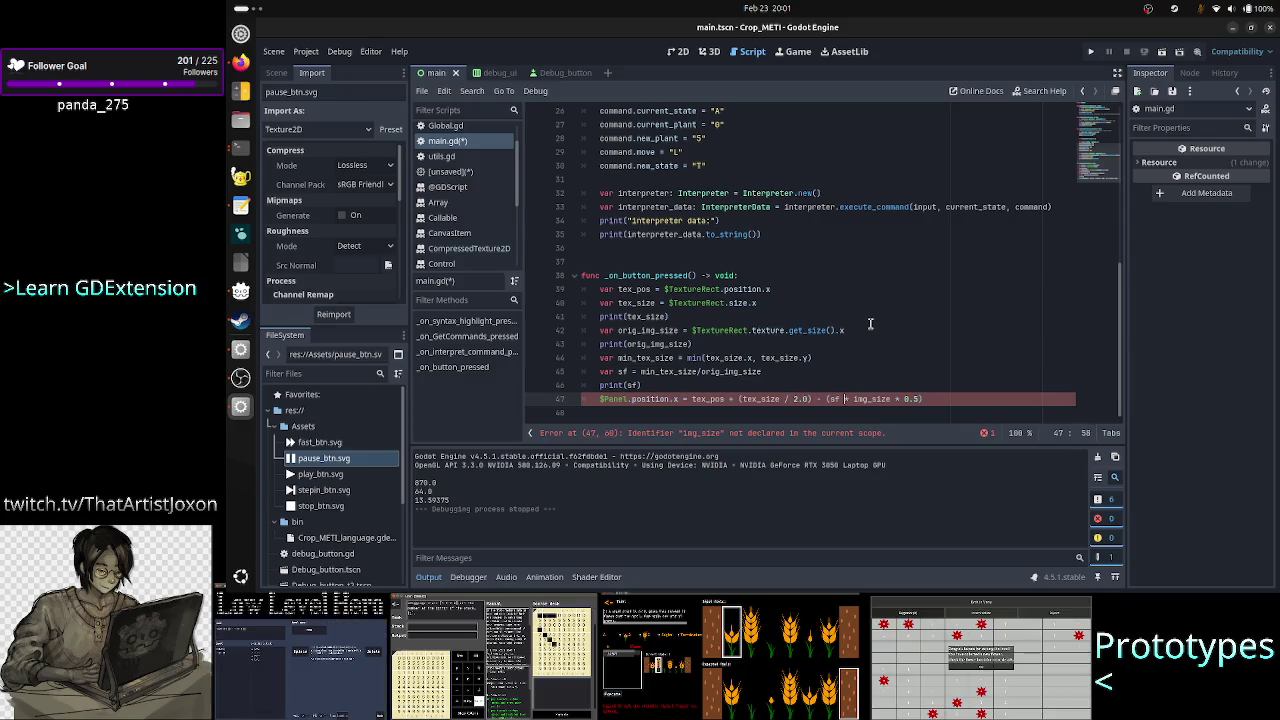
type("orig_")
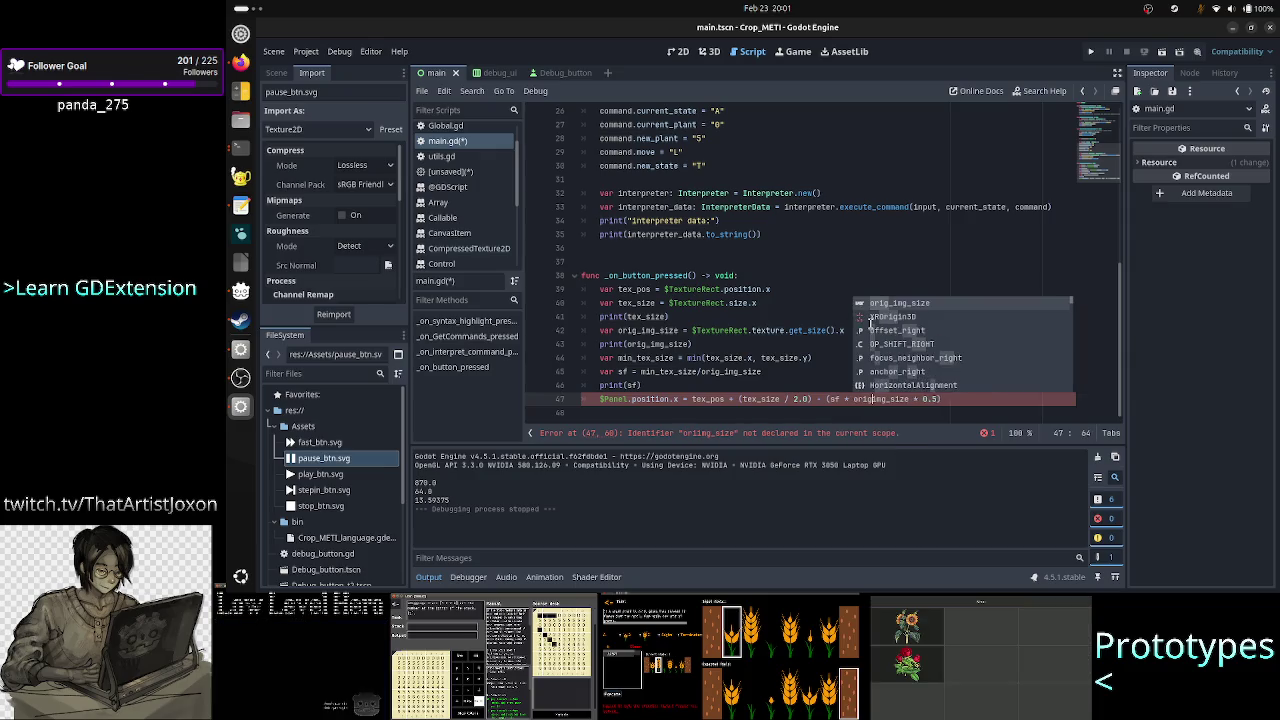
key("Escape")
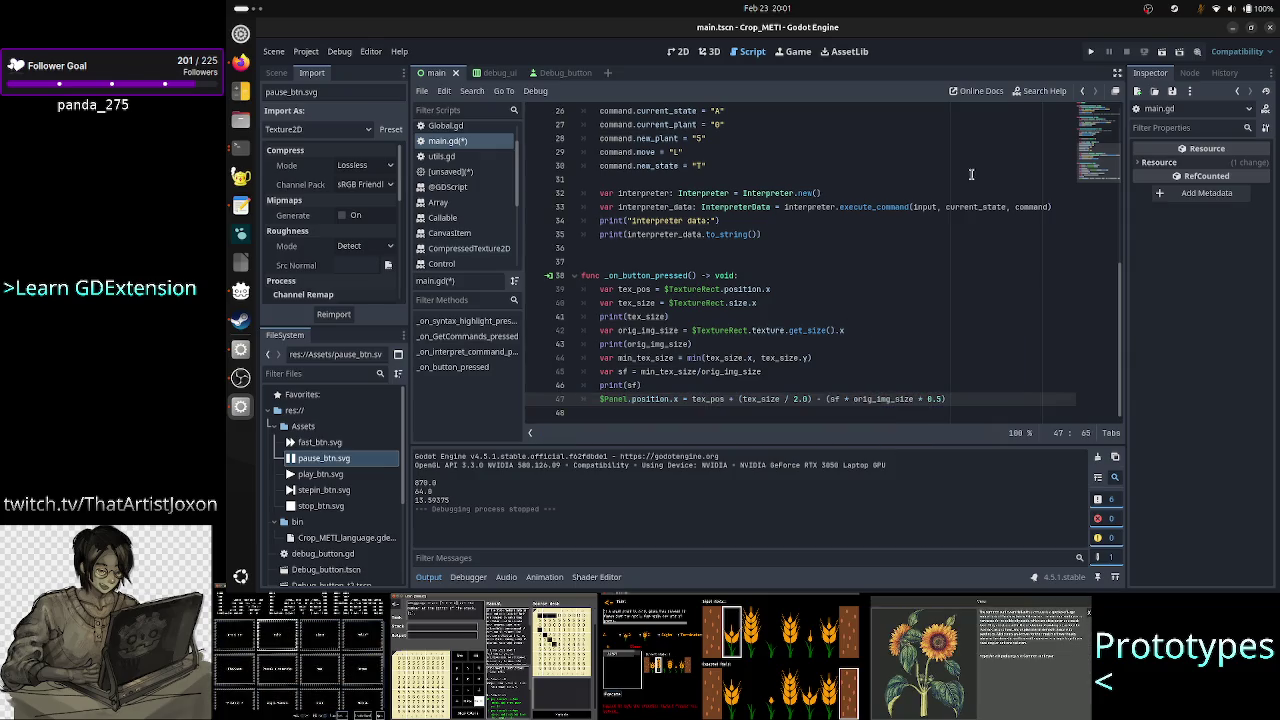
Run the game, press its button to trigger the line 44 invalid 'x' error, then stop debugging.
left_click(1093, 58)
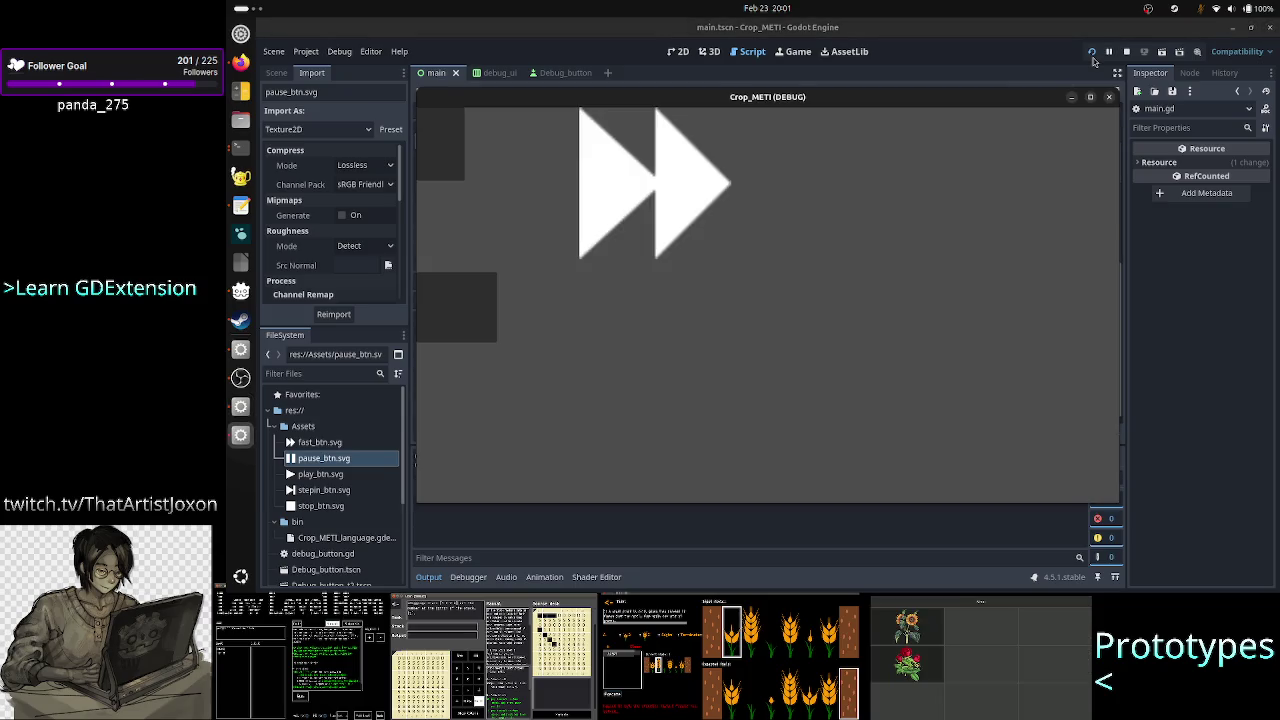
left_click(447, 146)
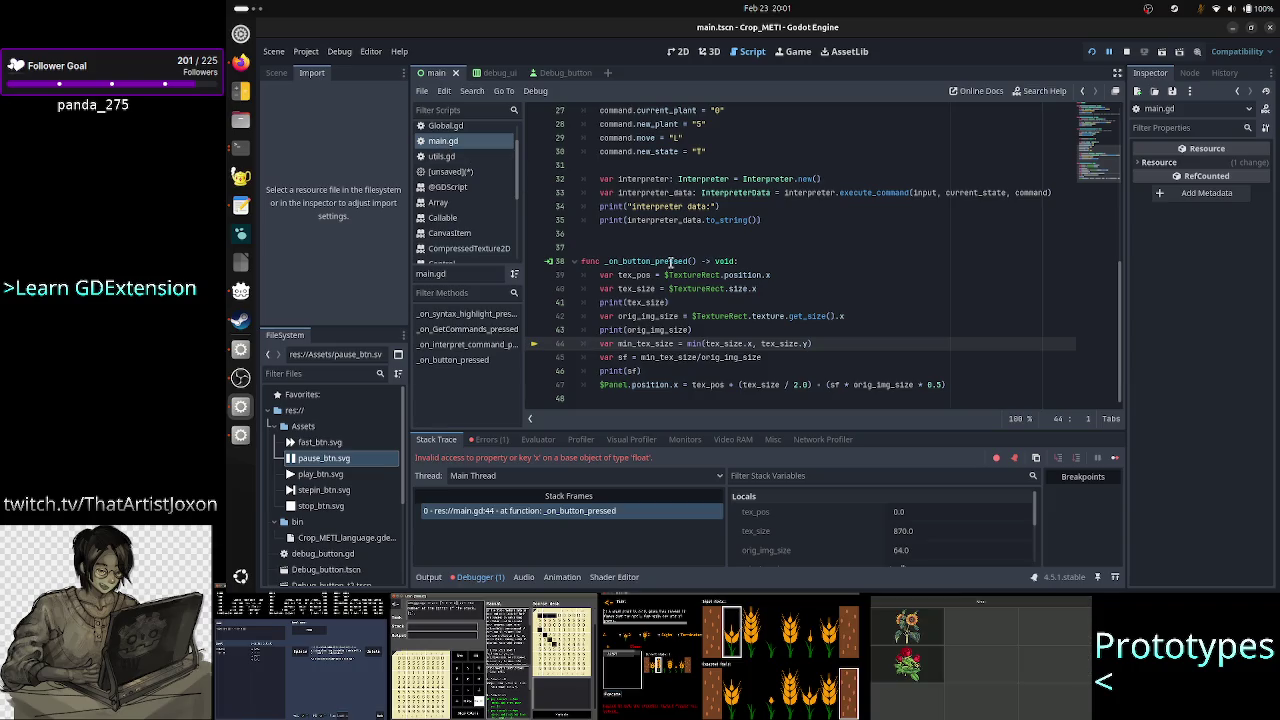
left_click(1127, 51)
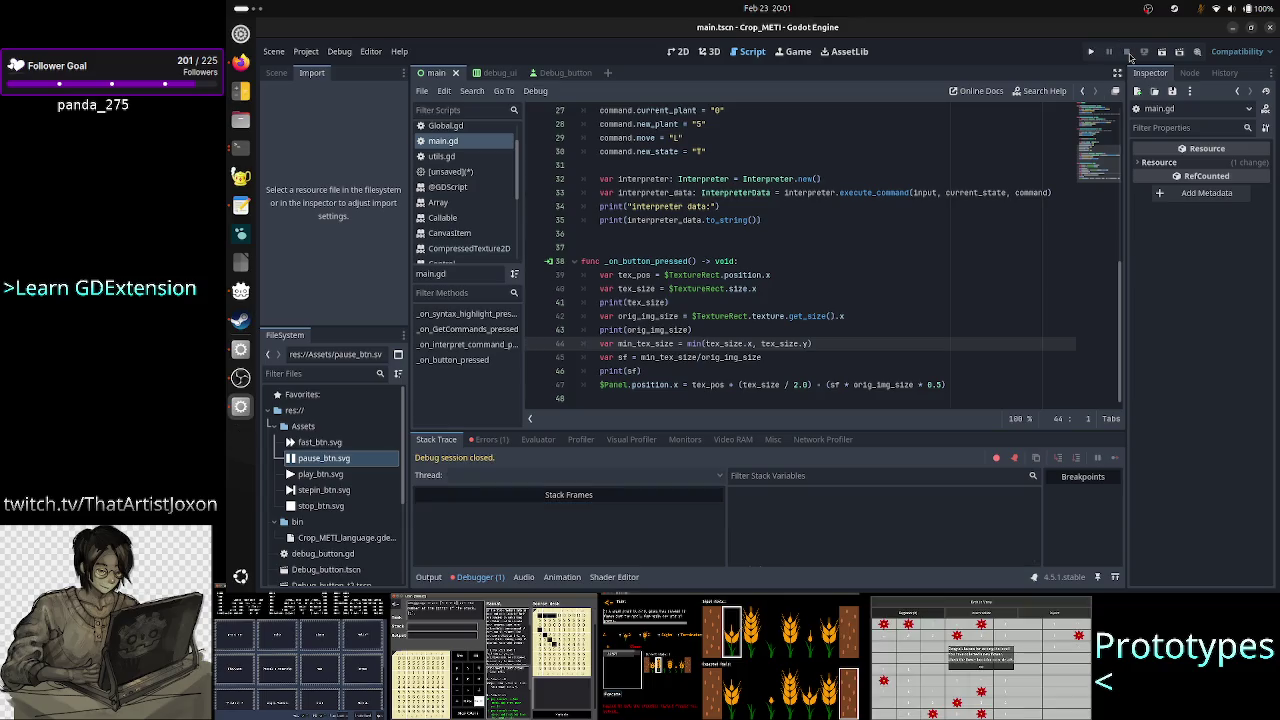
left_click(849, 274)
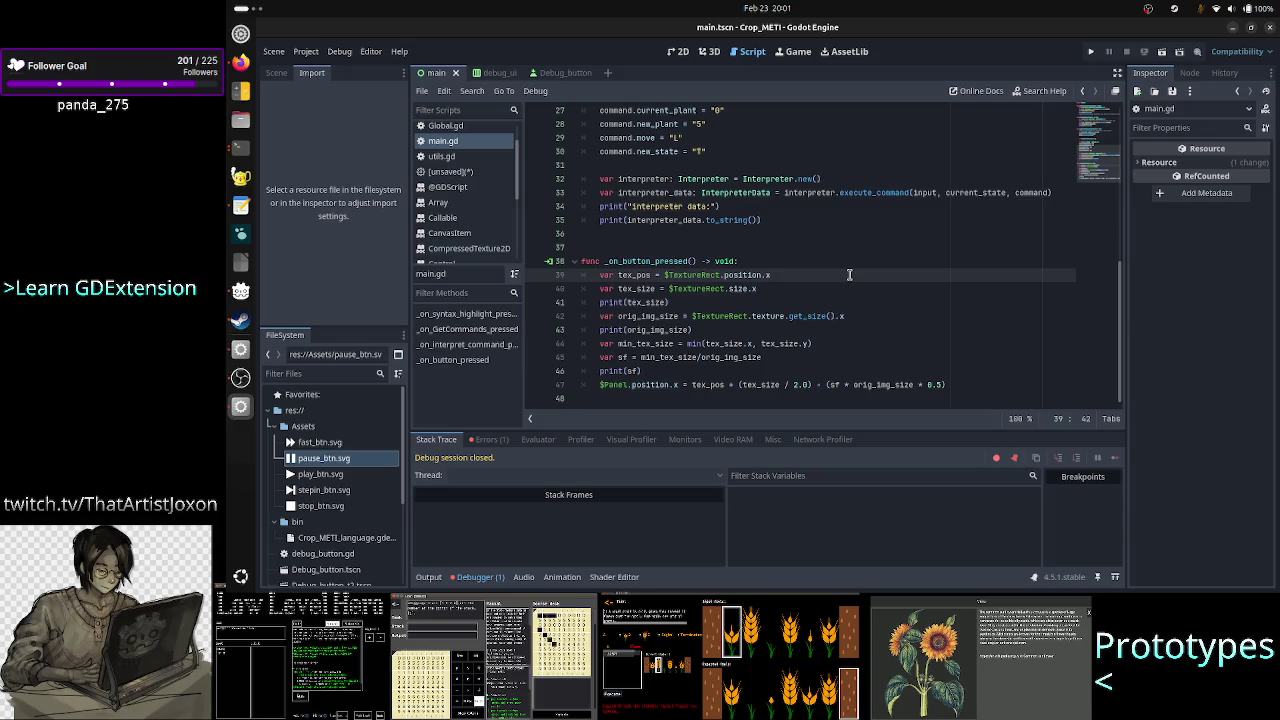
Remove .x on line 40 so tex_size holds the full $TextureRect.size vector.
key("Down")
key("BackSpace")
key("BackSpace")
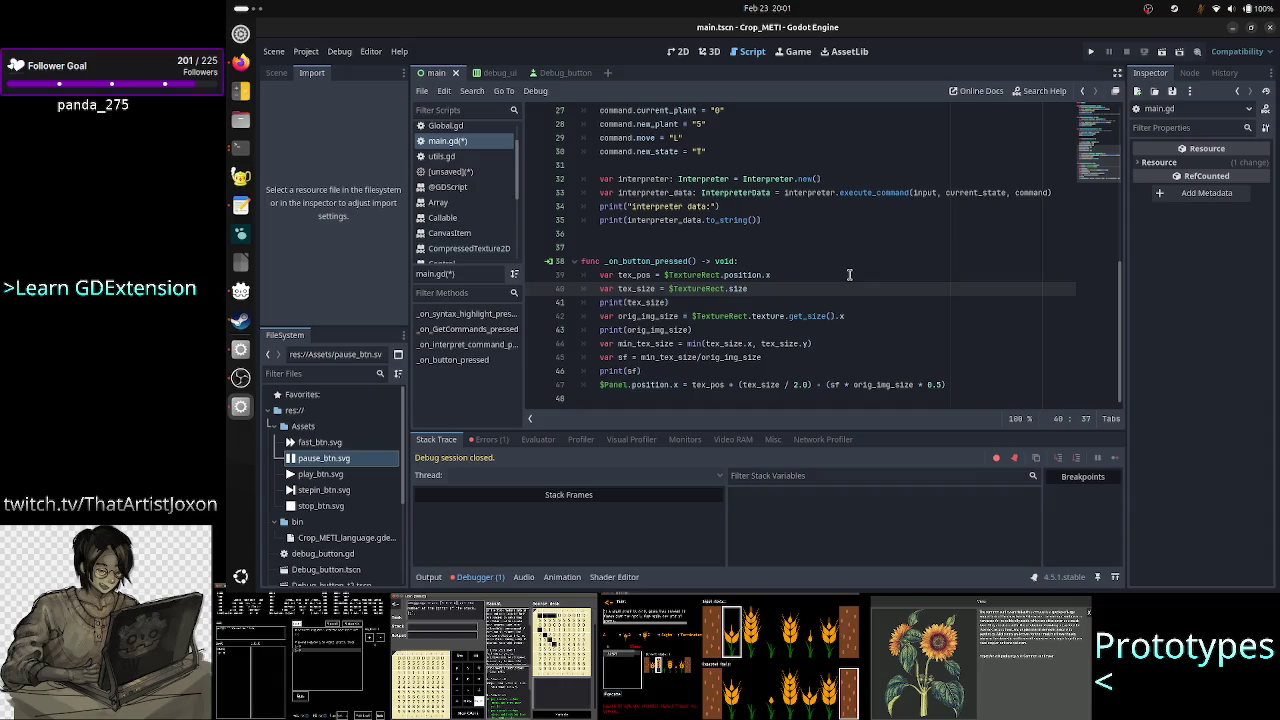
key("Home")
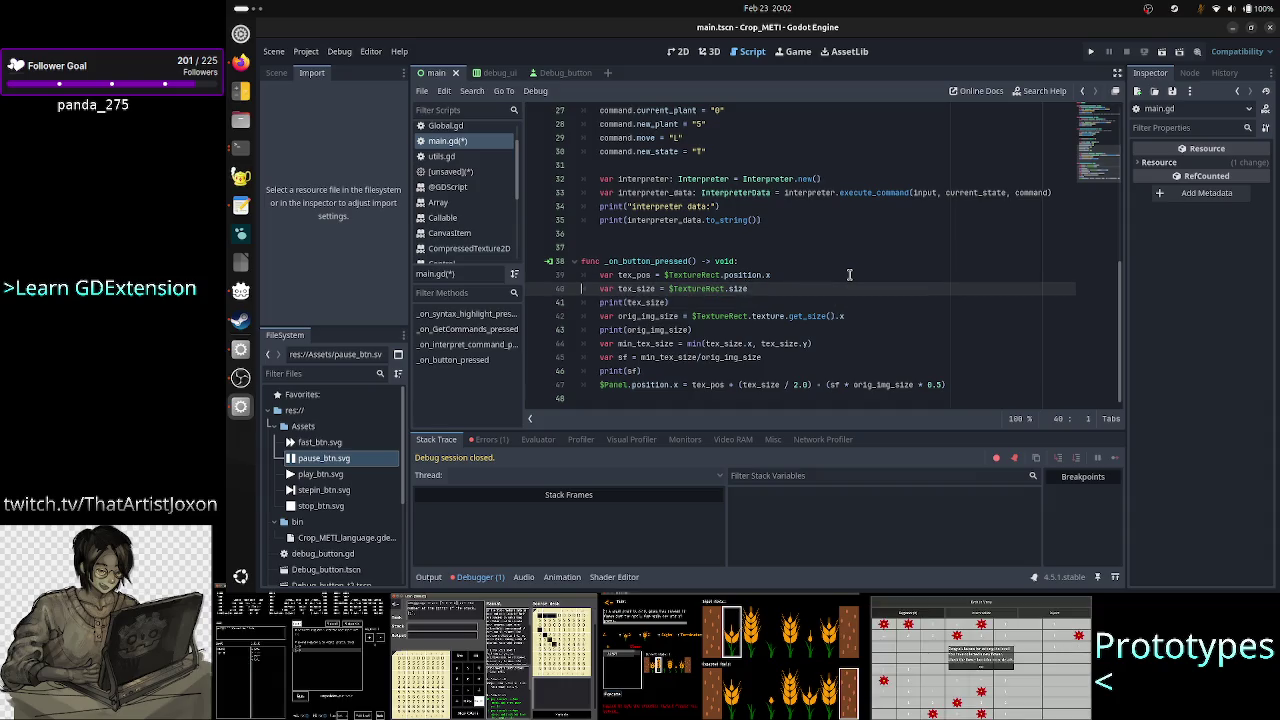
key("Down")
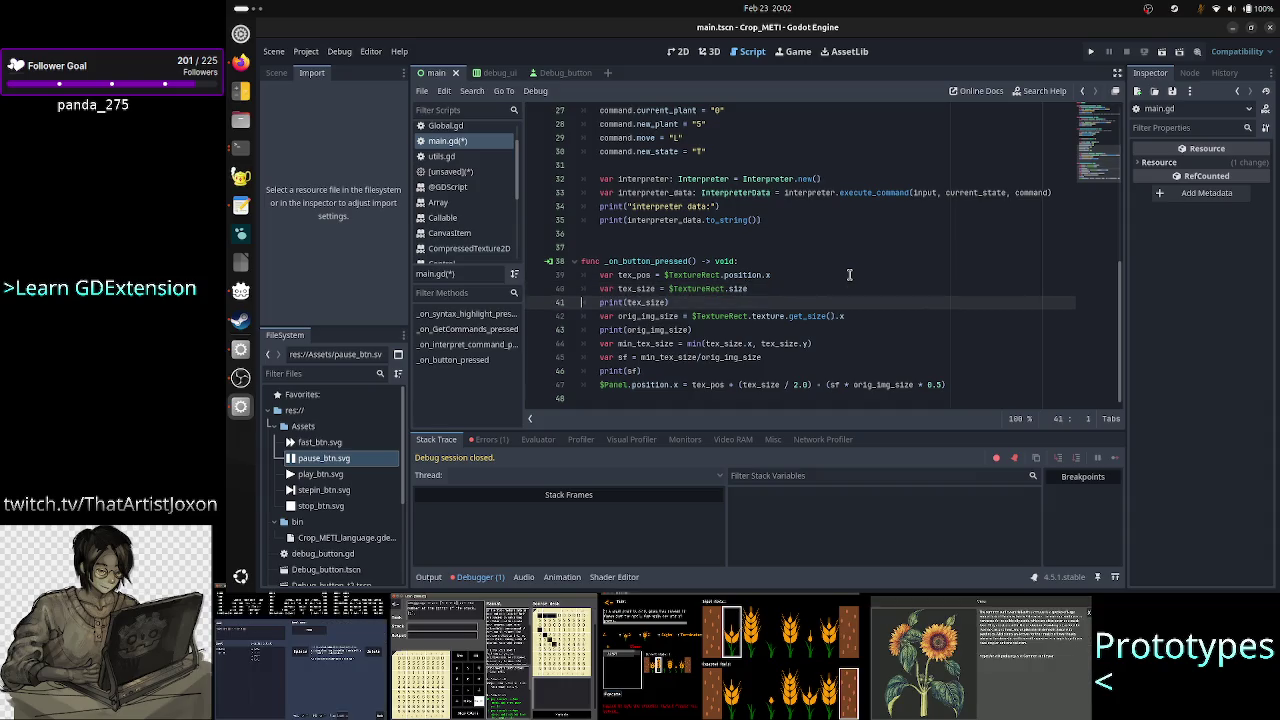
key("End")
key("Left")
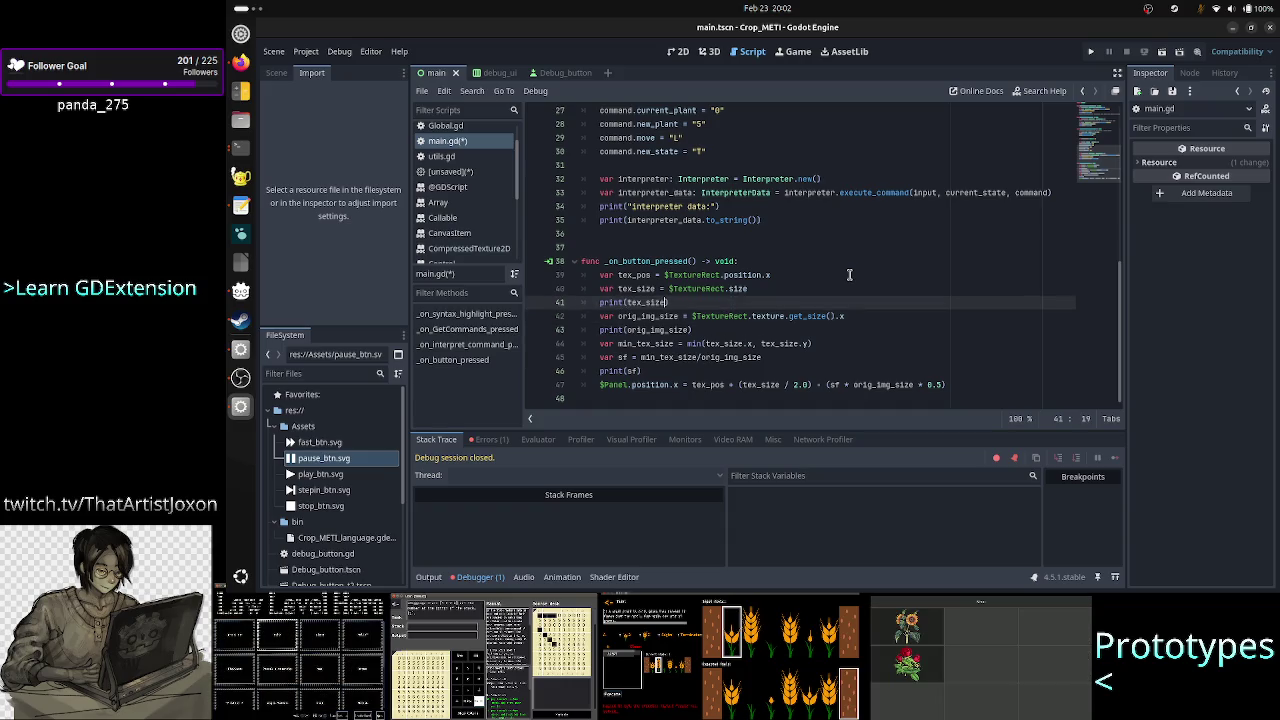
Make line 44 read min(tex_size.x, tex_size.y), then save and run the project.
key("Down")
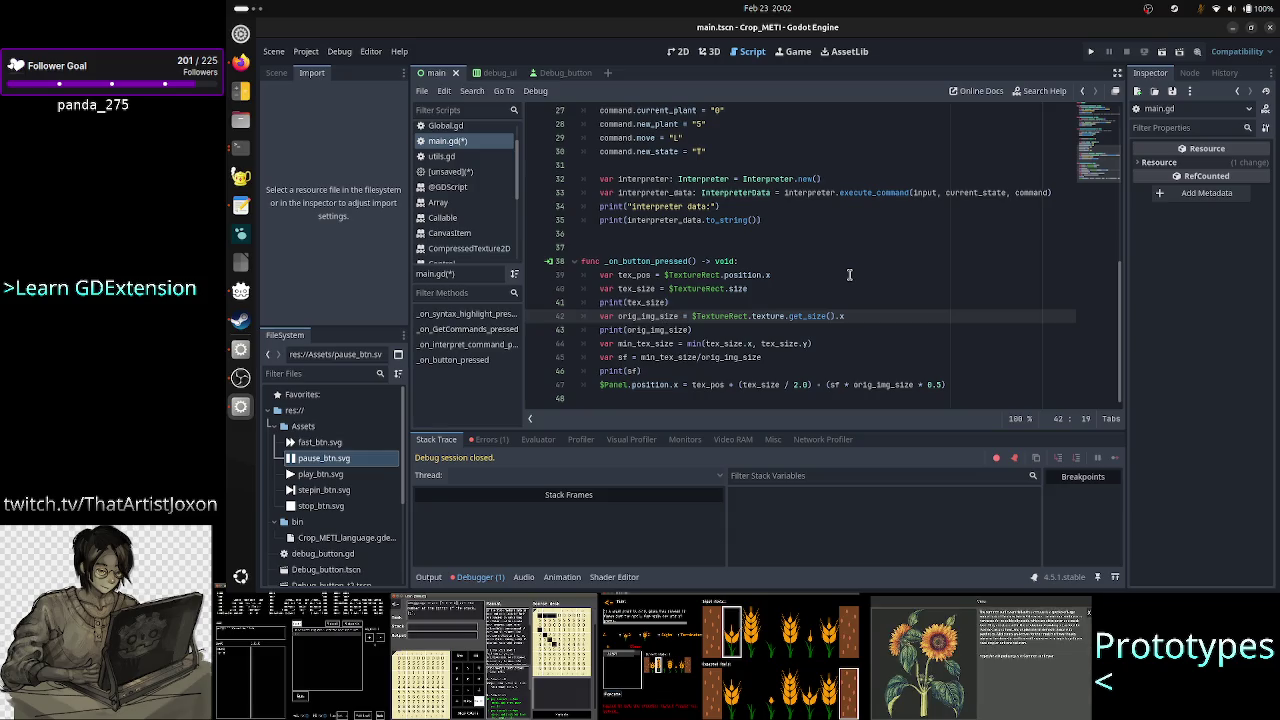
key("Down")
key("Down")
key("Right")
key("Right")
type("x")
key("ctrl+Right")
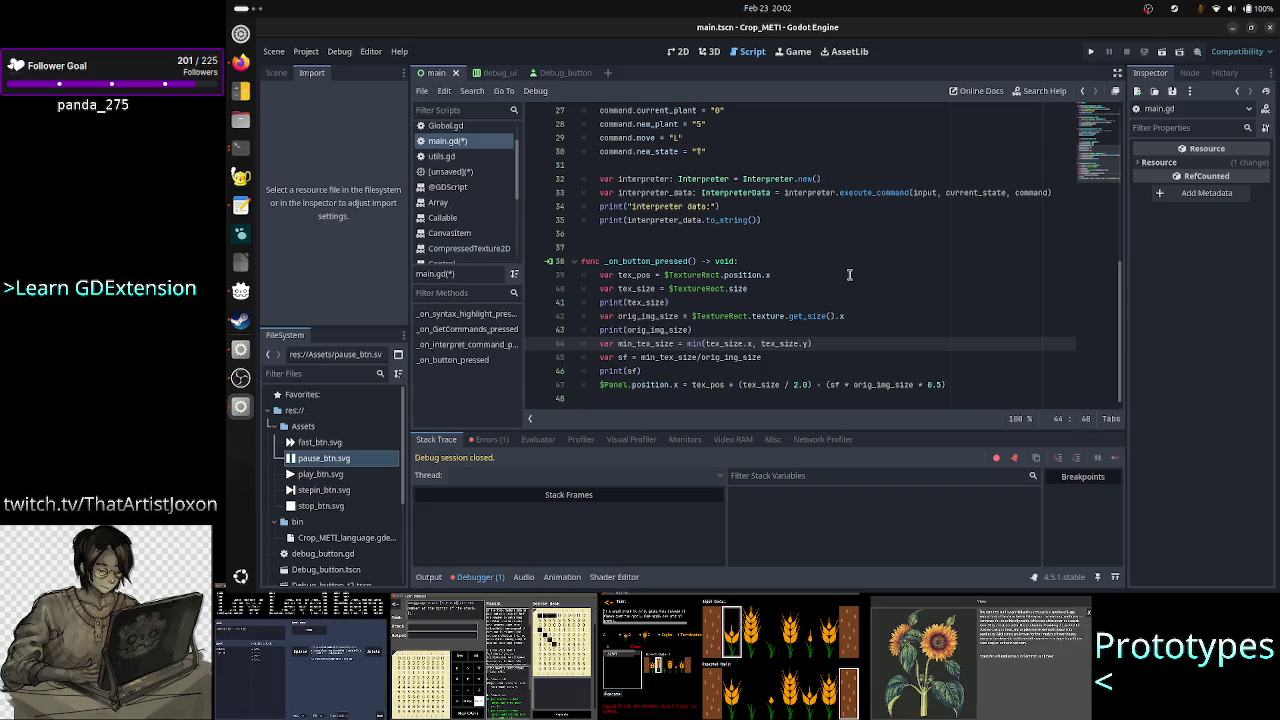
key("Left")
key("Left")
key("Left")
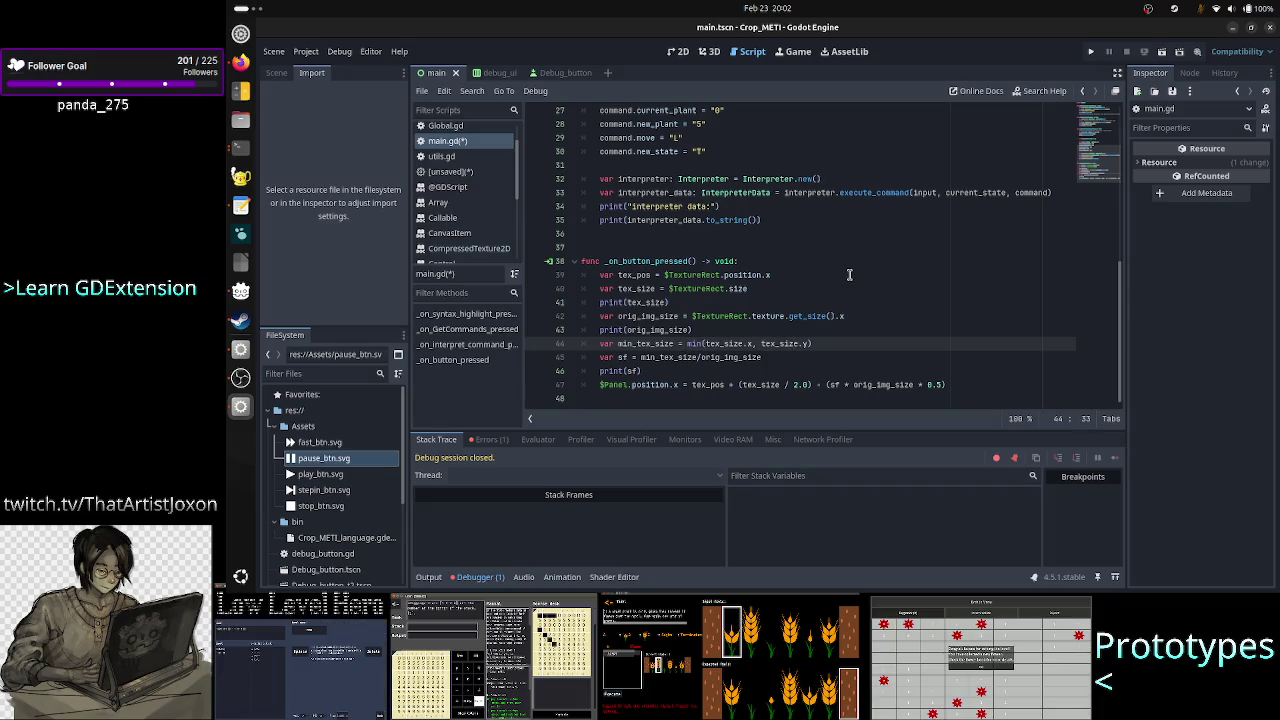
left_click(1091, 52)
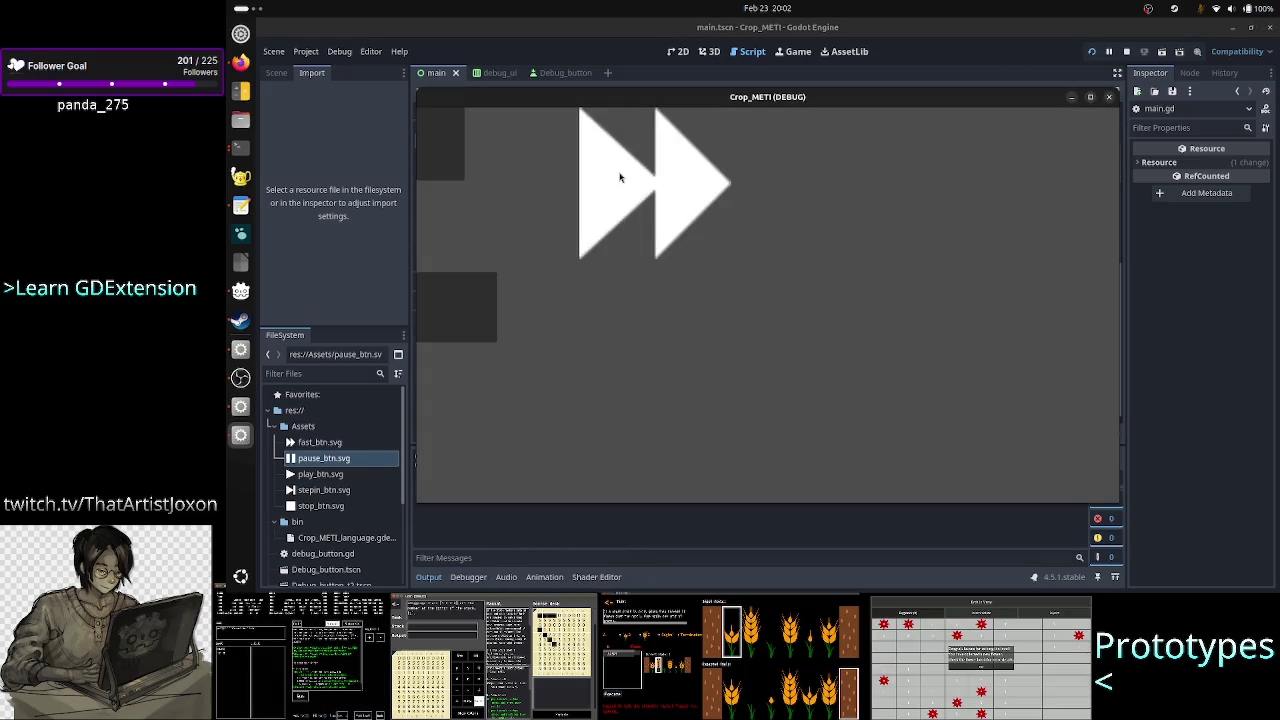
Trigger the float/Vector2 operand error via the game button, then make line 47 halve tex_size.x.
left_click(449, 157)
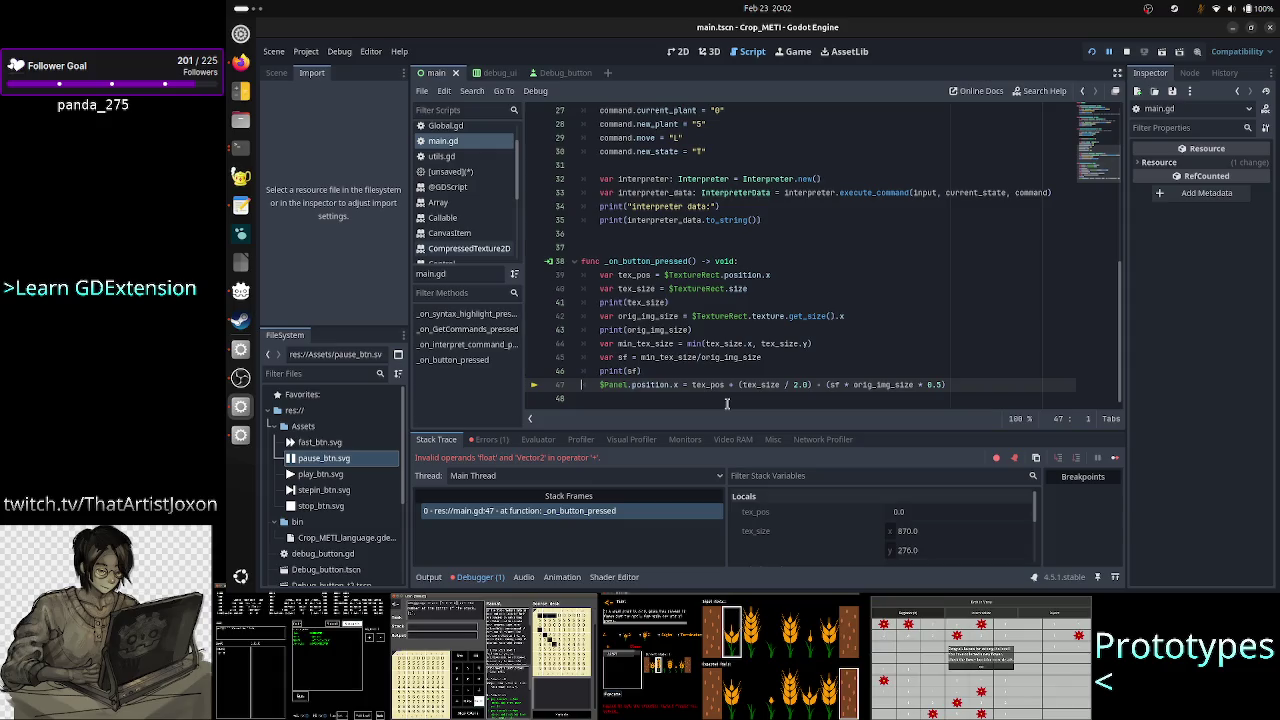
double_click(679, 357)
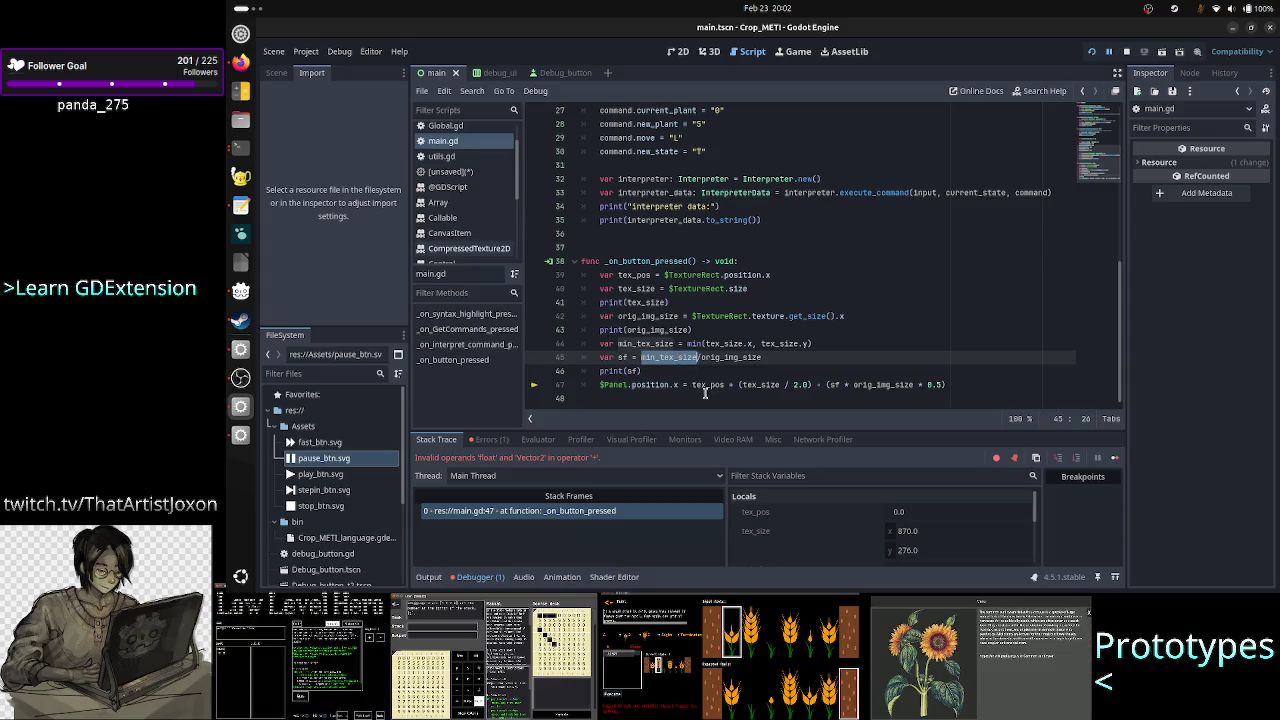
left_click(725, 385)
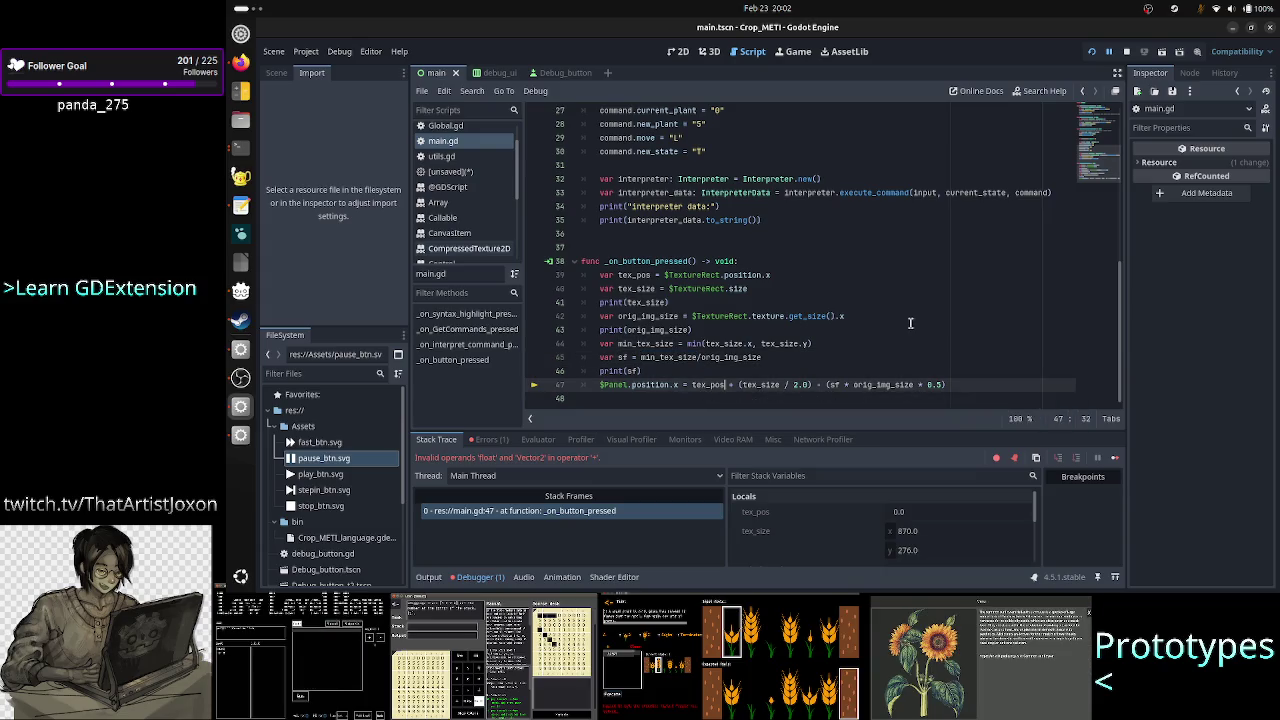
key("Right")
key("Right")
key("Right")
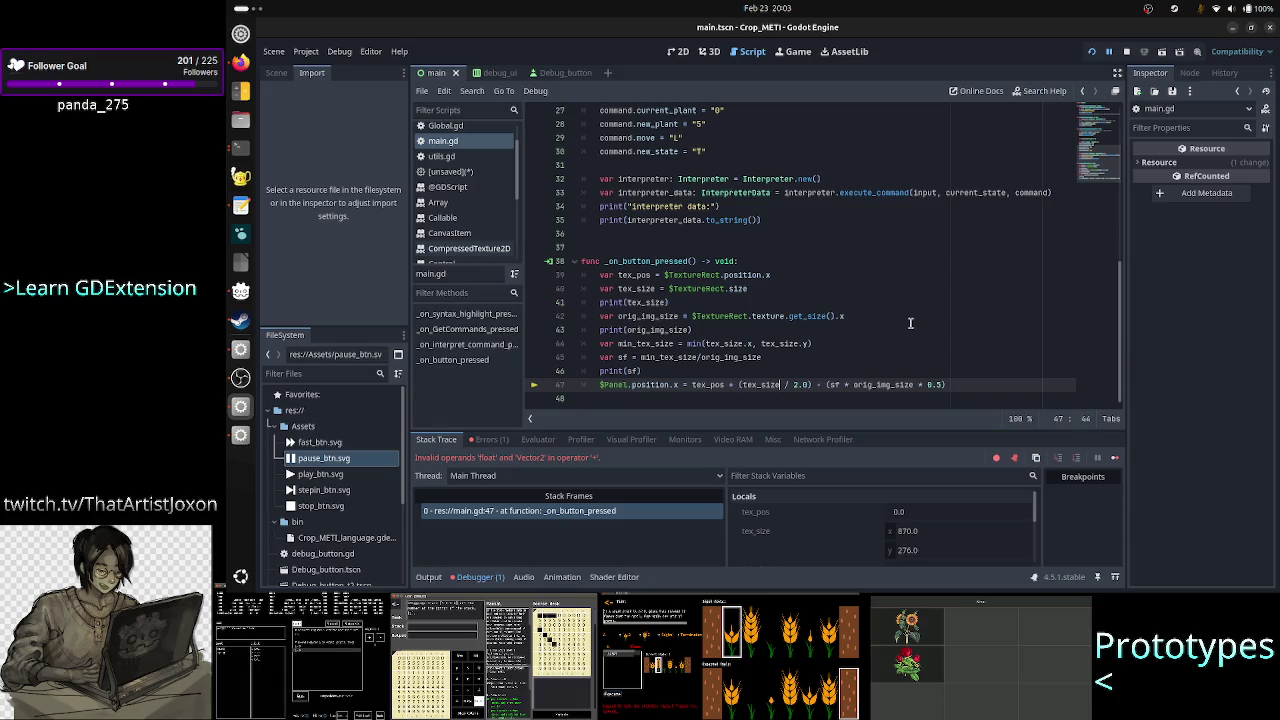
type(".x")
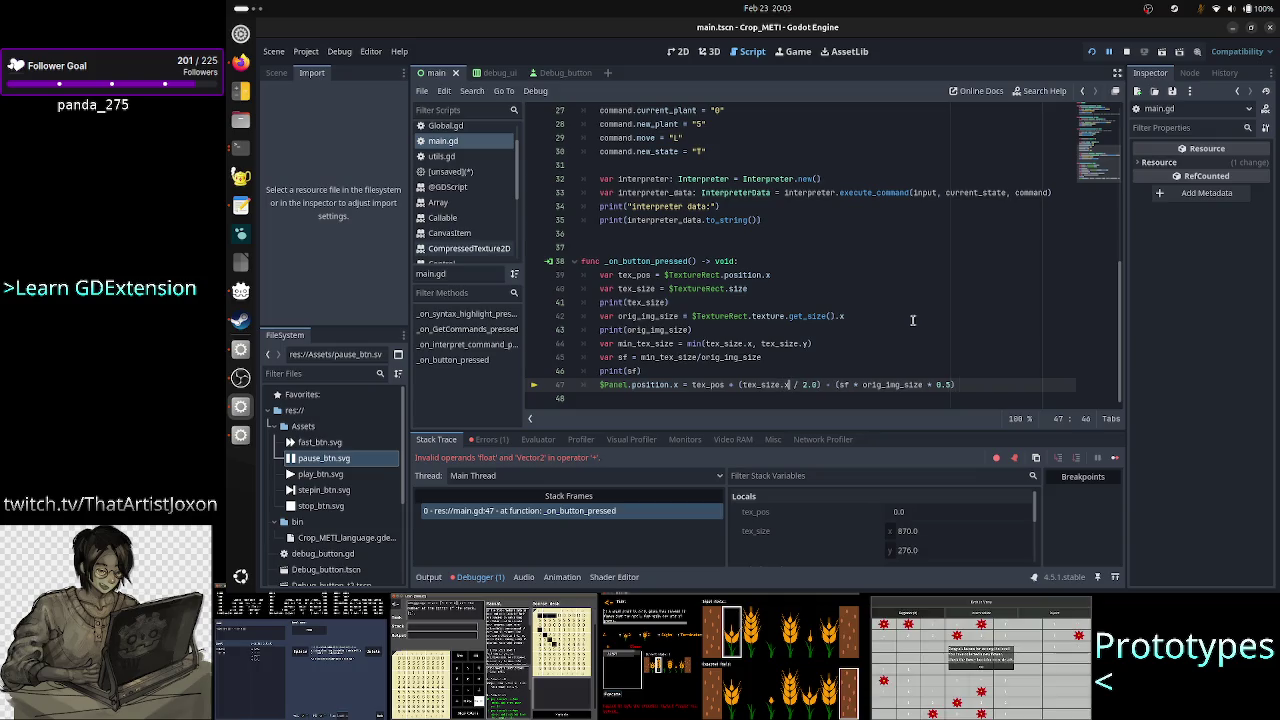
Resume the paused game, retest the game button, then stop the debug session.
left_click(1108, 55)
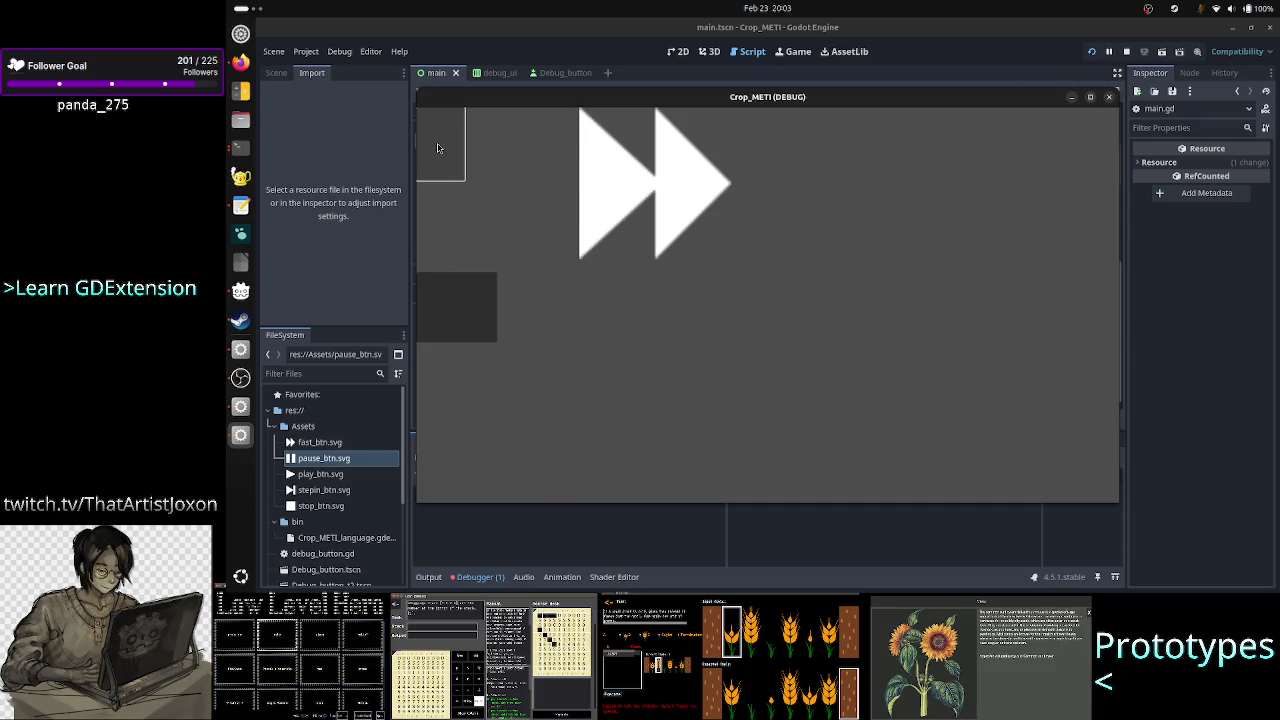
left_click(437, 148)
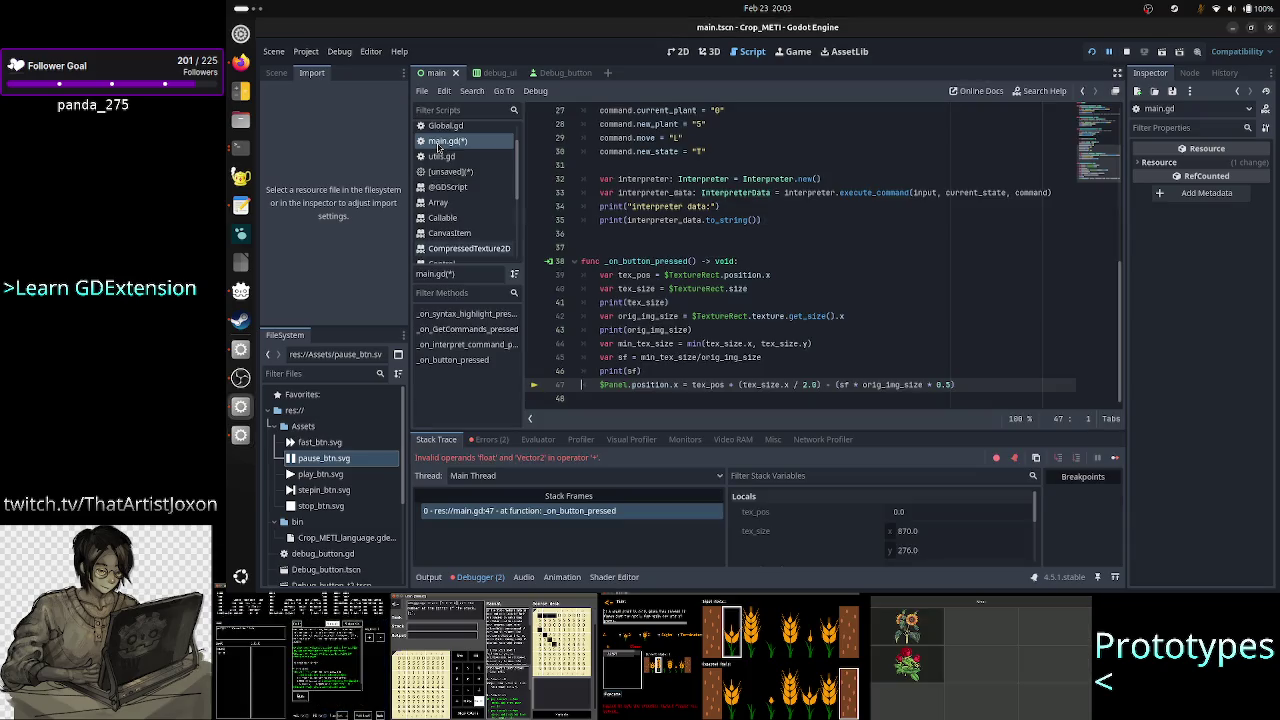
left_click(1127, 52)
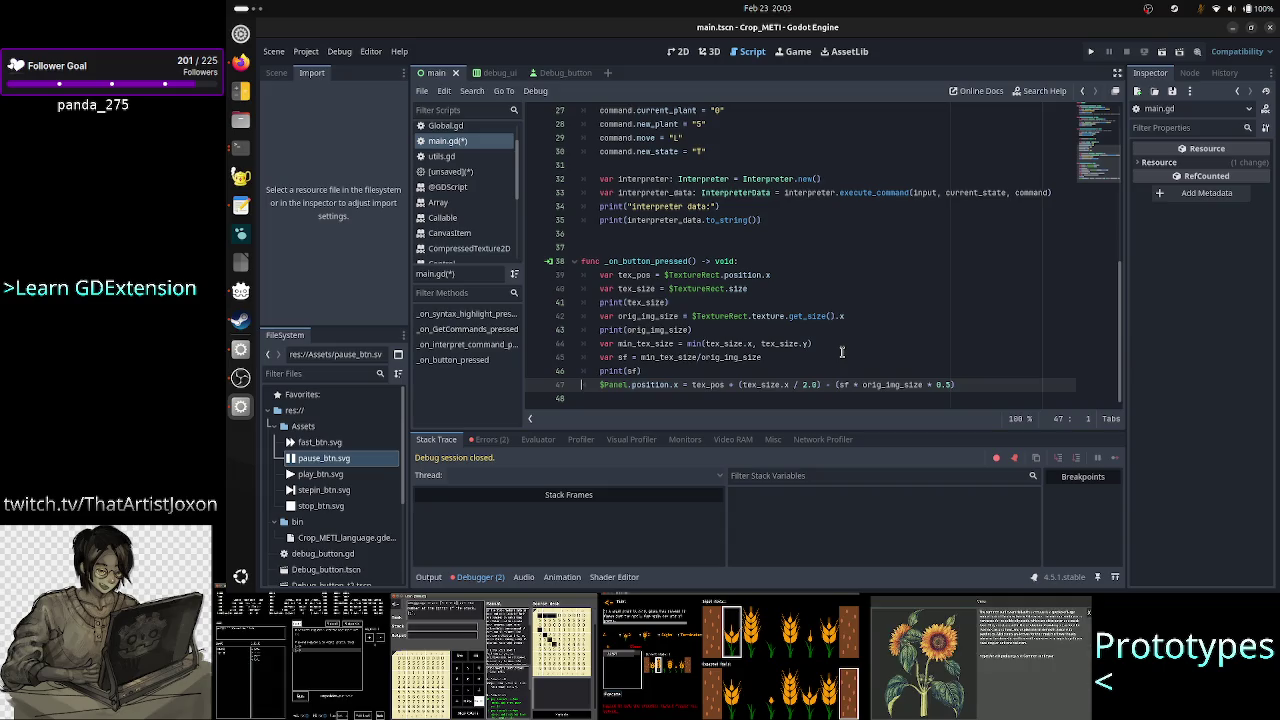
Review orig_img_size, sf, min_tex_size, tex_size and tex_pos in the sf line and line 47.
double_click(907, 385)
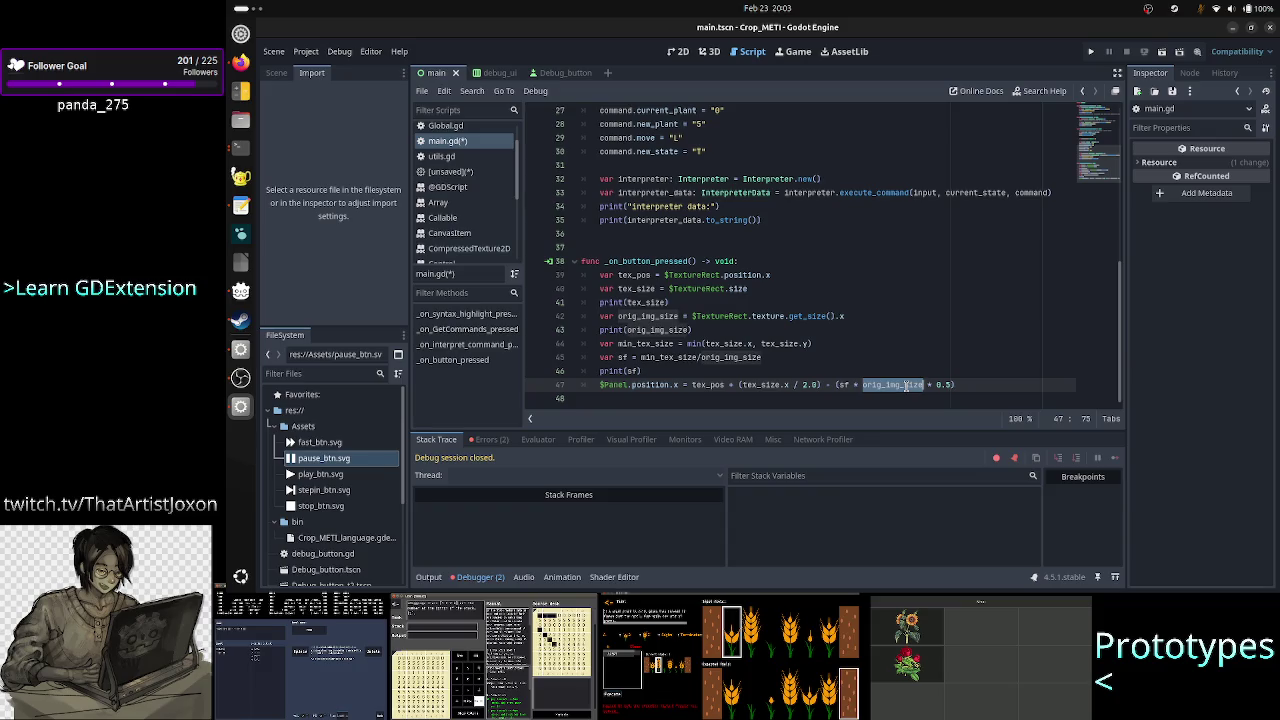
double_click(843, 385)
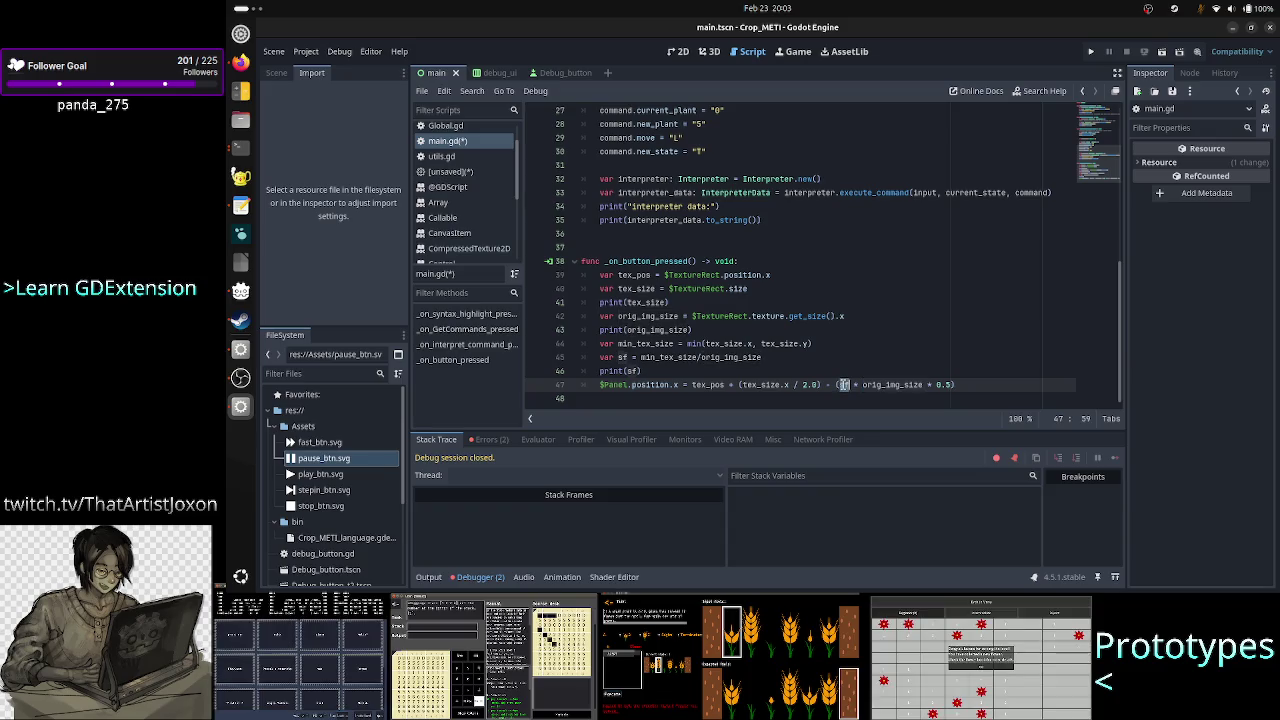
double_click(733, 357)
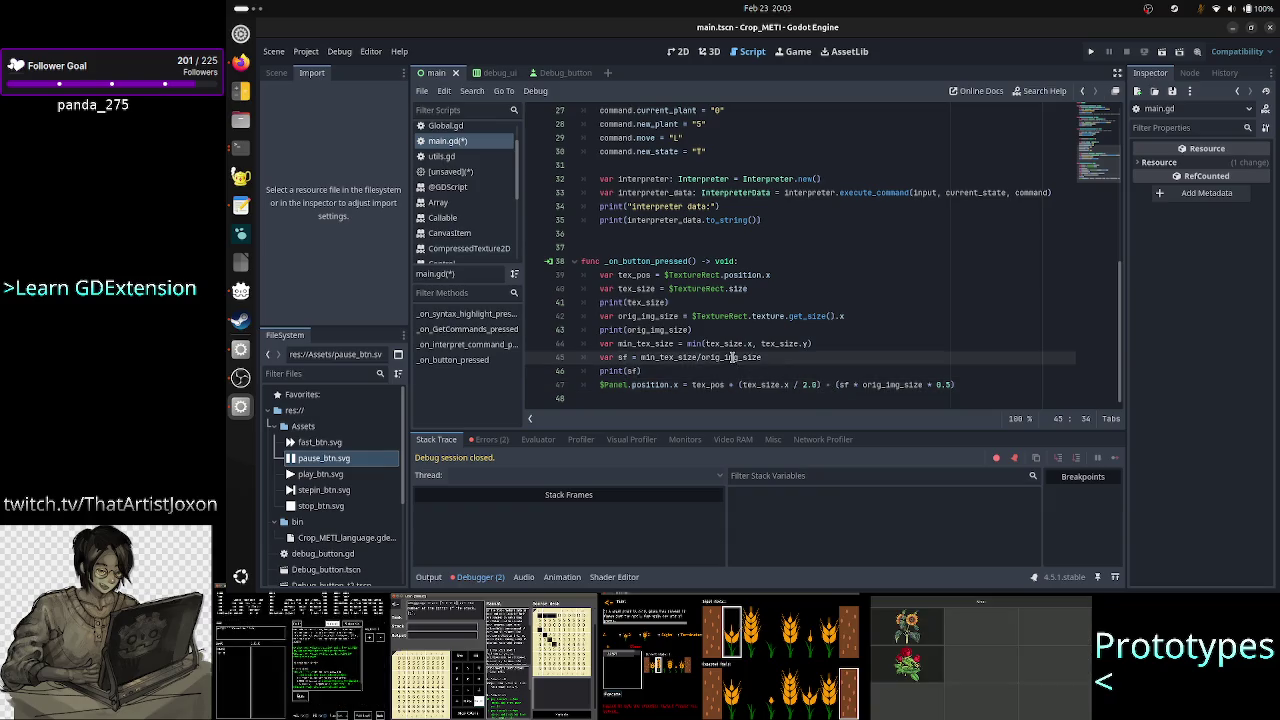
double_click(673, 358)
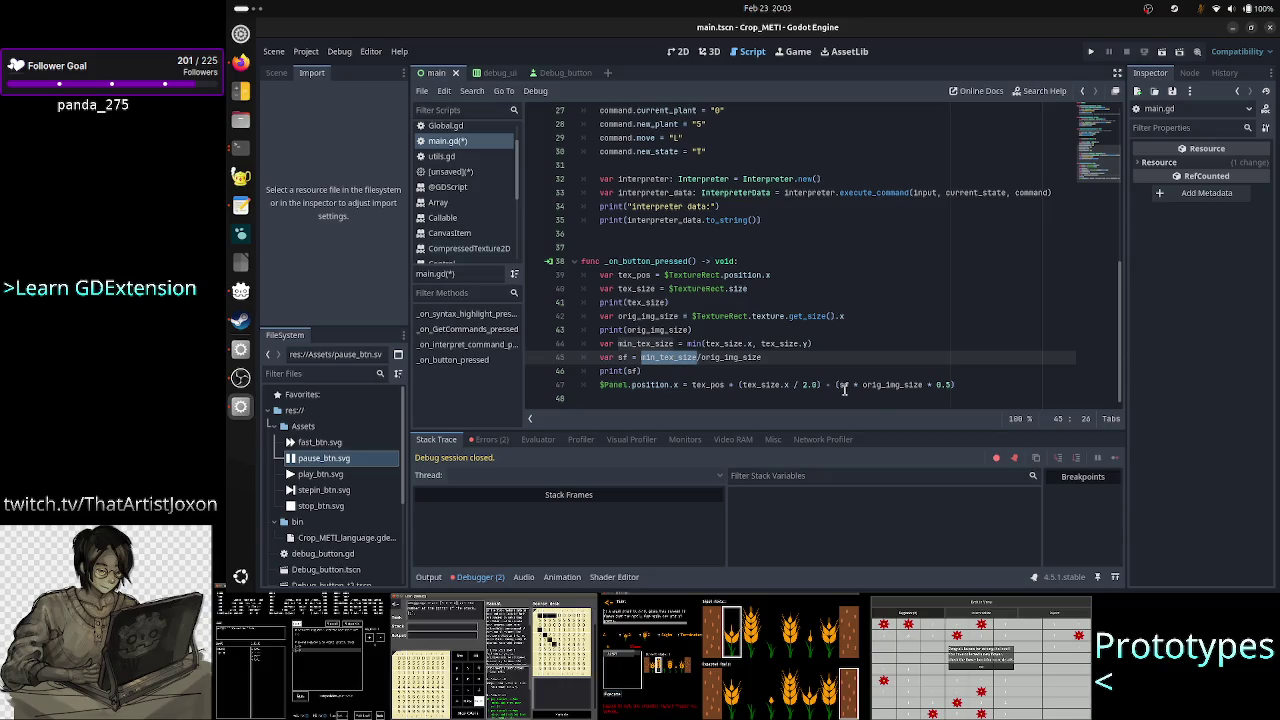
double_click(884, 386)
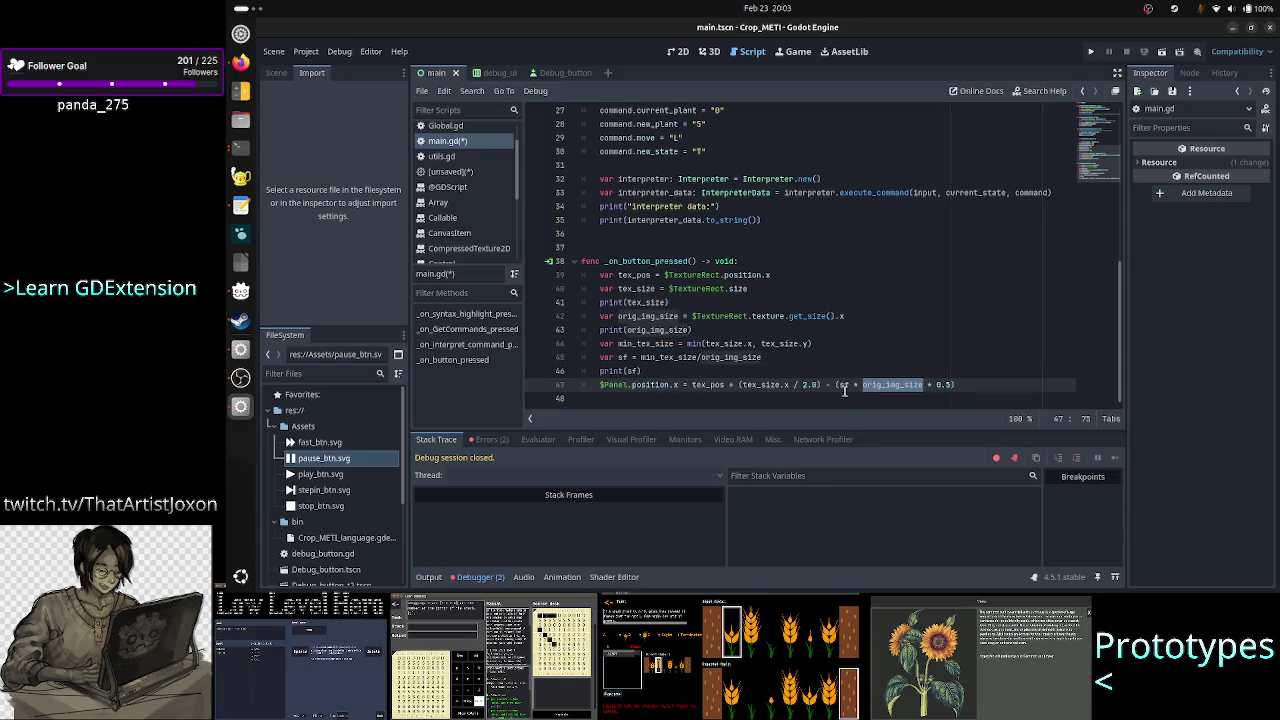
double_click(761, 385)
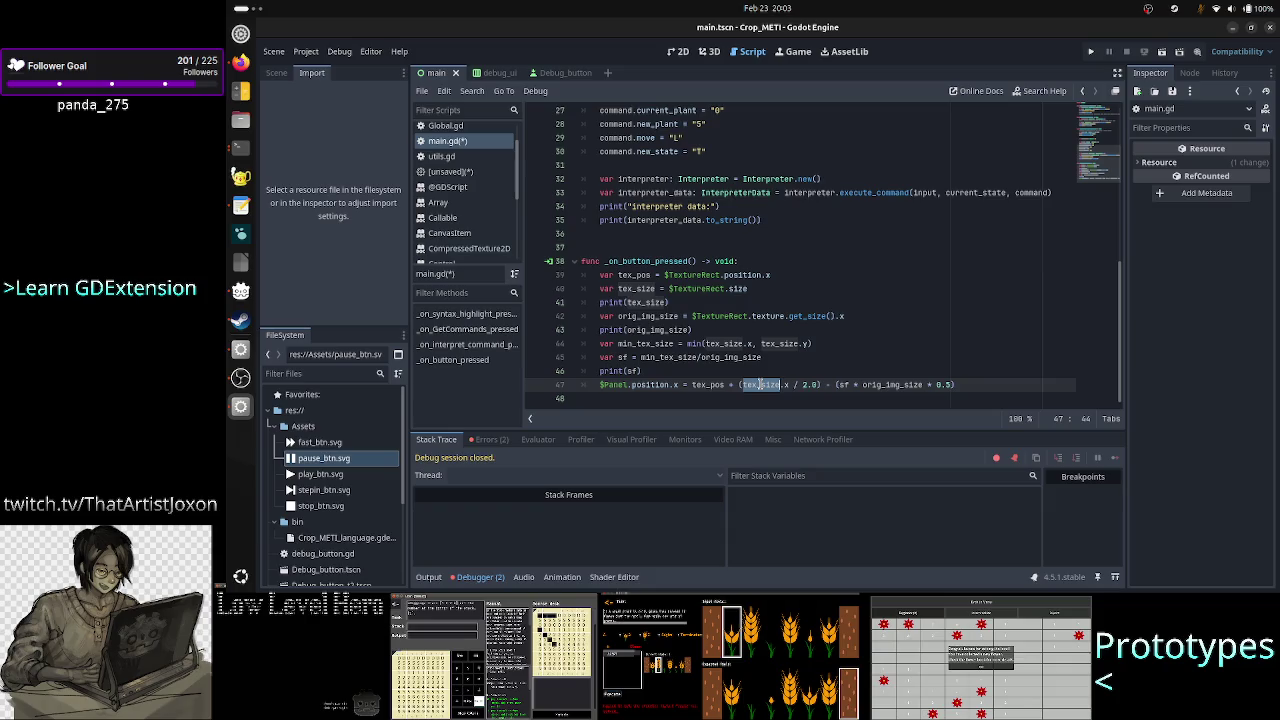
key("Right")
key("Right")
key("Right")
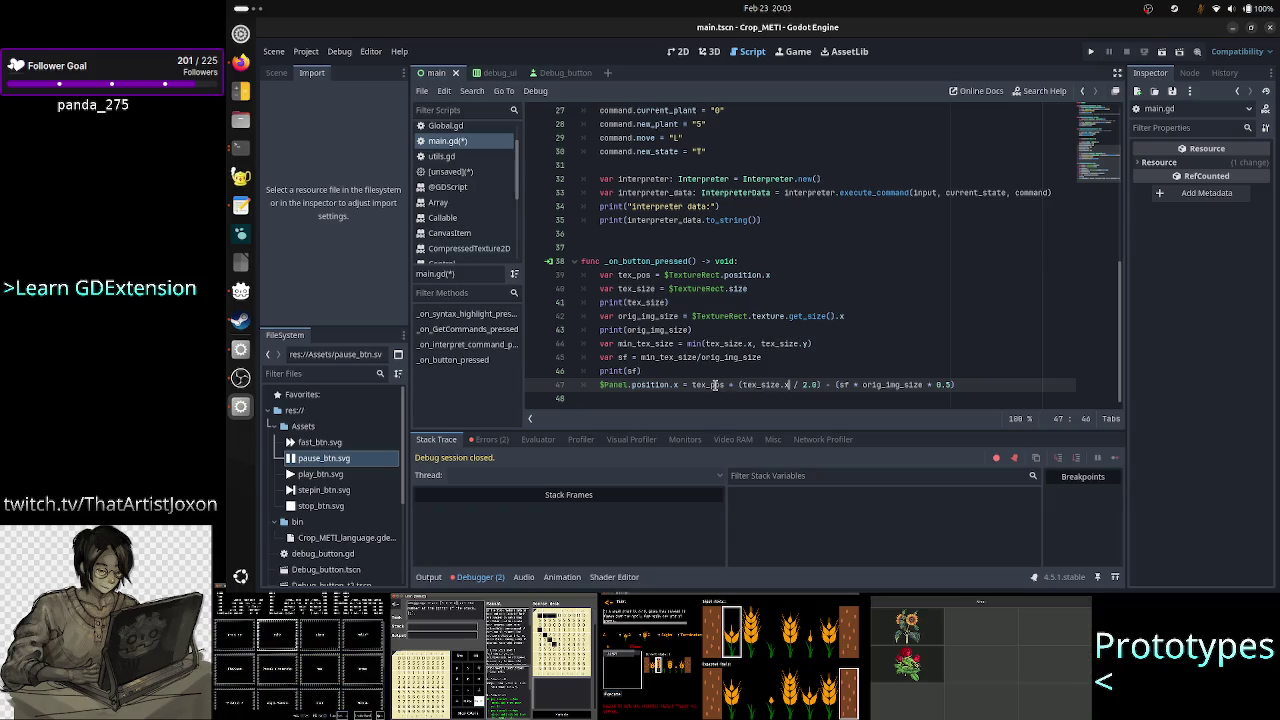
double_click(711, 385)
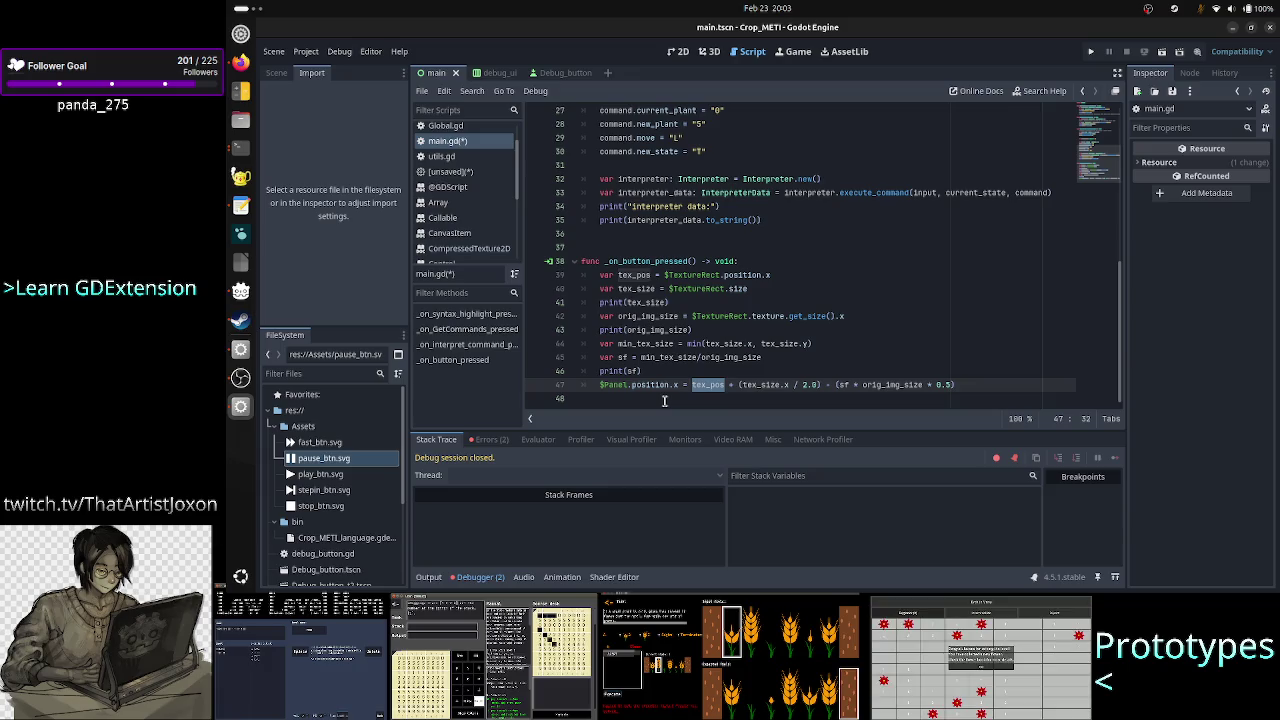
Run the project and check the output (870.0, 276.0), 64.0 and 4.3125, then show the 2D view.
left_click(1095, 52)
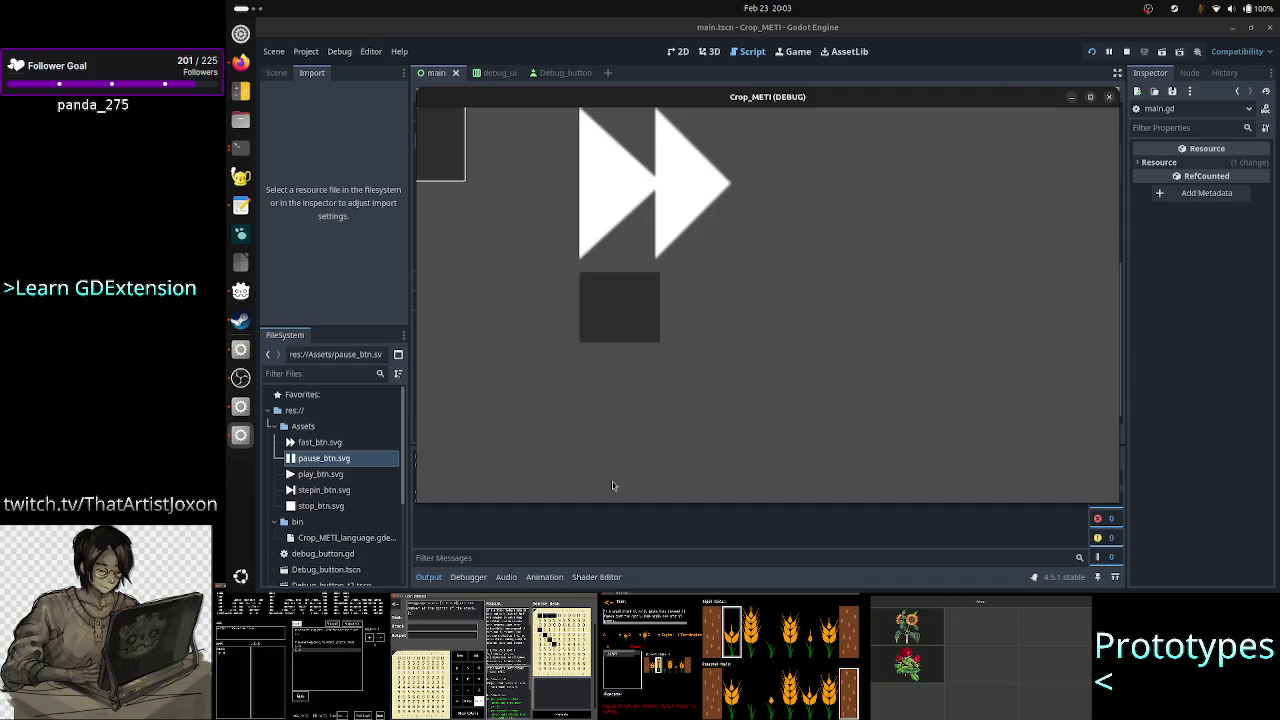
left_click(565, 532)
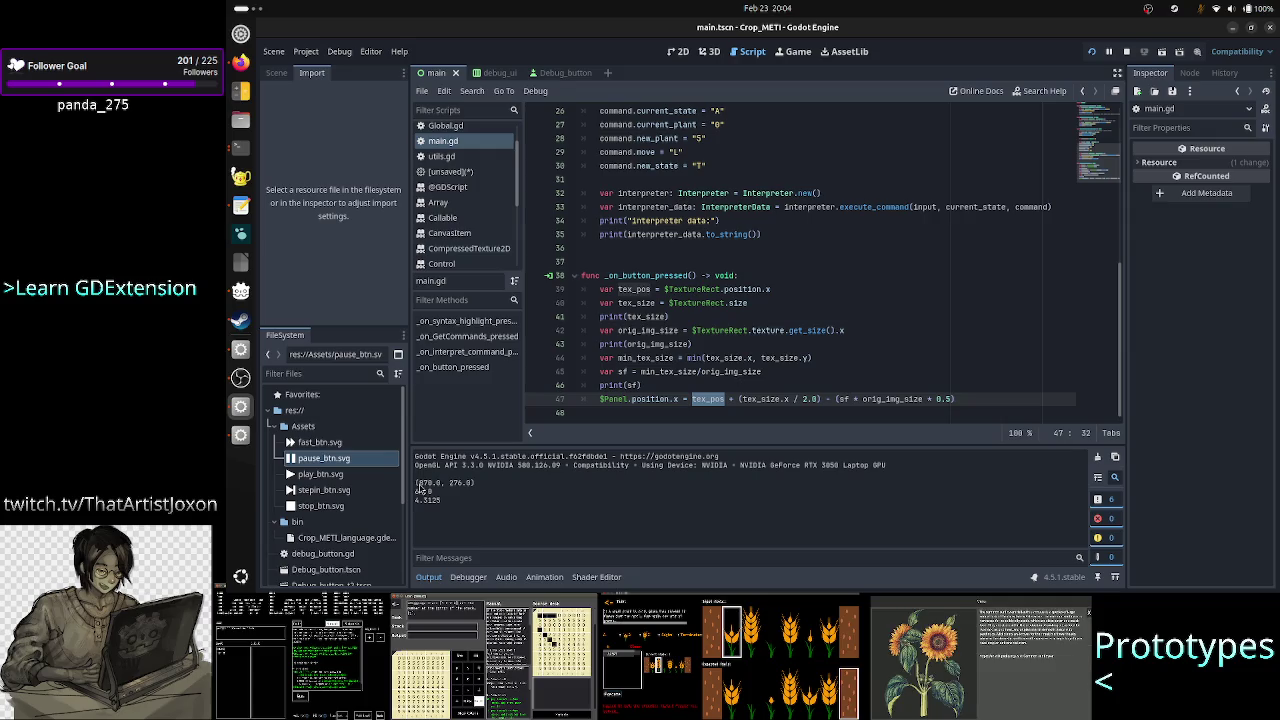
key("F5")
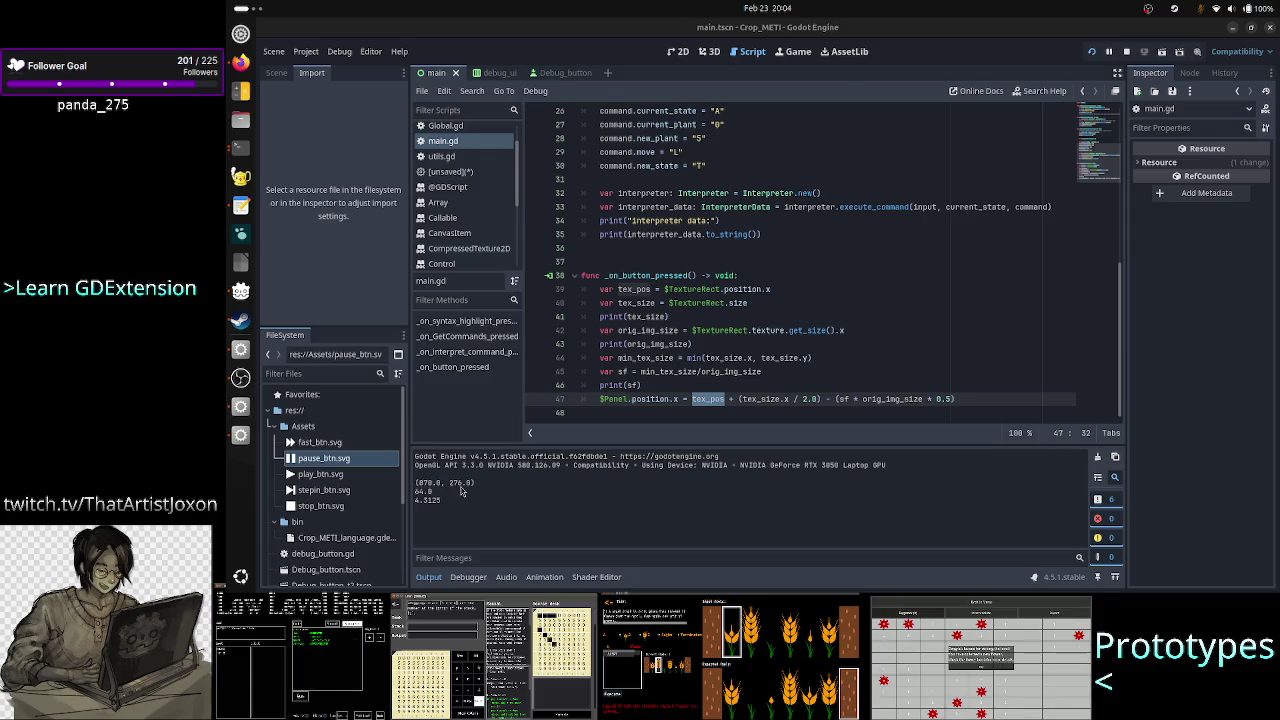
left_click_drag(757, 111, 1108, 123)
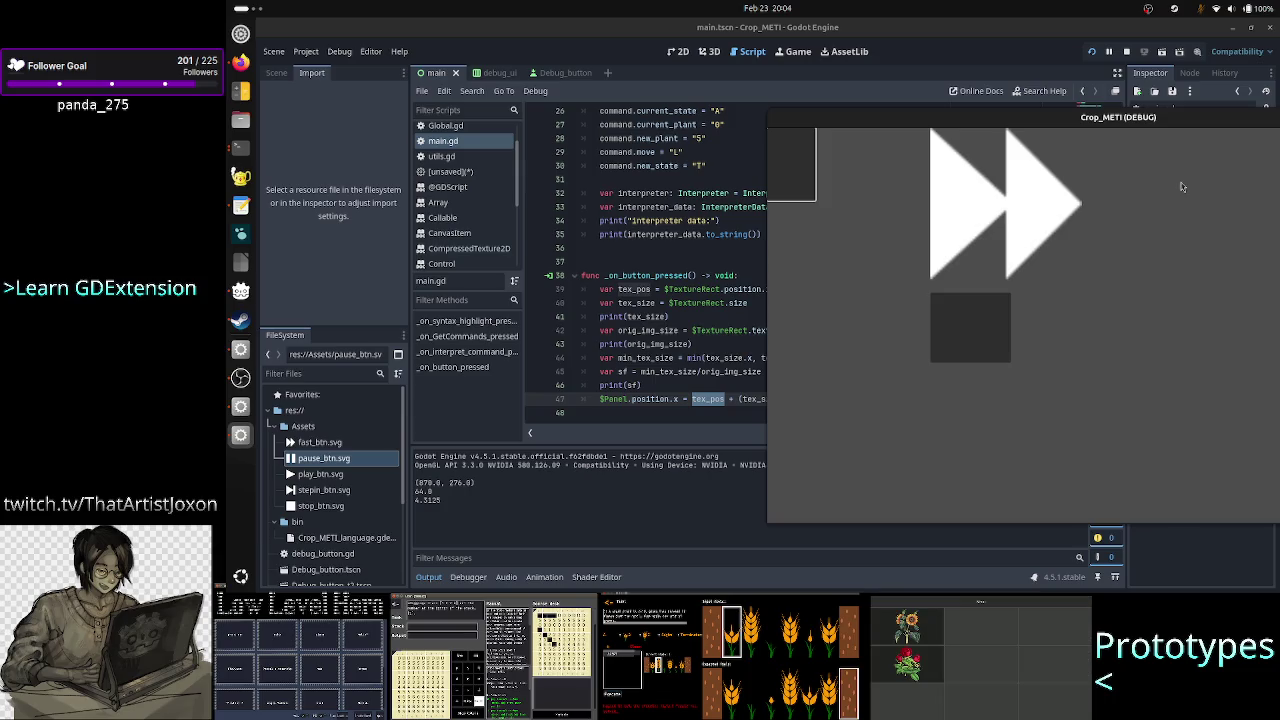
left_click(678, 51)
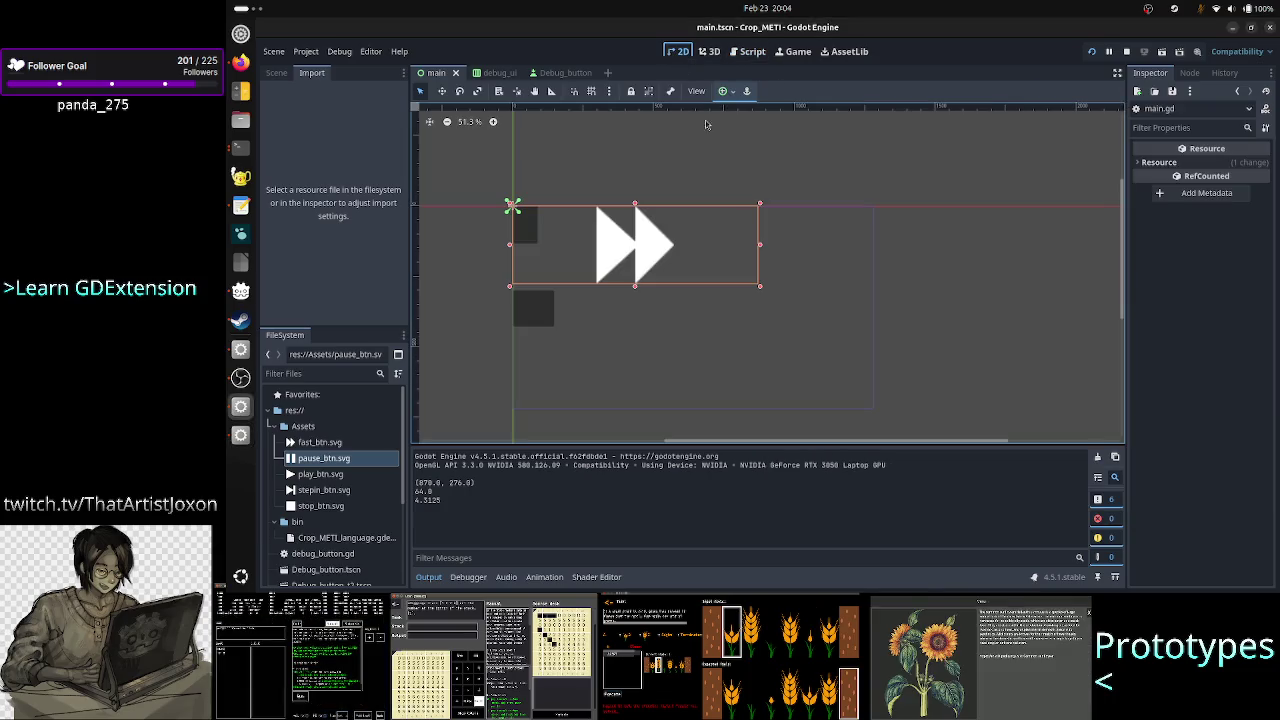
Compare the running game's panel with the 2D layout, then return to main.gd in the script editor.
key("alt+Tab")
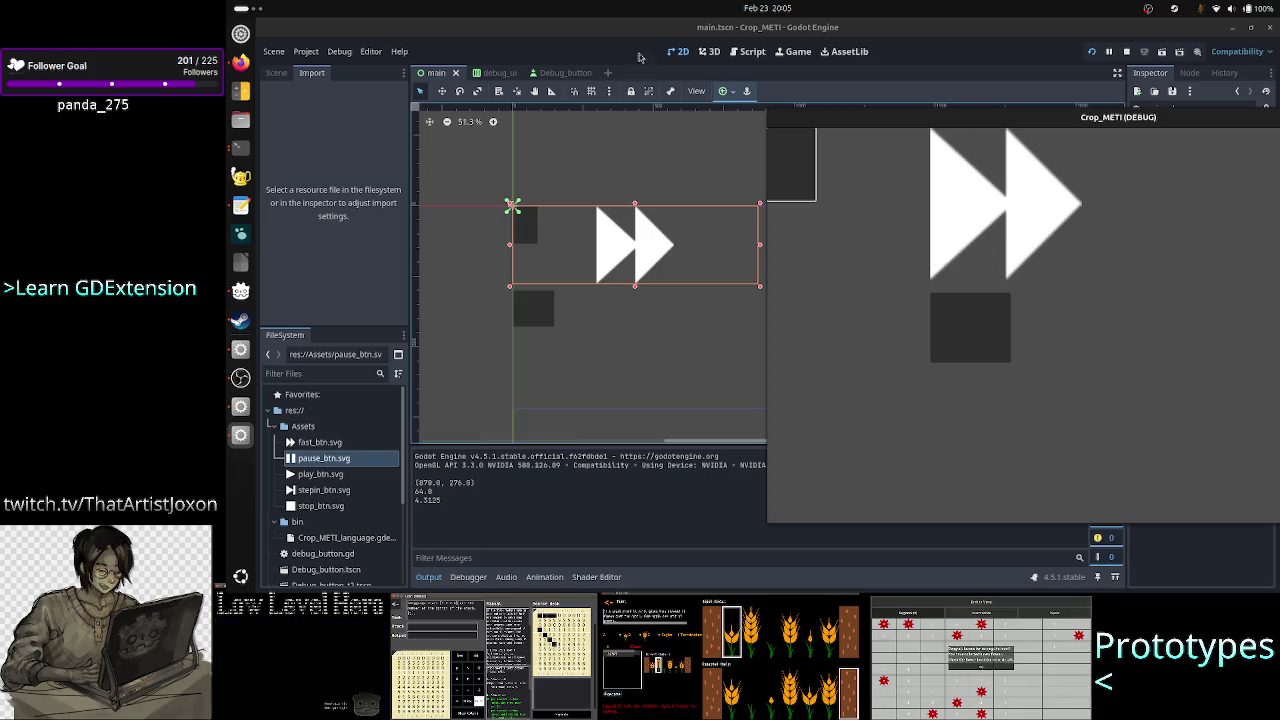
left_click(745, 52)
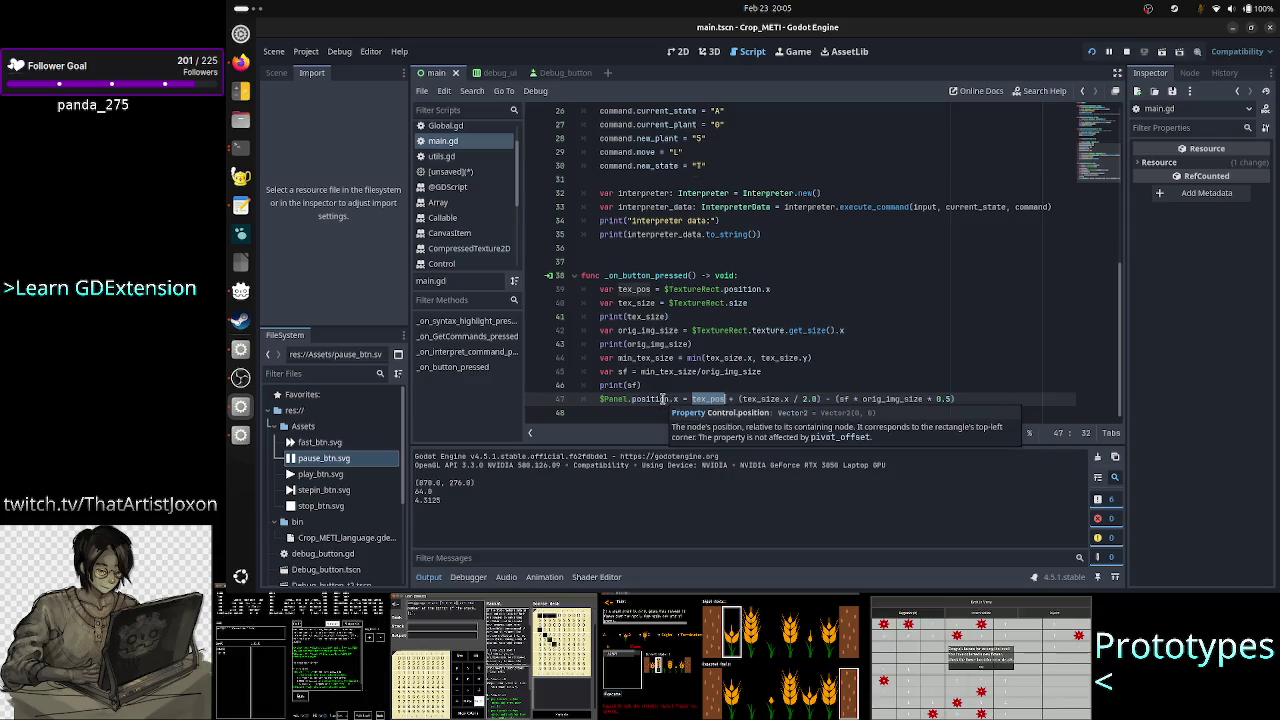
Replace line 47's centring expression so $Panel.position.x = tex_pos + offset.
left_click(683, 398)
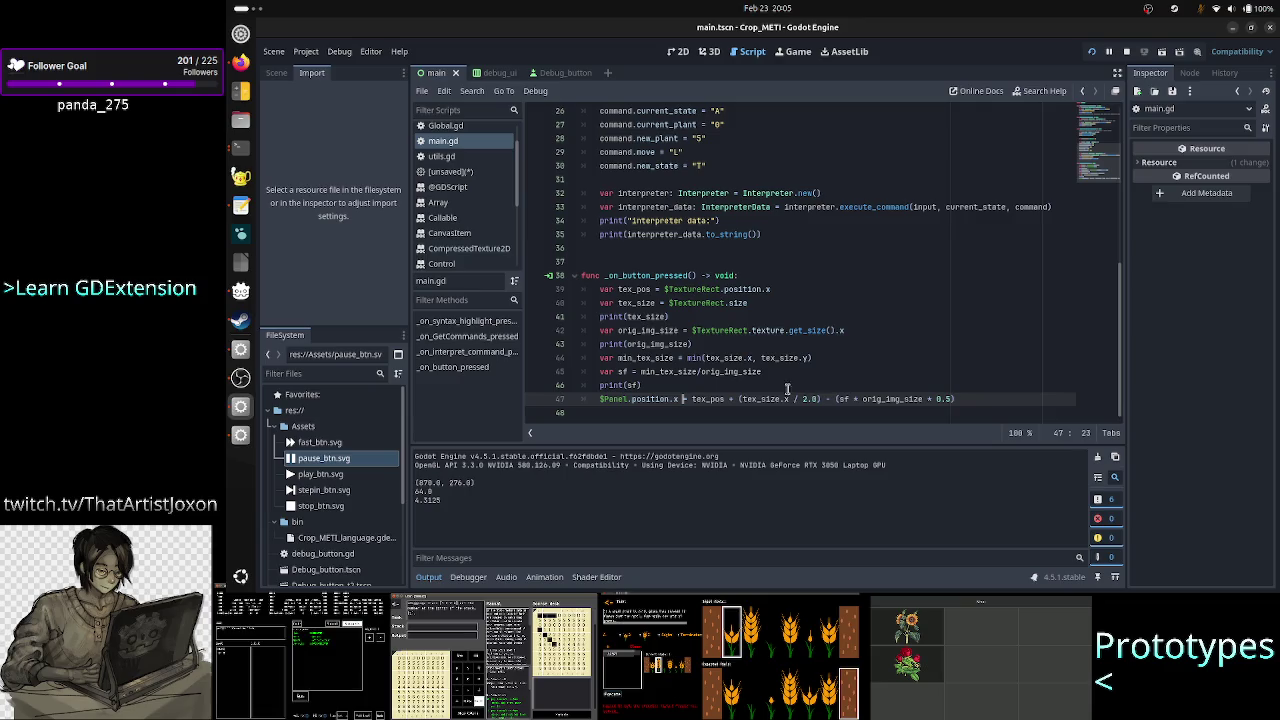
left_click(738, 398)
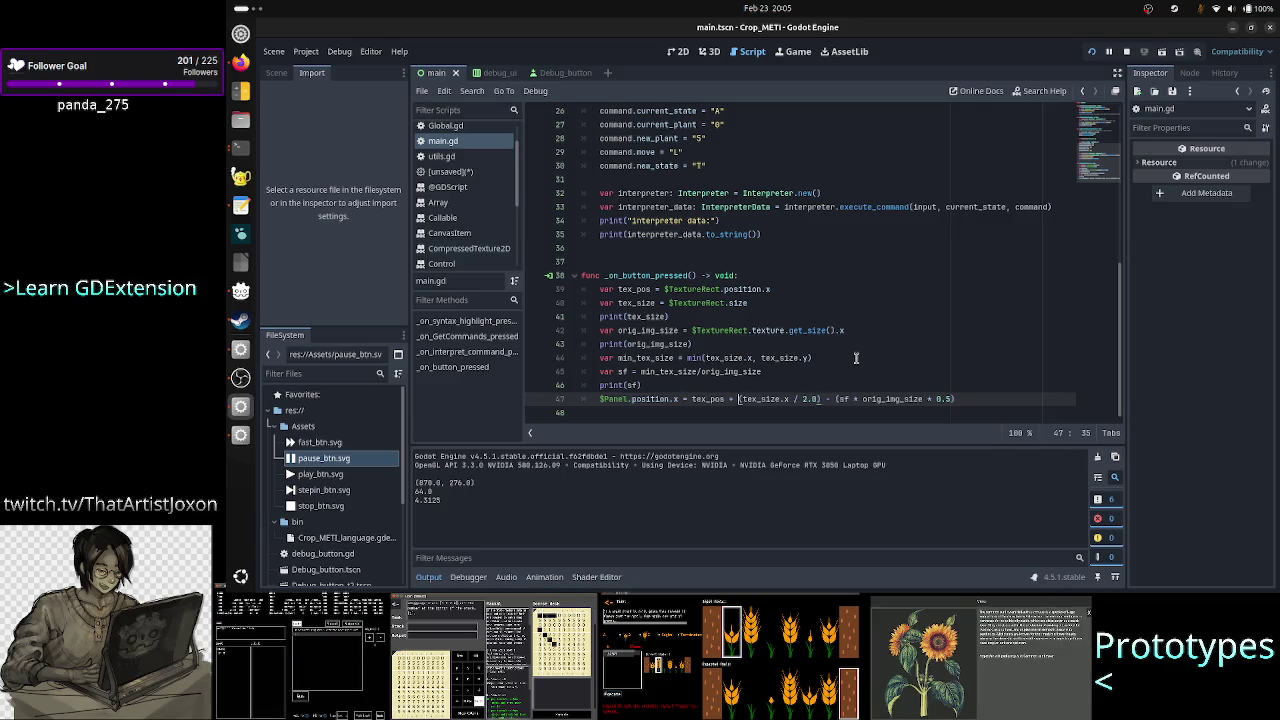
key("shift+Right")
key("shift+Right")
key("shift+Right")
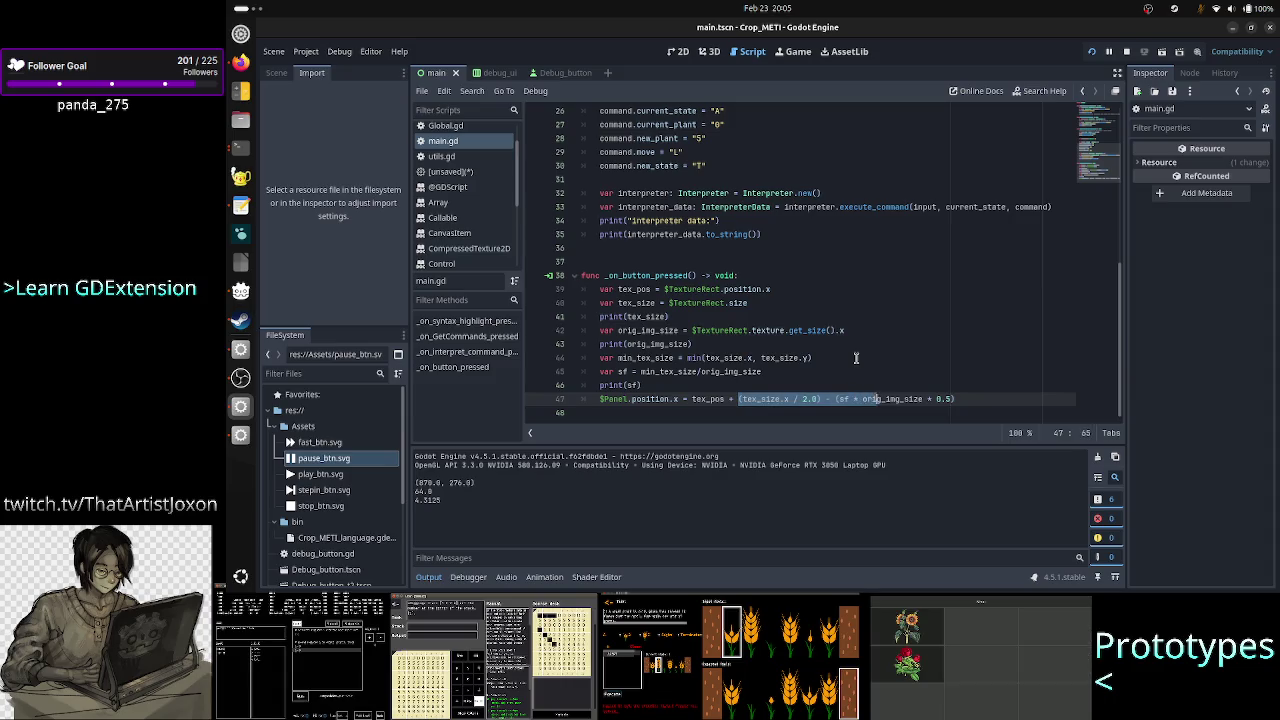
key("shift+Right")
key("shift+Right")
key("shift+Right")
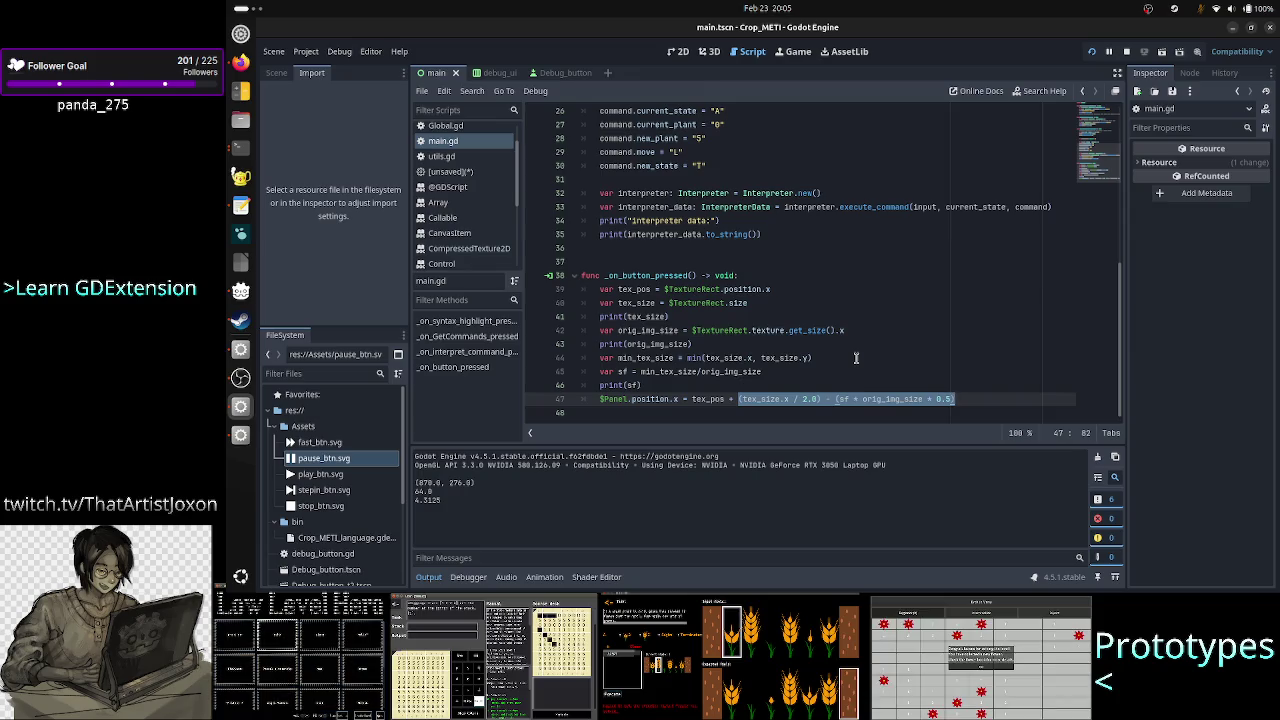
key("BackSpace")
type("set")
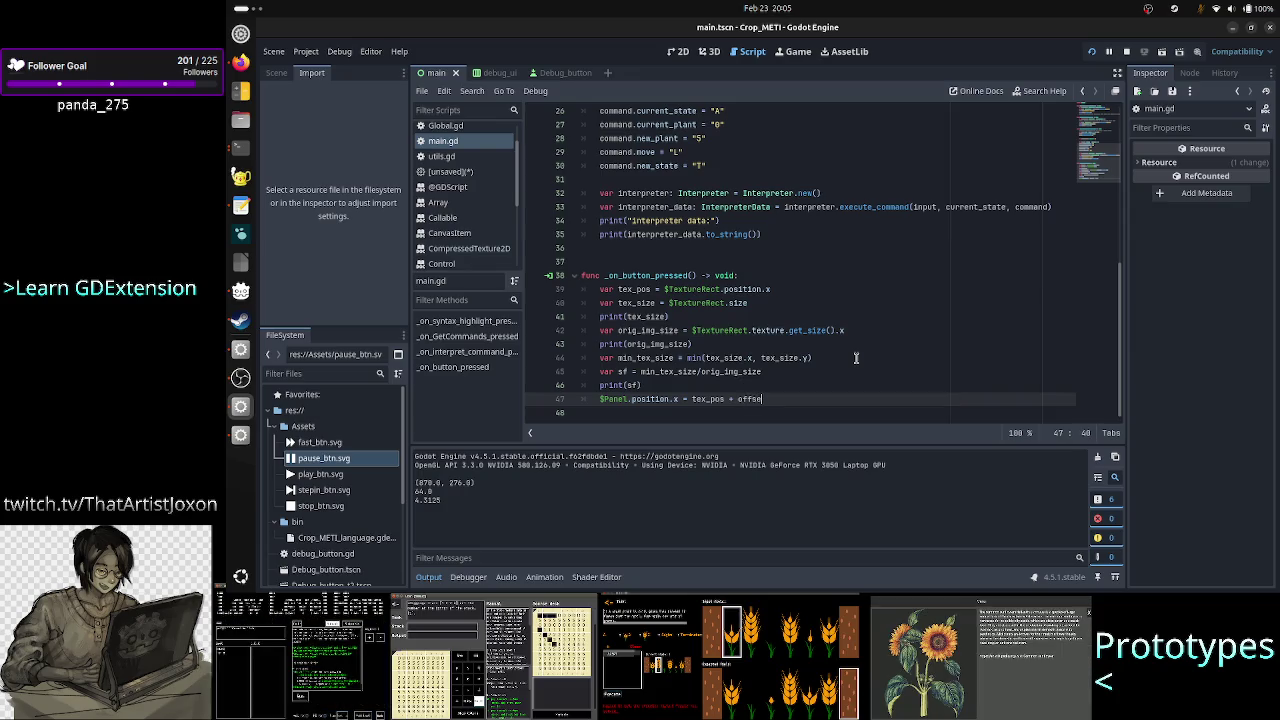
key("Escape")
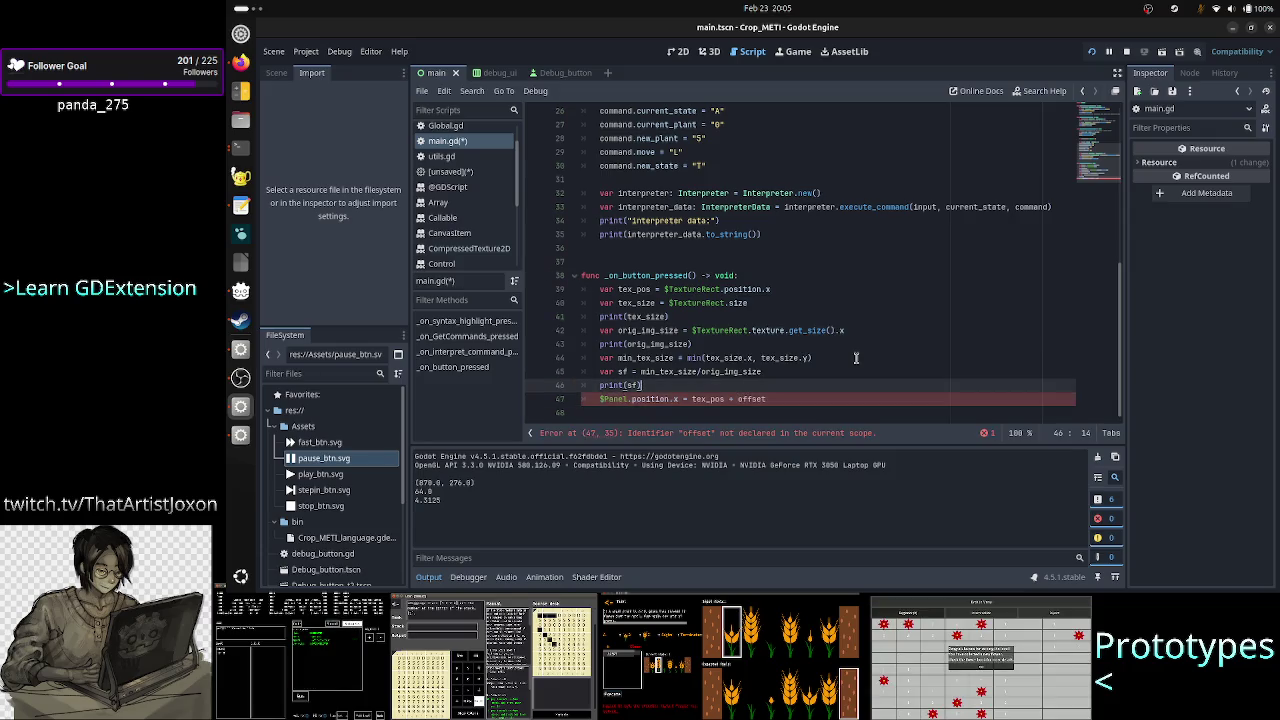
Add 'var offset = (tex_size.x / 2.0) - (sf * orig_img_size * 0.5)' above it, save and run.
key("ctrl+shift+Return")
type("var")
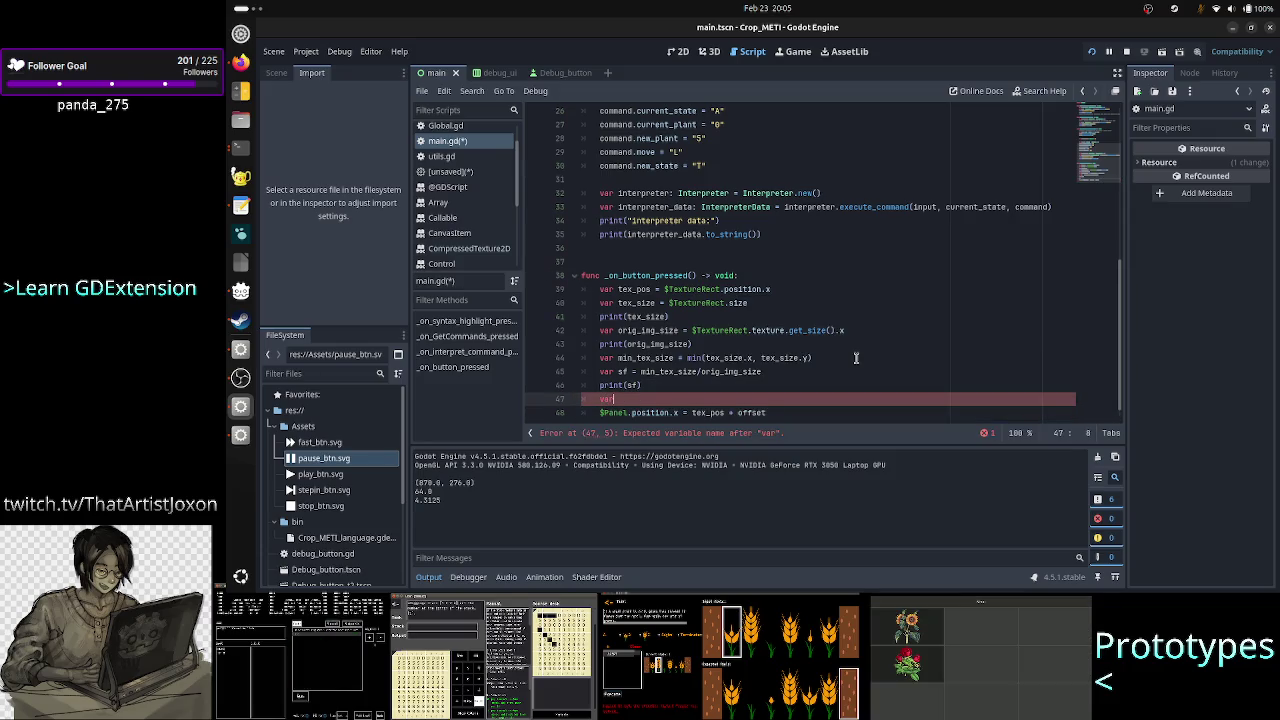
type(" offset")
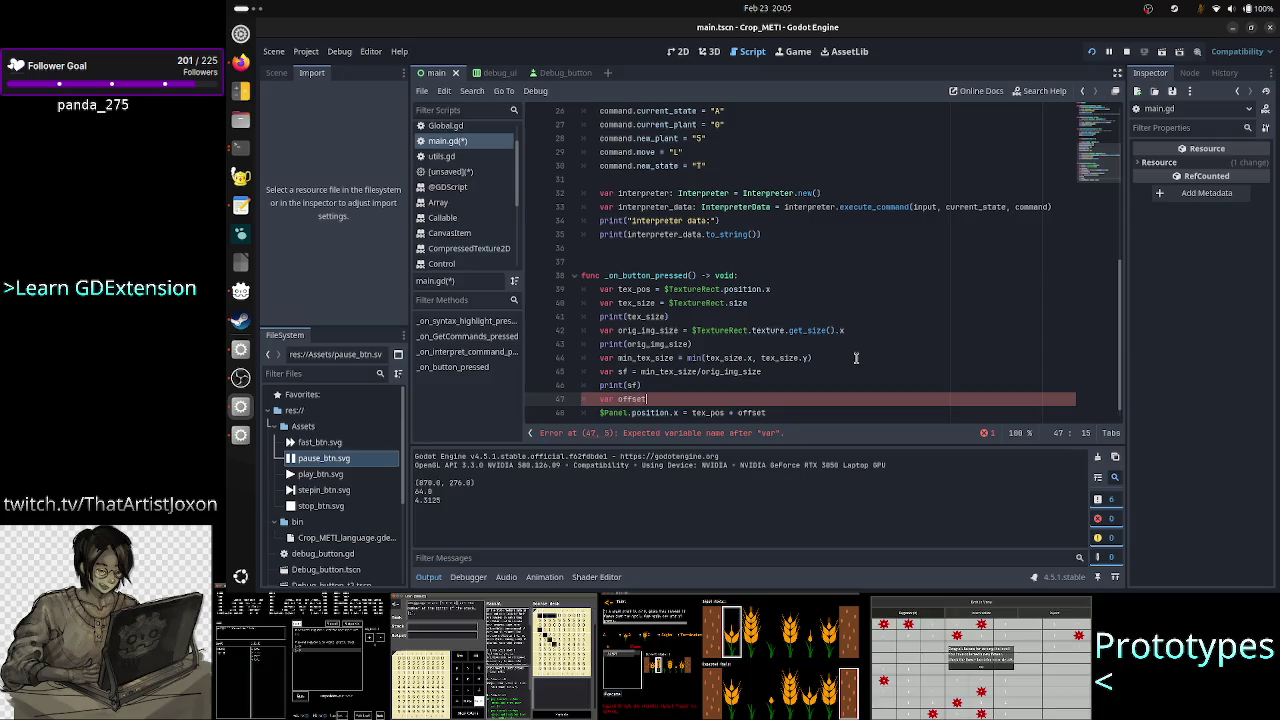
type(" = (tex_size.x / 2.0) - (sf * orig_img_size * 0.5)")
key("Down")
key("Down")
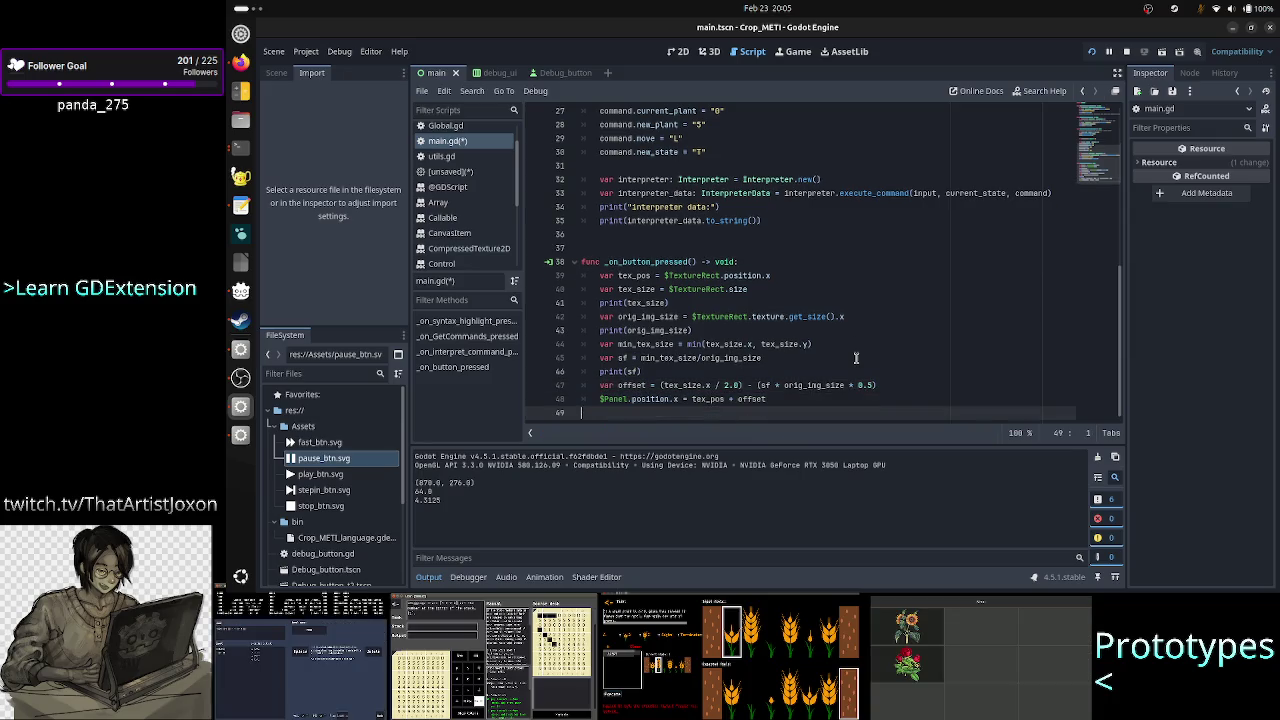
key("ctrl+s")
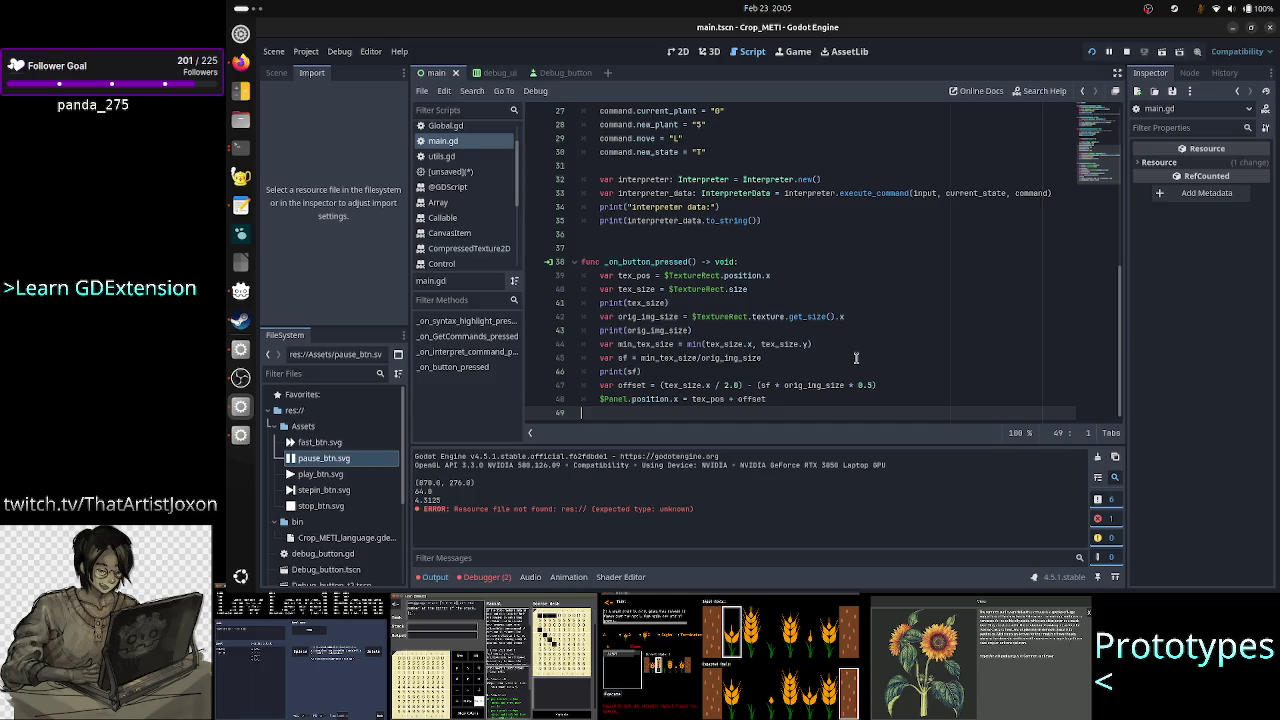
left_click(1109, 52)
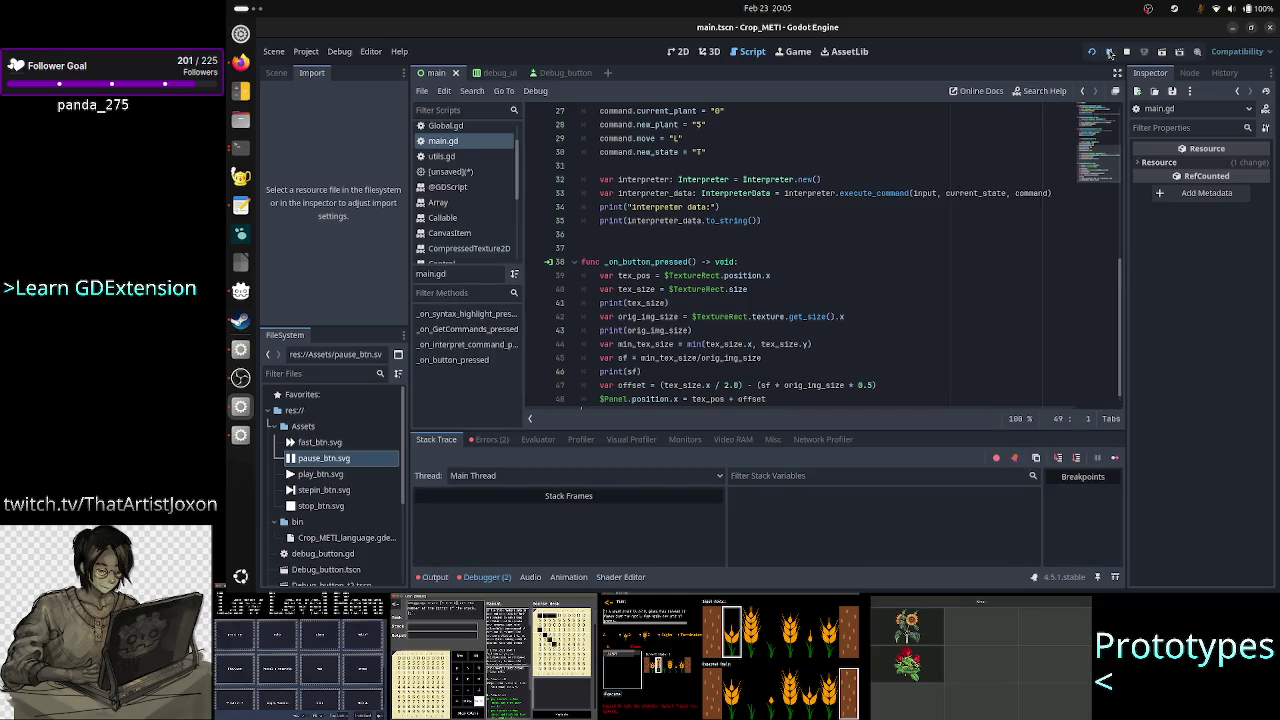
Stop the paused game, rerun it to check Panel placement, close Crop_METI (DEBUG), and return to the browser.
left_click(1126, 52)
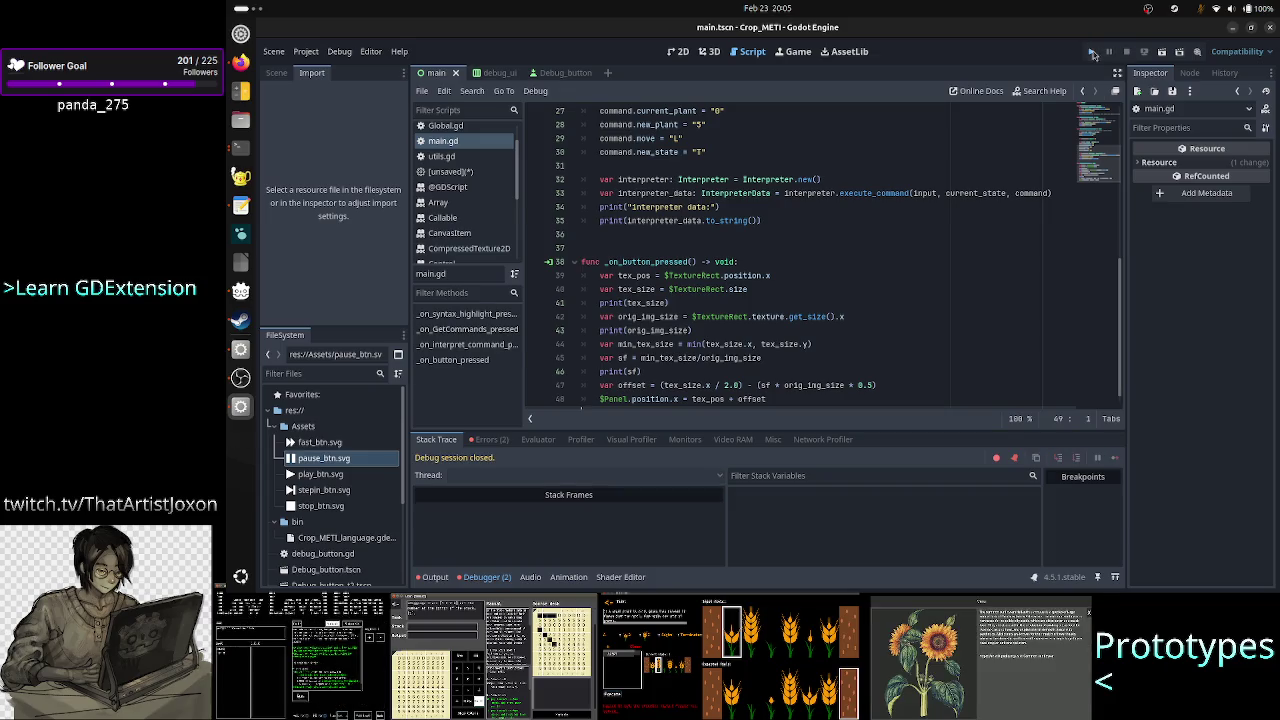
left_click(1093, 52)
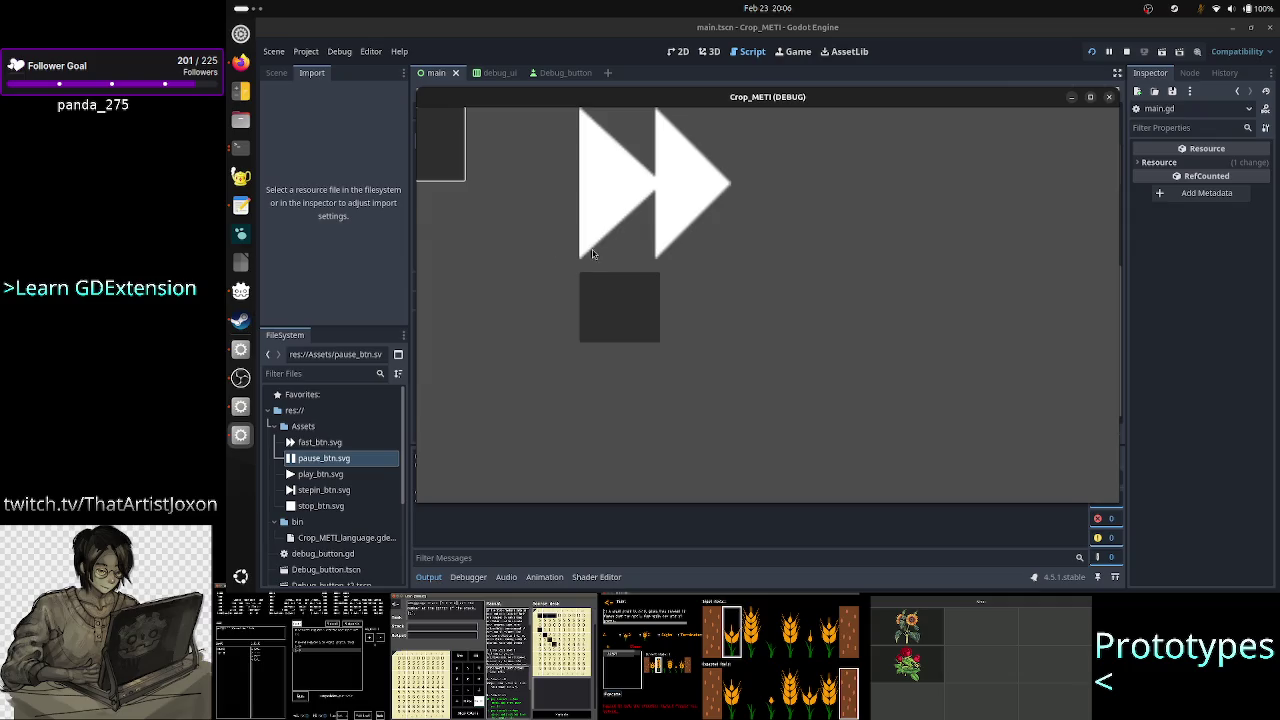
left_click(1109, 97)
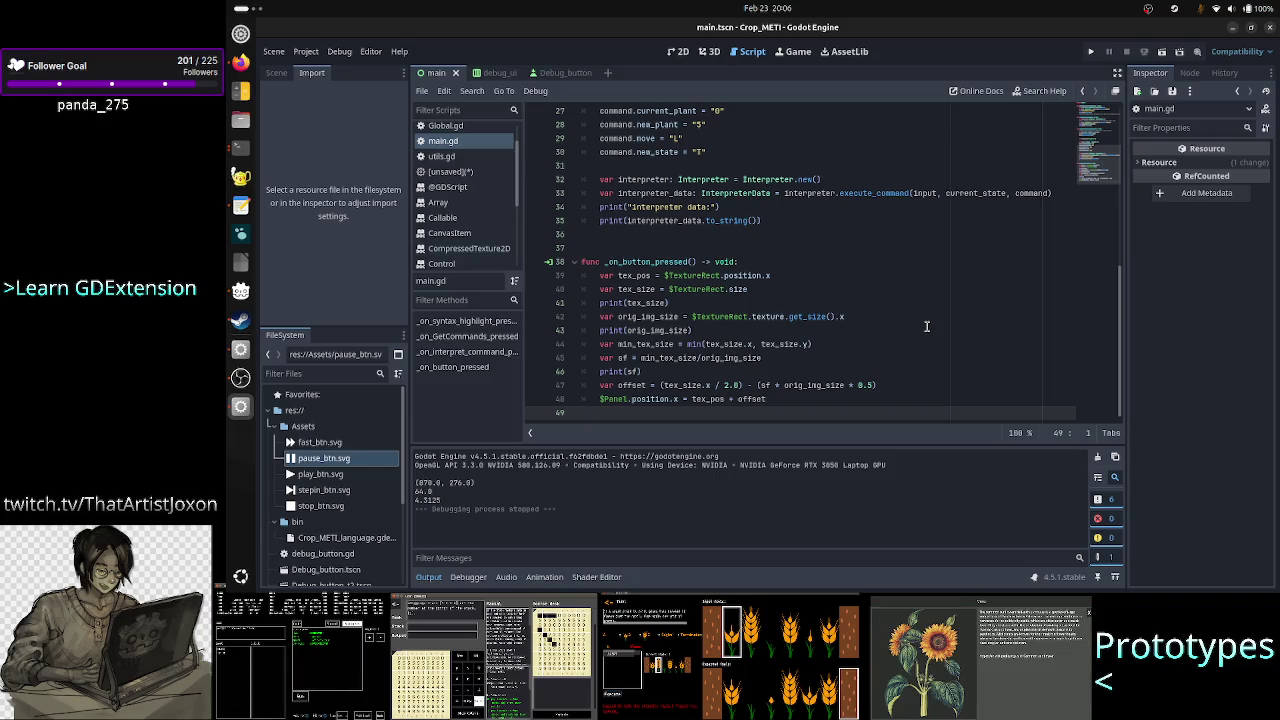
key("alt+Tab")
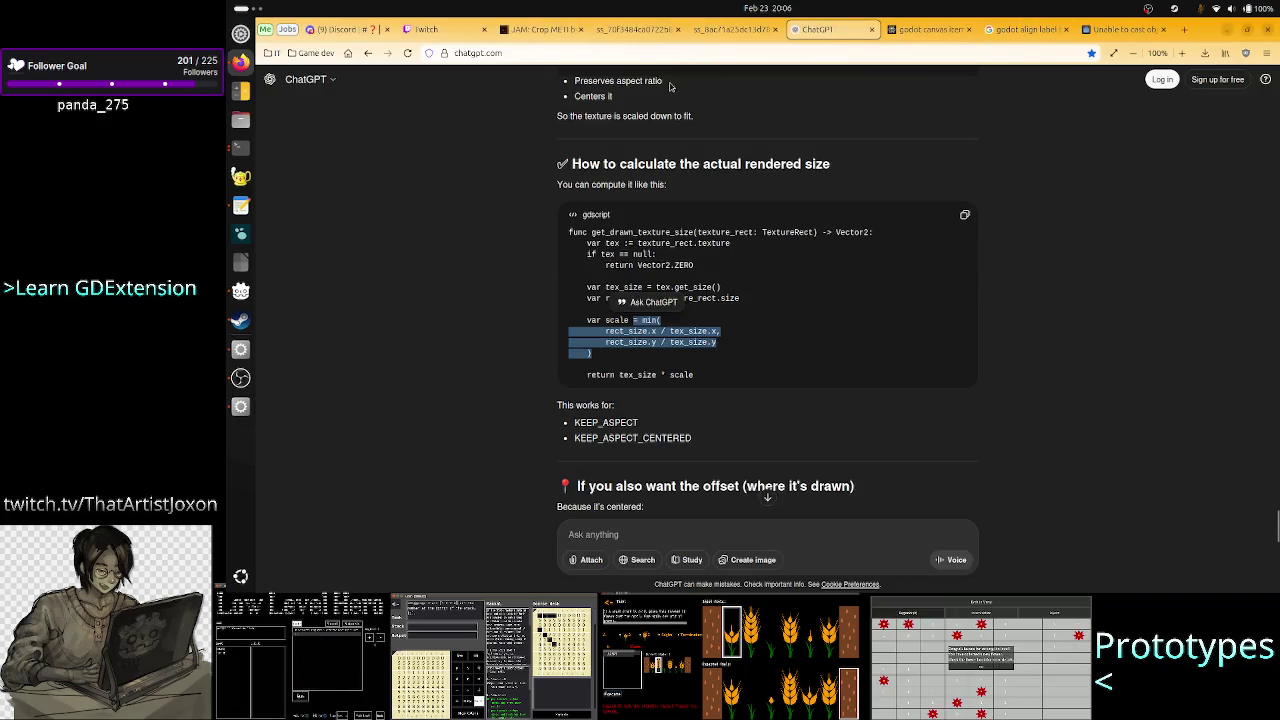
left_click(345, 29)
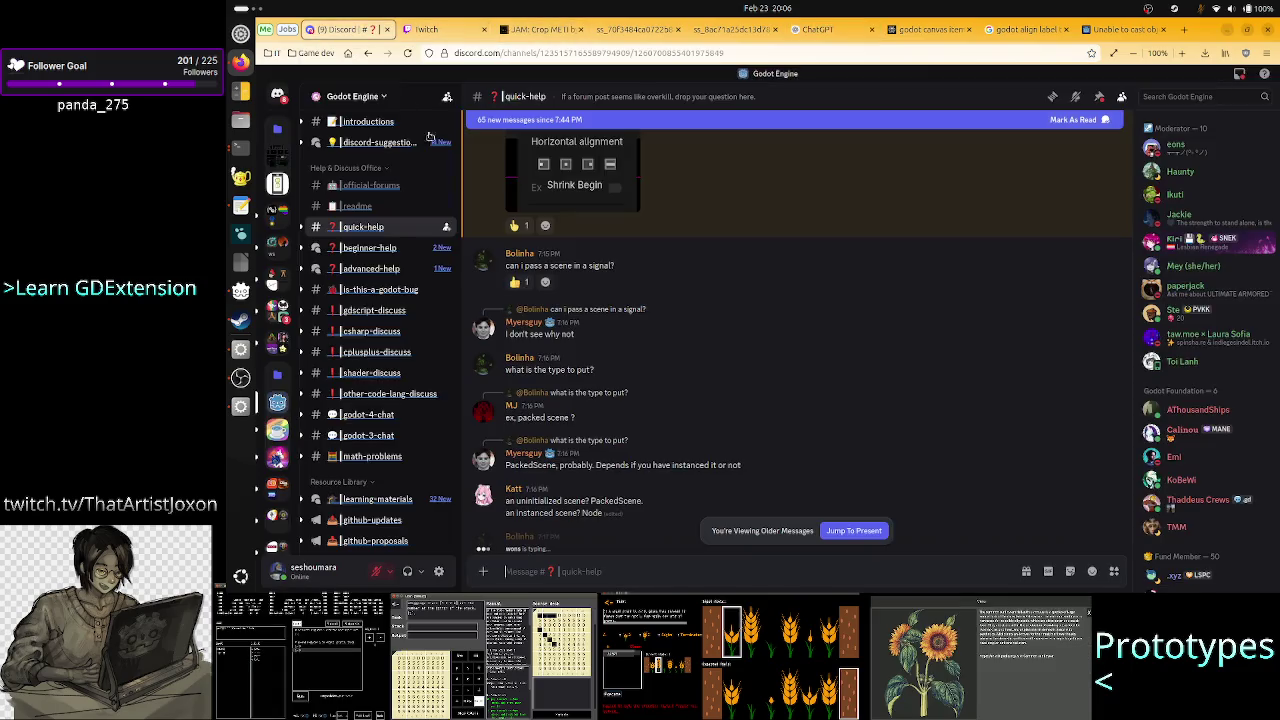
scroll(704, 391, "up", 3)
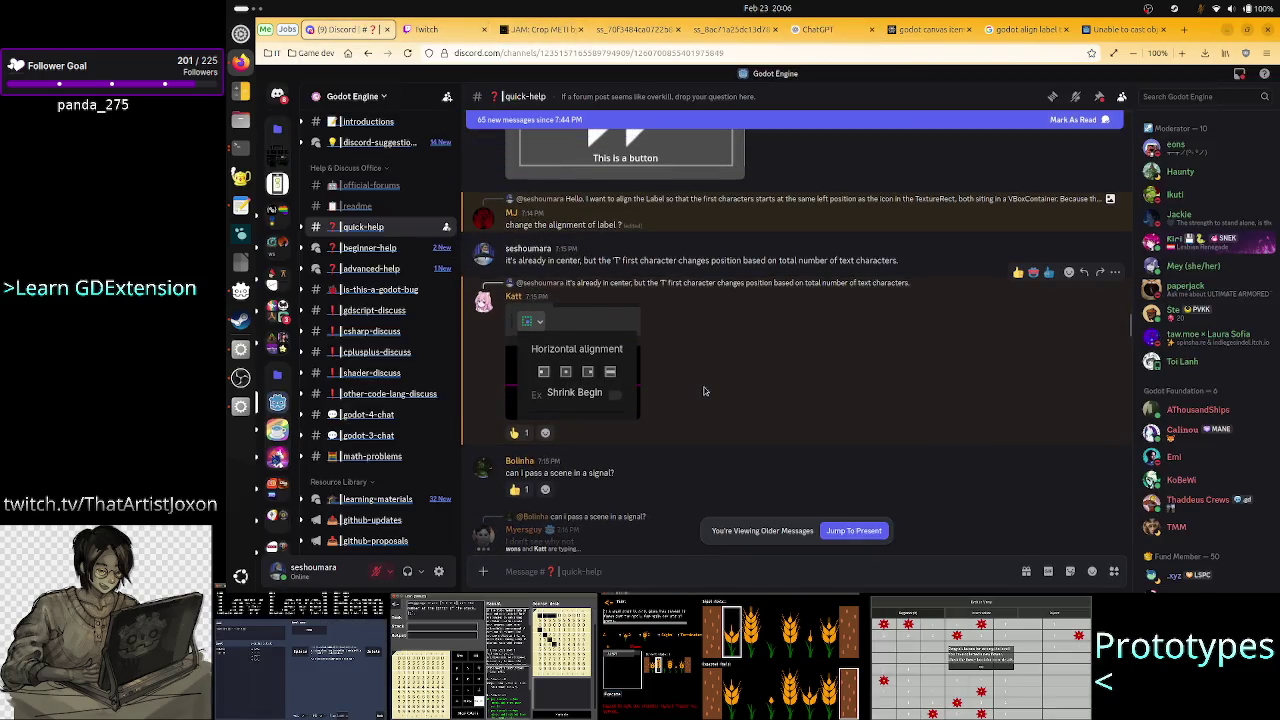
scroll(695, 340, "up", 2)
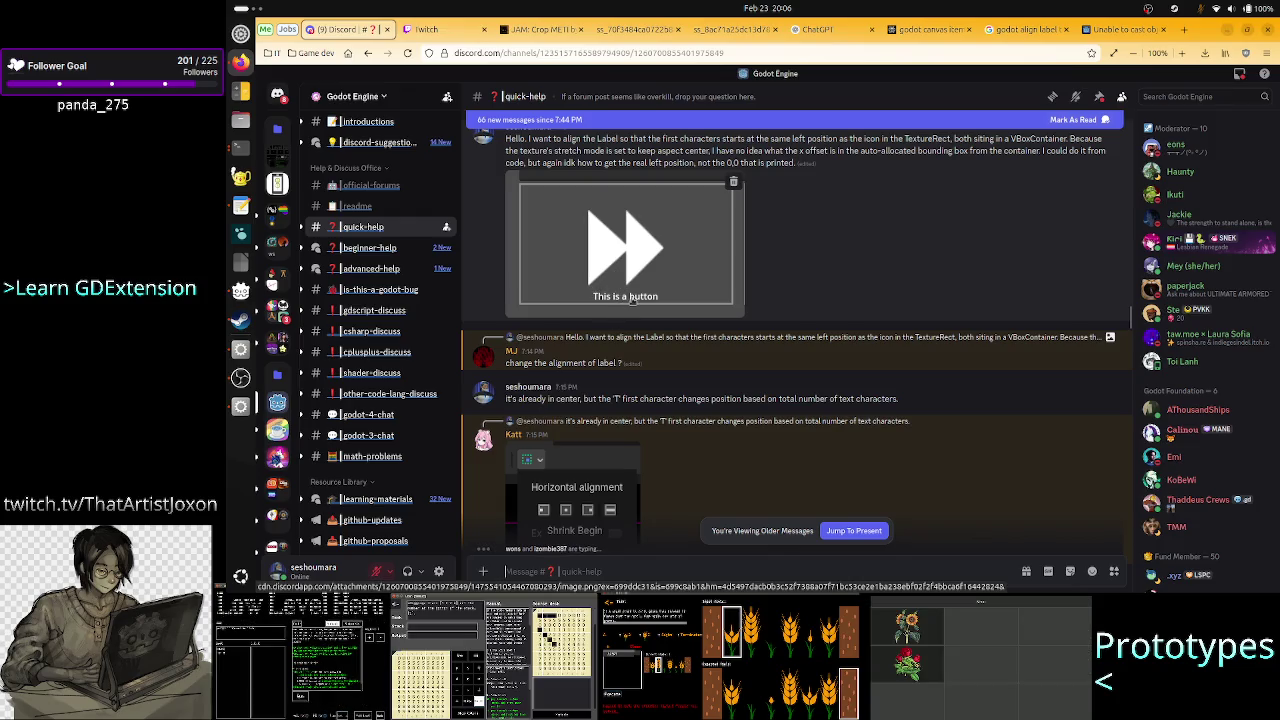
scroll(630, 300, "up", 1)
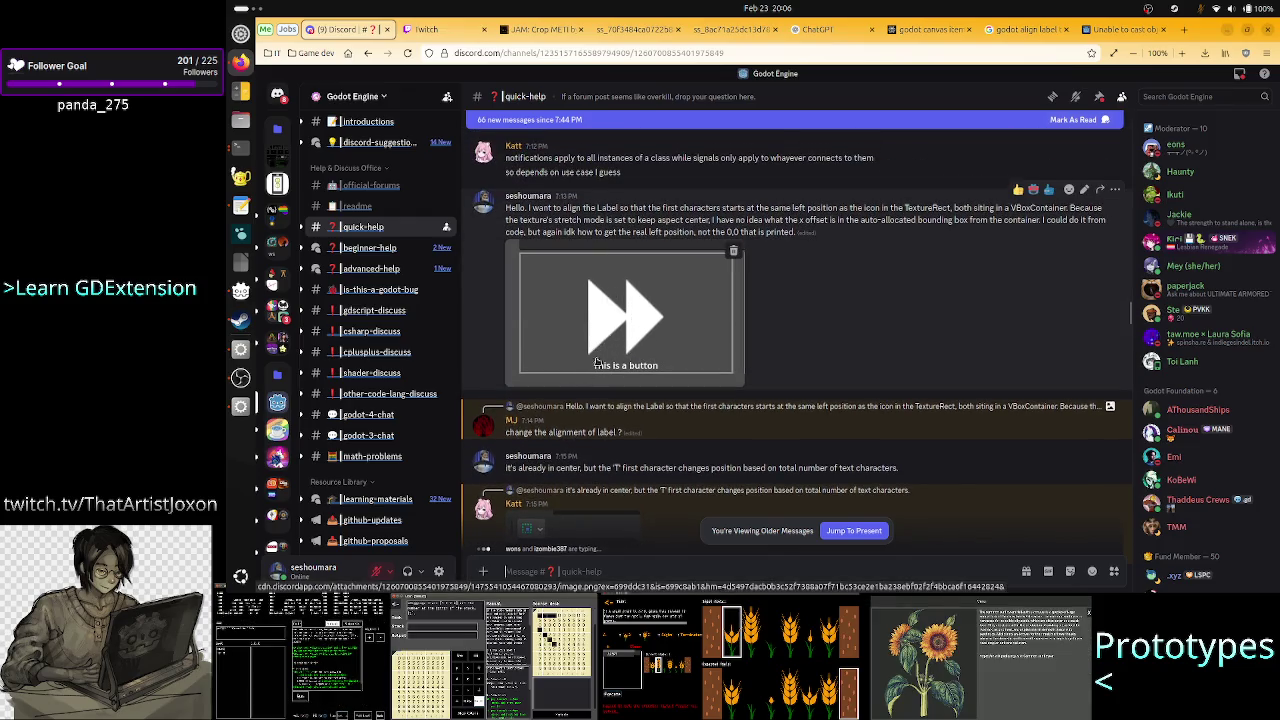
scroll(588, 370, "down", 3)
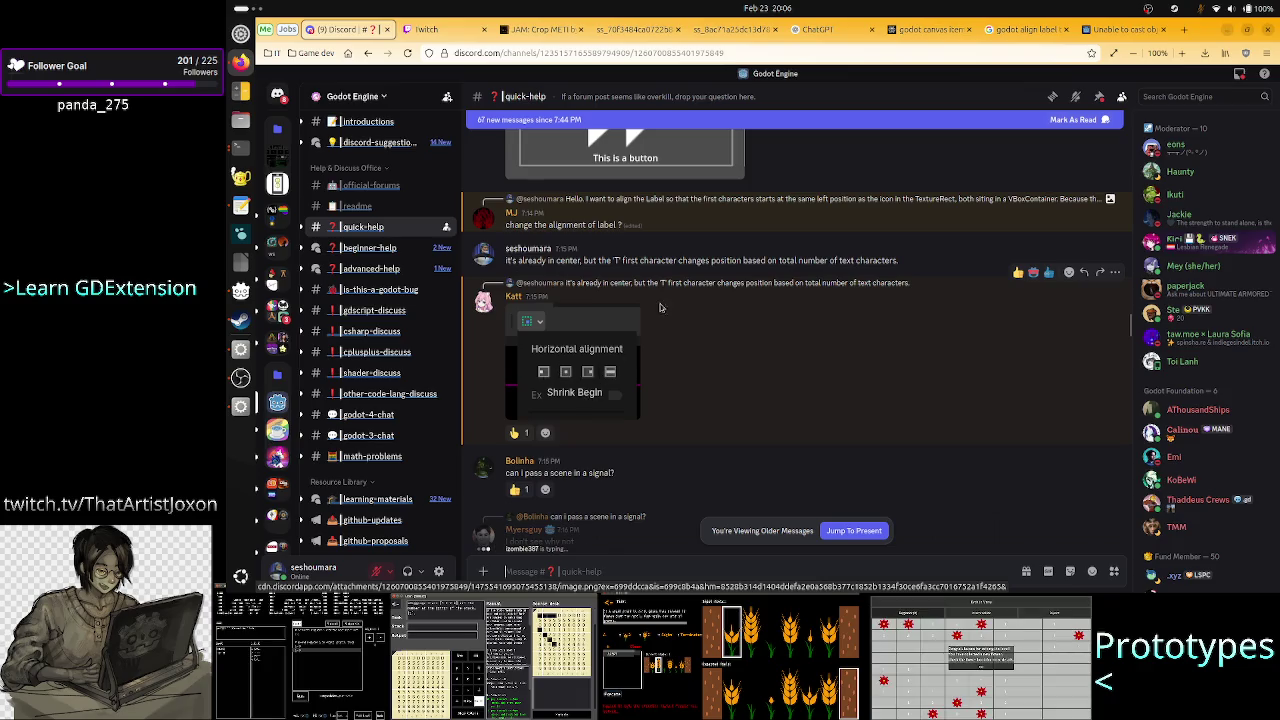
scroll(660, 265, "up", 2)
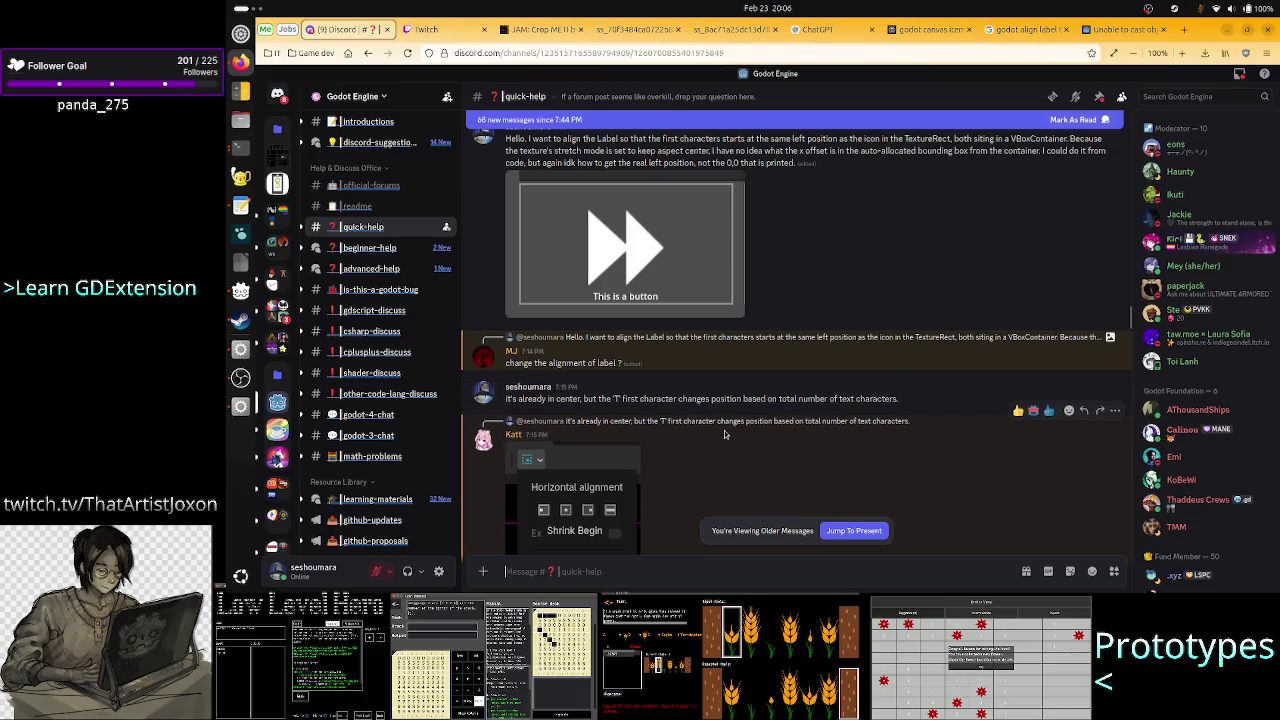
scroll(724, 434, "down", 4)
scroll(724, 430, "down", 12)
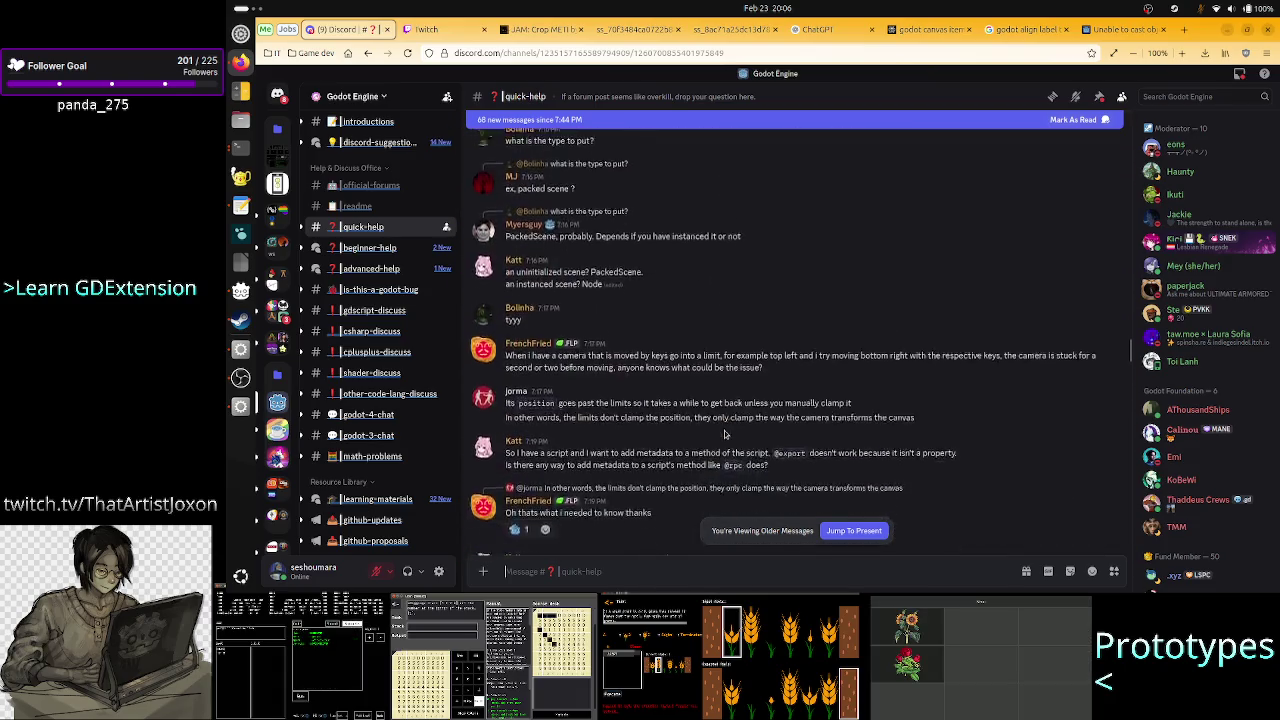
scroll(724, 434, "down", 15)
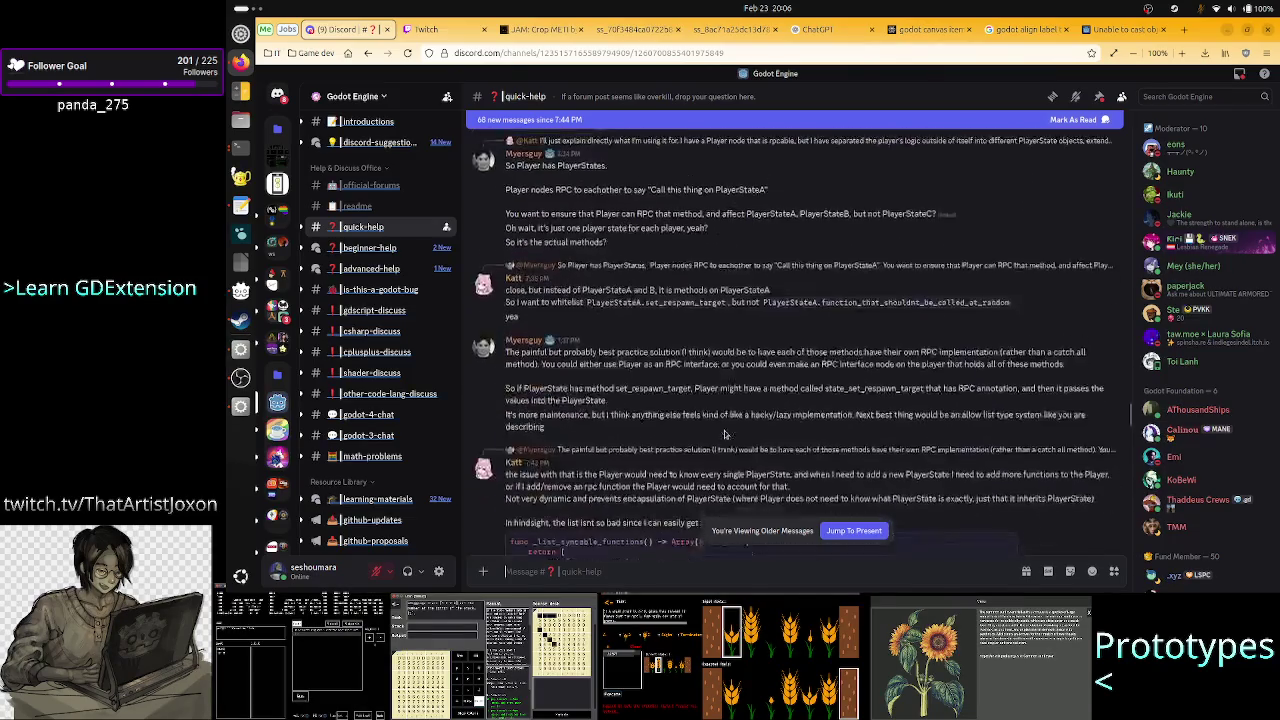
scroll(726, 434, "down", 15)
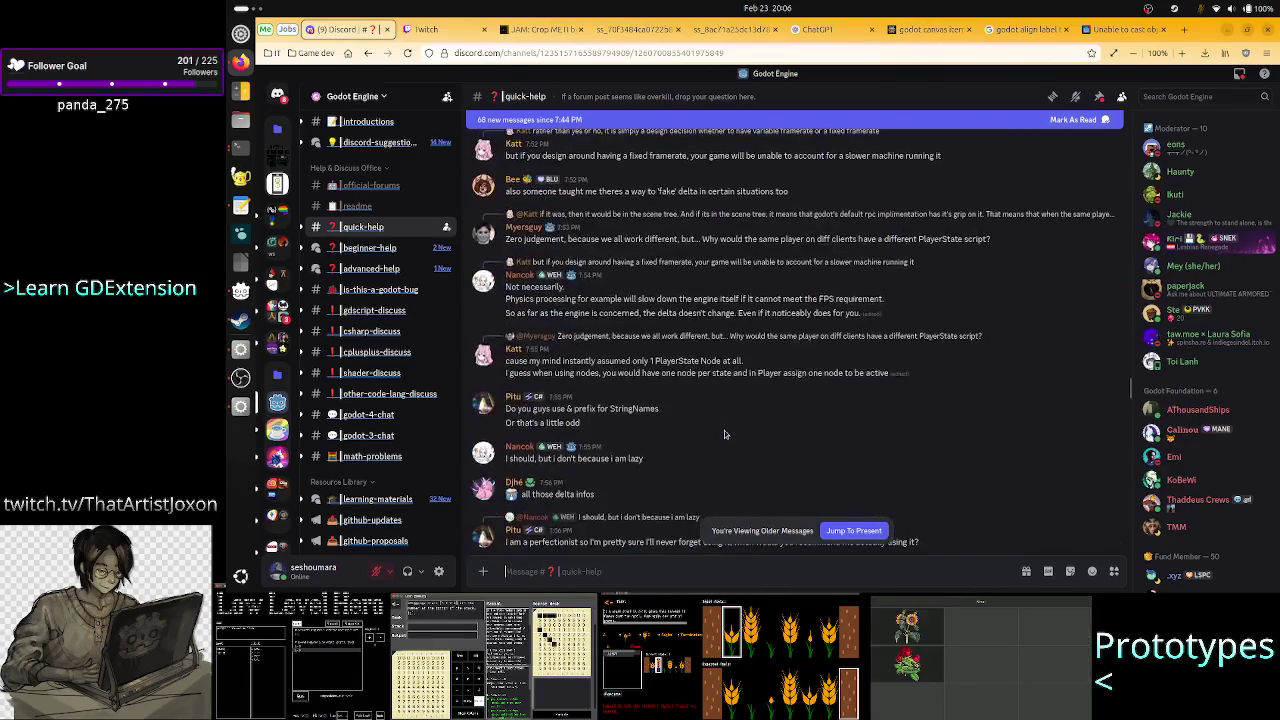
scroll(726, 434, "down", 15)
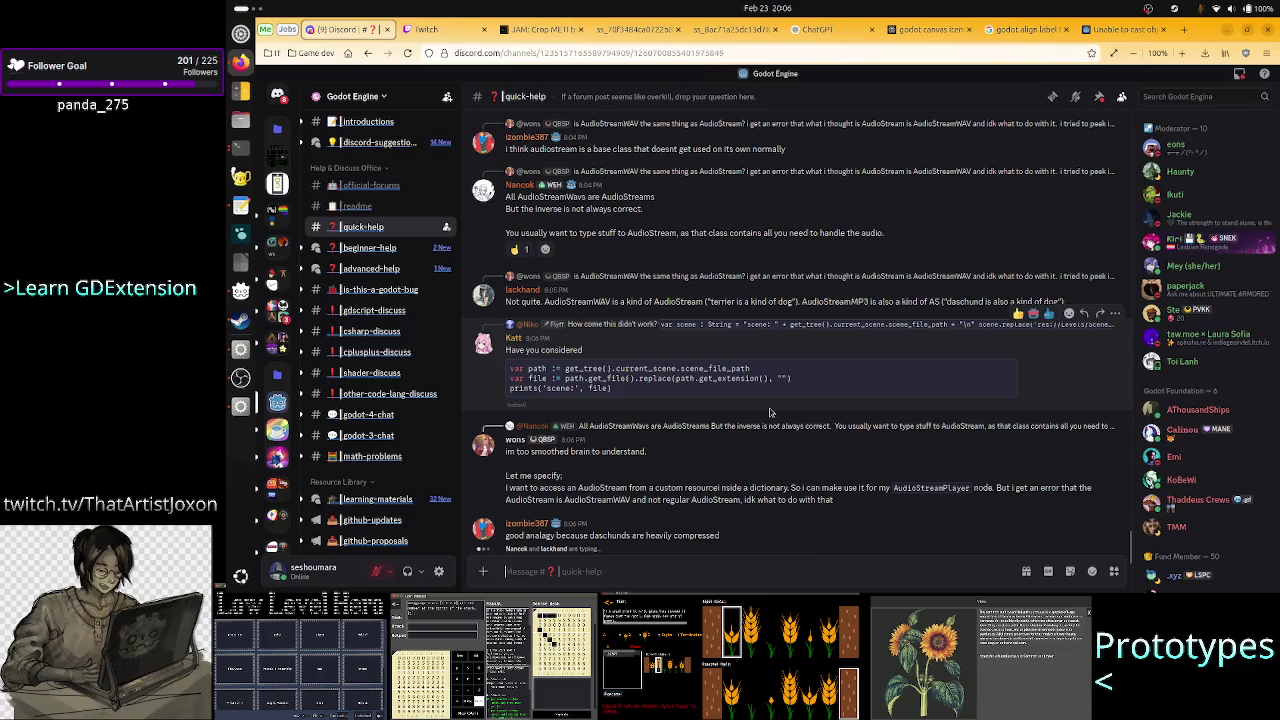
key("alt+Tab")
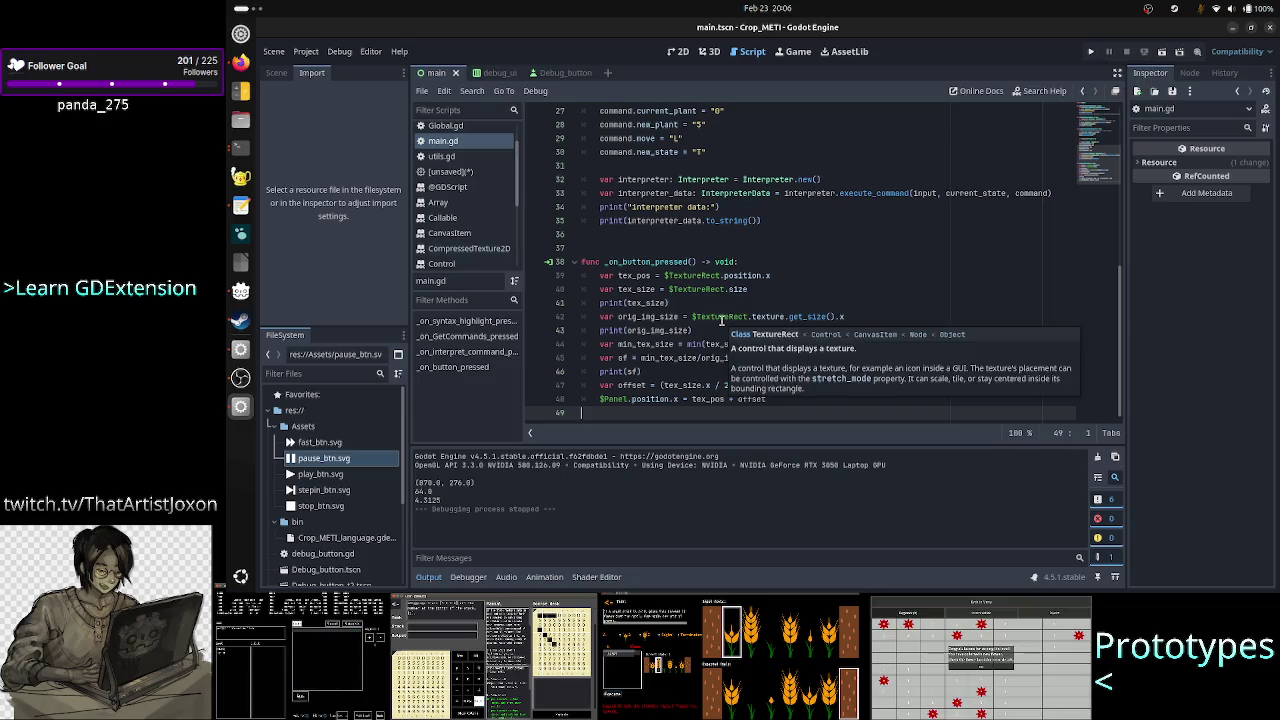
Open the Debug_button scene in the 2D view, showing its Icon TextureRect and Label nodes.
left_click(677, 51)
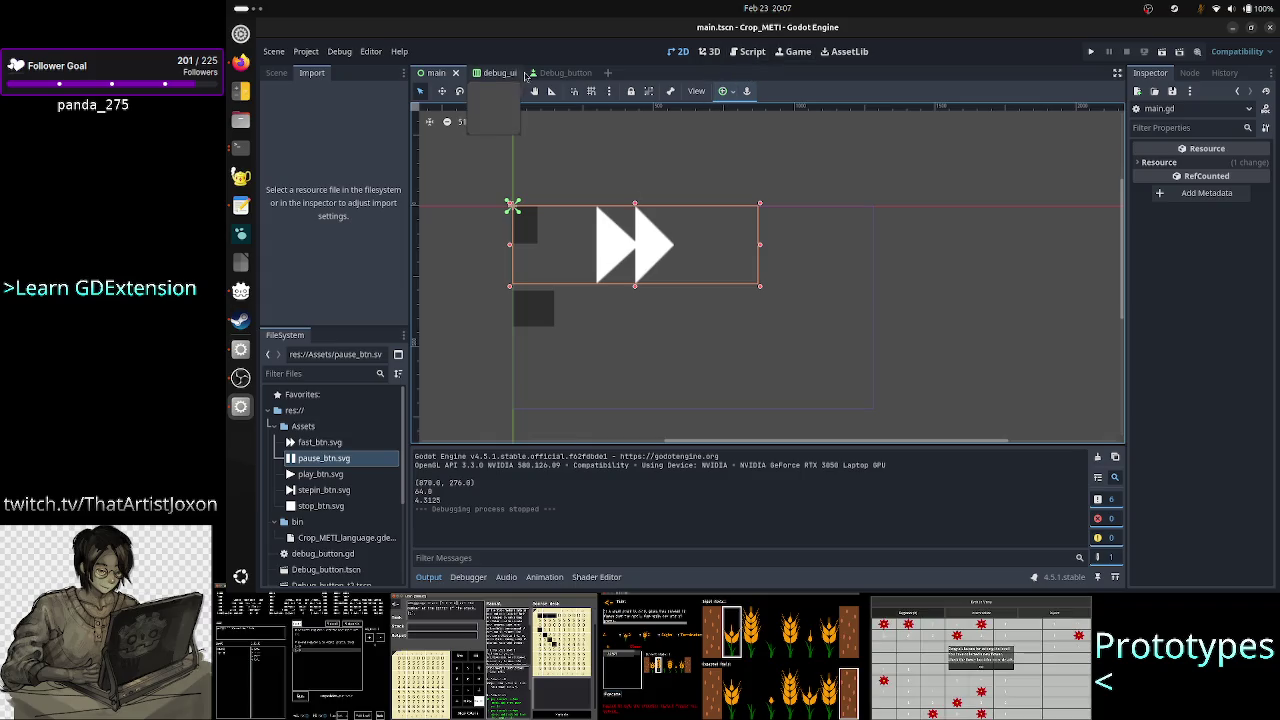
left_click(276, 73)
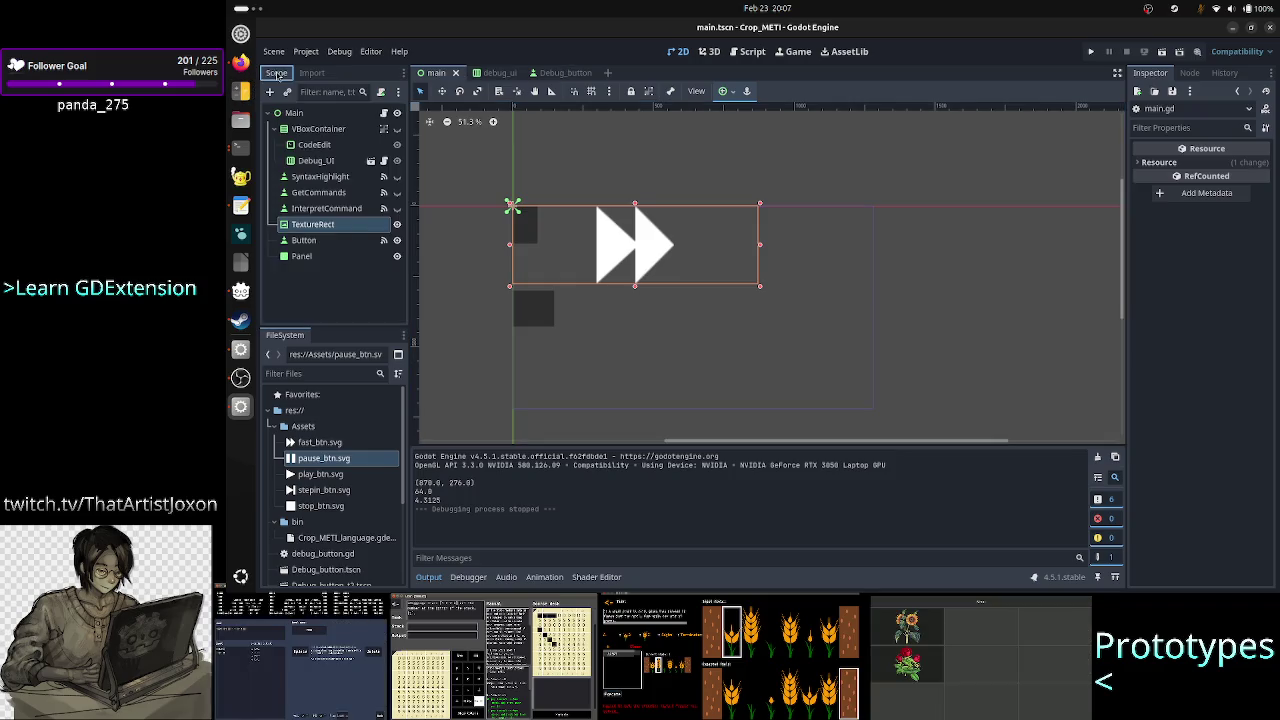
left_click(560, 74)
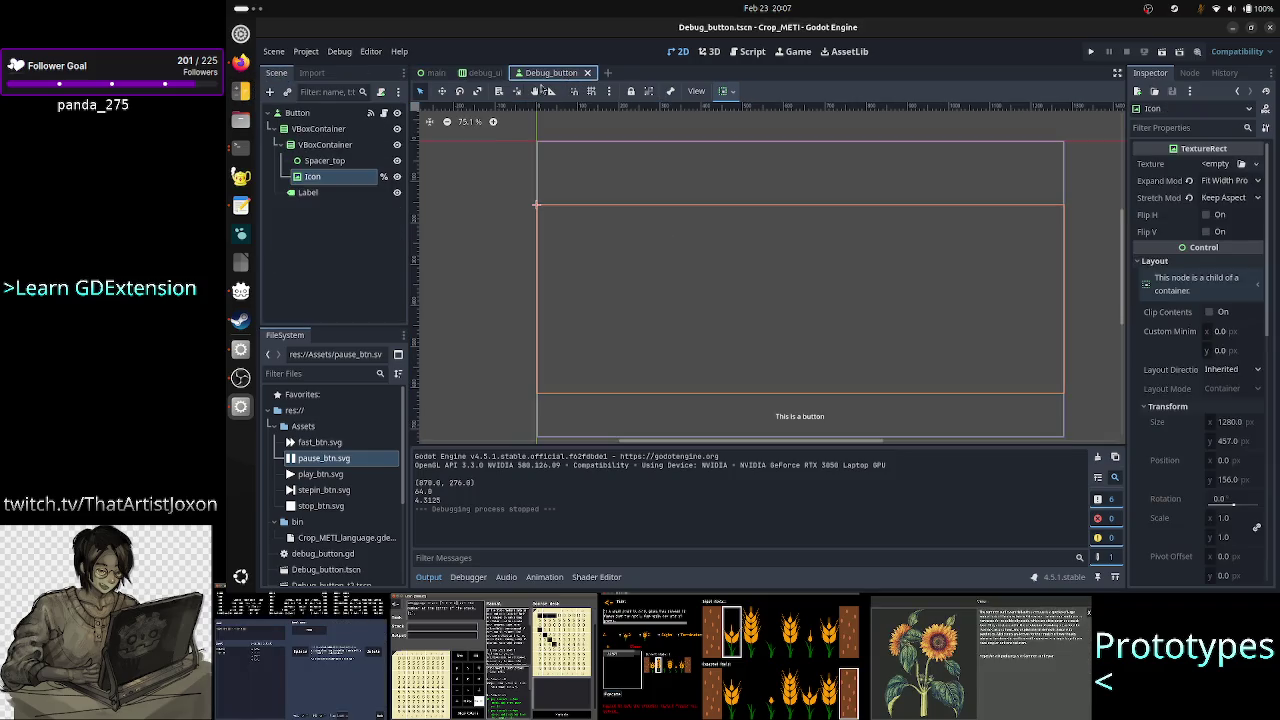